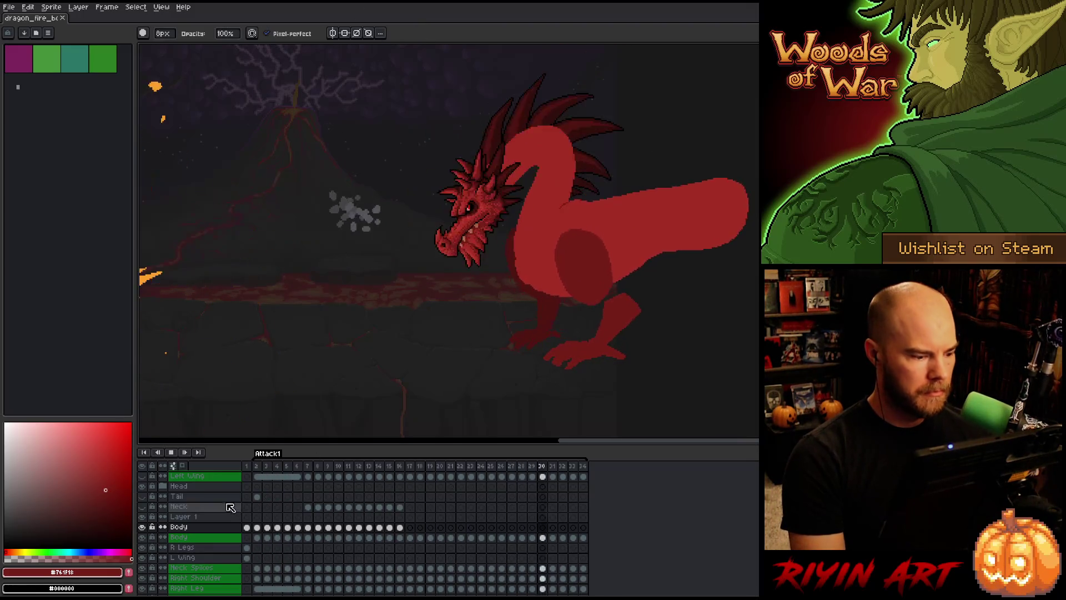
Stop the attack animation and flip between frames 8 and 9 to compare poses.
left_click(172, 453)
scroll(551, 134, "up", 1)
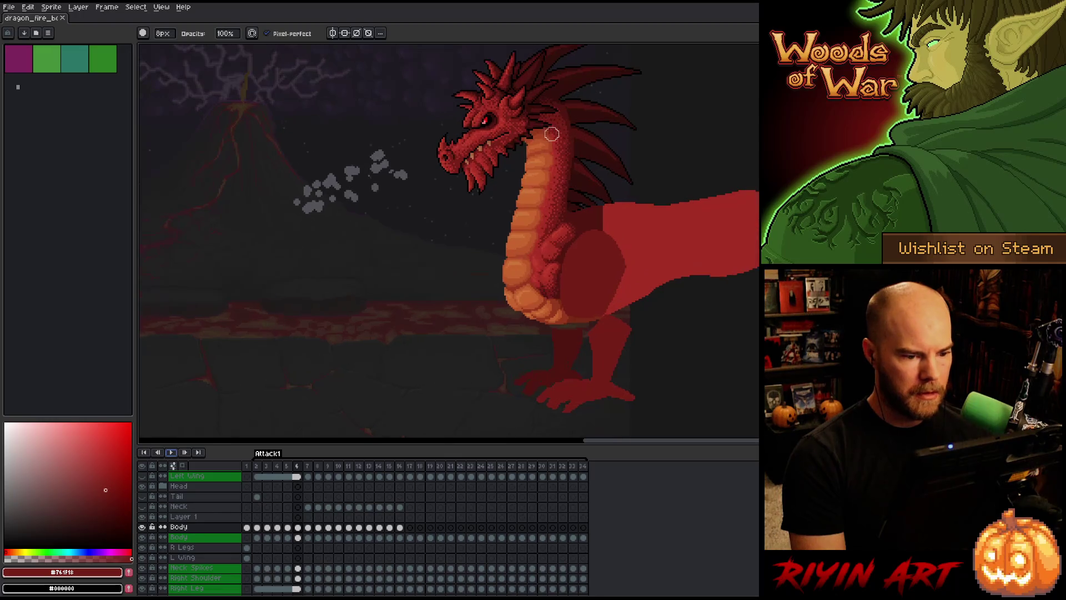
scroll(515, 197, "up", 1)
scroll(438, 230, "down", 2)
key("Right")
key("Right")
key("Right")
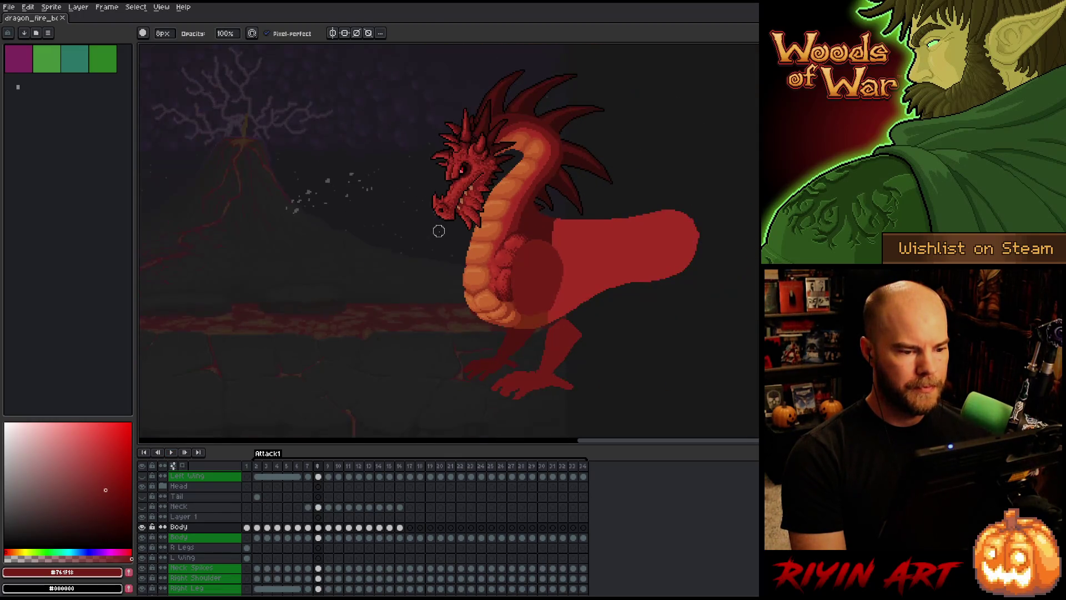
key("Left")
key("Right")
key("Left")
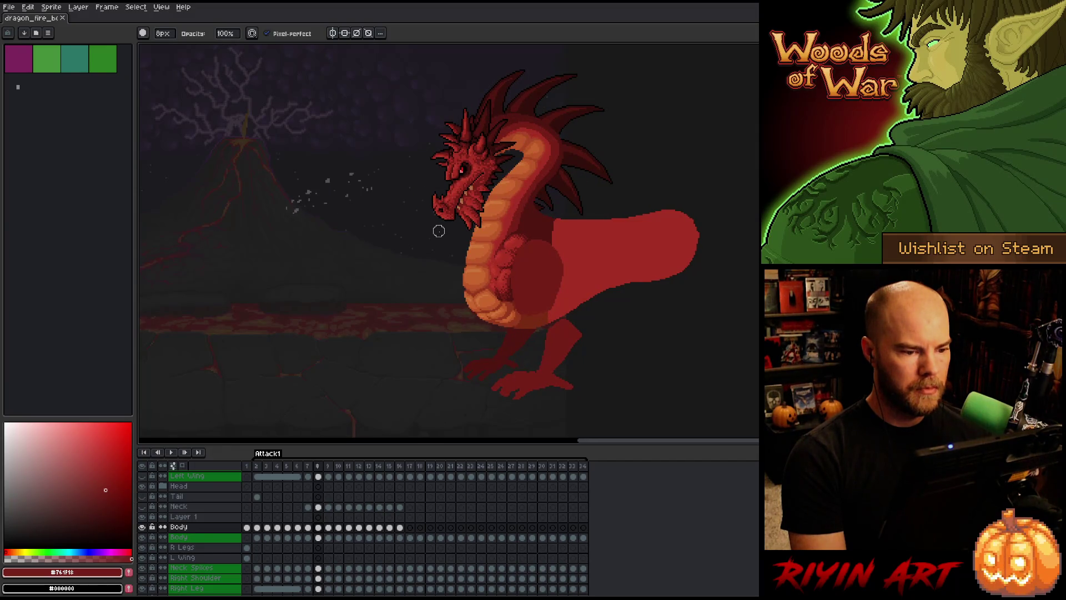
Toggle the orange belly layer, compare frames 9 and 10, and select Layer 1's frame 10 cel.
left_click(143, 526)
left_click(143, 527)
left_click(143, 527)
left_click(143, 527)
key("Right")
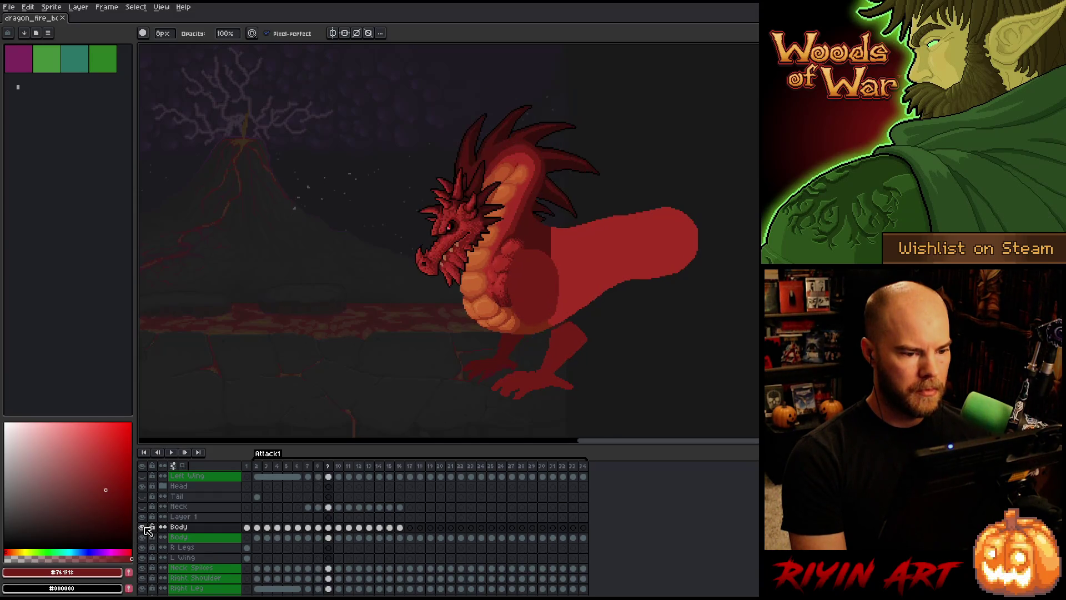
key("Right")
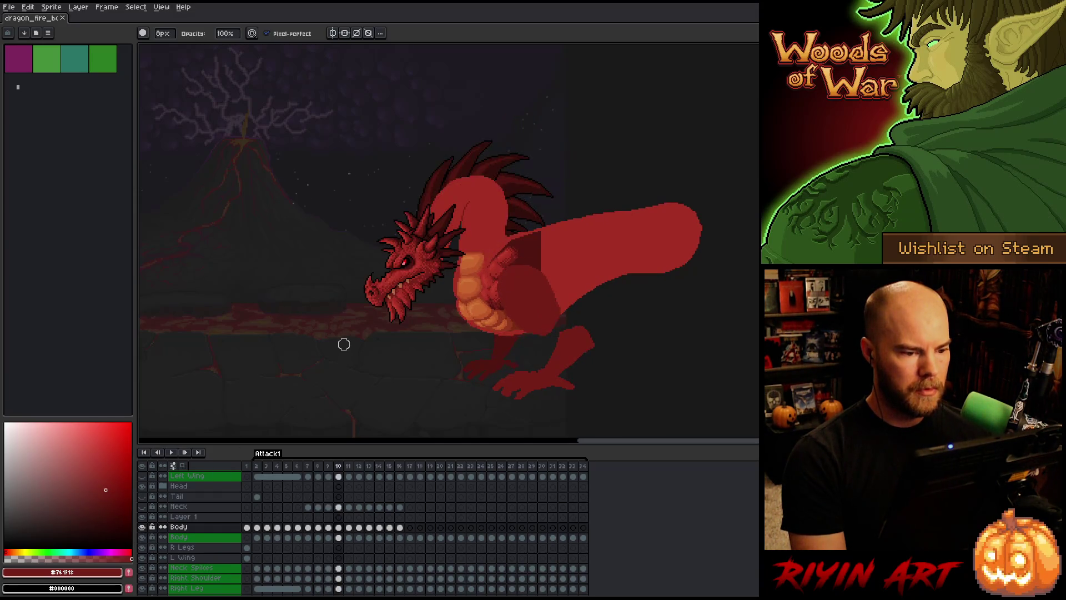
key("Left")
key("Right")
key("Left")
key("Right")
key("Left")
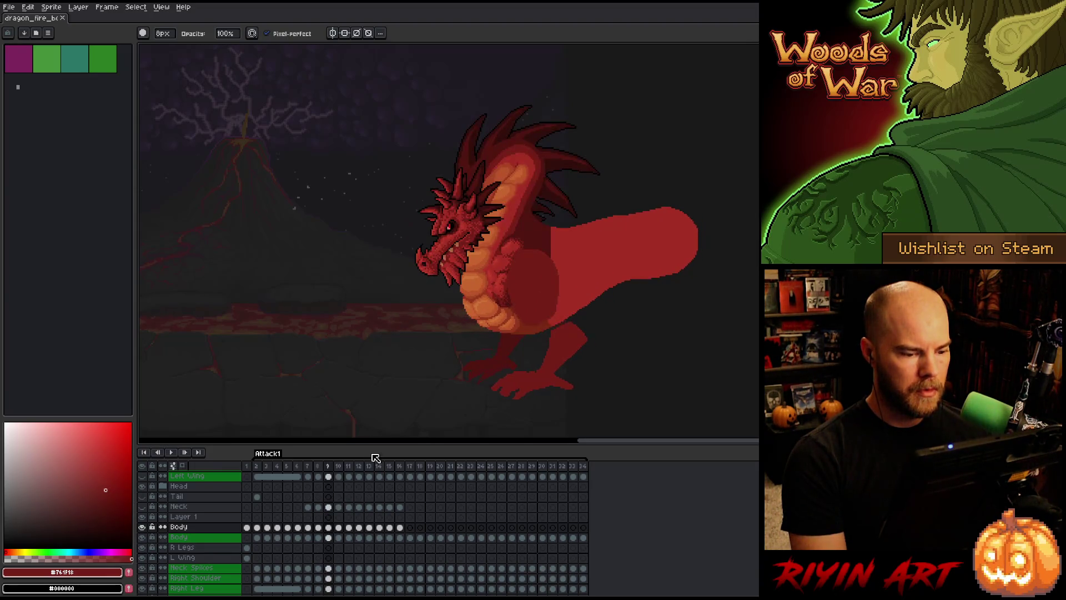
left_click(342, 519)
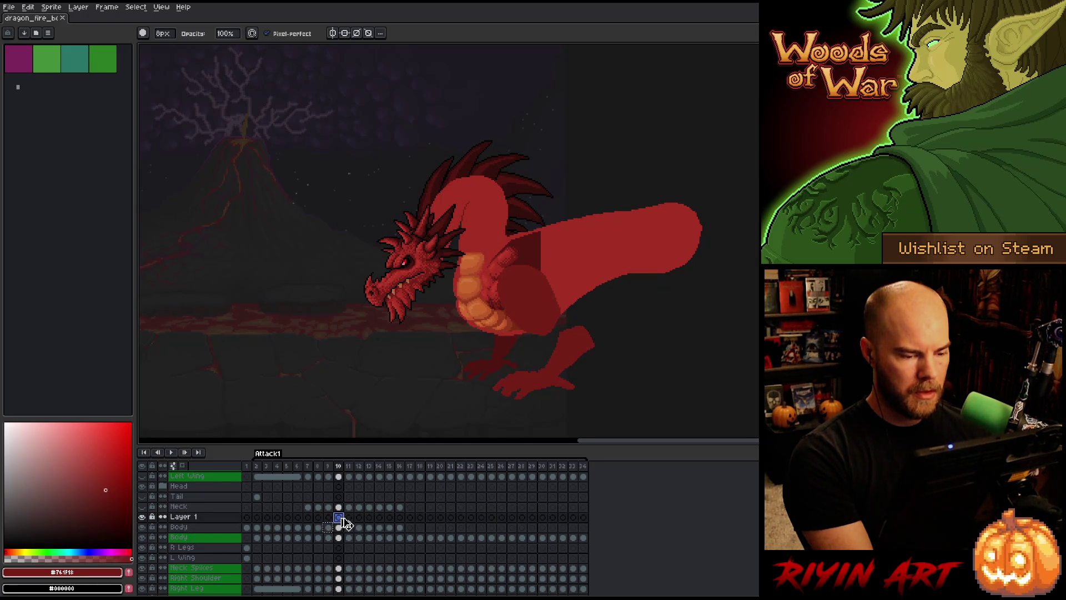
Paste the orange neck and belly into frame 10 and shift it left and down.
key("ctrl+v")
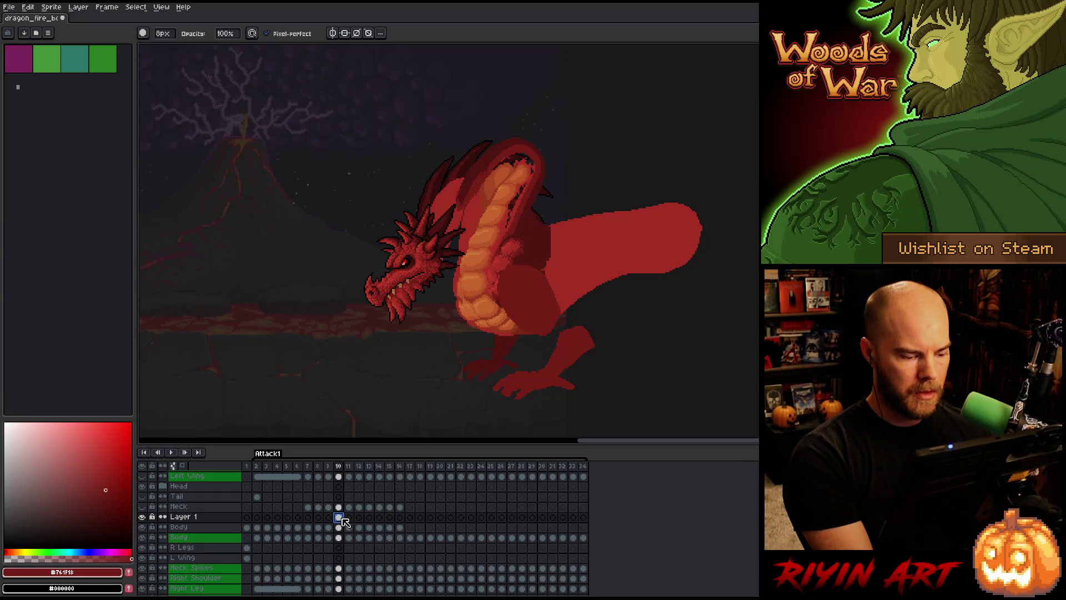
key("ctrl+t")
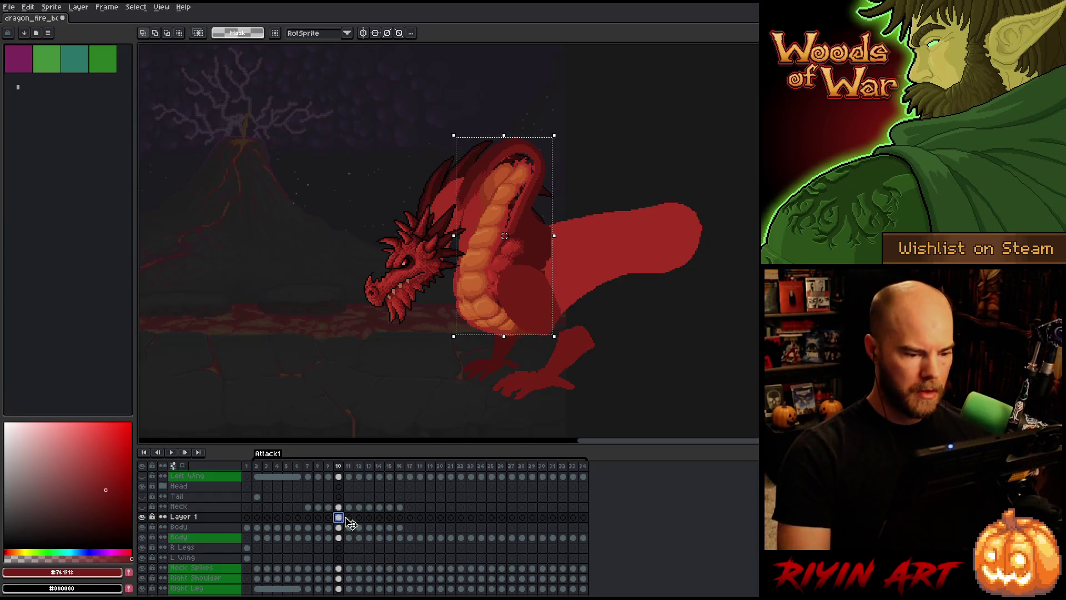
key("Left")
key("Left")
key("Left")
key("Down")
key("Down")
left_click_drag(498, 239, 496, 237)
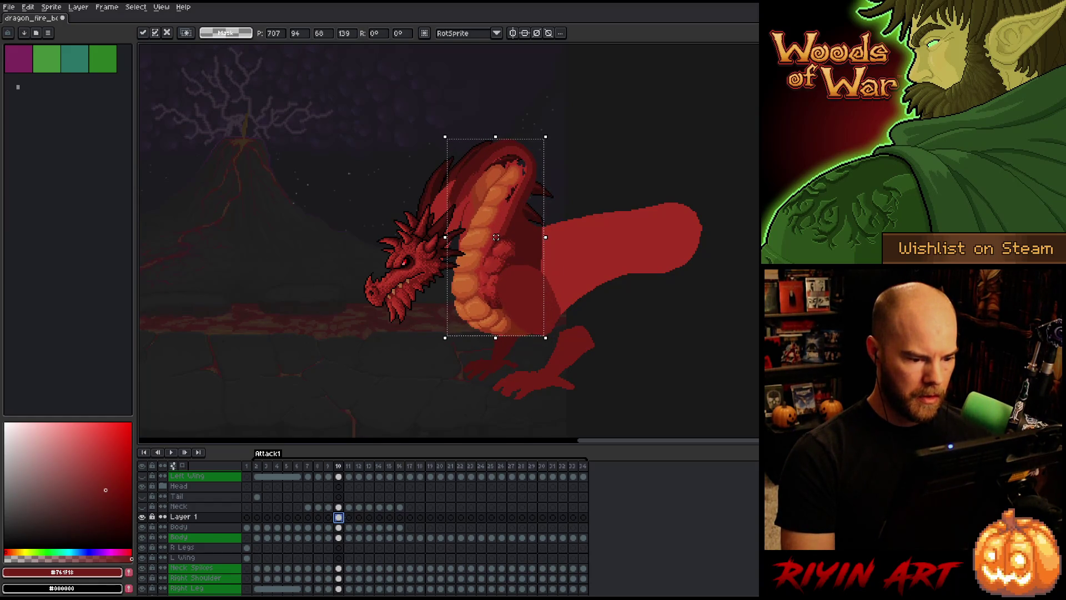
key("Return")
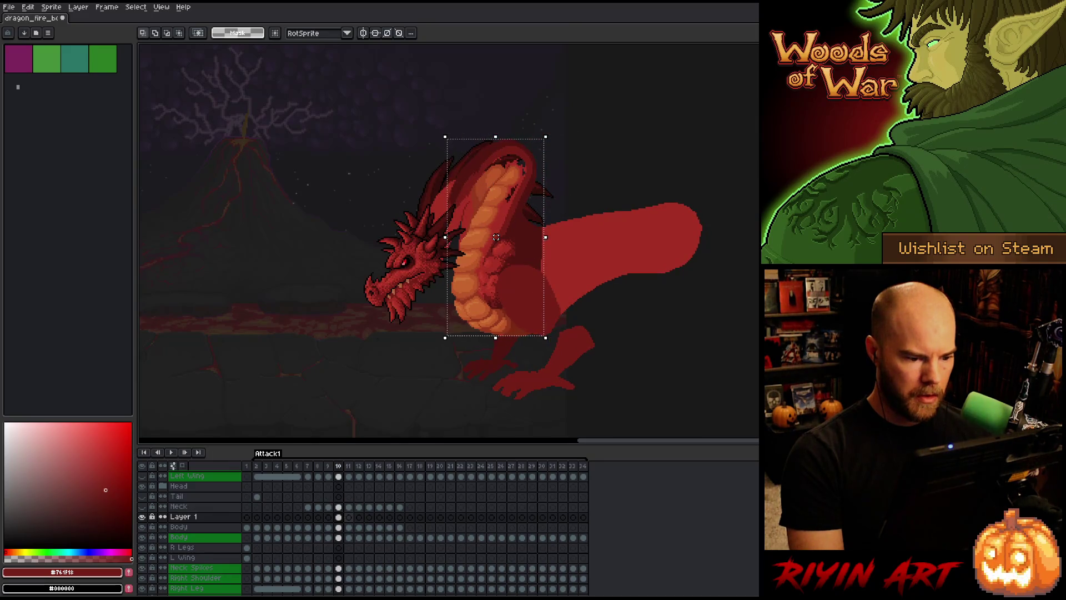
Flip between frames 9 and 10 to check alignment, then begin lassoing the upper neck.
key("Left")
key("Right")
key("Right")
key("Left")
key("Left")
key("Right")
key("Left")
key("Right")
key("Left")
key("Right")
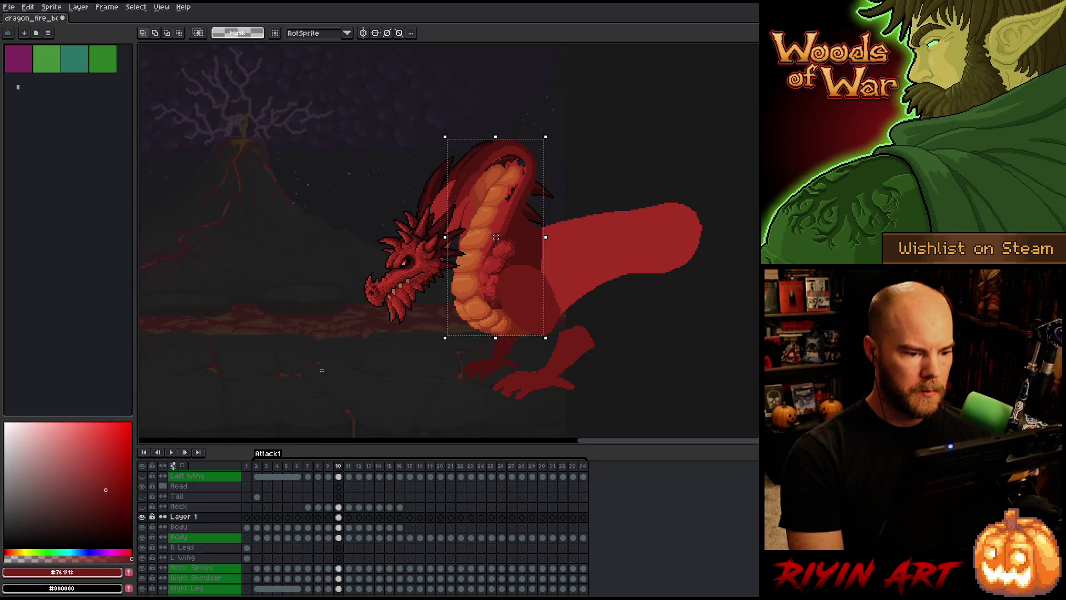
scroll(570, 235, "up", 1)
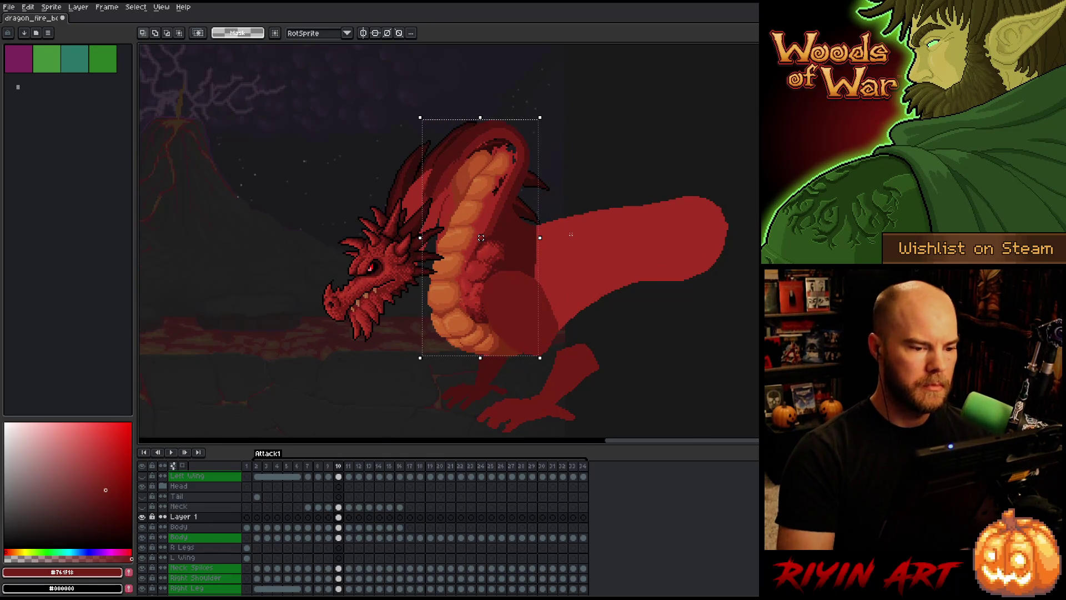
key("b")
mouse_move(564, 81)
left_mouse_down()
mouse_move(592, 155)
mouse_move(555, 207)
left_mouse_up()
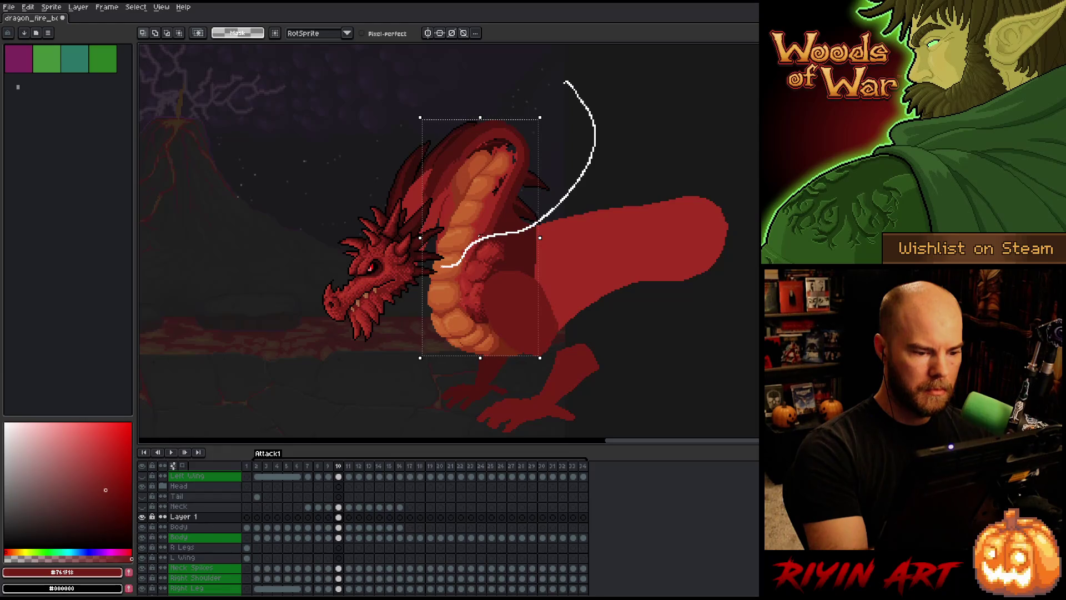
Lasso the upper orange neck on frame 10, delete it, and deselect.
mouse_move(439, 267)
left_mouse_down()
mouse_move(344, 143)
mouse_move(599, 71)
left_mouse_up()
left_click_drag(394, 278, 359, 305)
mouse_move(425, 258)
left_mouse_down()
mouse_move(440, 257)
mouse_move(519, 315)
left_mouse_up()
mouse_move(436, 248)
left_mouse_down()
mouse_move(383, 319)
mouse_move(486, 269)
mouse_move(478, 255)
left_mouse_up()
key("Delete")
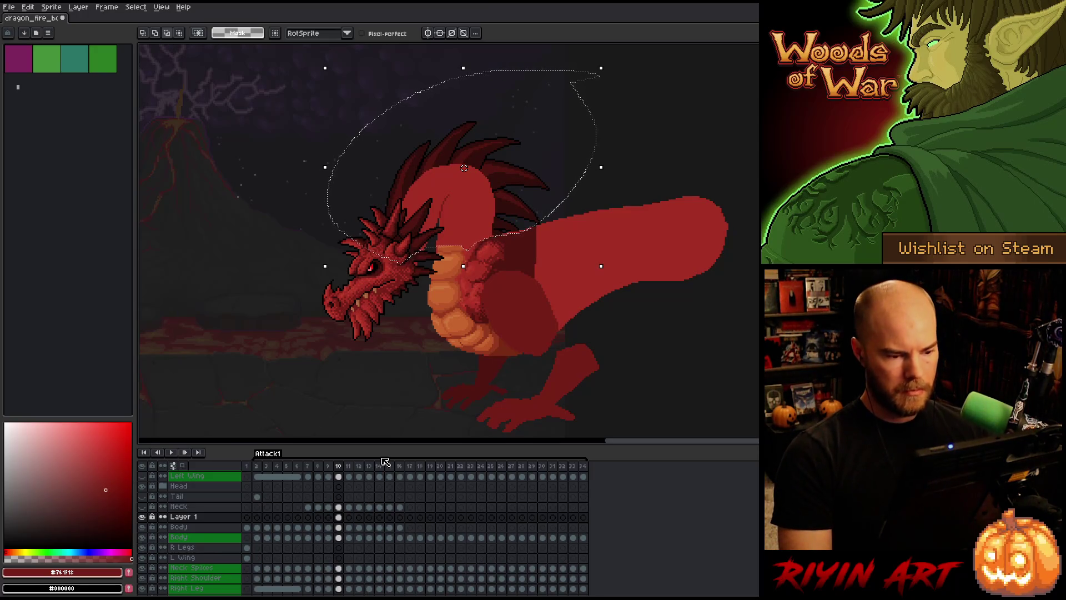
key("ctrl+d")
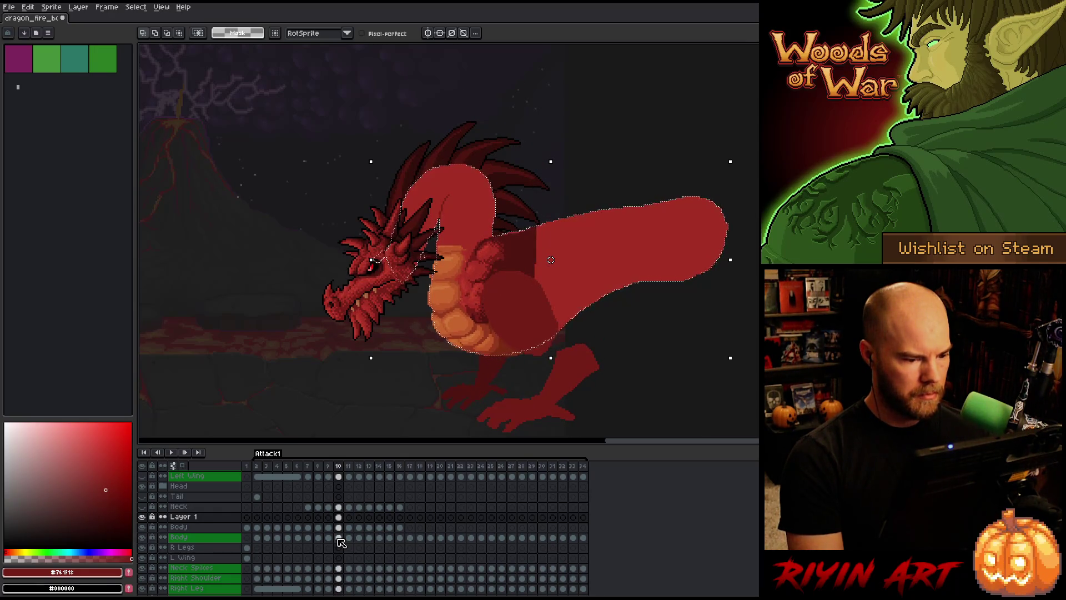
key("period")
key("comma")
key("comma")
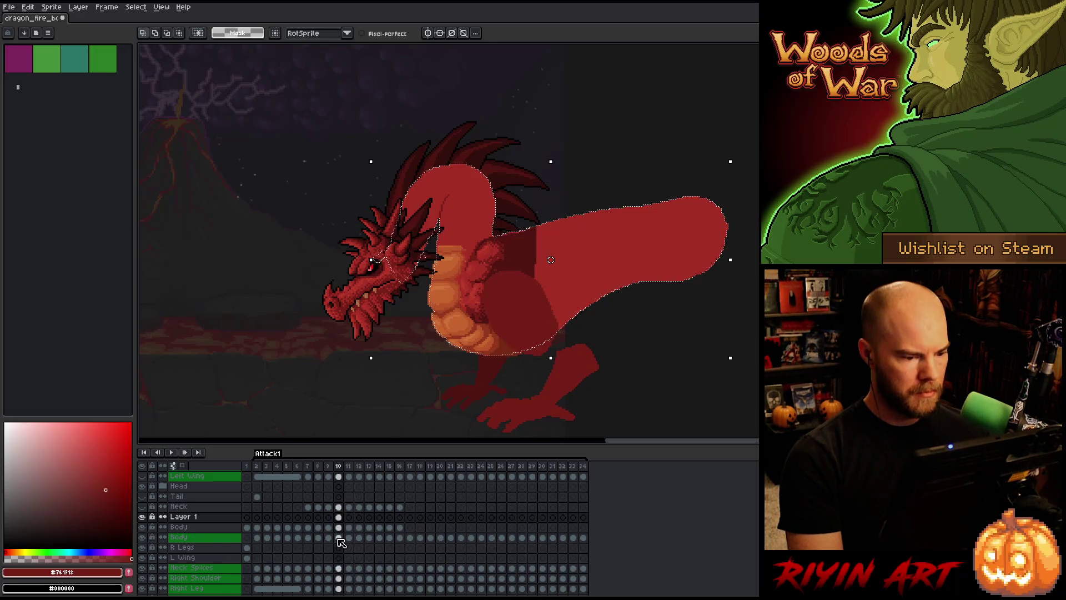
key("period")
key("period")
key("comma")
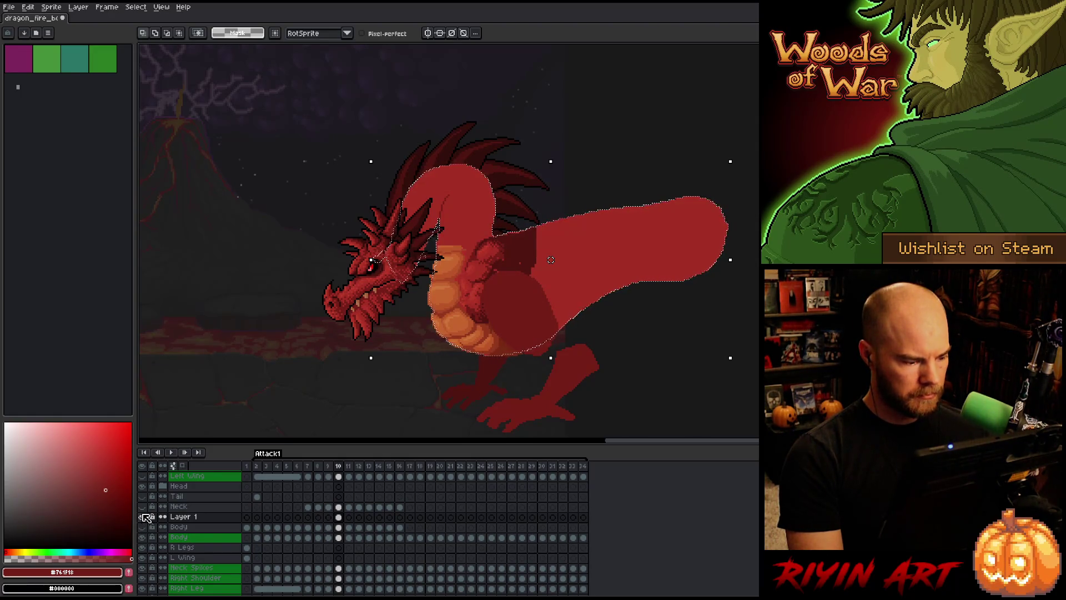
key("period")
key("comma")
key("period")
key("comma")
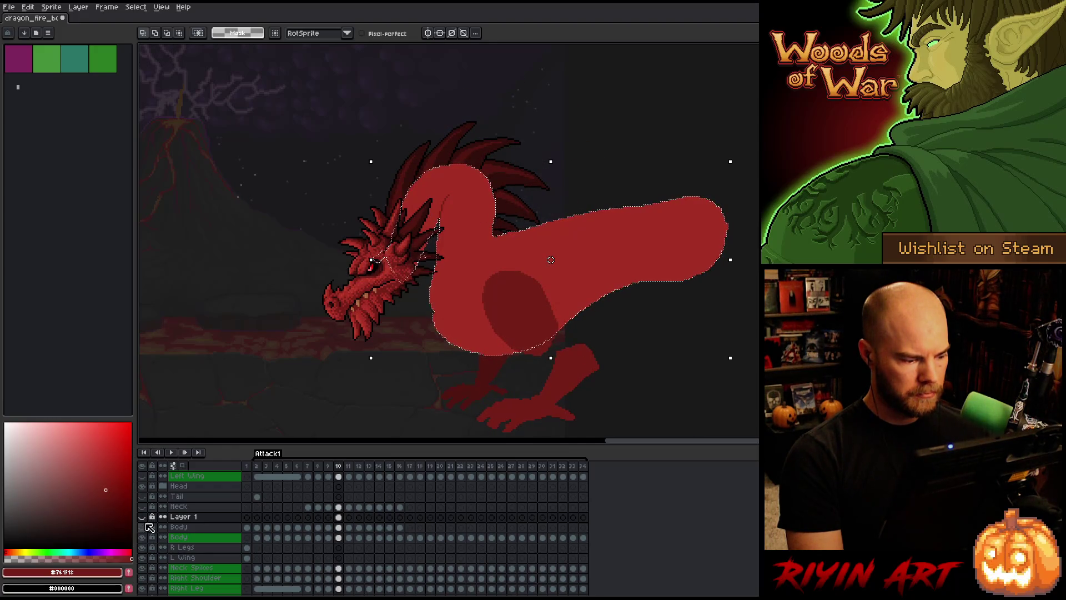
key("period")
key("comma")
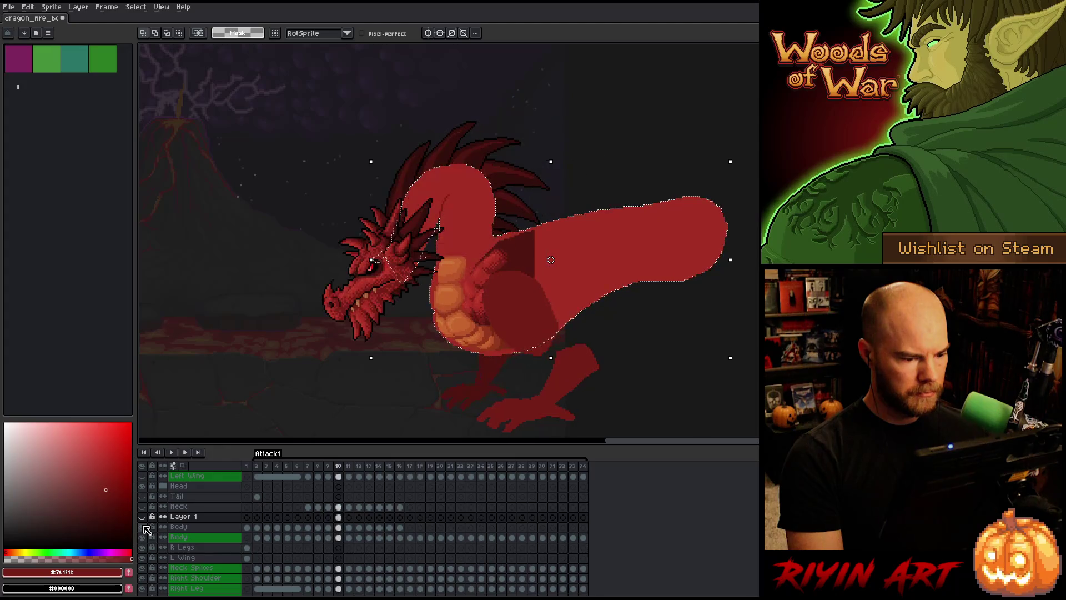
key("period")
key("comma")
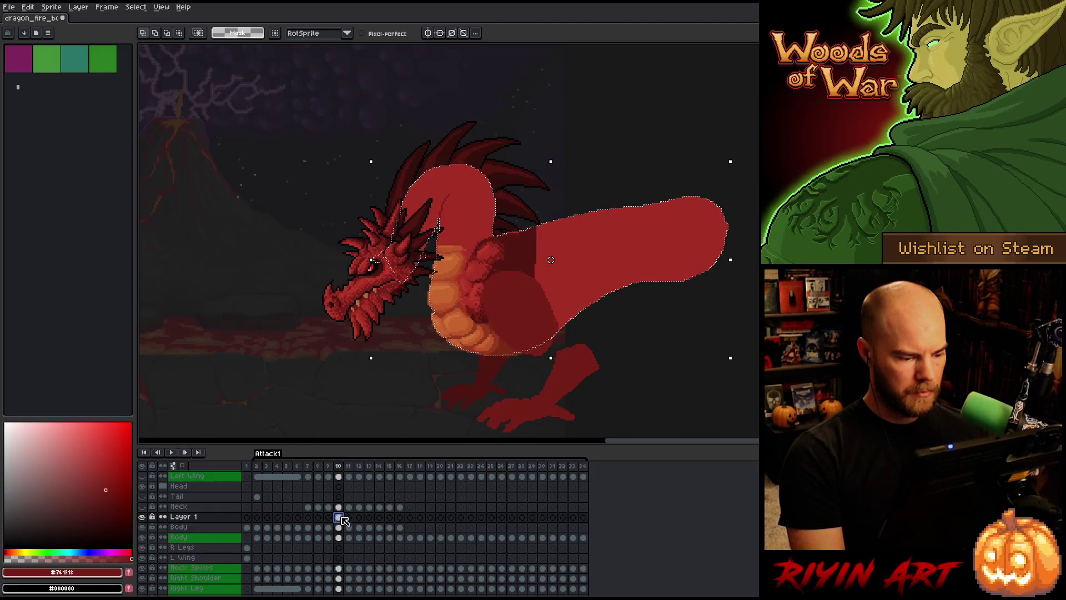
Cancel the pending transform and move the orange belly piece 3 px down.
key("ctrl+z")
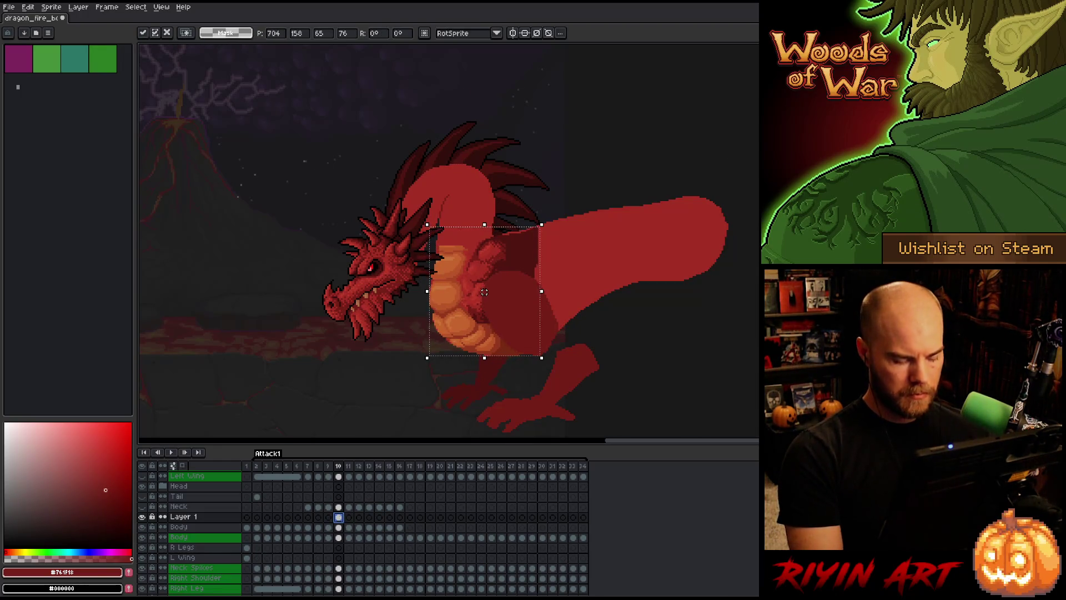
key("Return")
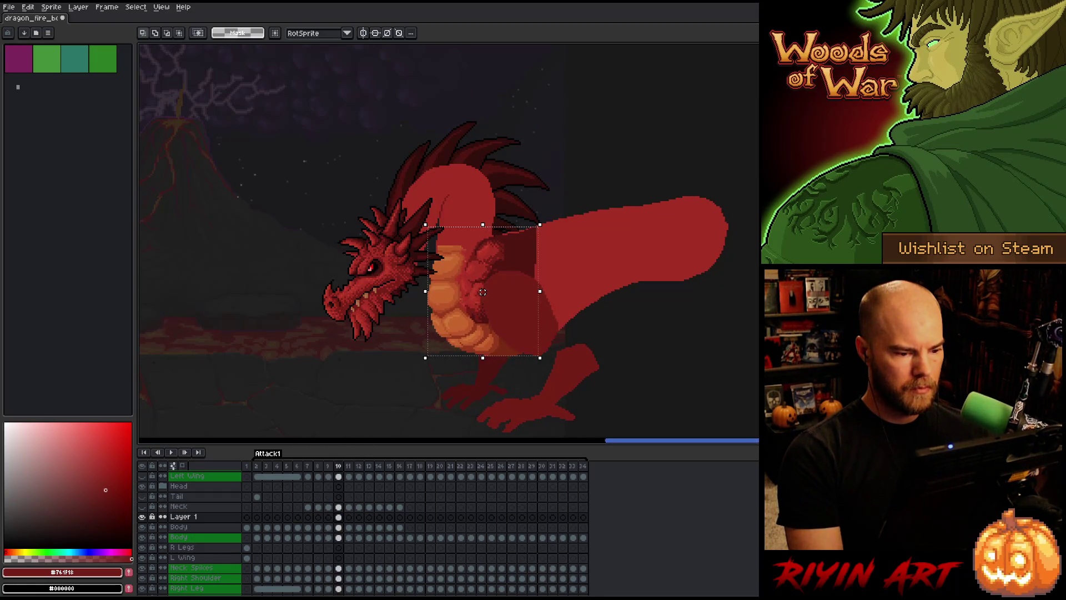
left_click_drag(482, 292, 482, 294)
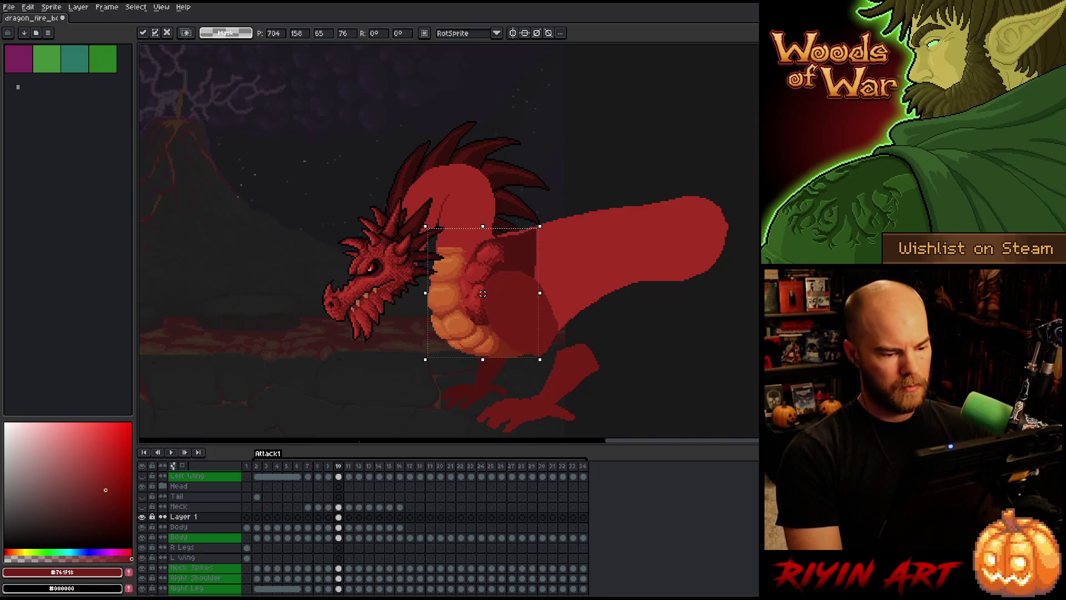
Flip between frames 9 and 10 to check the belly's alignment, ending on frame 10.
key("comma")
key("period")
key("comma")
key("period")
key("comma")
key("period")
key("comma")
key("period")
key("comma")
key("period")
key("comma")
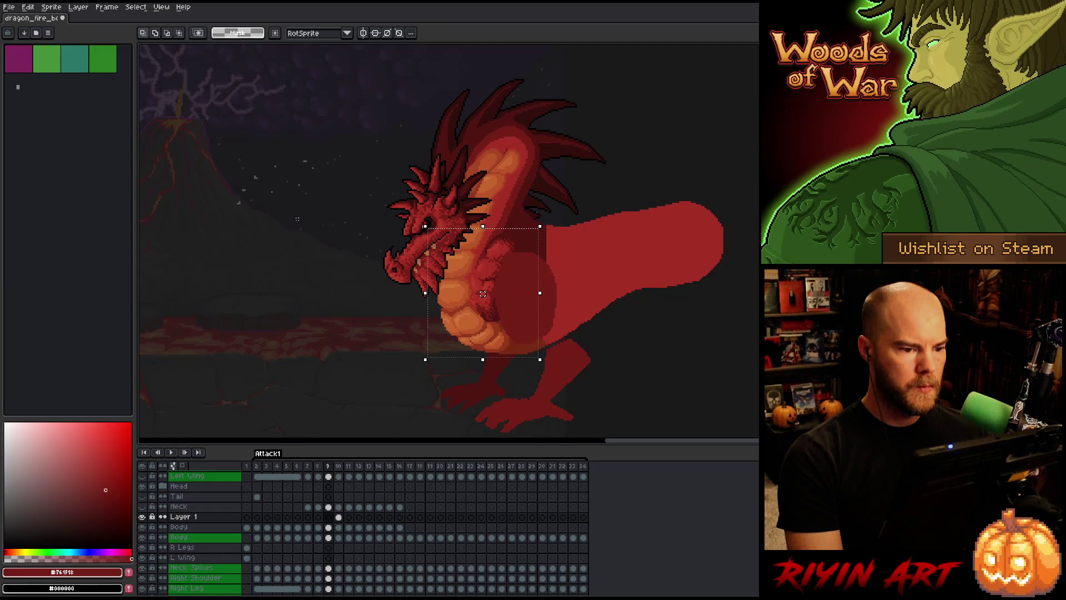
key("period")
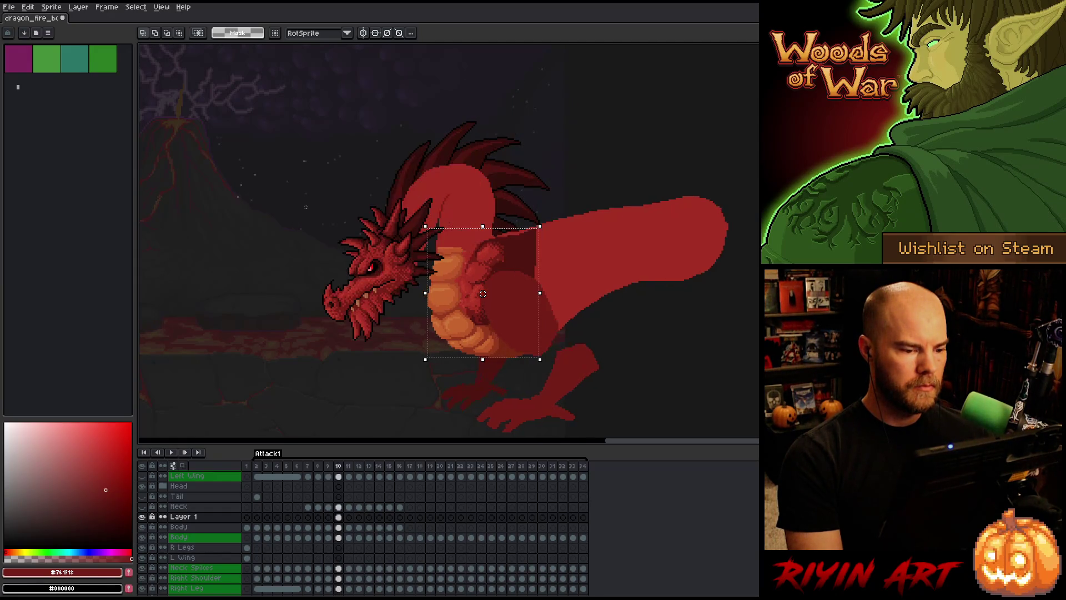
scroll(413, 147, "up", 1)
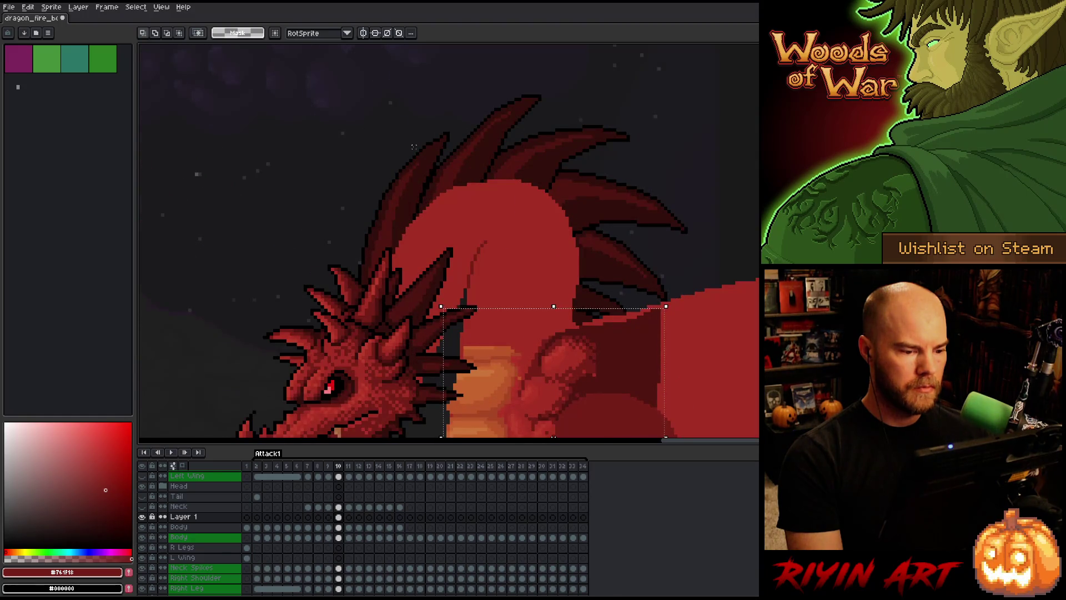
scroll(414, 147, "down", 2)
scroll(470, 251, "up", 2)
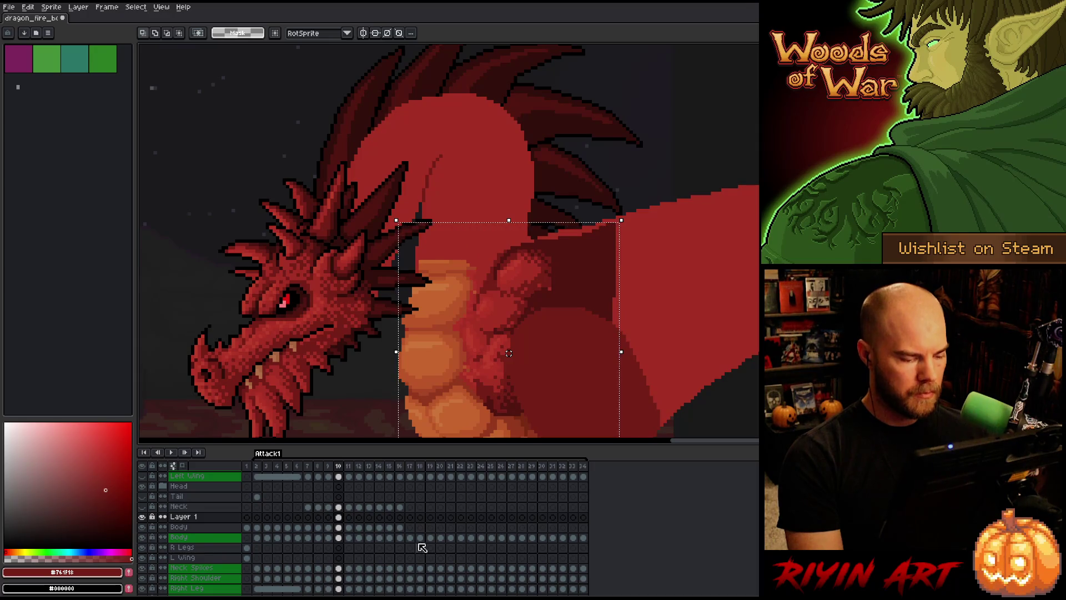
left_click(338, 528)
key("ctrl+d")
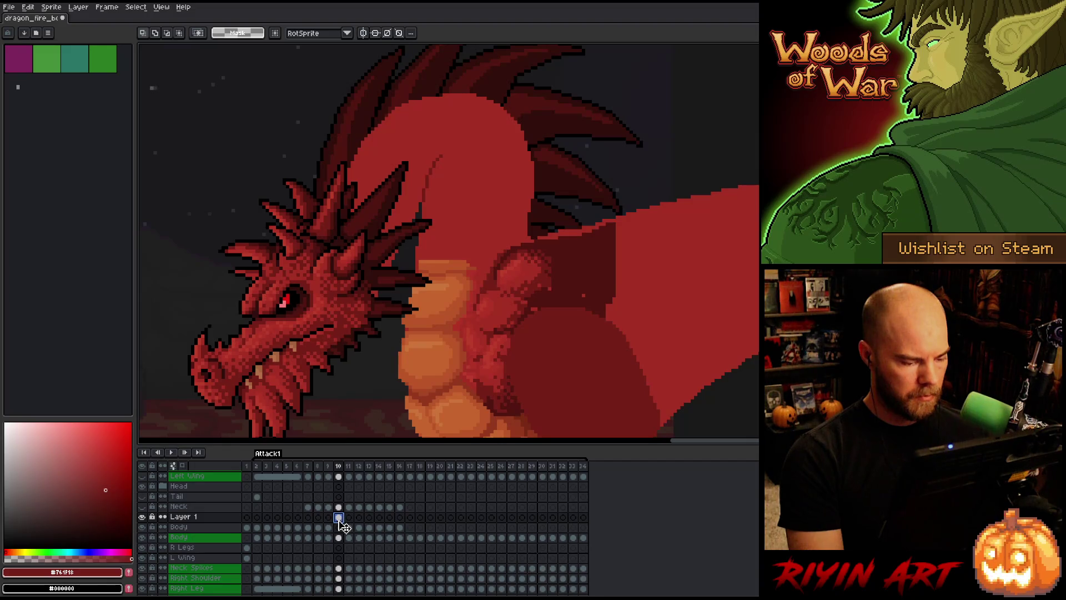
left_click(339, 527)
scroll(423, 298, "down", 2)
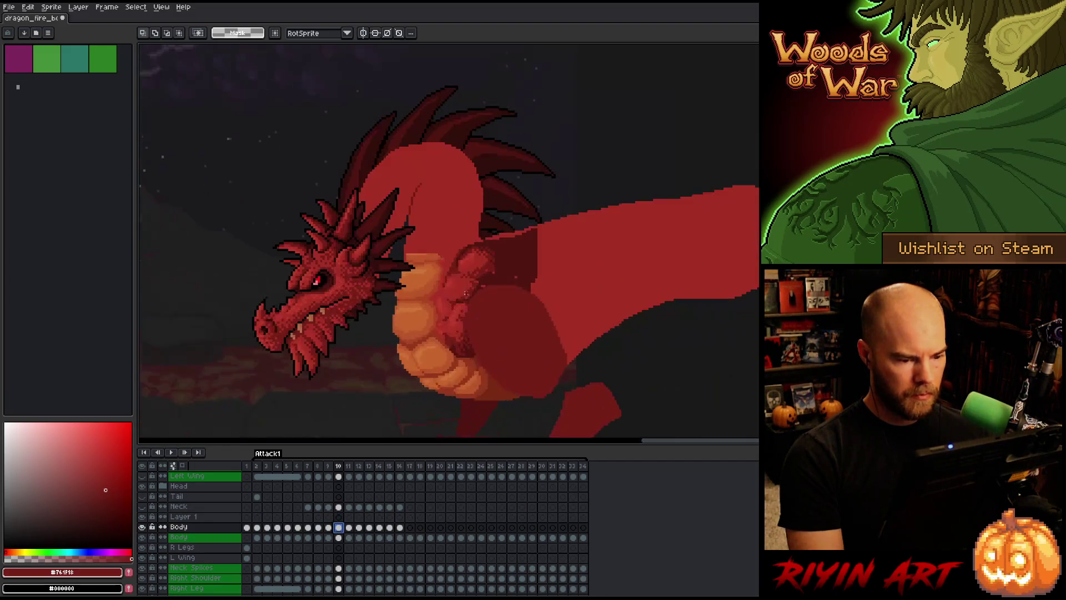
scroll(466, 292, "up", 2)
key("b")
left_click(504, 269, "alt")
left_click(530, 245)
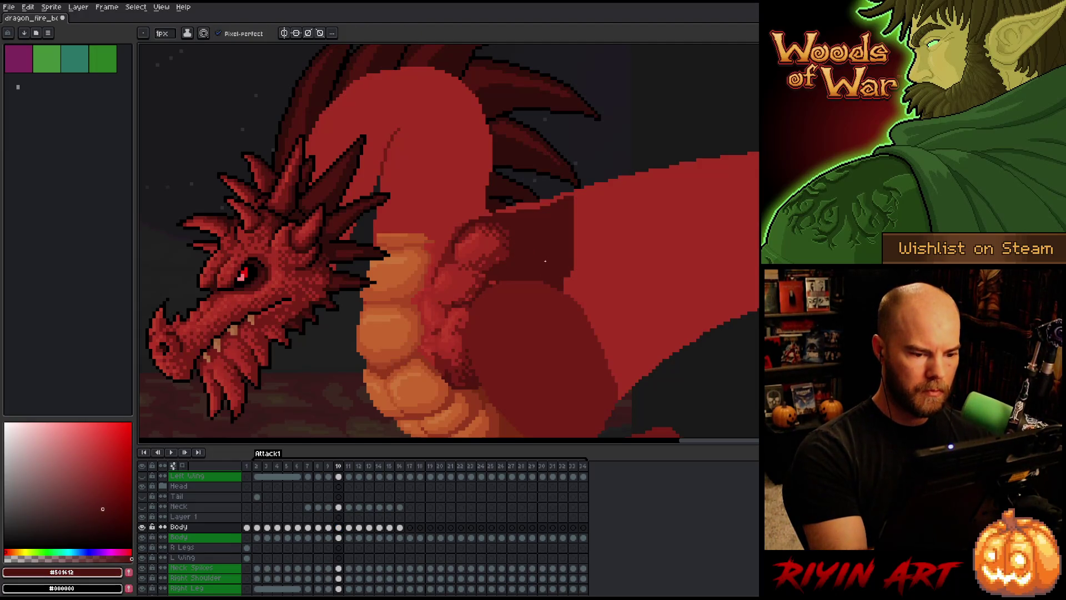
mouse_move(492, 283)
left_mouse_down()
mouse_move(538, 268)
mouse_move(548, 253)
left_mouse_up()
left_click(548, 254, "alt")
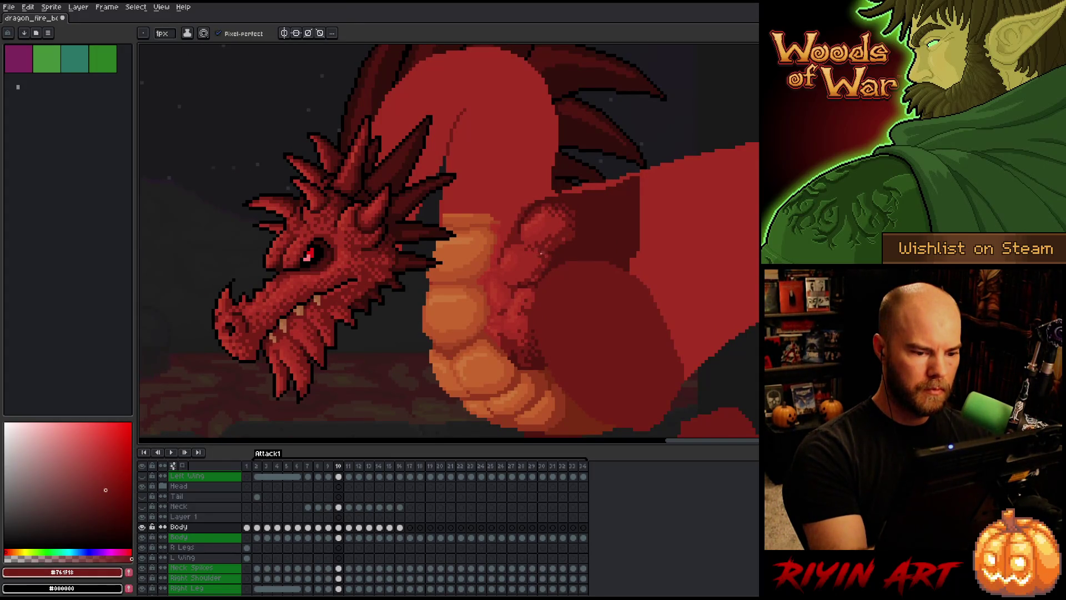
left_click_drag(576, 205, 605, 233)
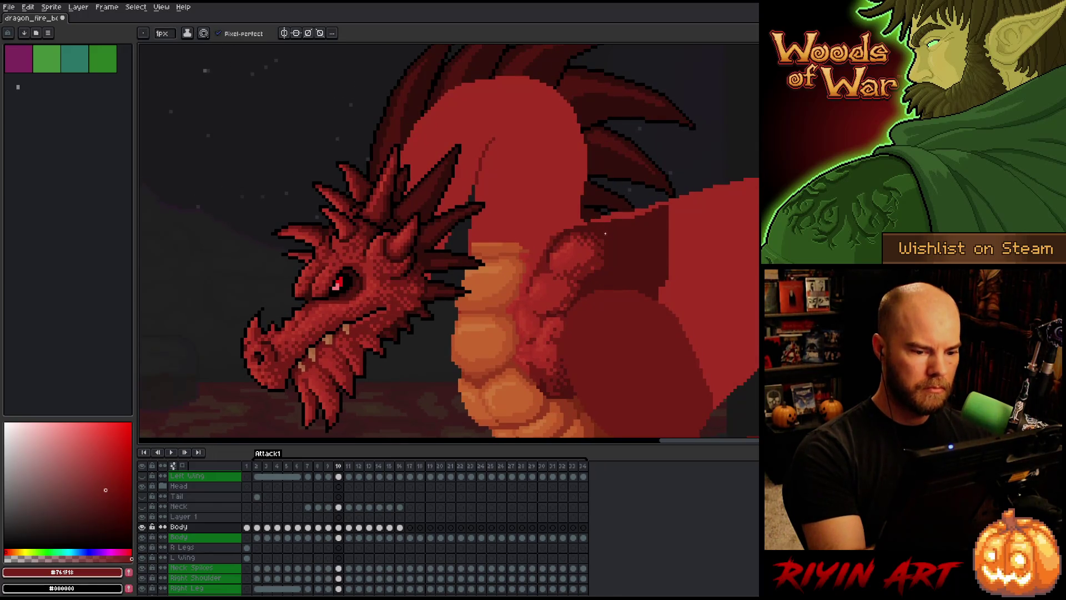
Compare against frame 9, then sample the dragon's orange-brown on frame 10.
left_click(525, 248, "alt")
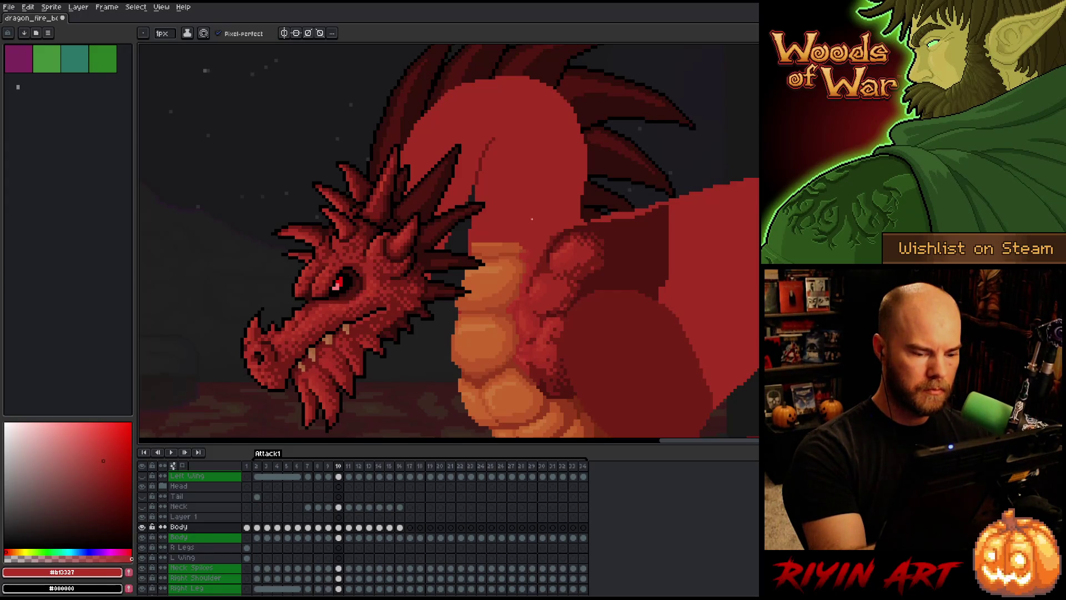
key("comma")
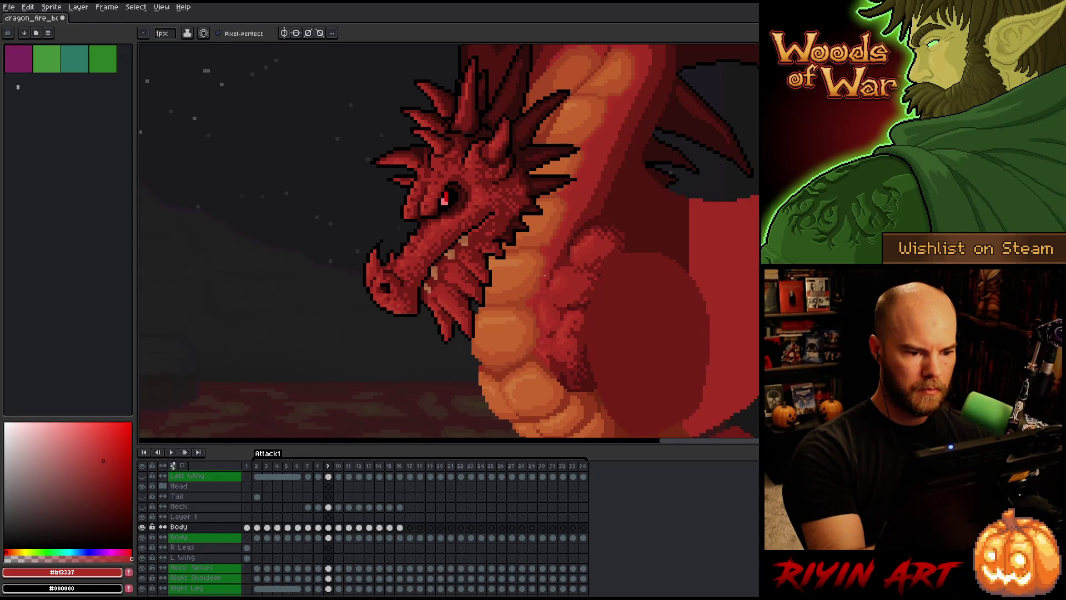
key("period")
left_click(510, 191, "alt")
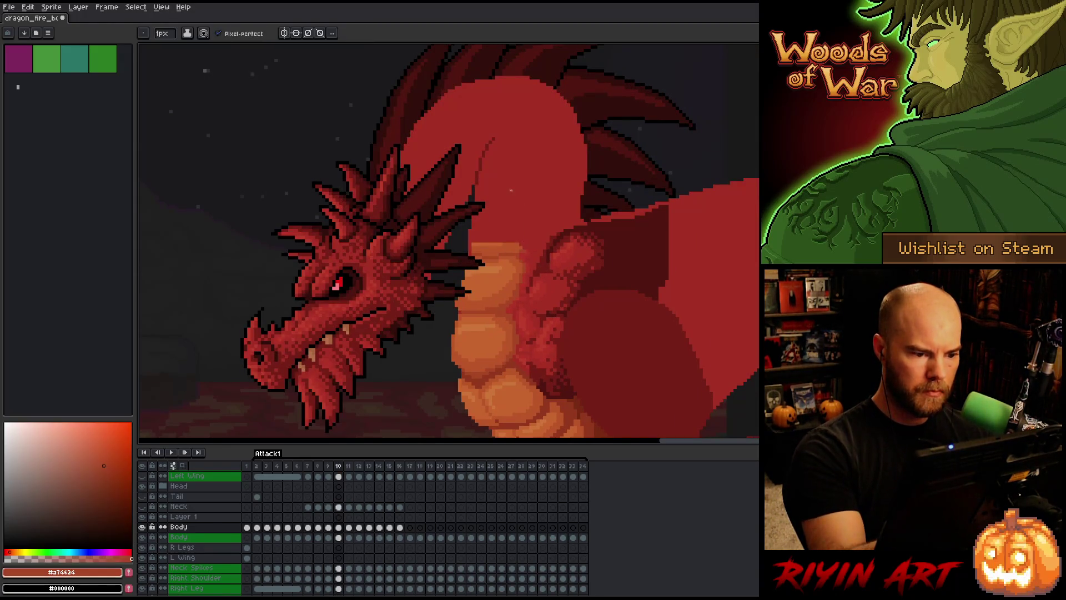
Sketch orange guide arcs for the raised neck on frame 10, redrawing the top arc.
mouse_move(493, 195)
left_mouse_down()
mouse_move(514, 194)
mouse_move(532, 231)
mouse_move(525, 249)
left_mouse_up()
mouse_move(495, 139)
left_mouse_down()
mouse_move(516, 135)
mouse_move(537, 169)
mouse_move(524, 195)
left_mouse_up()
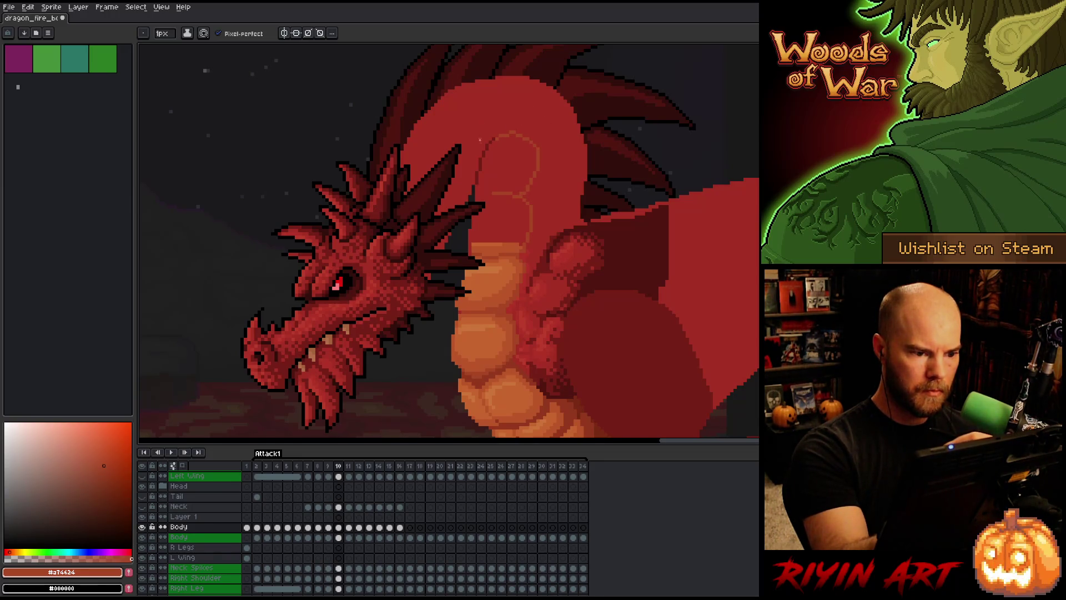
mouse_move(479, 146)
left_mouse_down()
mouse_move(508, 111)
mouse_move(529, 118)
left_mouse_up()
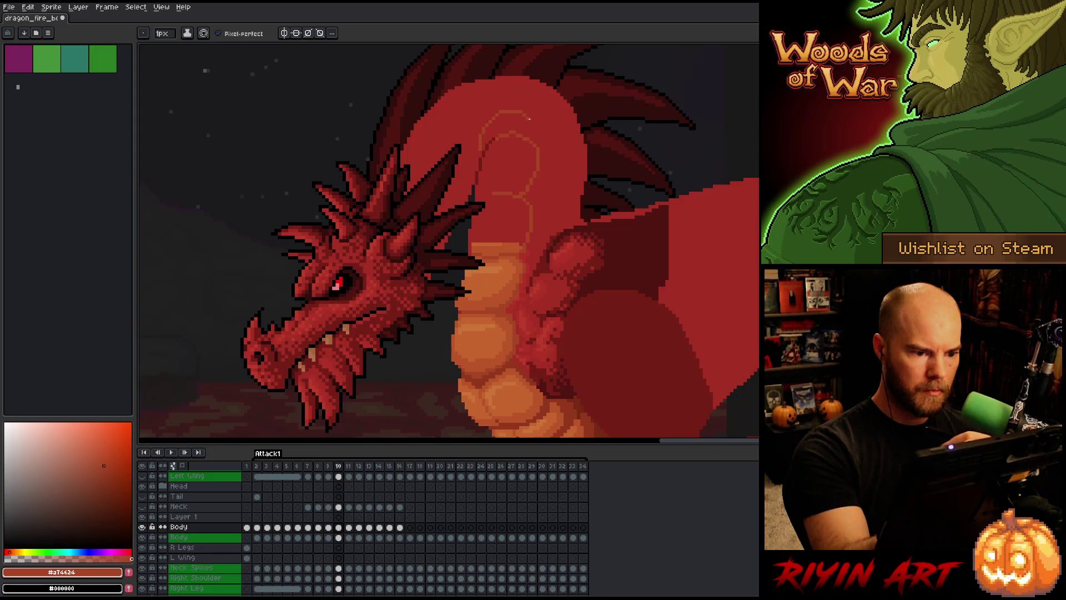
key("ctrl+z")
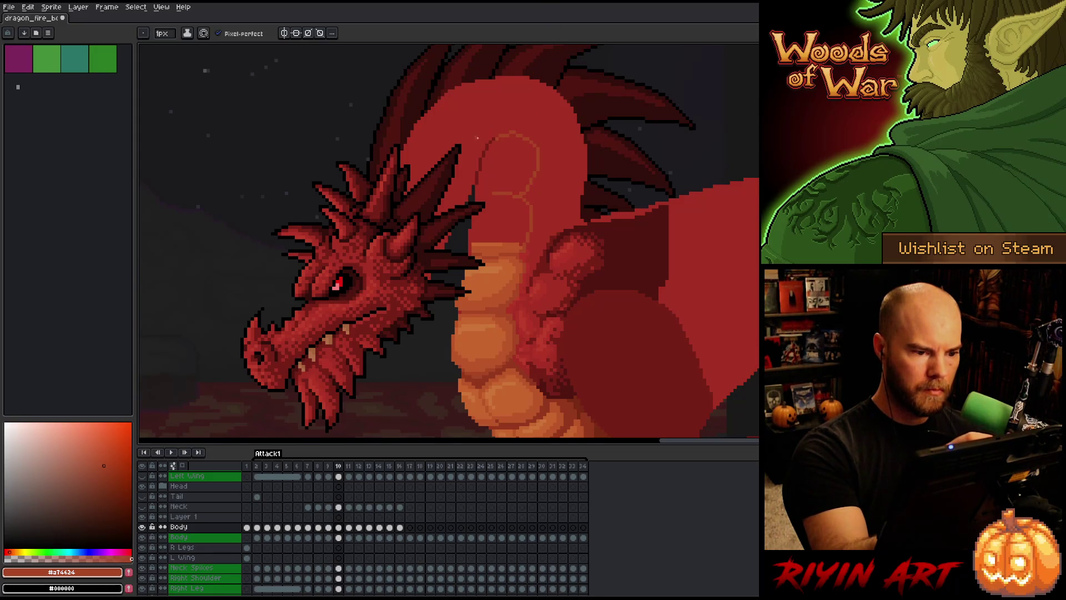
mouse_move(482, 147)
left_mouse_down()
mouse_move(518, 108)
mouse_move(534, 132)
left_mouse_up()
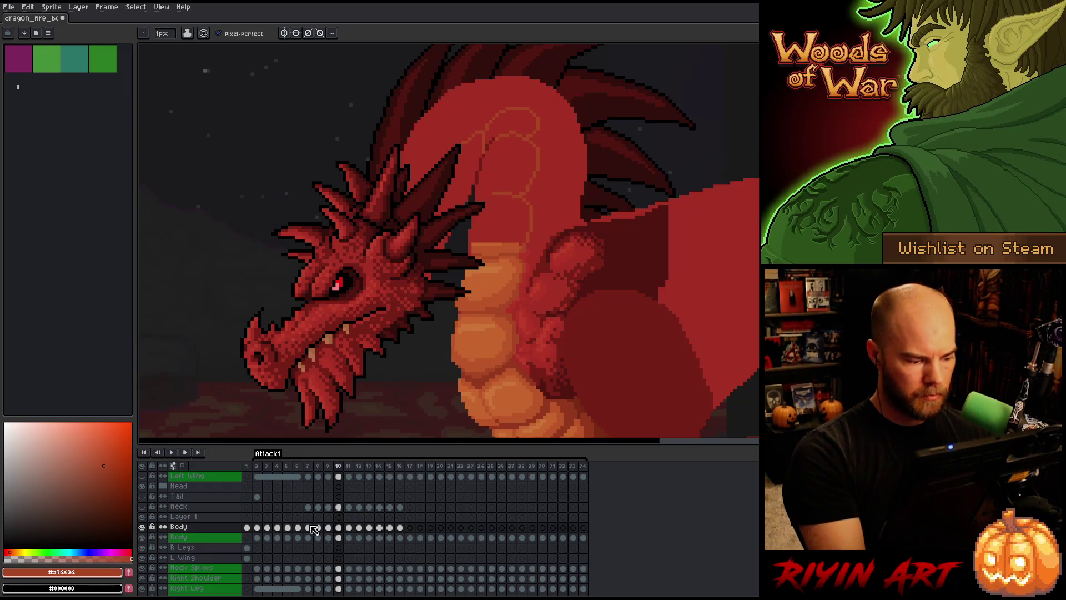
left_click(340, 538)
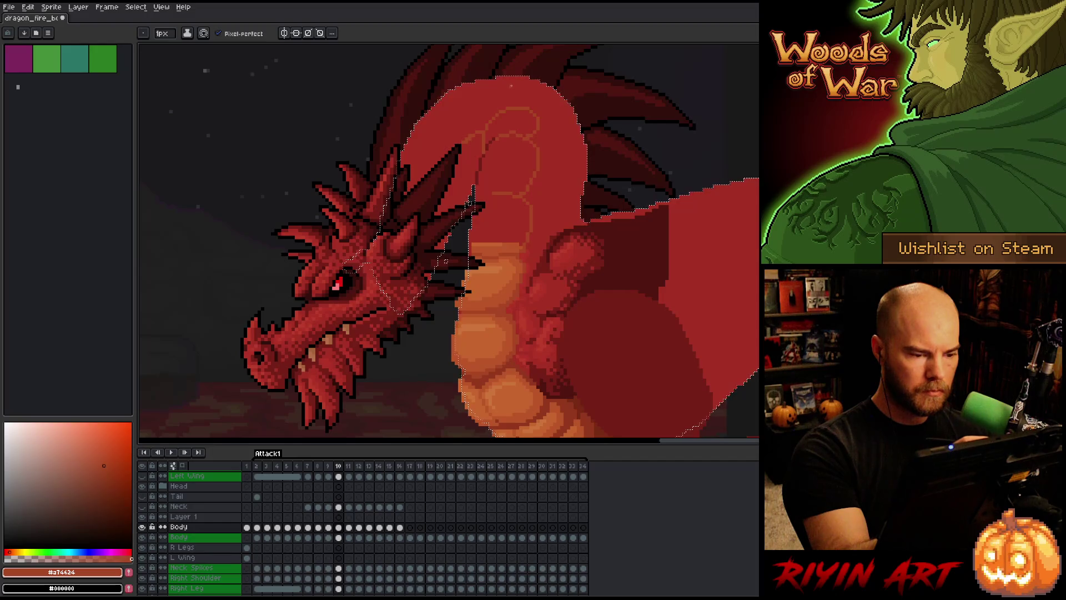
left_click(484, 153, "alt")
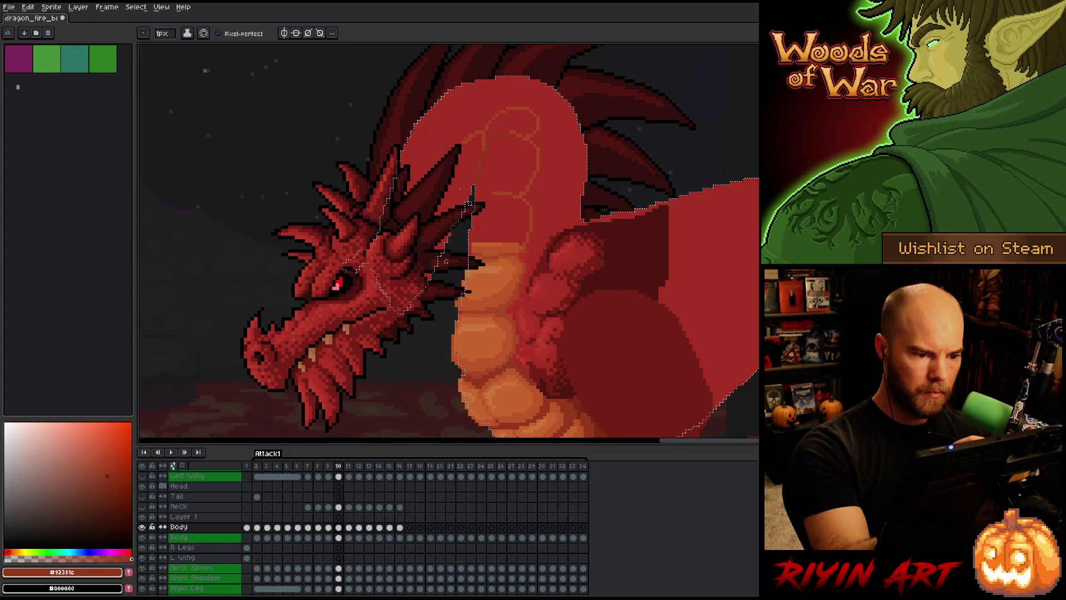
left_click(141, 526, "alt")
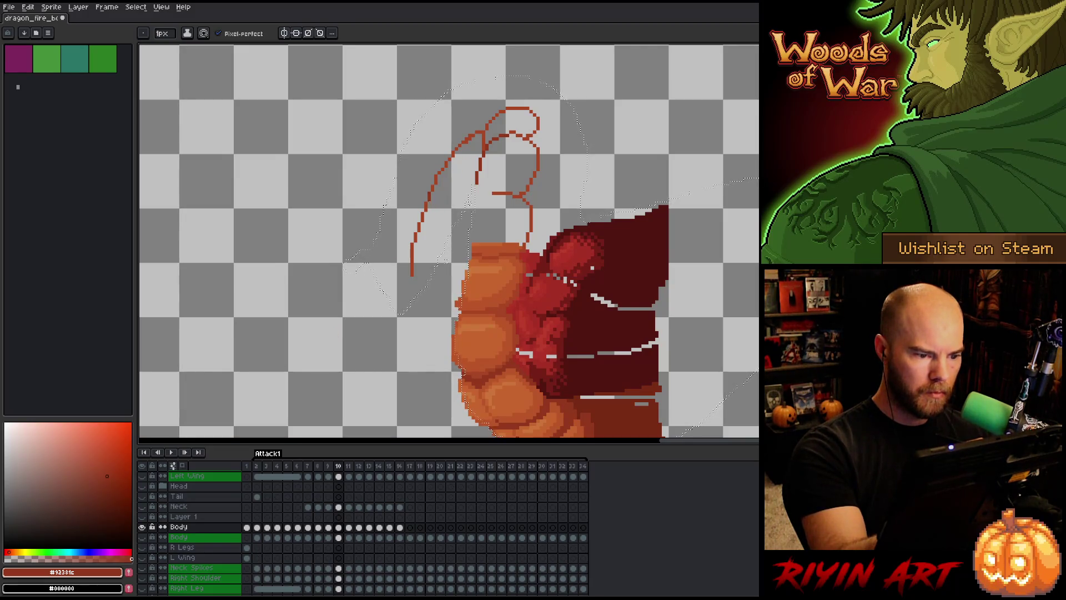
Close the new neck outline and bucket-fill its back edge red and body orange.
left_click_drag(434, 185, 457, 221)
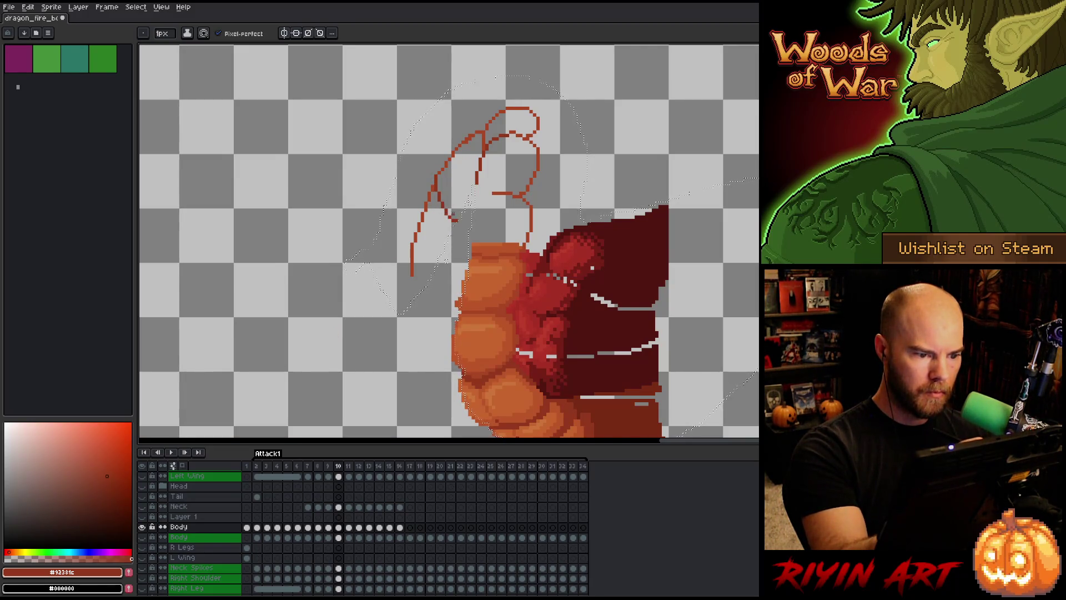
left_click_drag(408, 252, 411, 279)
key("g")
left_click(426, 245)
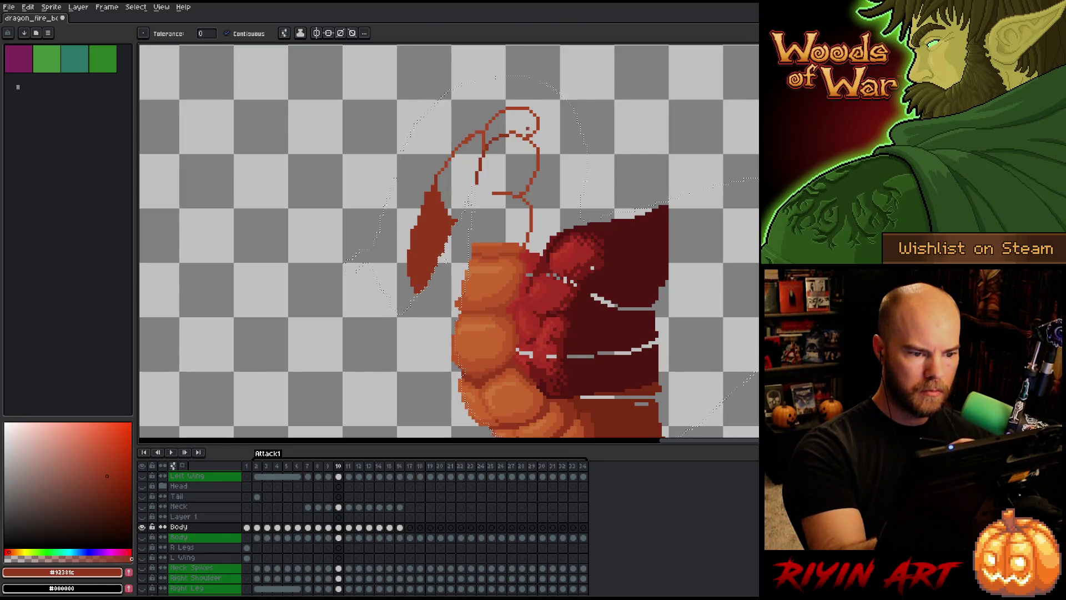
left_click(518, 244, "alt")
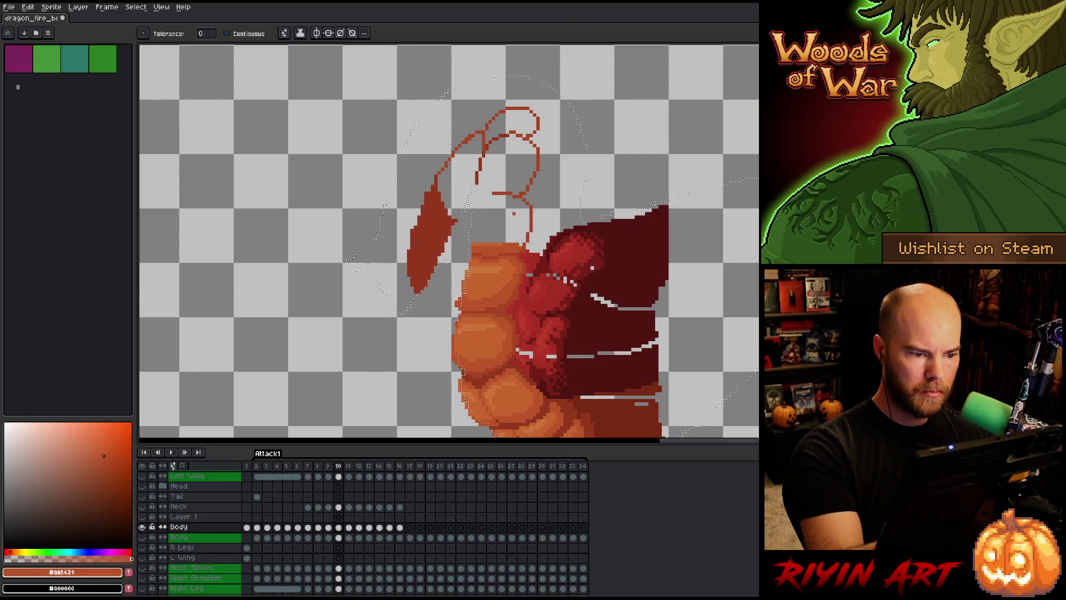
left_click(506, 211)
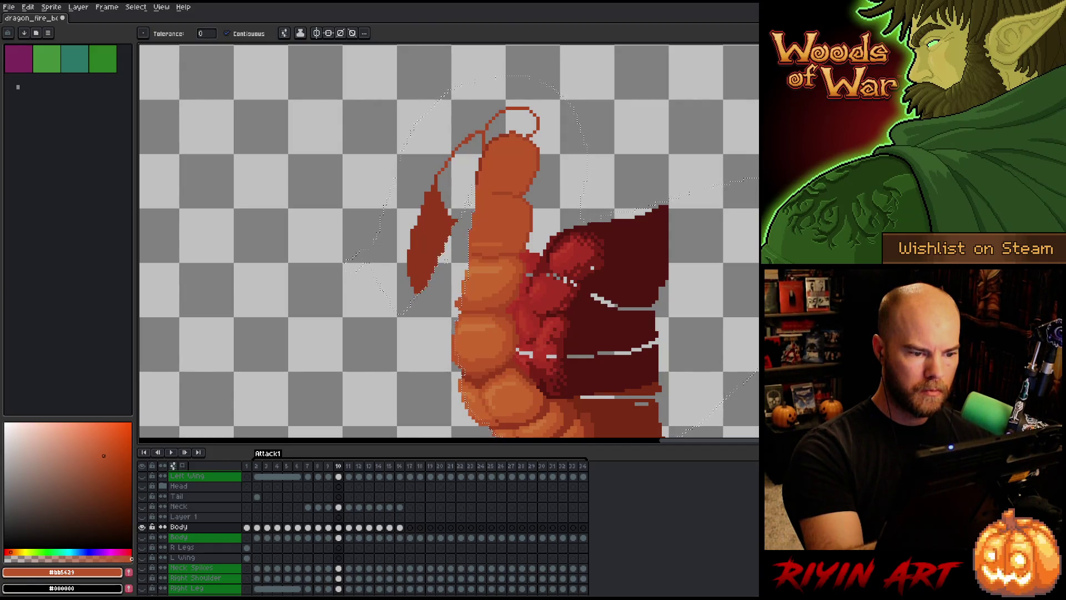
left_click(500, 106)
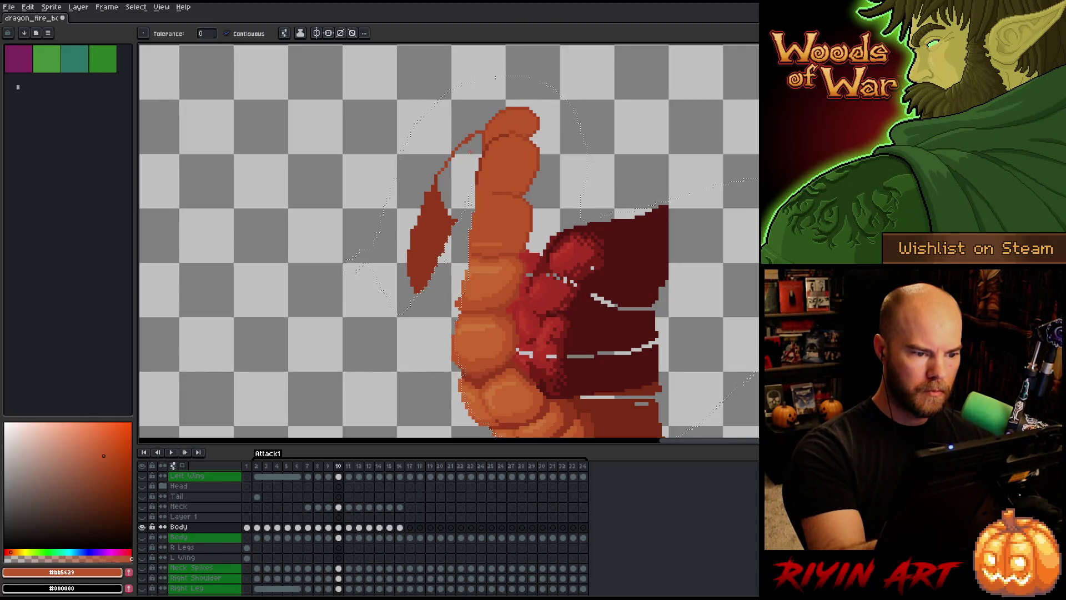
left_click(461, 158)
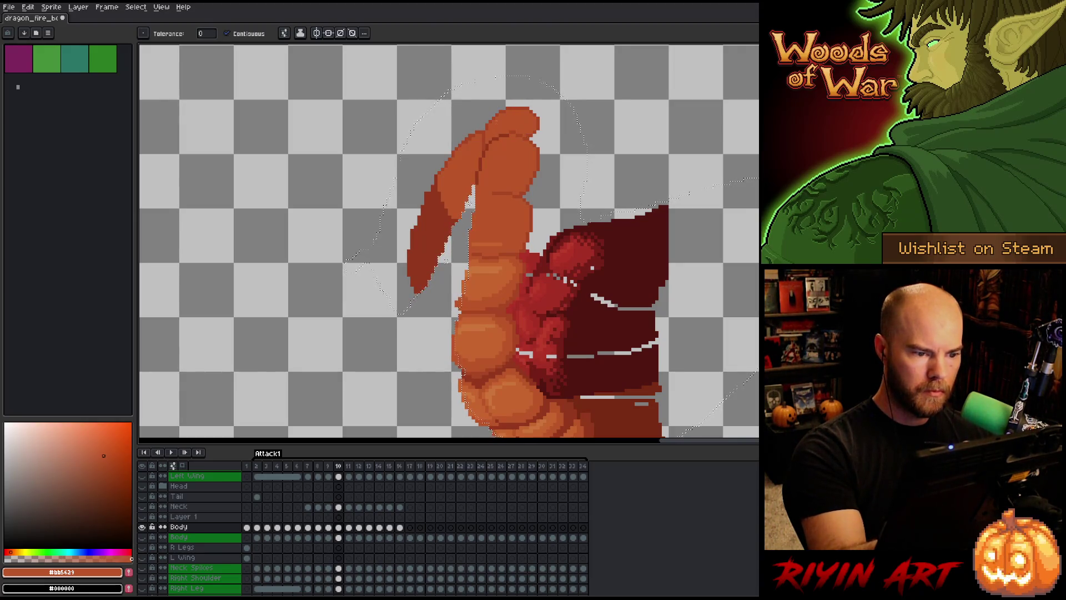
Repaint a neck segment in brighter orange, then step back to frame 9.
left_click(502, 141, "alt")
key("b")
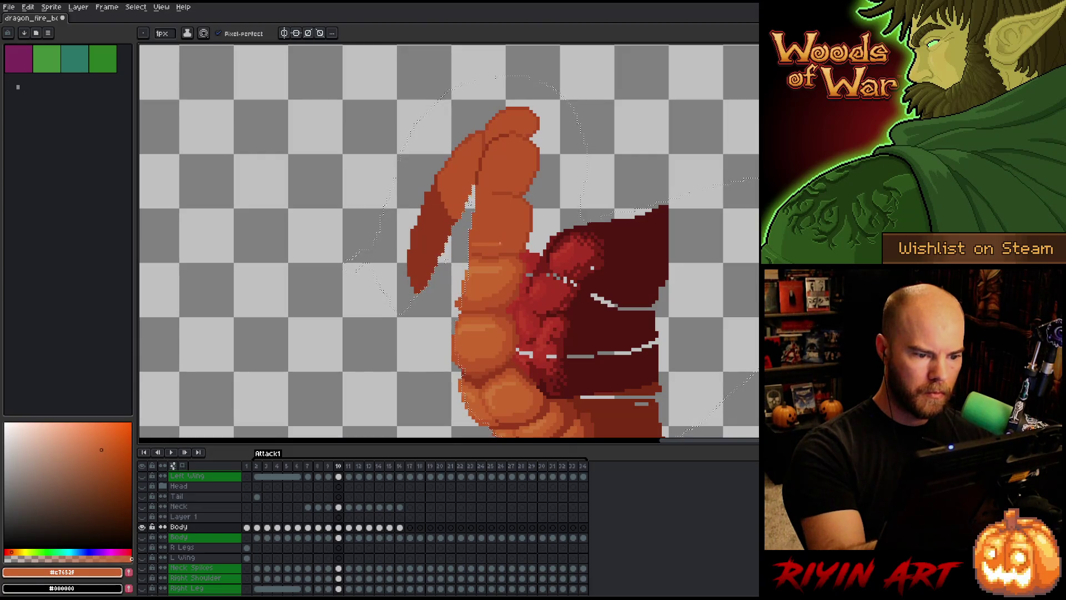
left_click_drag(489, 233, 503, 210)
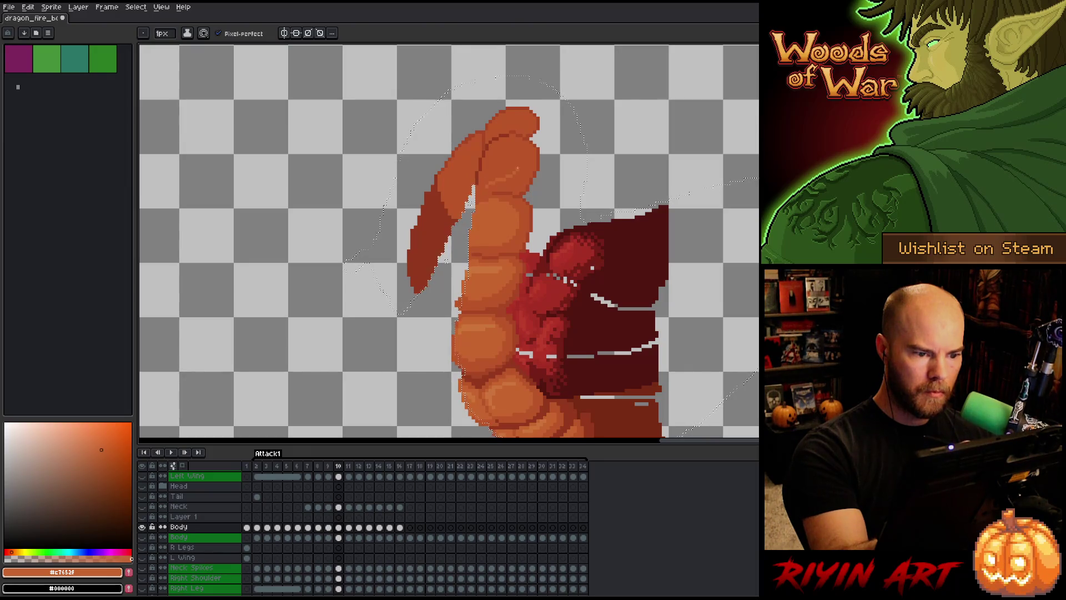
key("g")
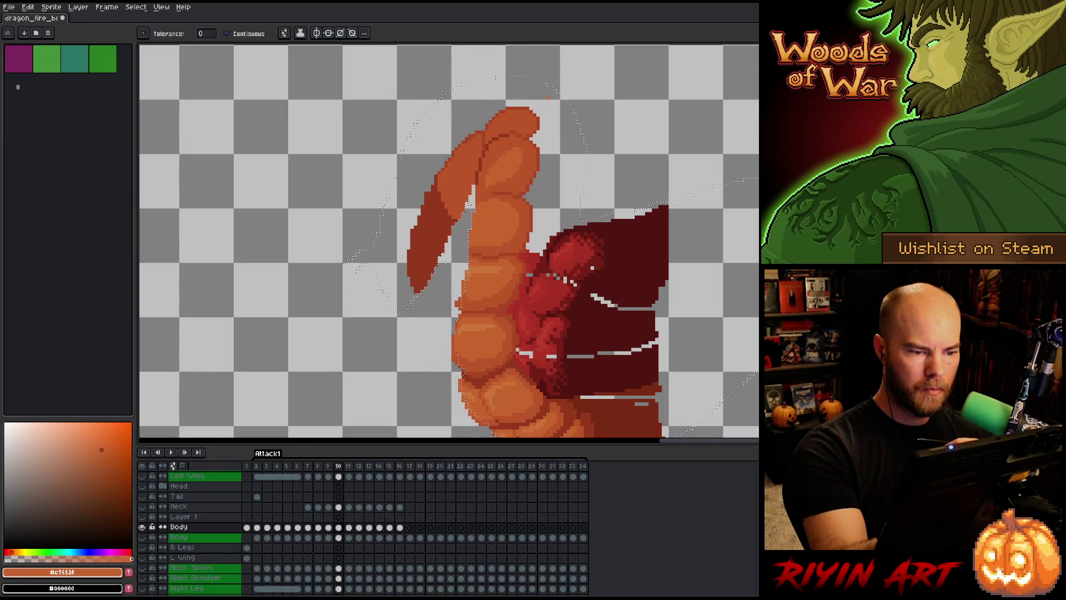
key("comma")
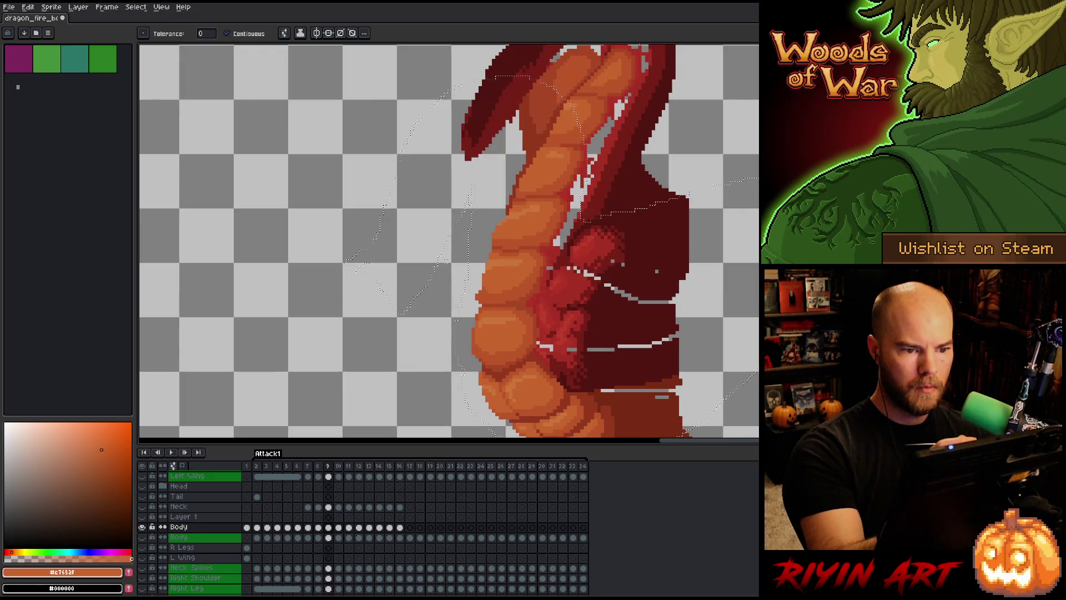
Compare frames 9 and 10, then outline the neck's top-left edge in dark orange.
key("period")
key("comma")
key("period")
left_click(491, 121, "alt")
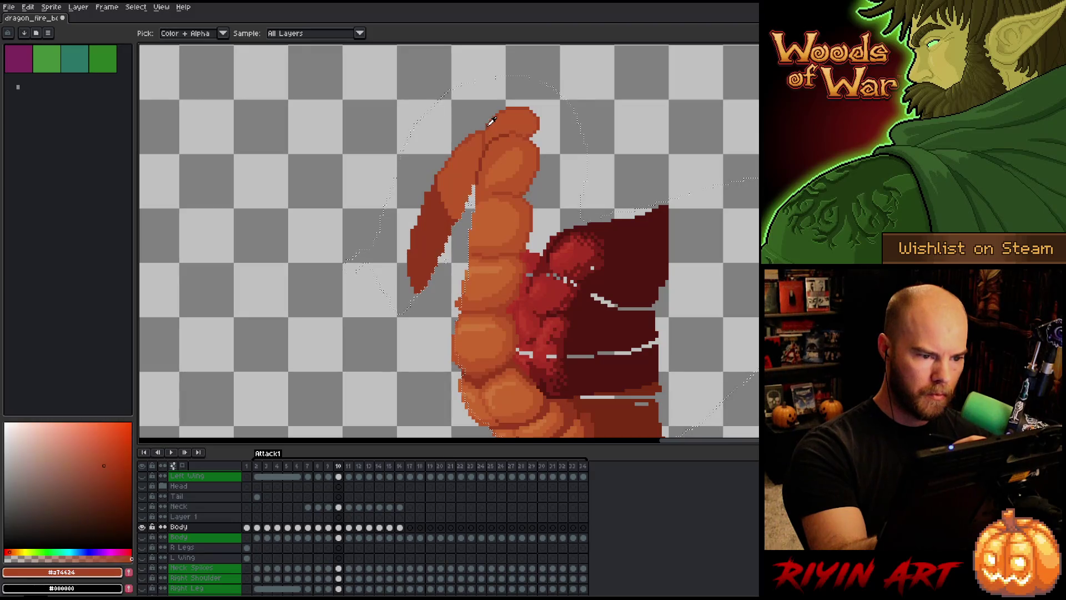
left_click_drag(502, 109, 478, 131)
Sample the neck's oranges and the dark wing red while switching pencil, brush and fill tools.
left_click(483, 141, "alt")
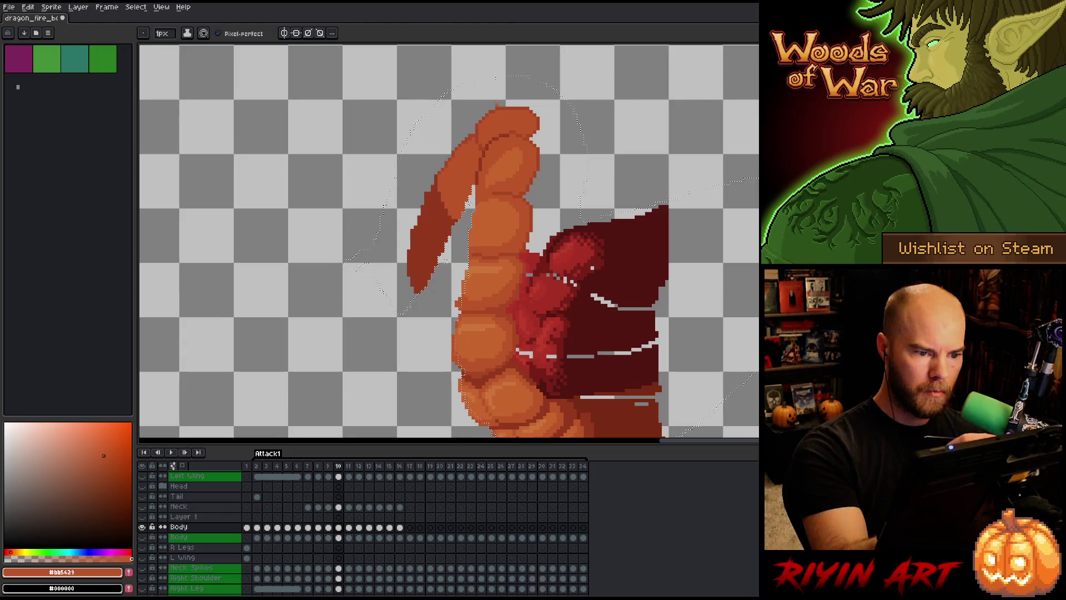
left_click(478, 133, "alt")
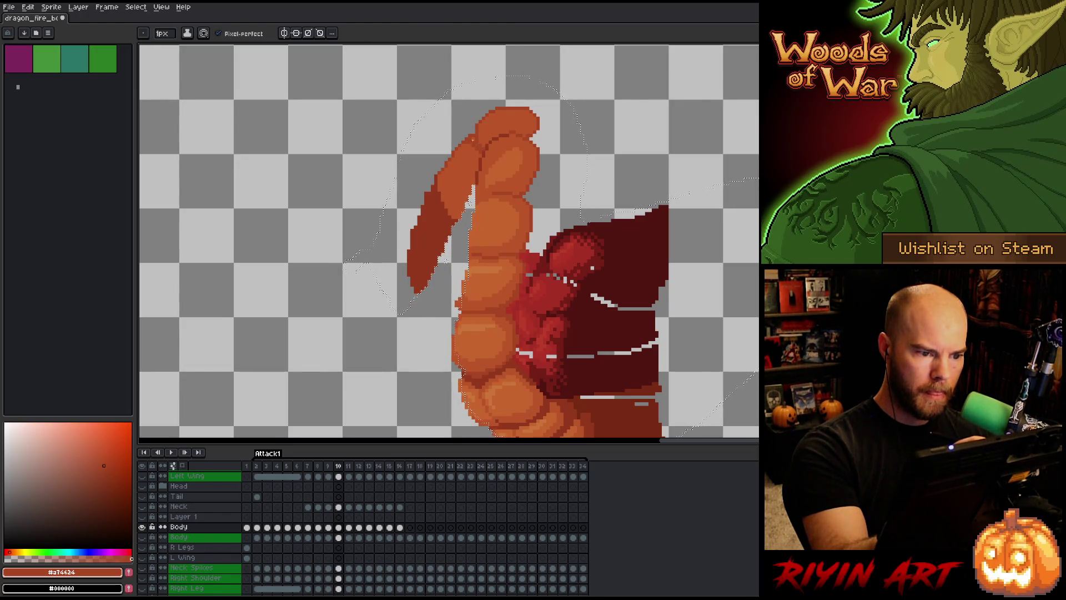
key("e")
key("b")
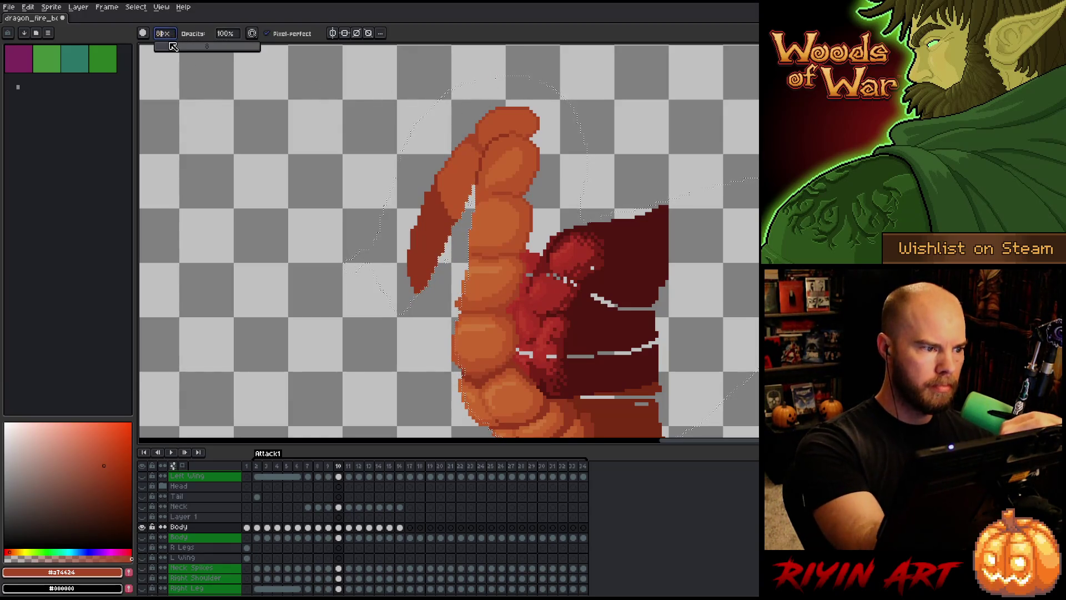
key("b")
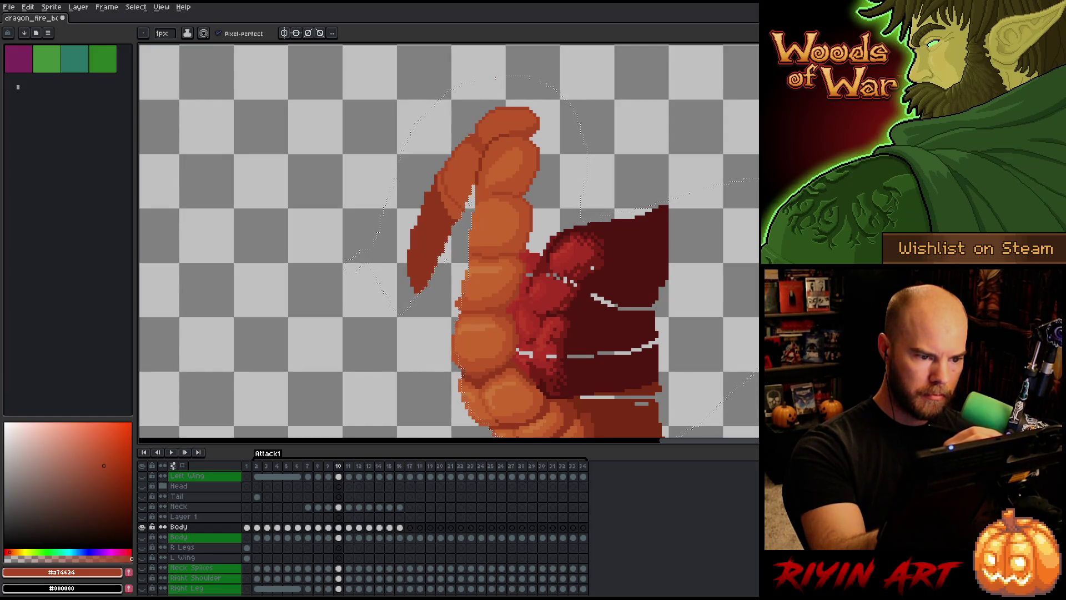
key("g")
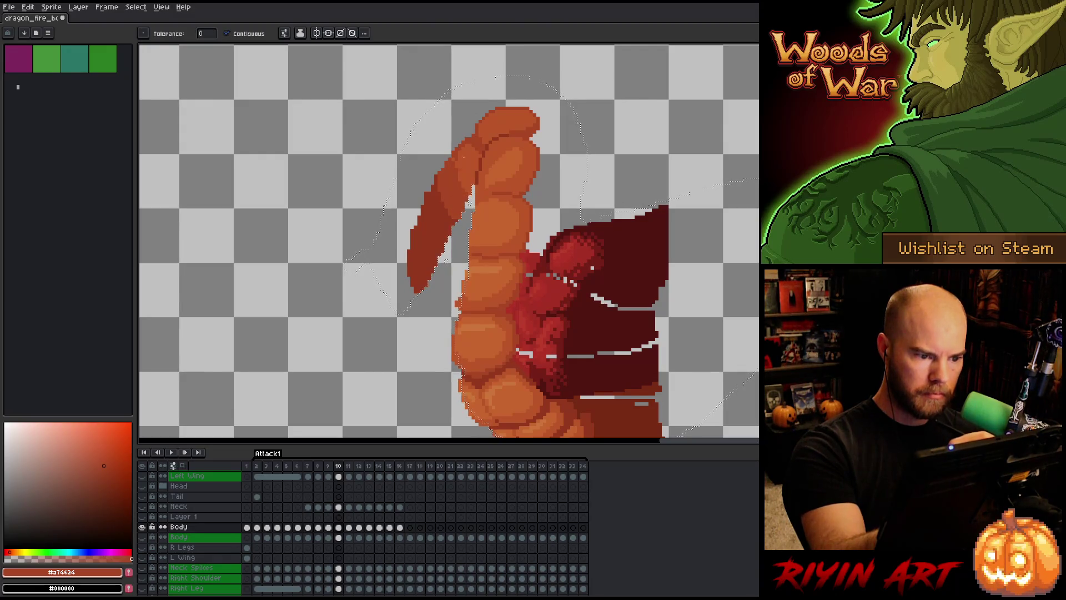
key("b")
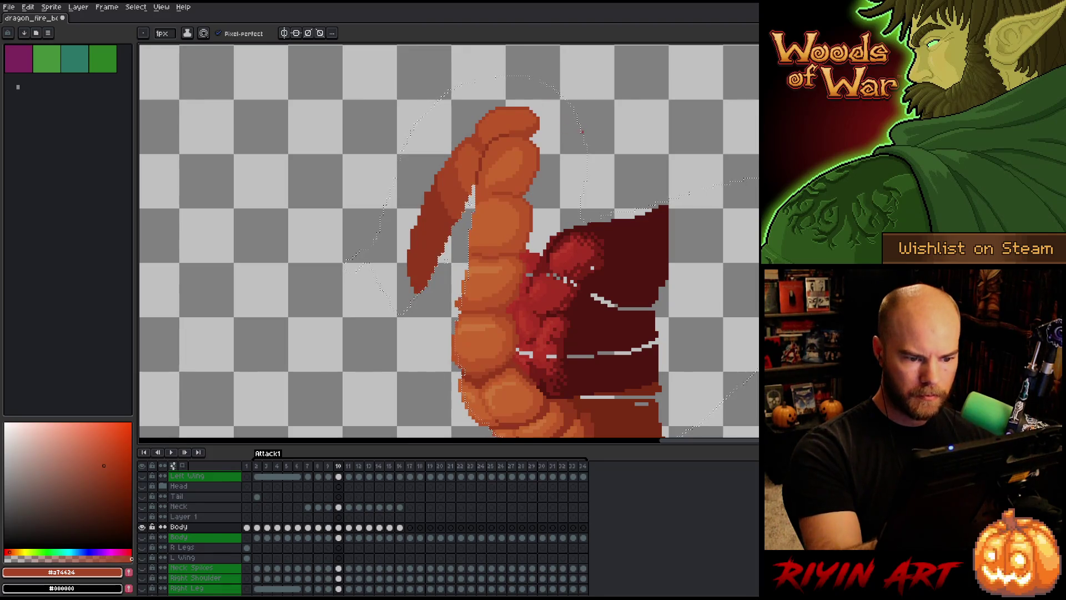
left_click(617, 236, "alt")
Fill the wing band's left, right and top sections dark red, closing the top-edge gap.
mouse_move(619, 233)
left_mouse_down()
mouse_move(609, 280)
mouse_move(561, 244)
mouse_move(568, 213)
mouse_move(548, 146)
mouse_move(502, 130)
mouse_move(444, 161)
mouse_move(409, 233)
left_mouse_up()
key("g")
left_click(400, 200)
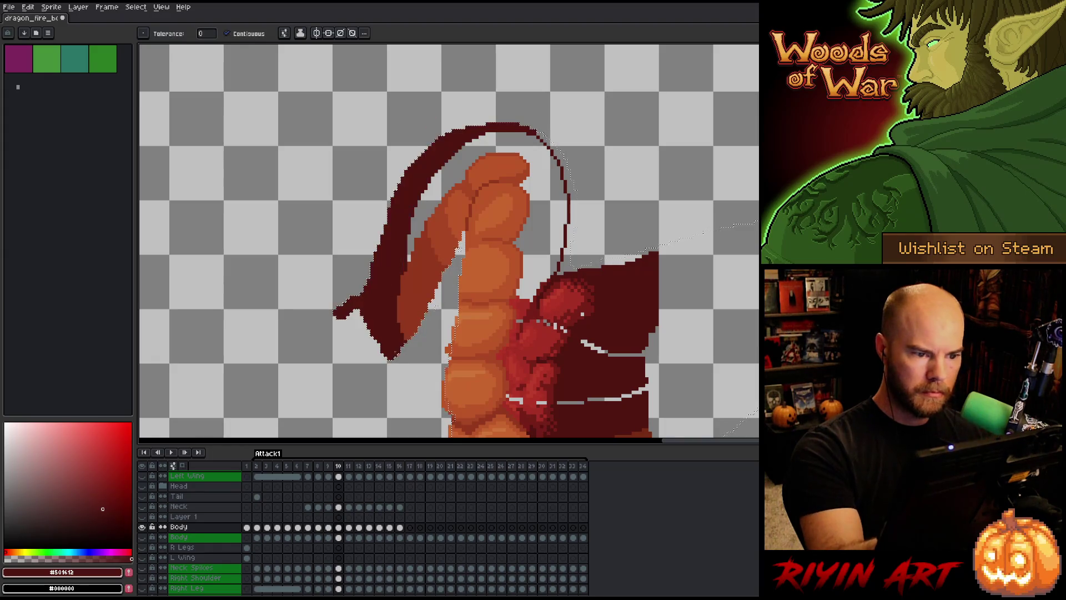
left_click(571, 222)
left_click(638, 250)
key("ctrl+z")
key("b")
left_click(631, 257)
key("g")
left_click(610, 260)
key("b")
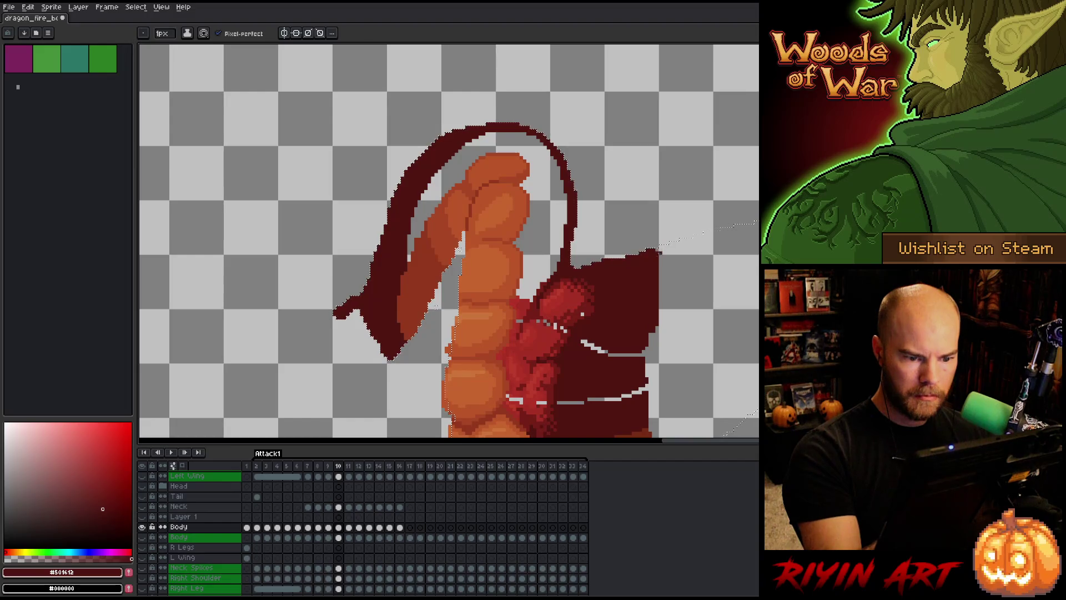
Close the wing's right edge and fill its inner region and stray light streaks dark red.
left_click_drag(415, 157, 421, 83)
left_click_drag(660, 250, 655, 353)
key("g")
left_click(633, 300)
left_click(600, 272)
left_click(570, 328)
left_click(611, 325)
left_click(631, 321)
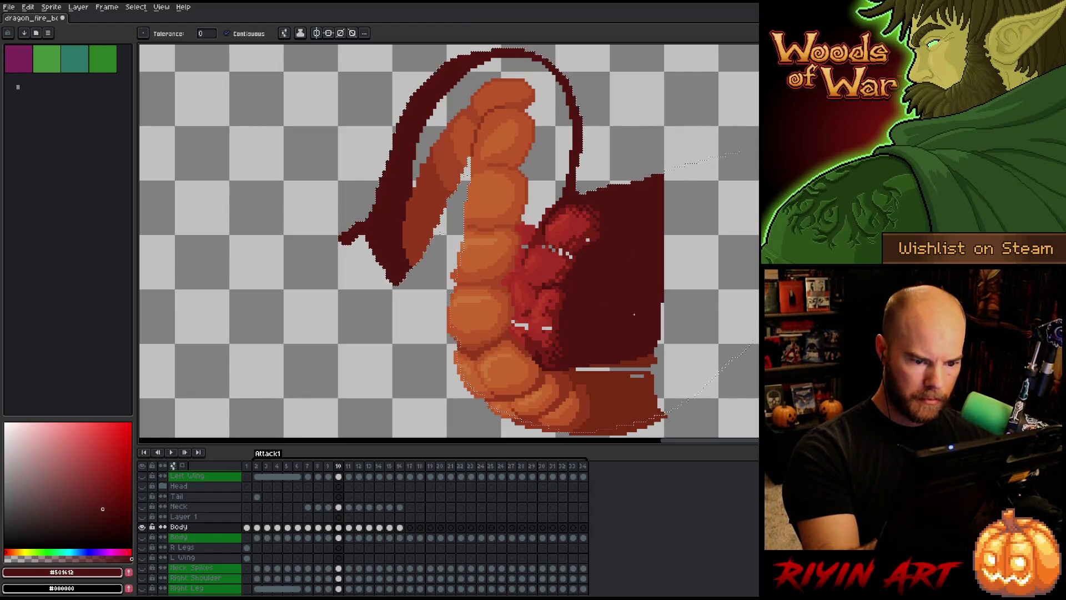
key("b")
Lighten a few chest pixels with #a52f24, comparing against the deeper red #761F18.
left_click(562, 253, "alt")
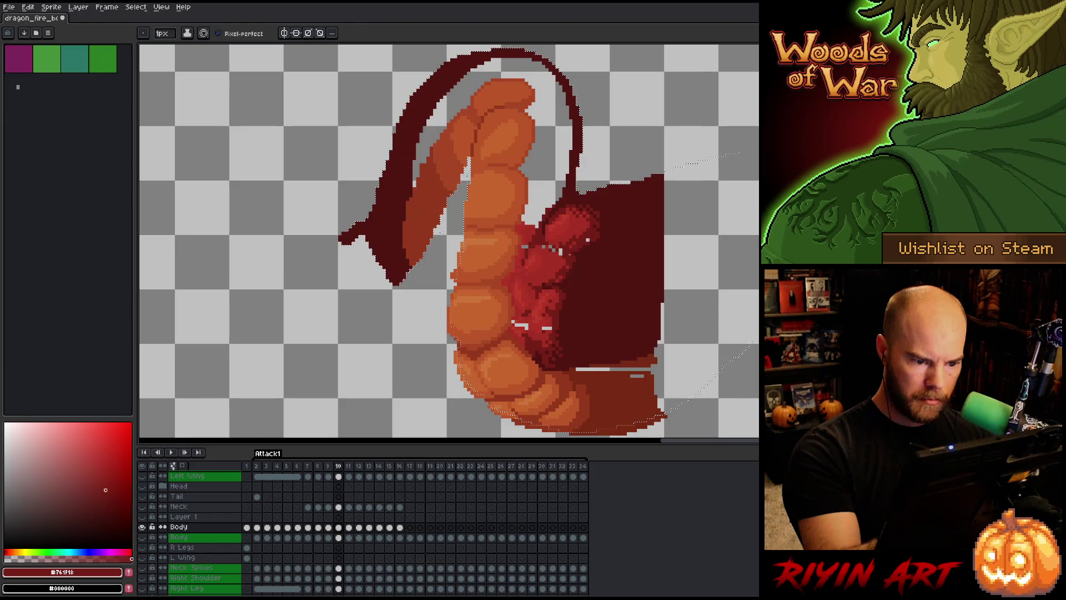
left_click(564, 238, "alt")
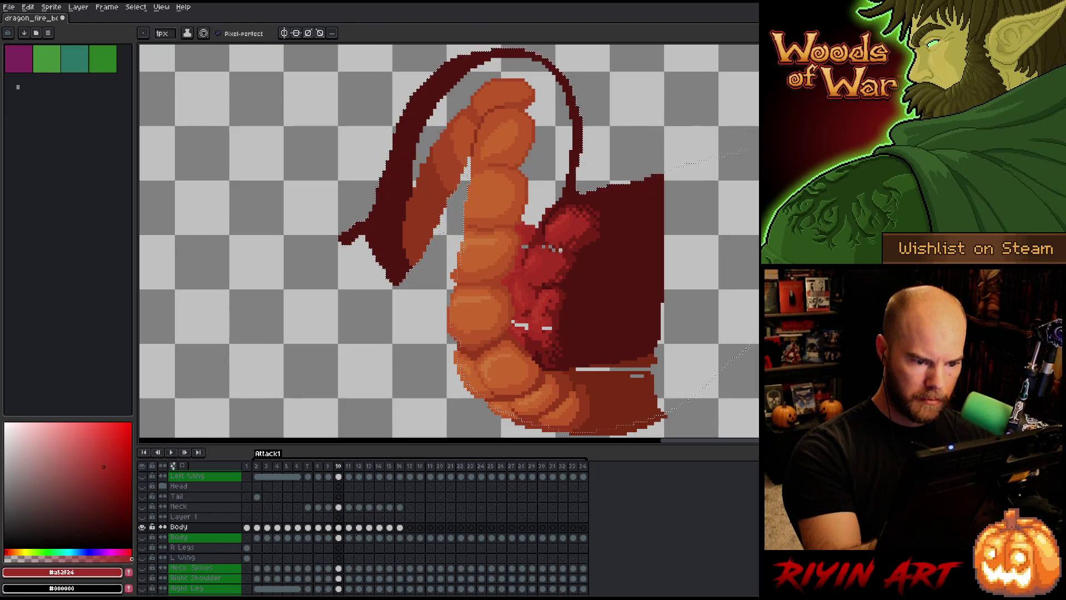
left_click(561, 244, "alt")
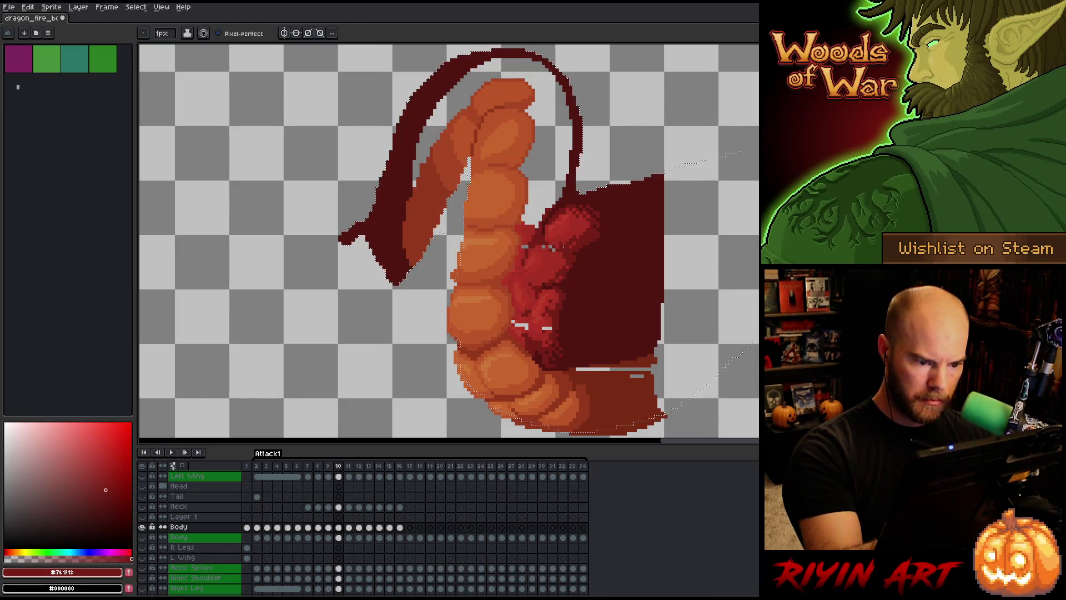
left_click(553, 250, "alt")
left_click(553, 248)
left_click(561, 245, "alt")
left_click(554, 250, "alt")
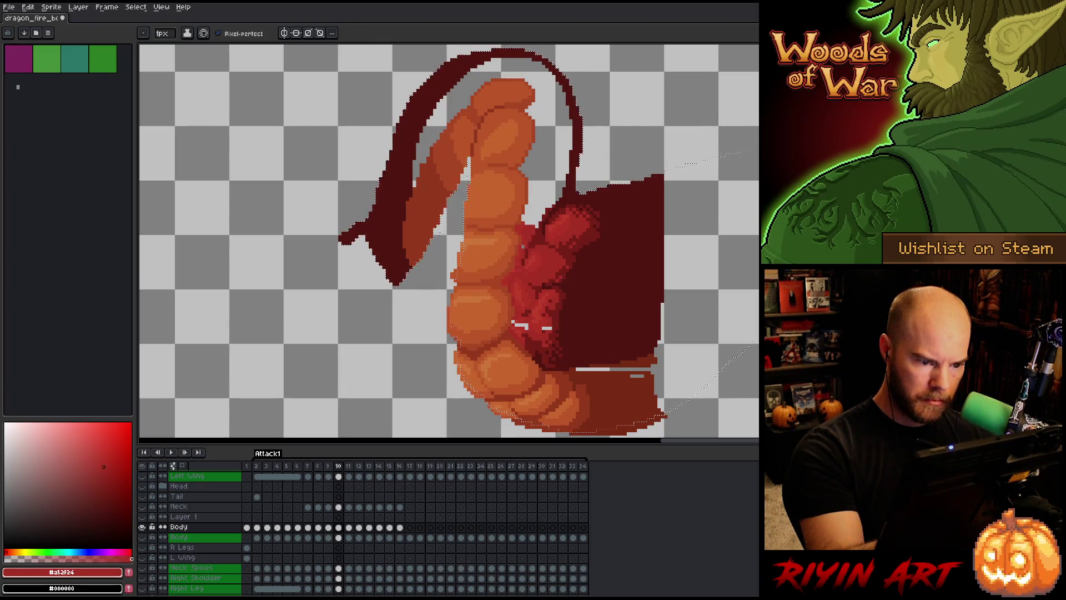
left_click(565, 214, "alt")
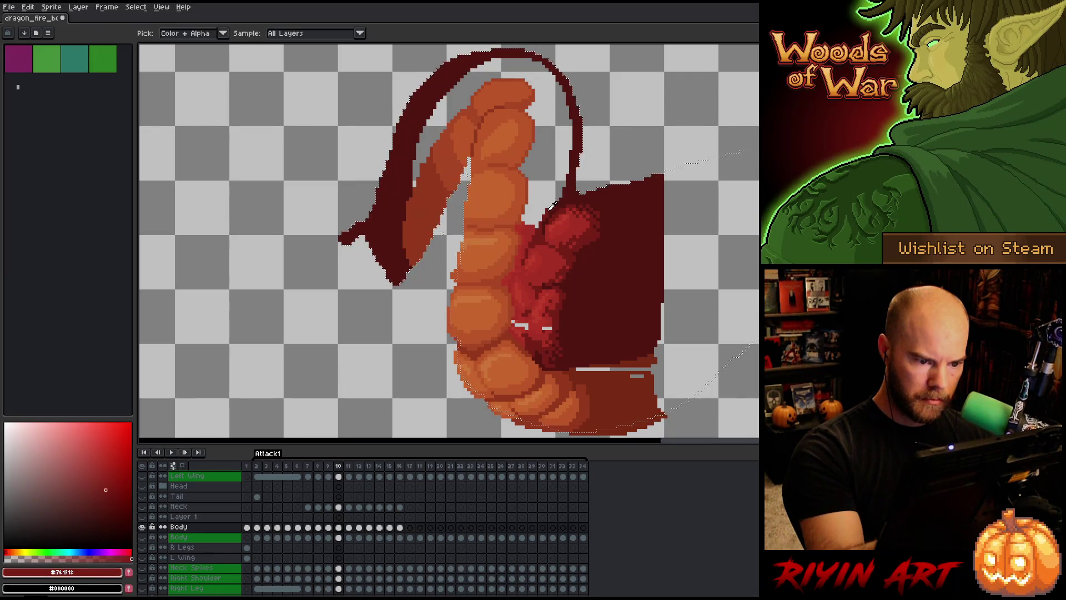
Draw an inner edge line along the wing and fill the band dark red.
left_click_drag(565, 214, 571, 252)
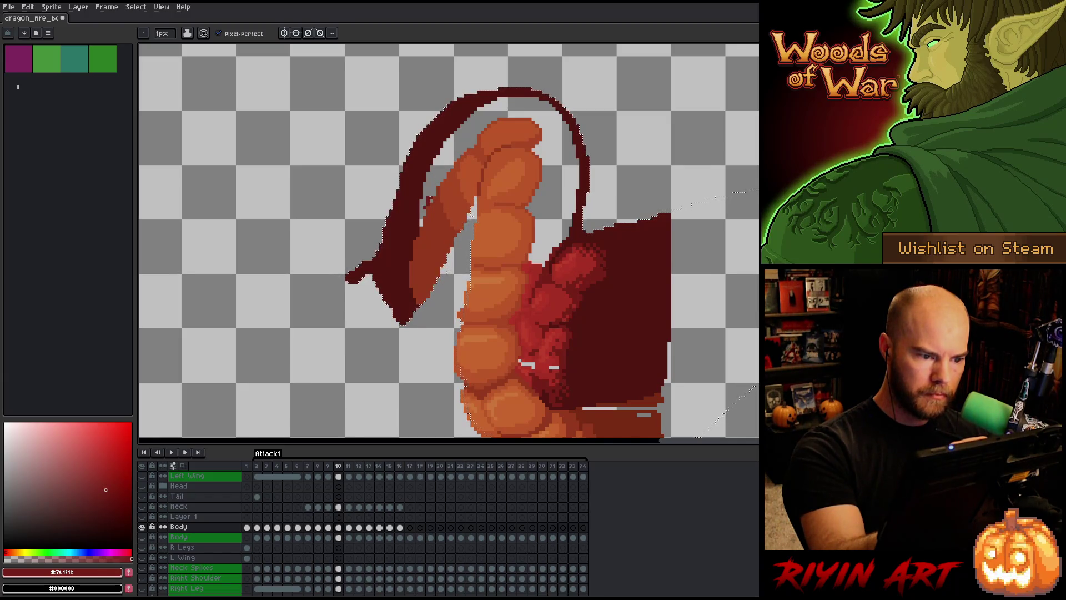
left_click_drag(448, 157, 428, 191)
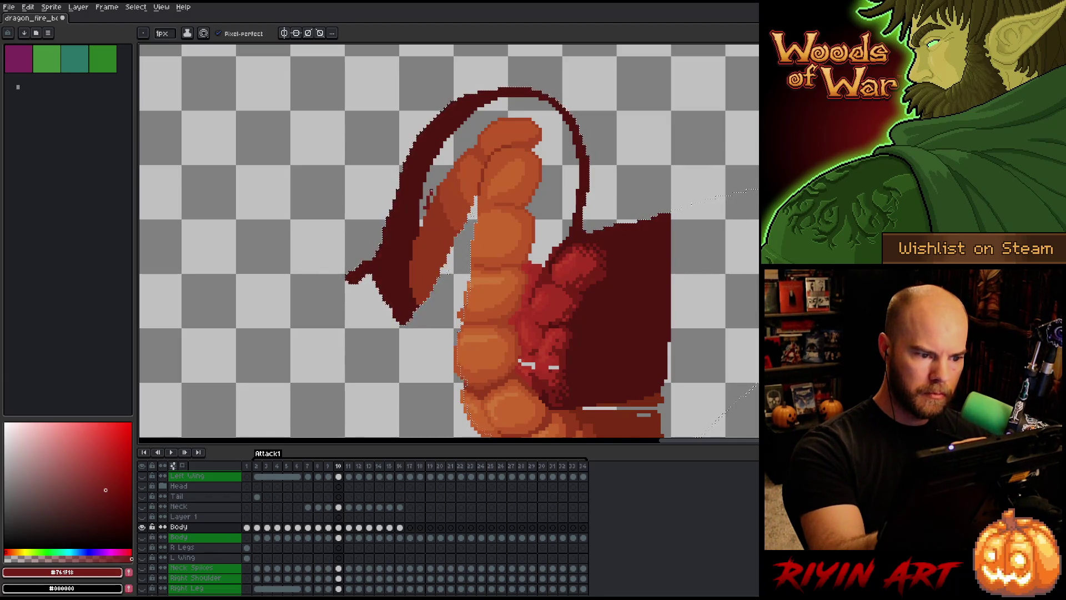
left_click_drag(491, 111, 565, 197)
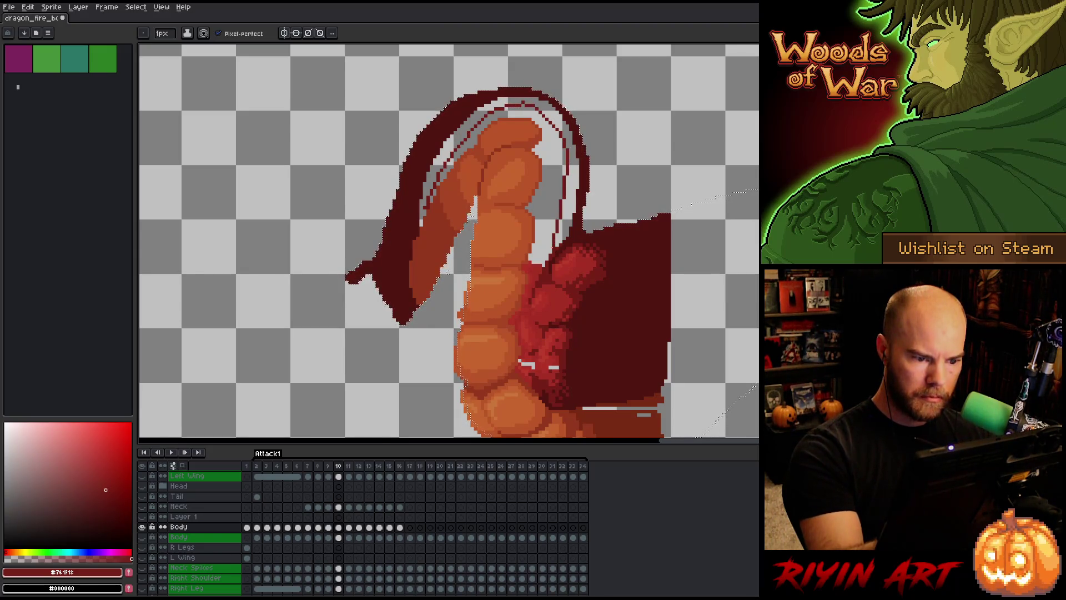
key("g")
left_click(577, 144)
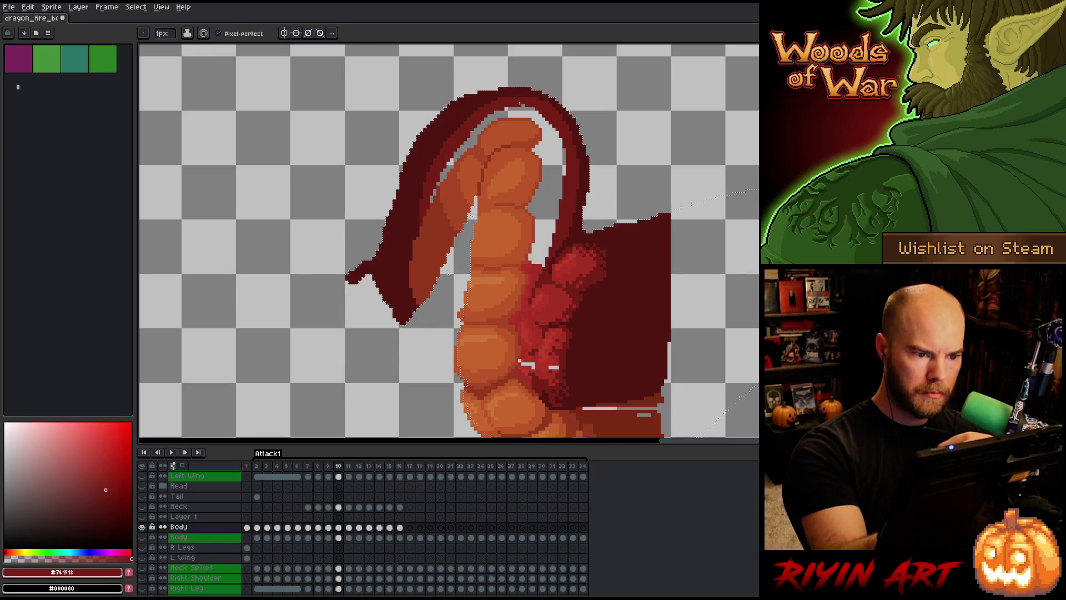
key("b")
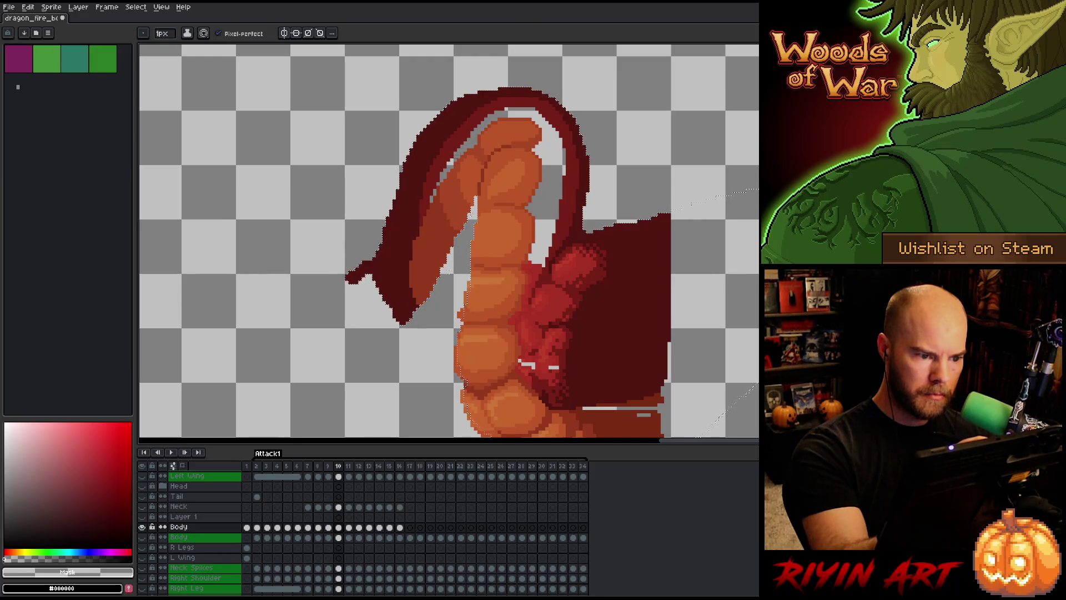
Fill the transparent gap between the wing and neck with lighter red #a52f24.
left_click(611, 333, "alt")
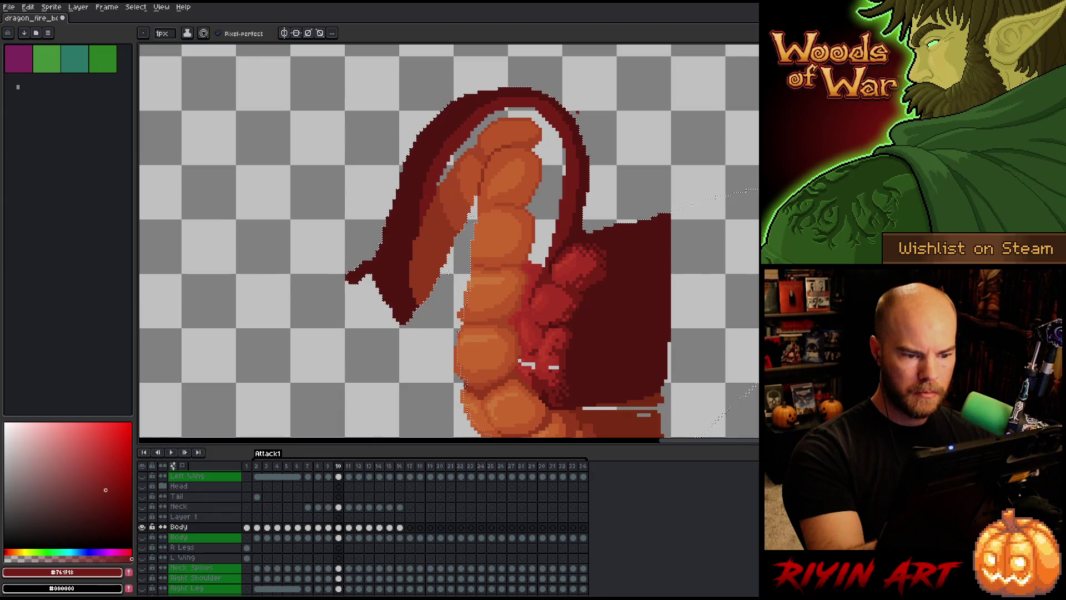
left_click(561, 266, "alt")
left_click(516, 119)
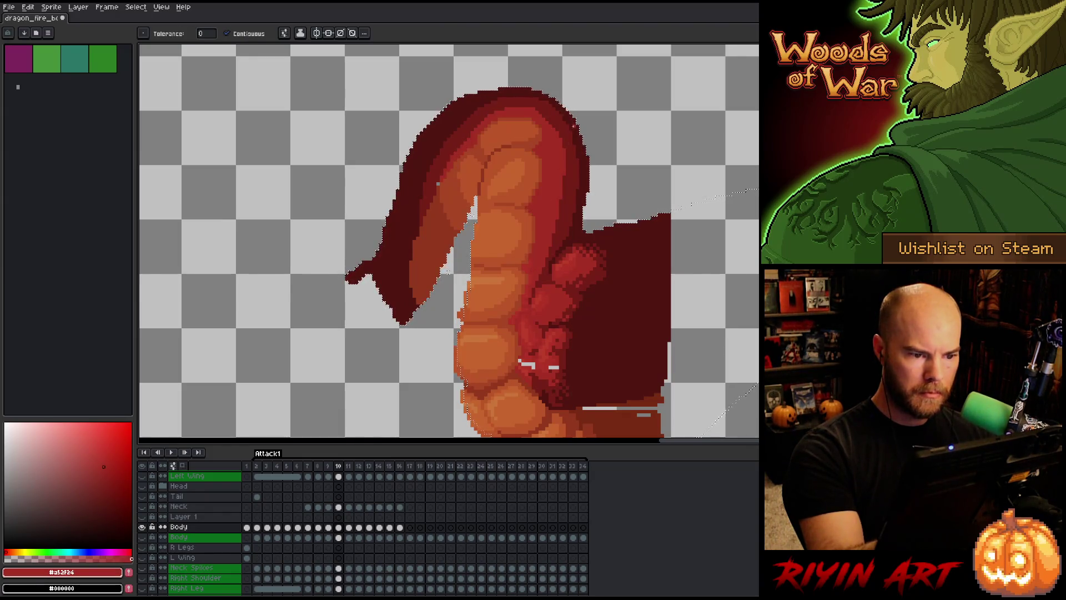
Save the dragon sprite from the close warning.
key("m")
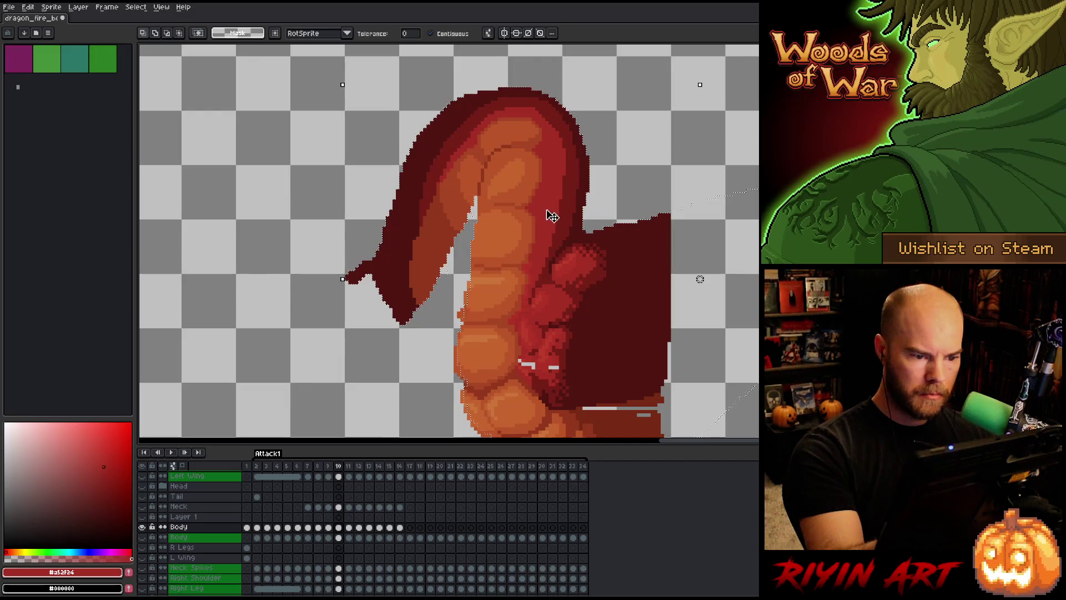
key("ctrl+w")
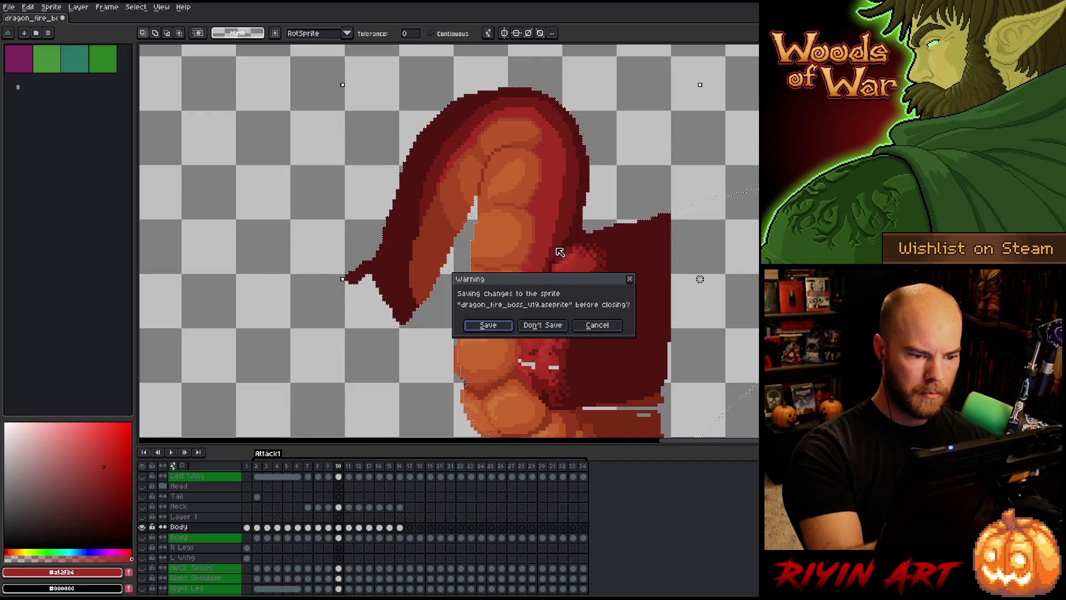
left_click(597, 325)
Select all #a52f24 pixels by colour, then pick the brighter red #b13327.
right_click(594, 299)
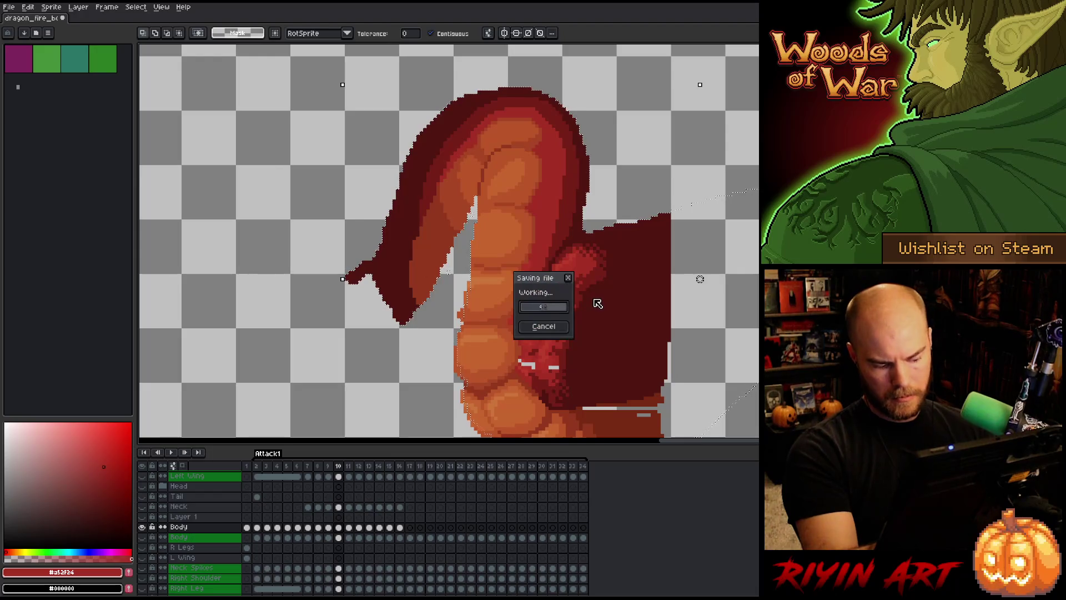
left_click(594, 297)
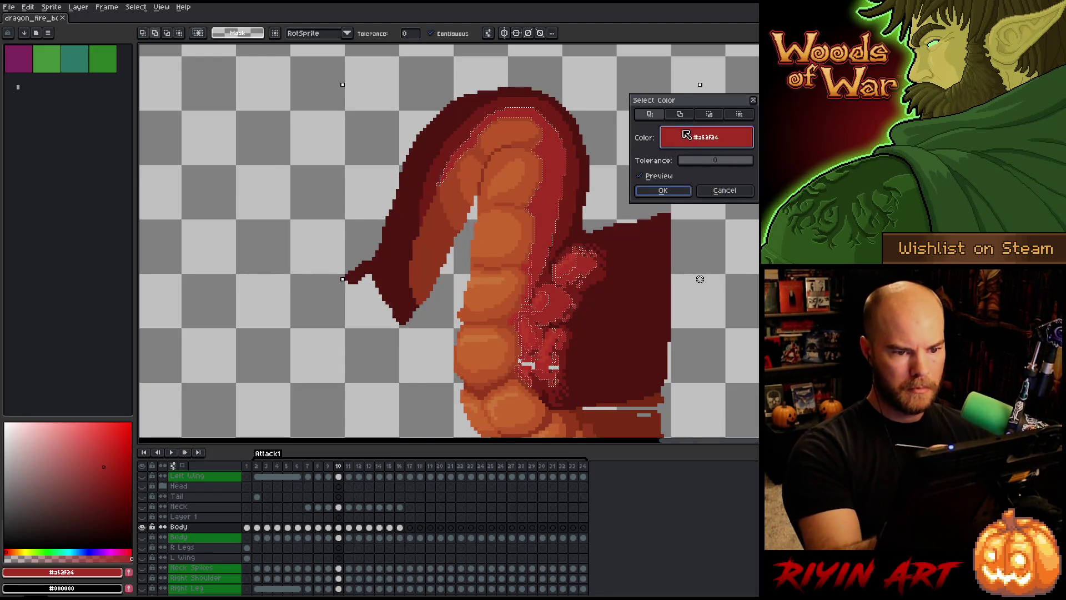
left_click(663, 190)
key("b")
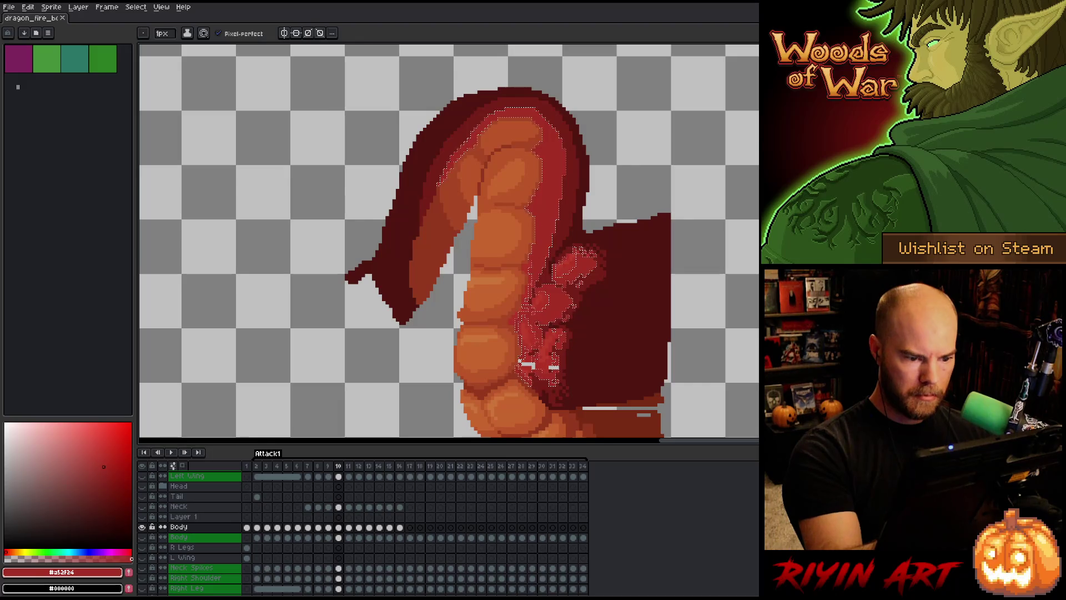
left_click(528, 294, "alt")
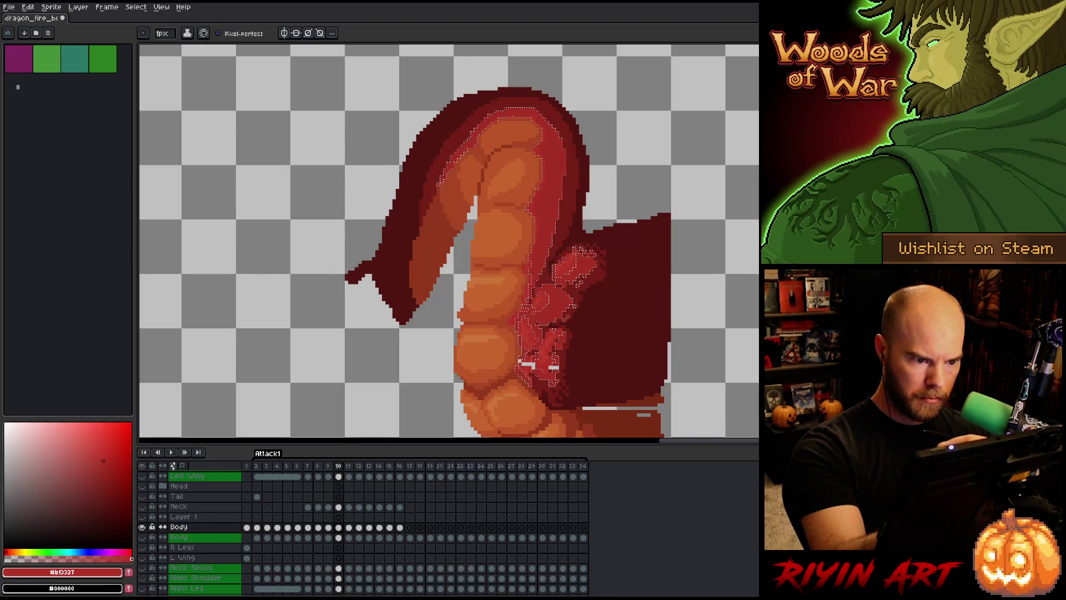
Deselect and sample the belly orange #bb5429 and lighter orange #c7652f on frame 10.
key("ctrl+d")
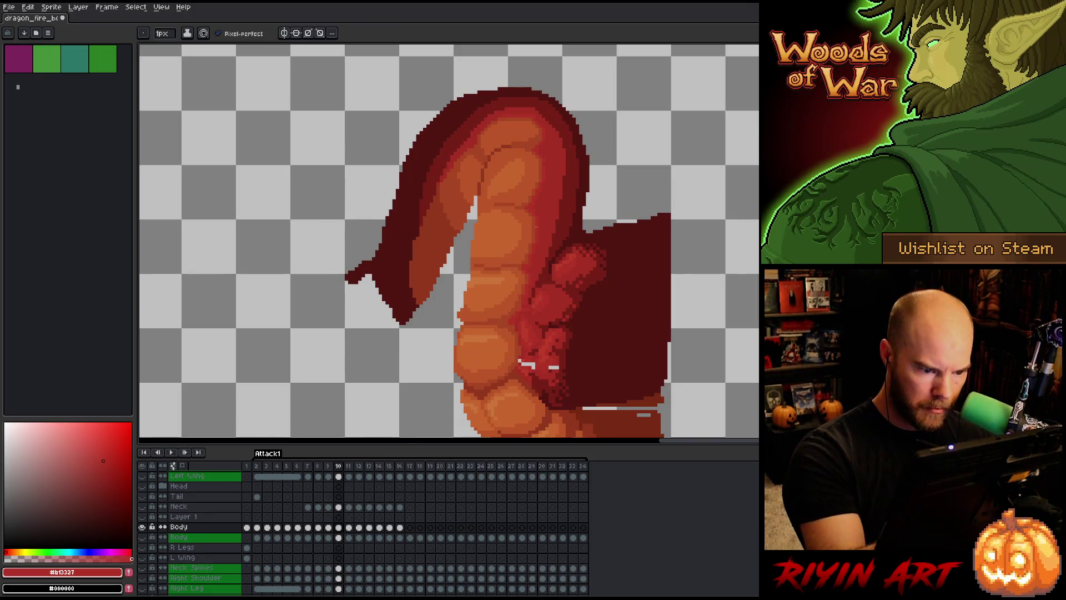
left_click(490, 210, "alt")
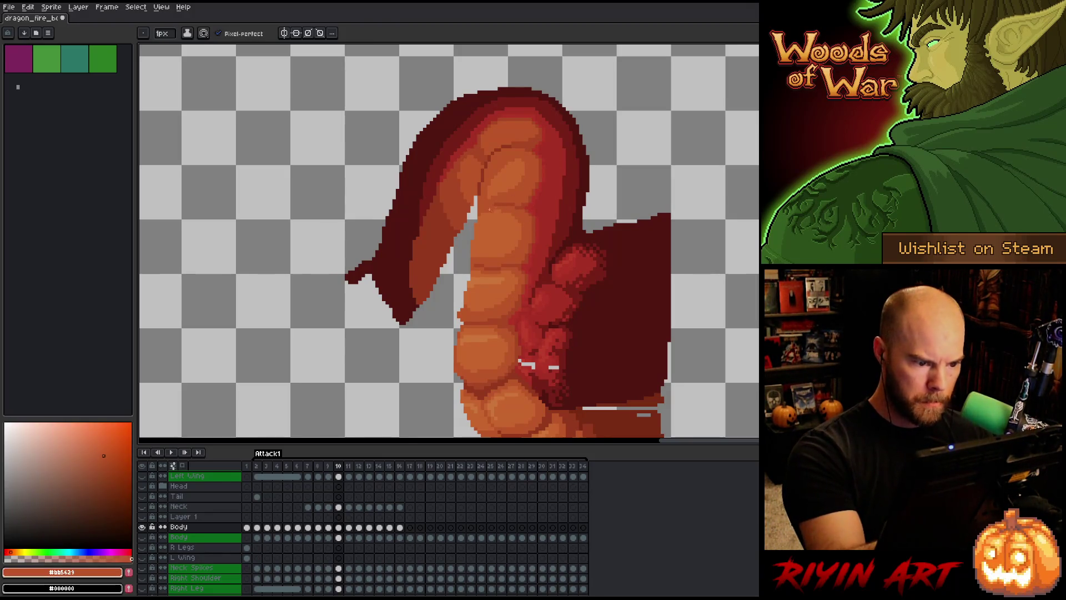
left_click(492, 187, "alt")
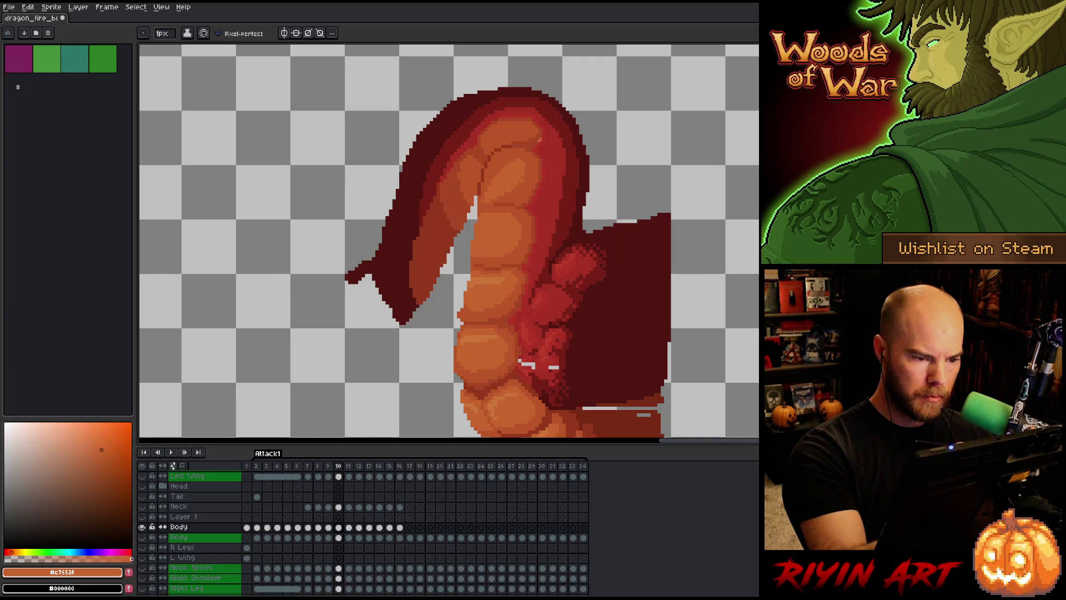
left_click(524, 180, "alt")
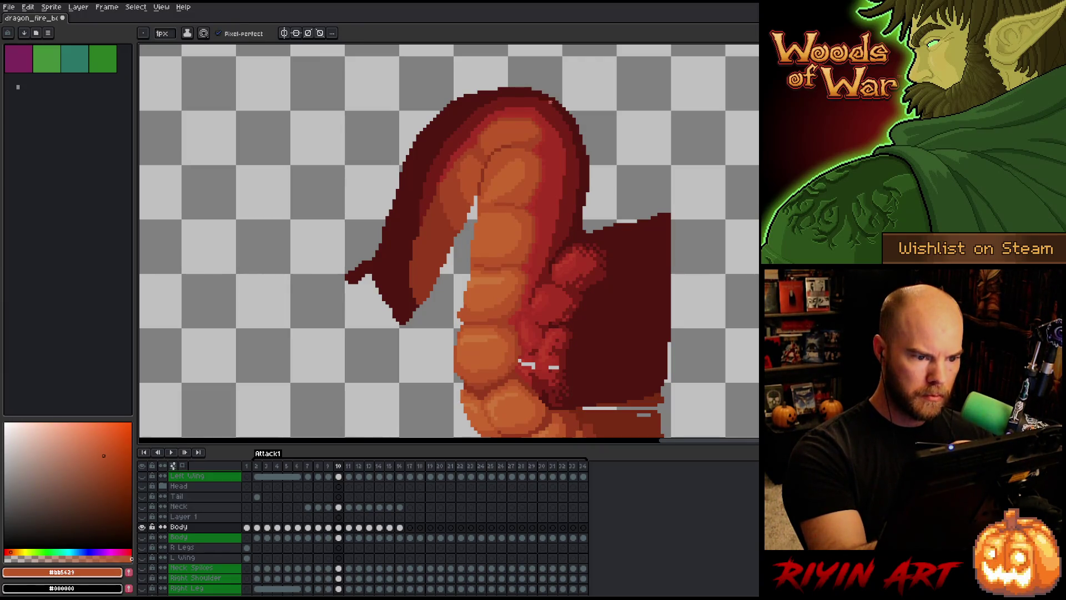
left_click(507, 172, "alt")
Compare frames 9 and 10, select the light belly segments, and switch to the 1px pencil.
key("m")
key("Left")
key("Right")
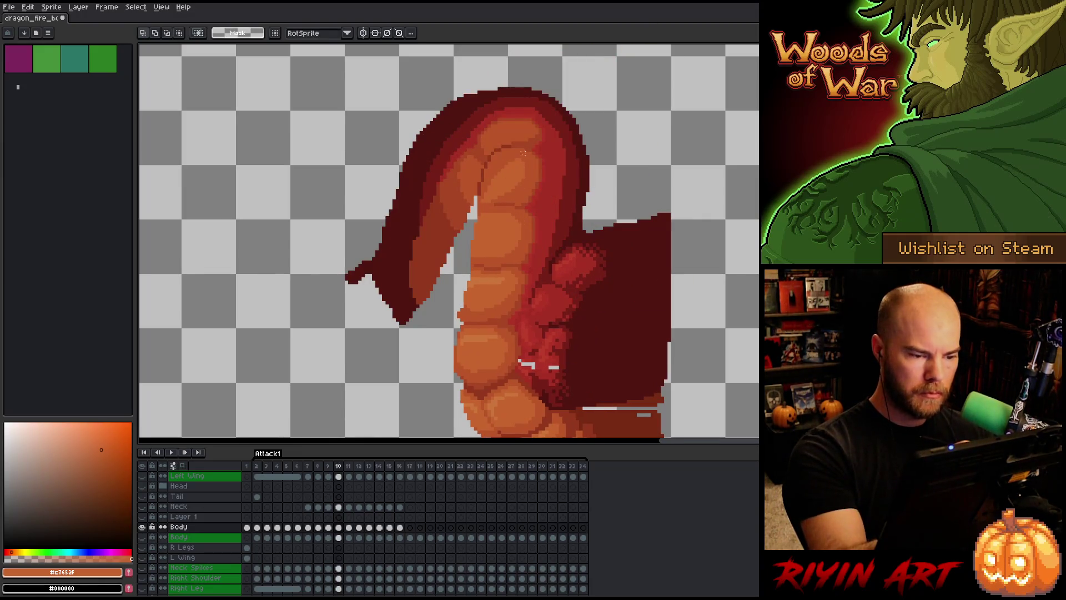
key("Left")
key("Right")
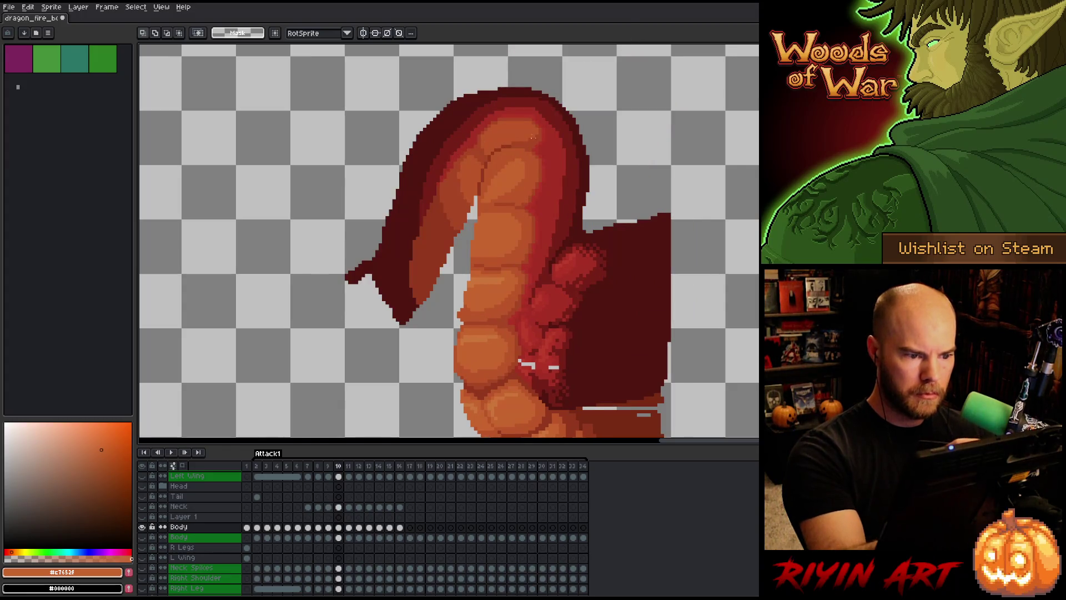
key("w")
left_click(522, 162)
key("alt")
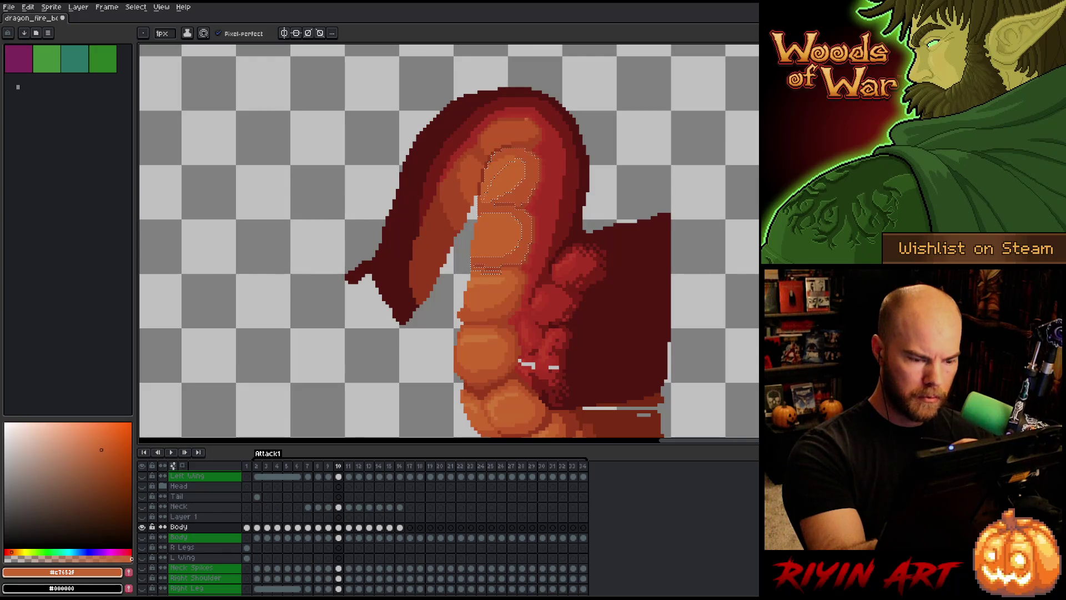
key("w")
key("Left")
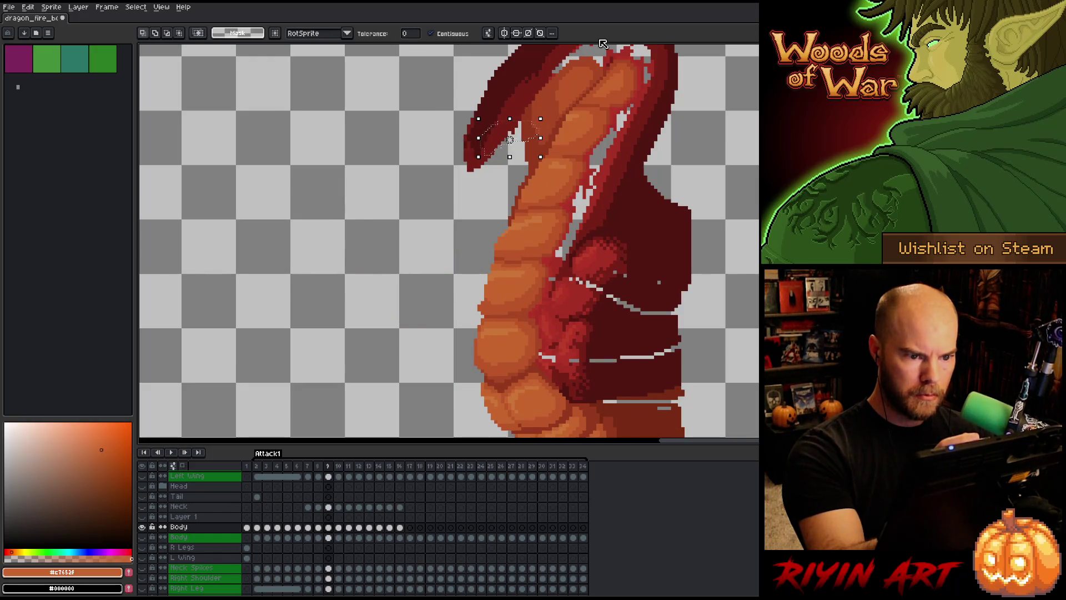
key("Right")
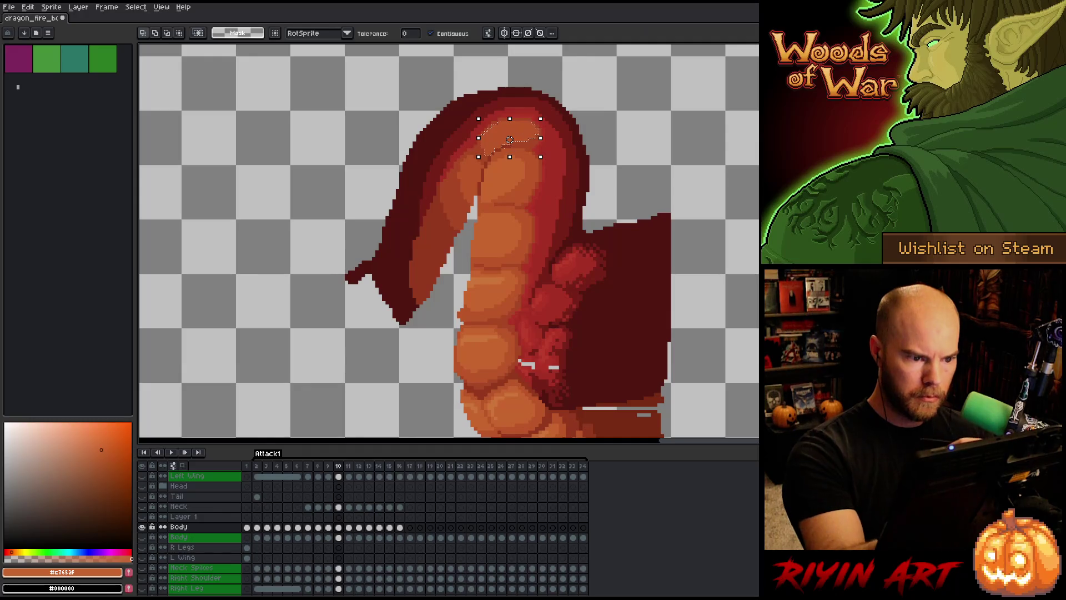
key("b")
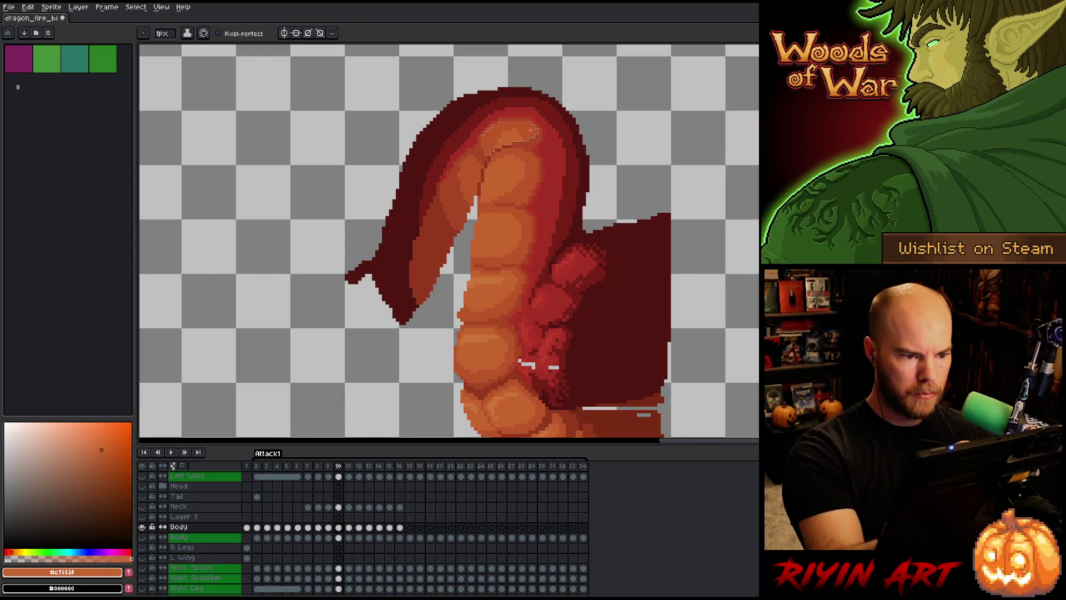
Deselect, then repaint frame 10's upper belly plates in lighter and darker orange with pencil and eraser.
left_click(103, 455)
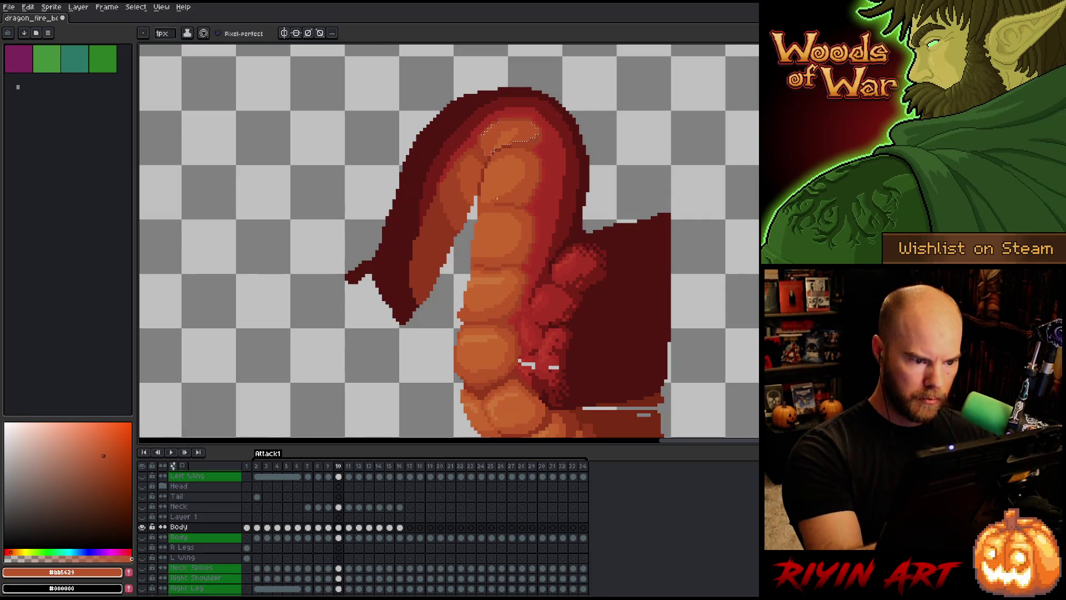
key("ctrl+d")
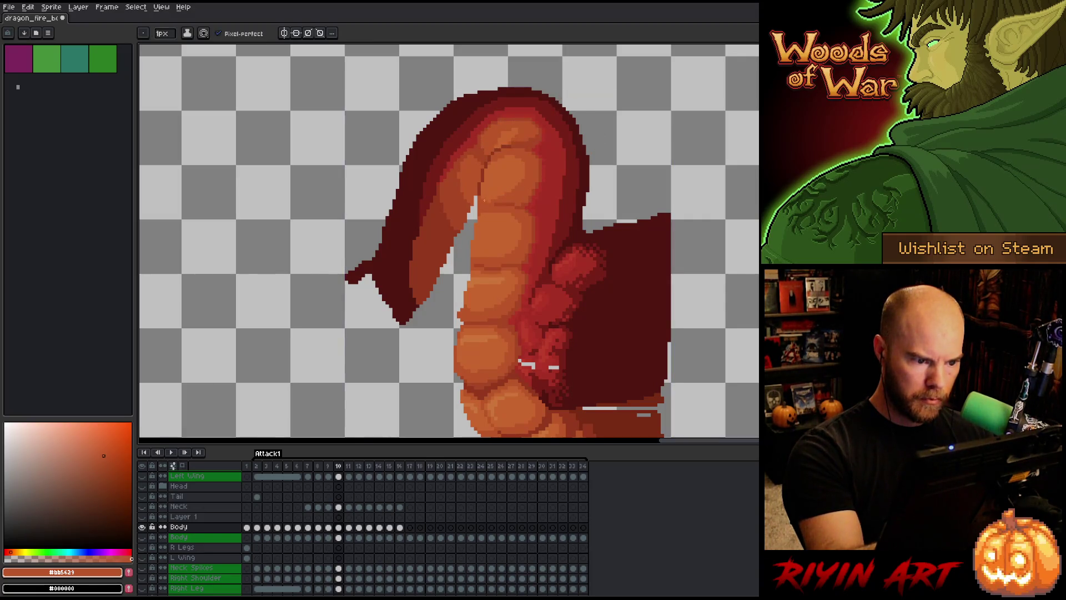
left_click(501, 193, "alt")
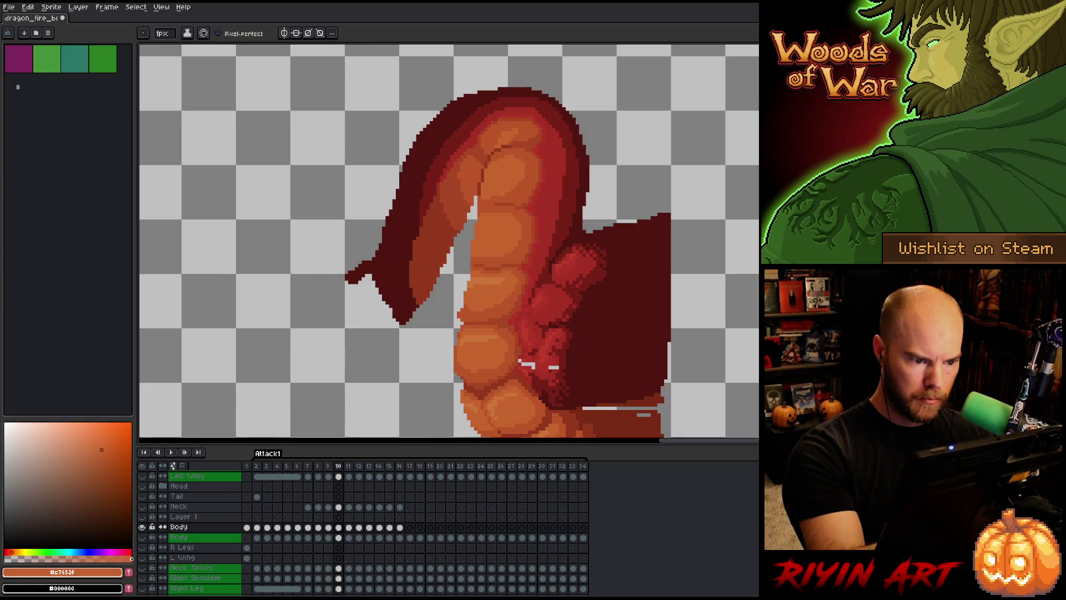
left_click(544, 139, "alt")
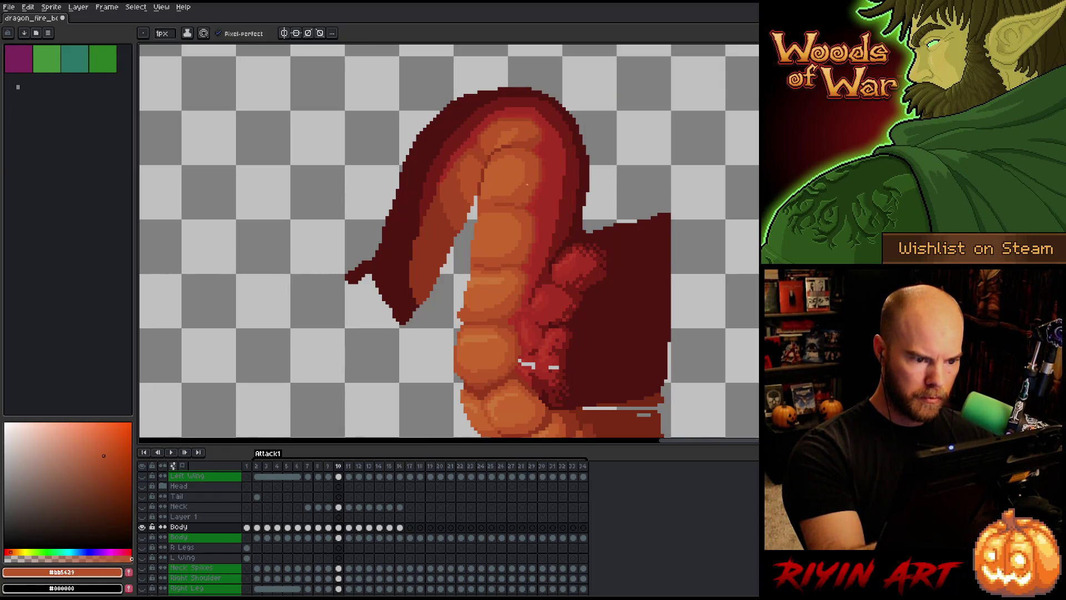
left_click(493, 151, "alt")
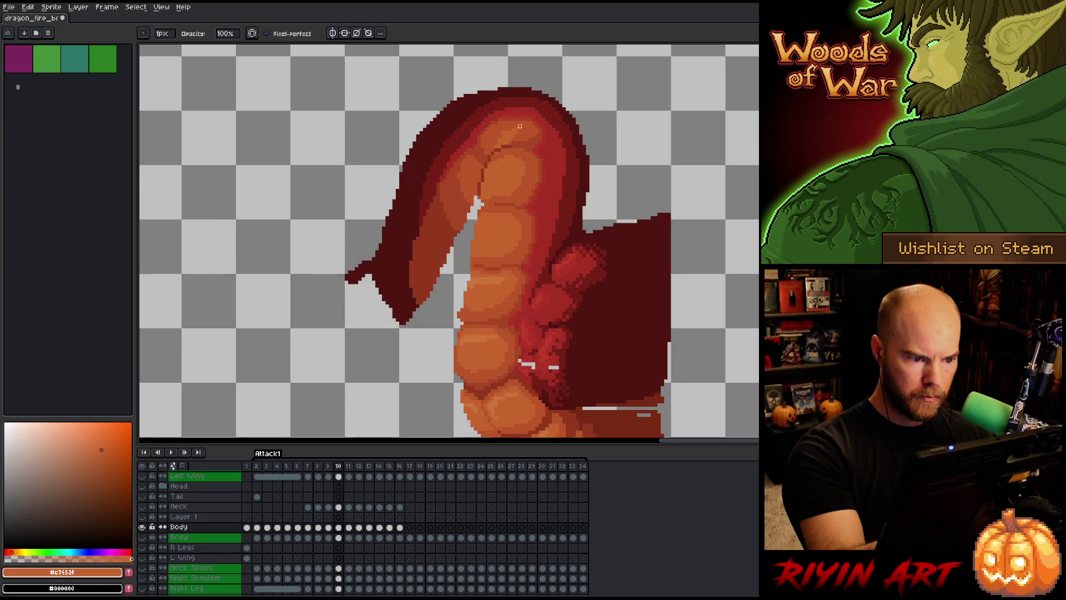
key("e")
left_click(471, 302, "alt")
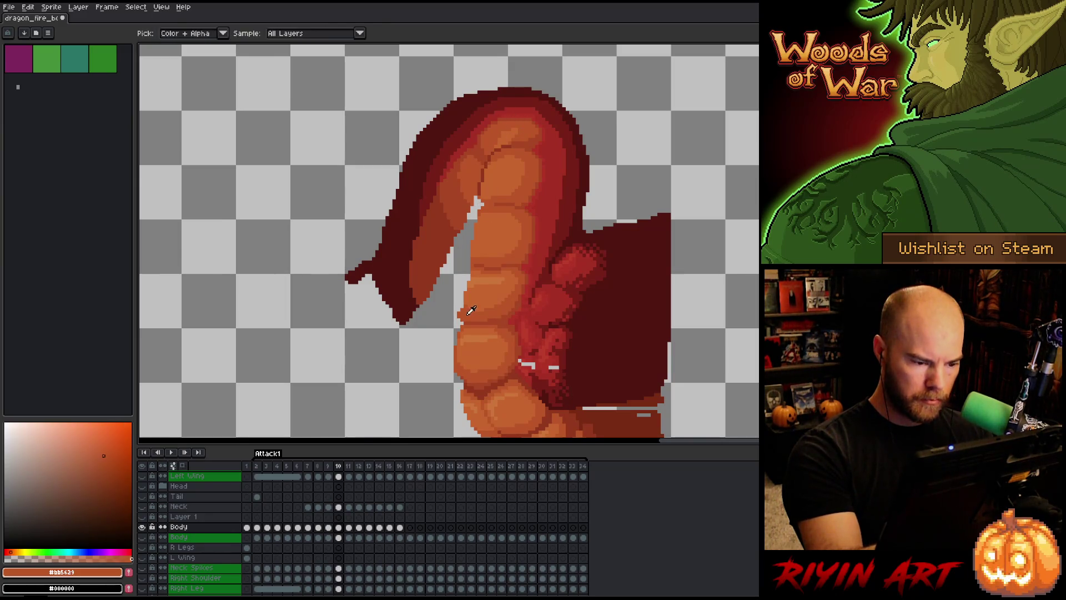
key("b")
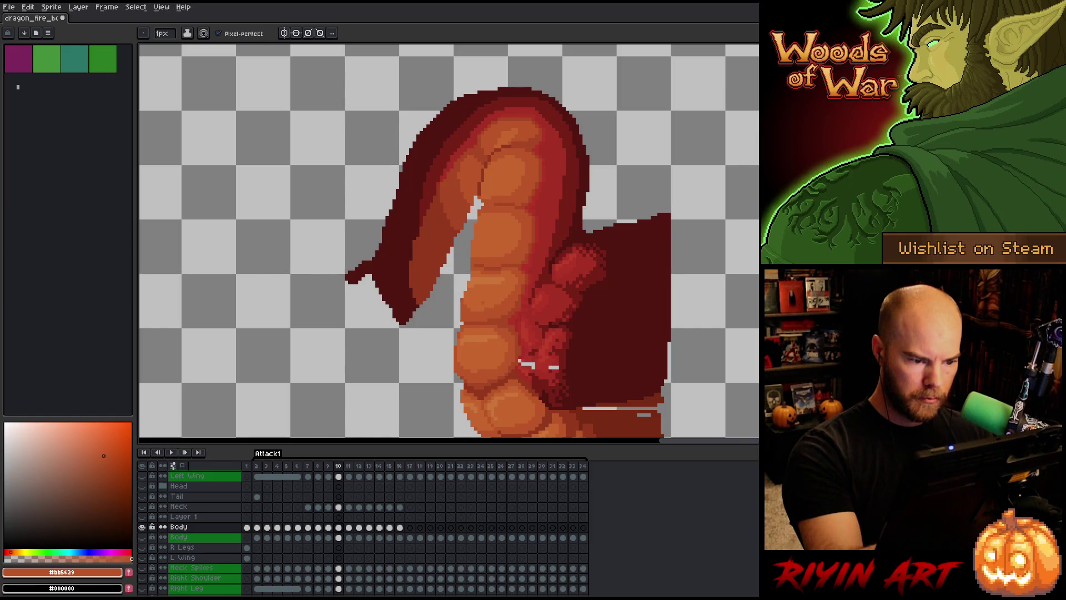
left_click(468, 284, "alt")
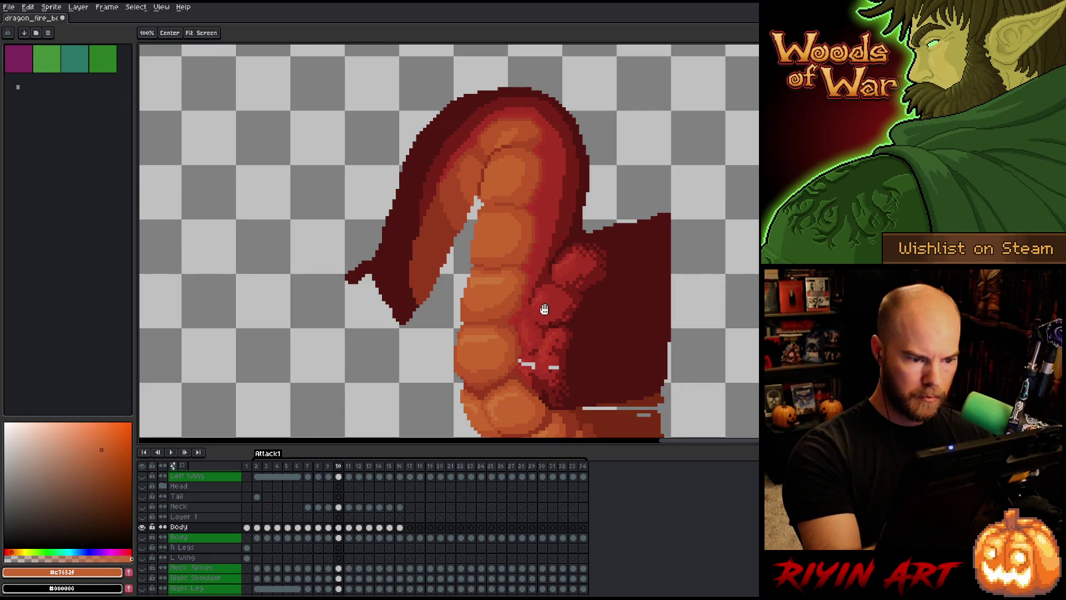
left_click_drag(550, 300, 582, 208)
left_click(582, 208, "alt")
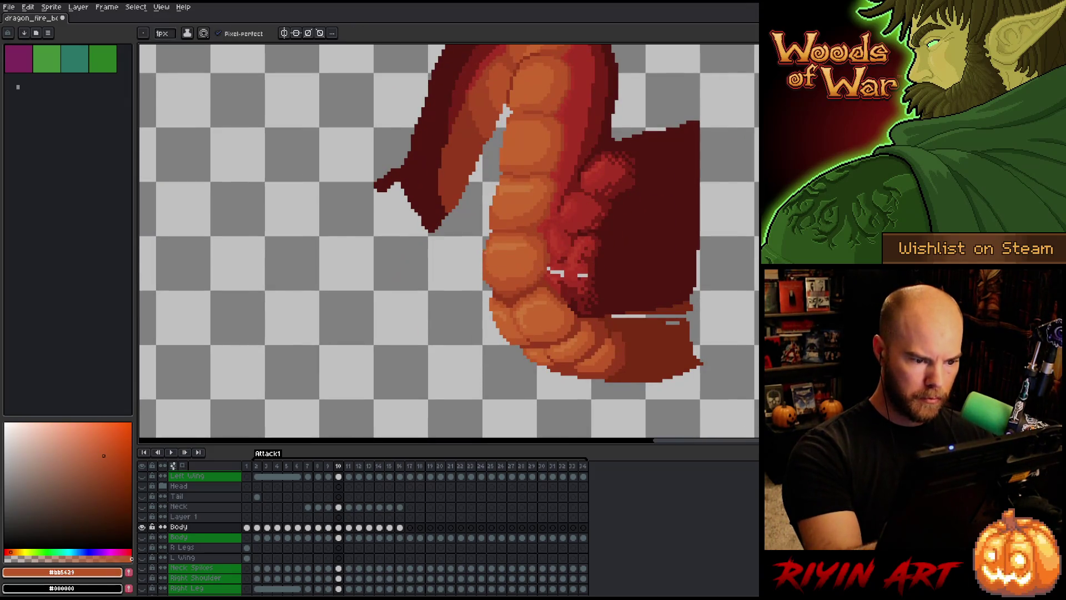
Reshade frame 10's shoulder bulge using dark, medium and brighter reds sampled from the shoulder.
left_click_drag(582, 143, 488, 222)
left_click(489, 223, "alt")
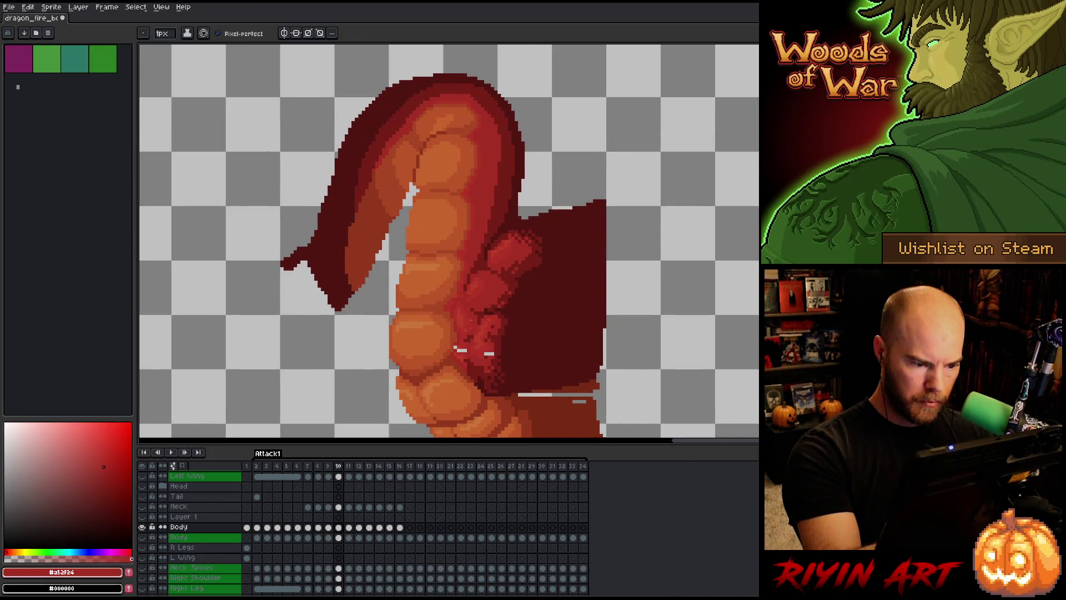
left_click(465, 344, "alt")
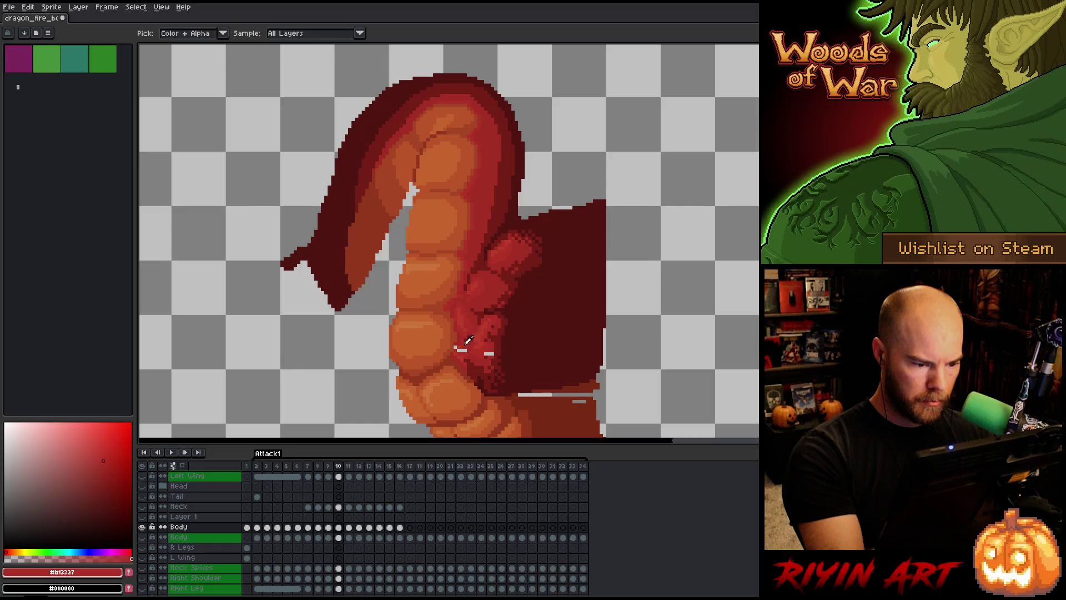
left_click(464, 349, "alt")
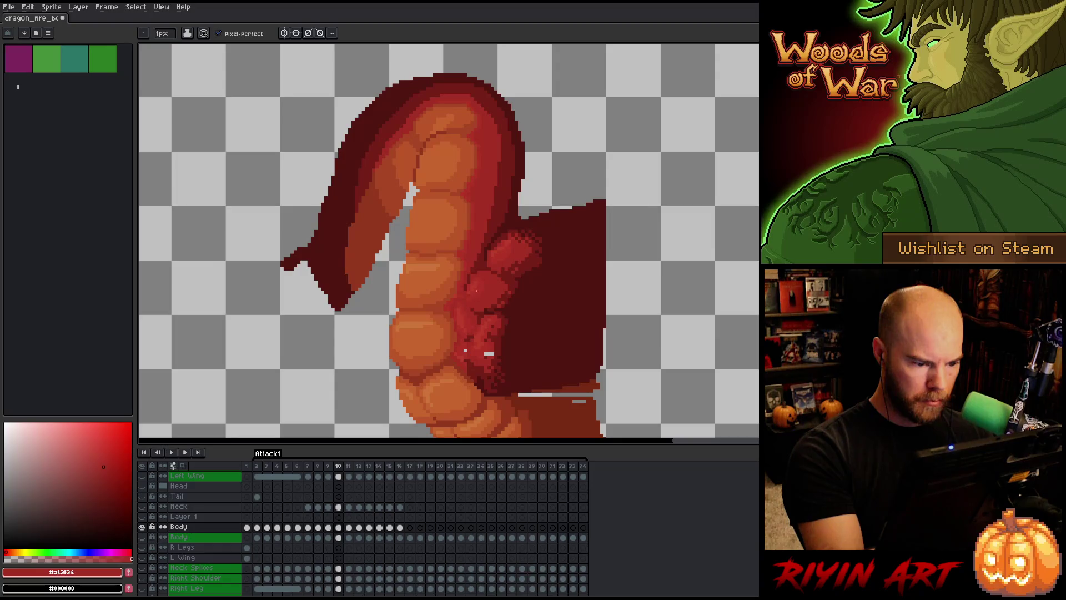
left_click(468, 337, "alt")
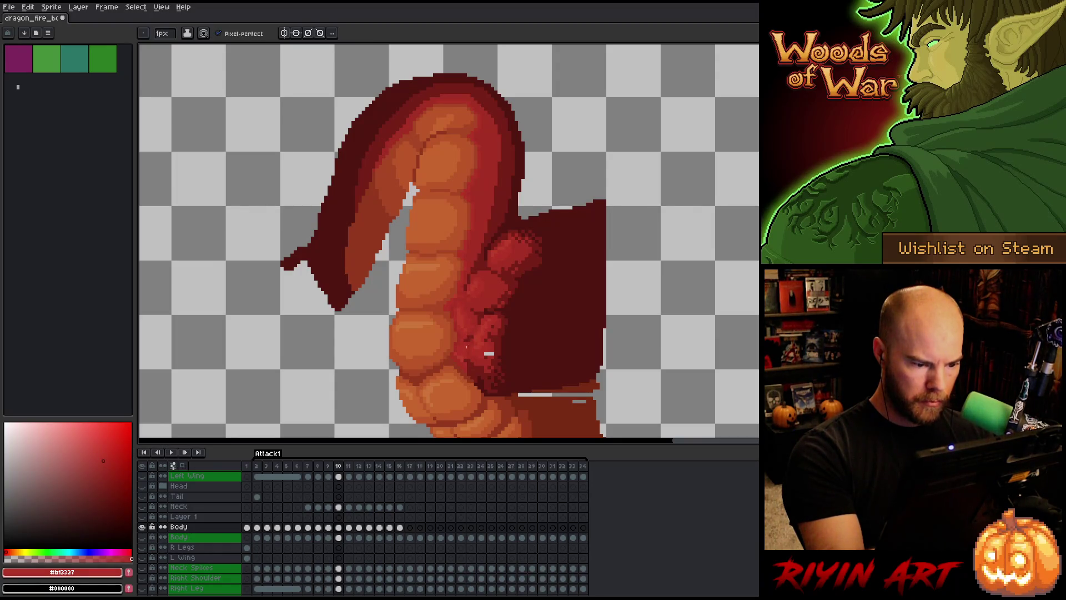
key("alt")
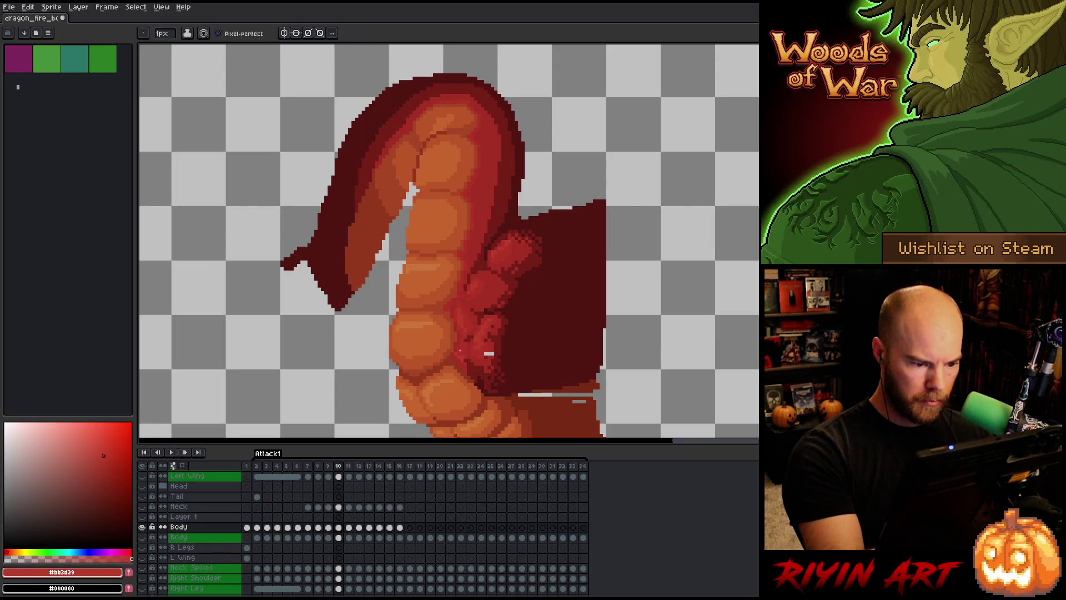
left_click(462, 349, "alt")
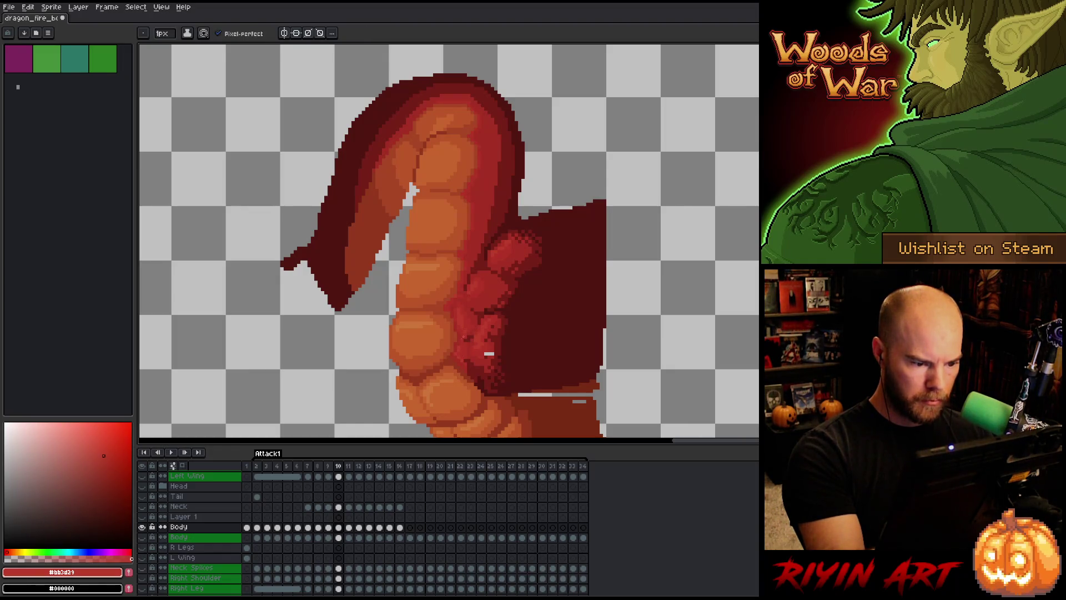
left_click(488, 354, "alt")
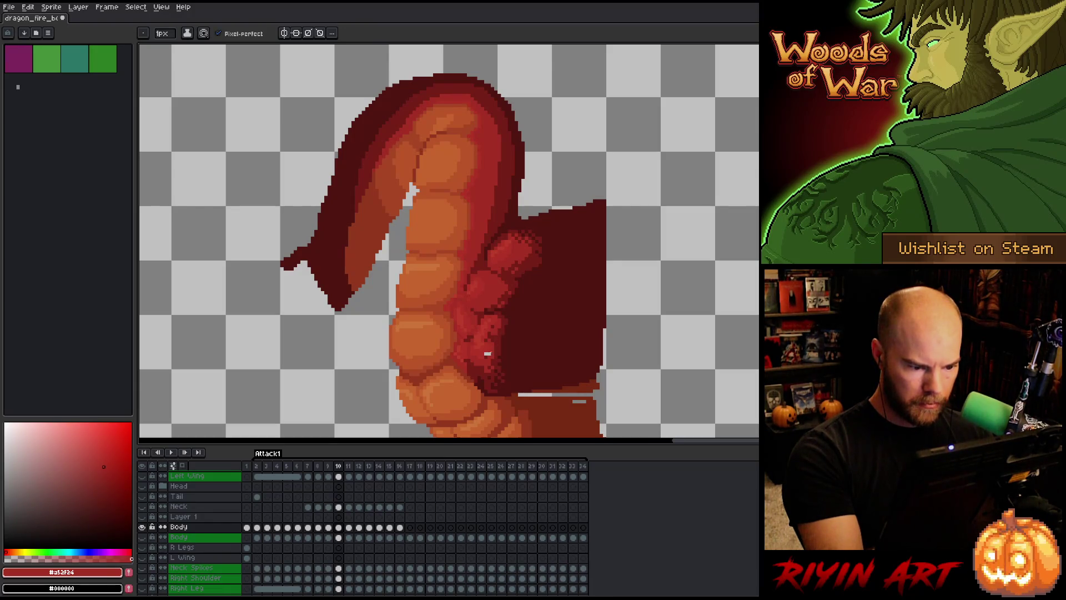
left_click(487, 345, "alt")
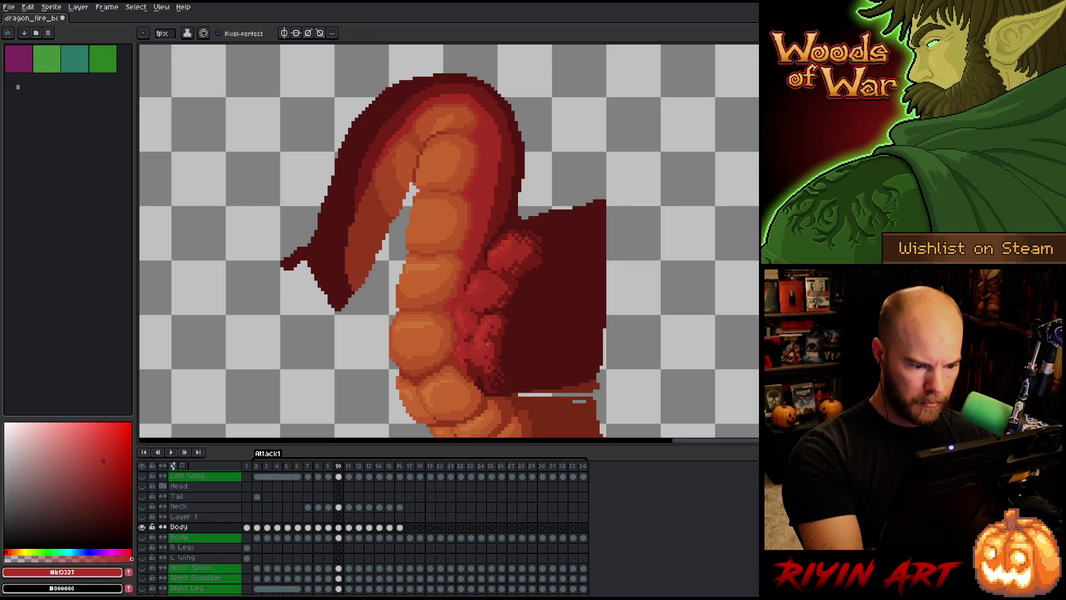
left_click(460, 348, "alt")
right_click(514, 270)
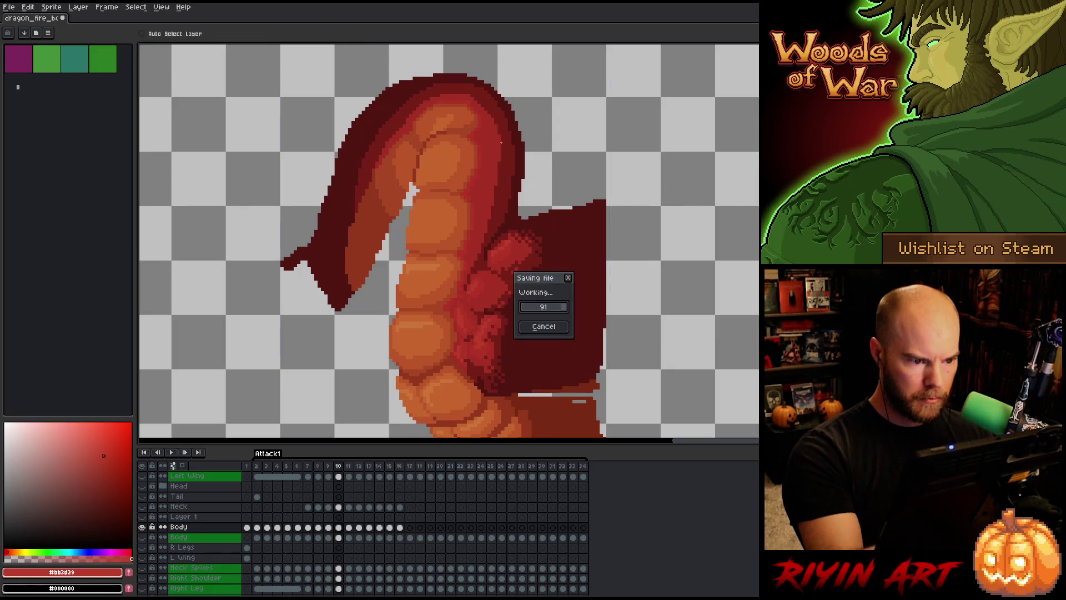
left_click(483, 155, "alt")
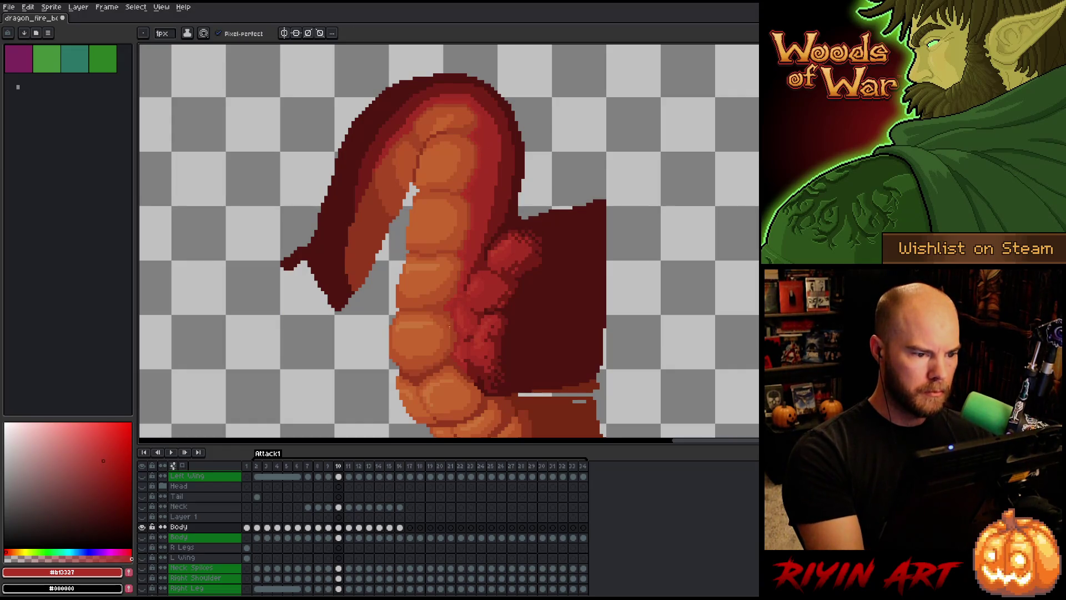
left_click(143, 526, "alt")
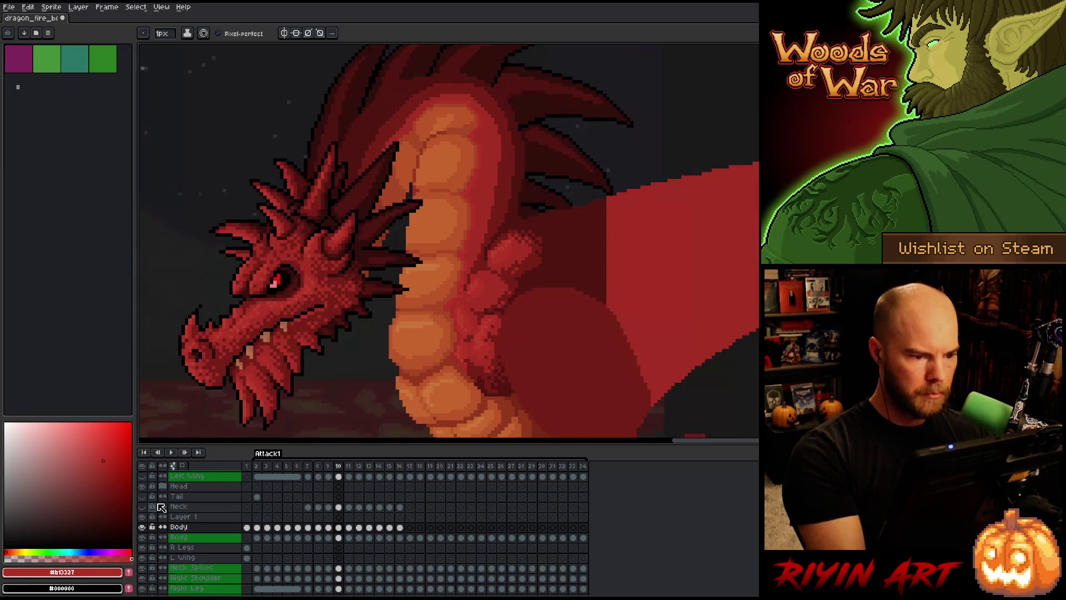
key("minus")
key("minus")
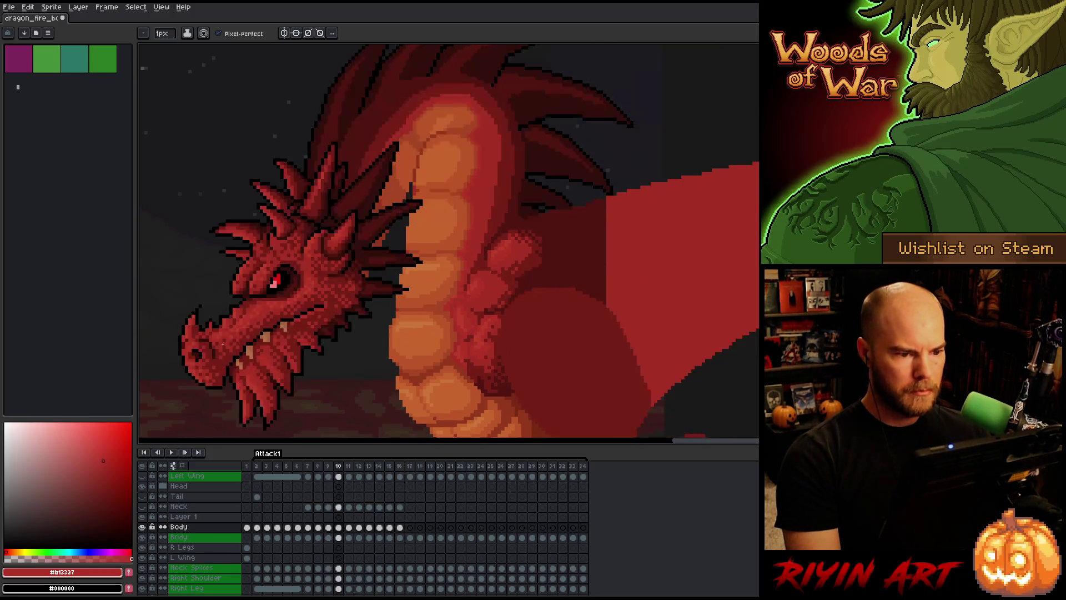
key("Left")
key("Right")
key("Left")
key("Right")
key("Left")
mouse_move(234, 337)
left_mouse_down()
mouse_move(211, 355)
mouse_move(402, 252)
left_mouse_up()
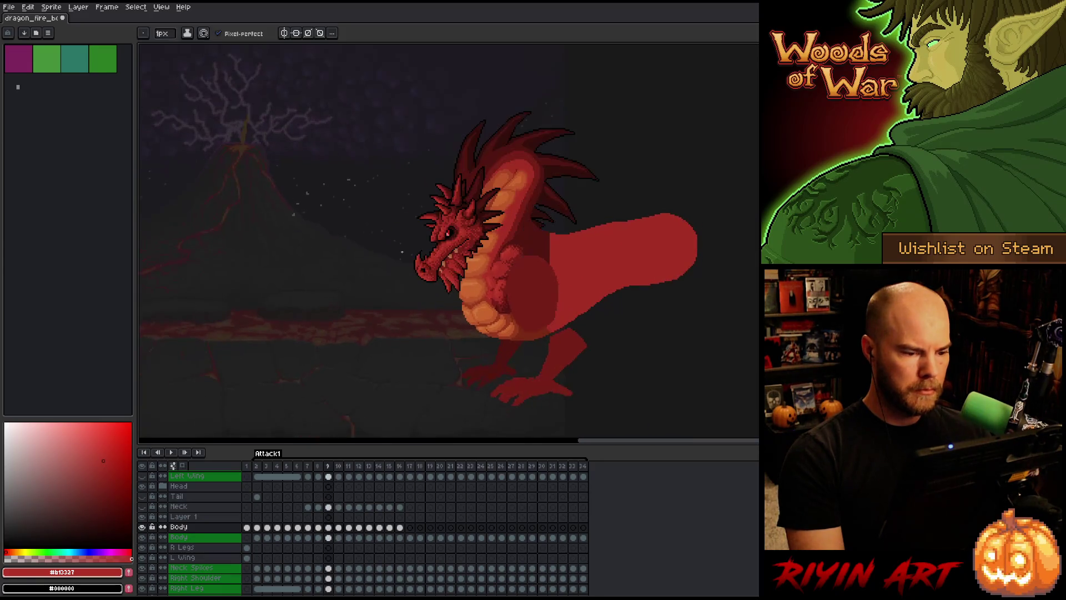
key("Right")
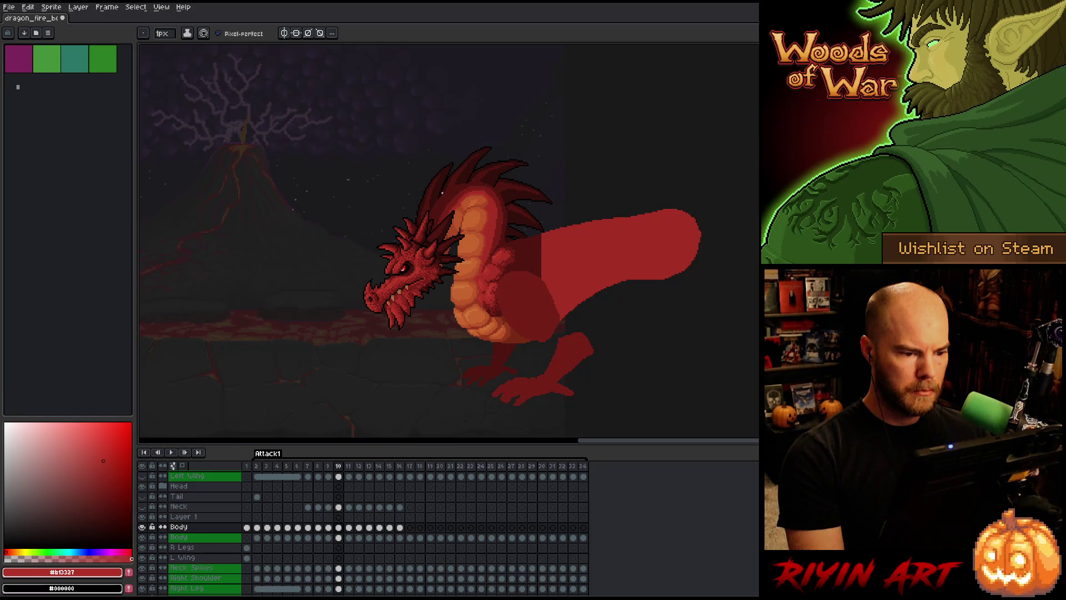
key("Left")
key("Left")
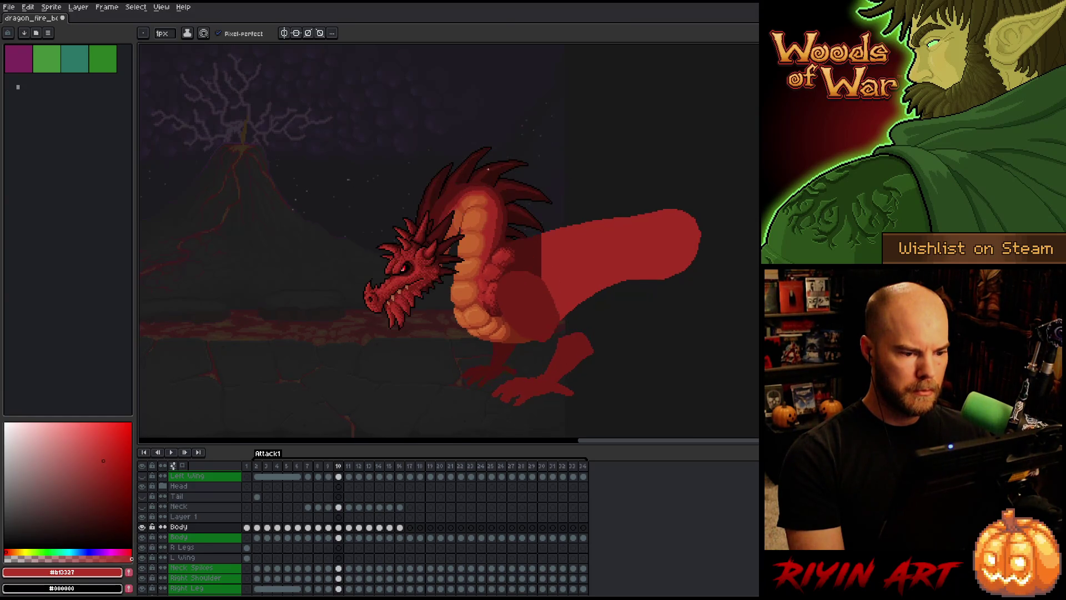
scroll(460, 183, "up", 3)
key("Right")
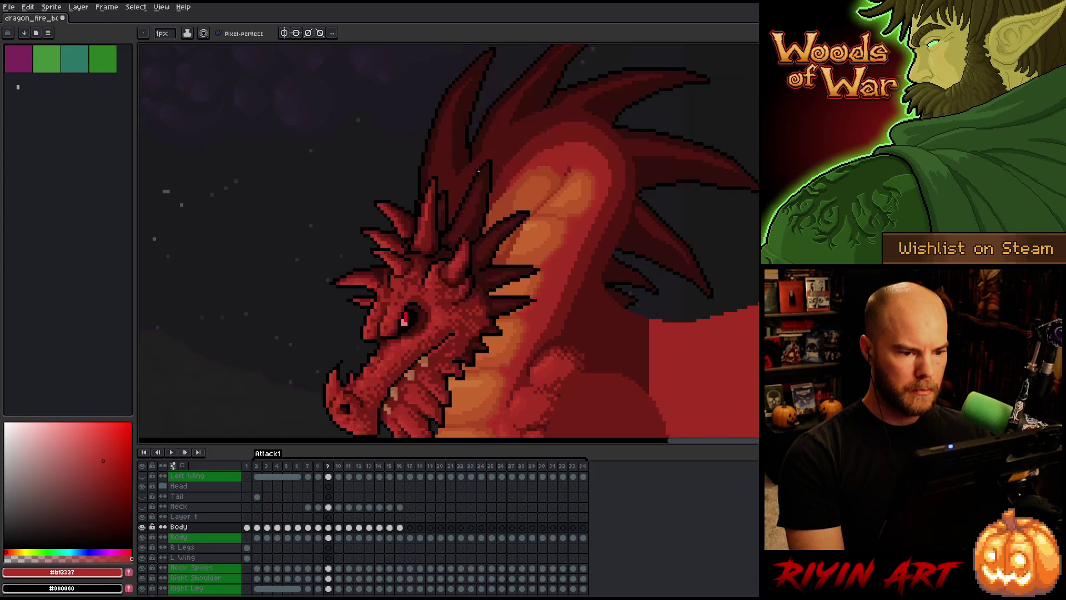
key("Left")
key("Right")
key("Left")
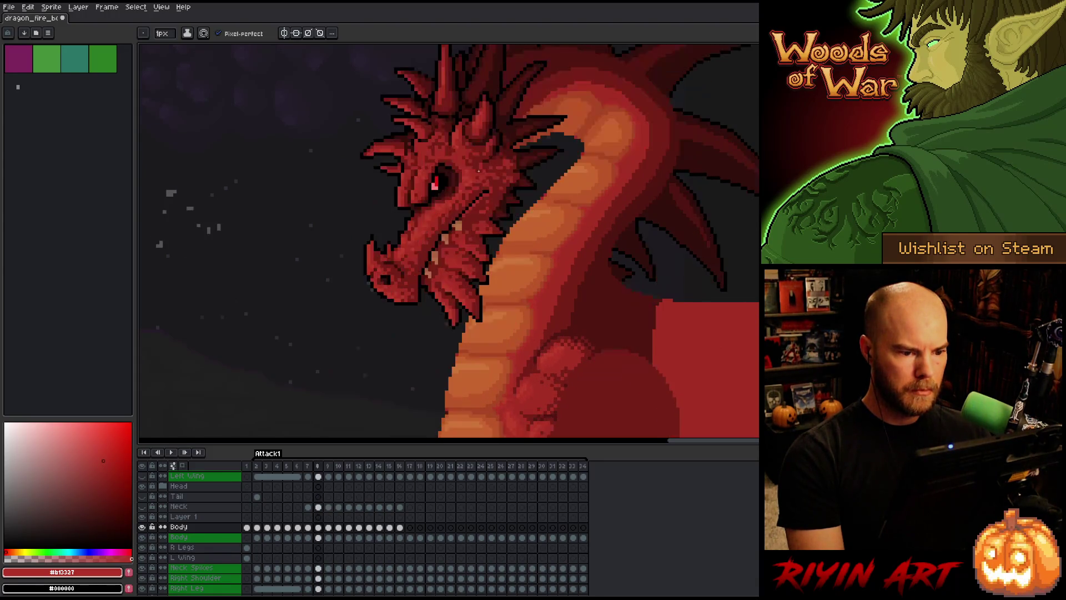
key("Right")
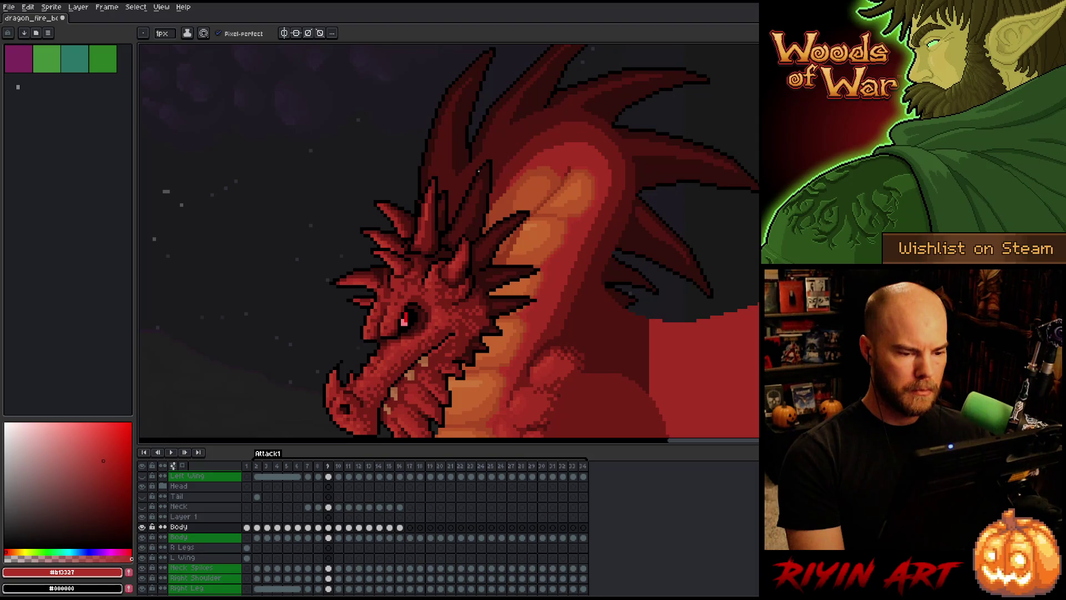
key("Left")
key("Right")
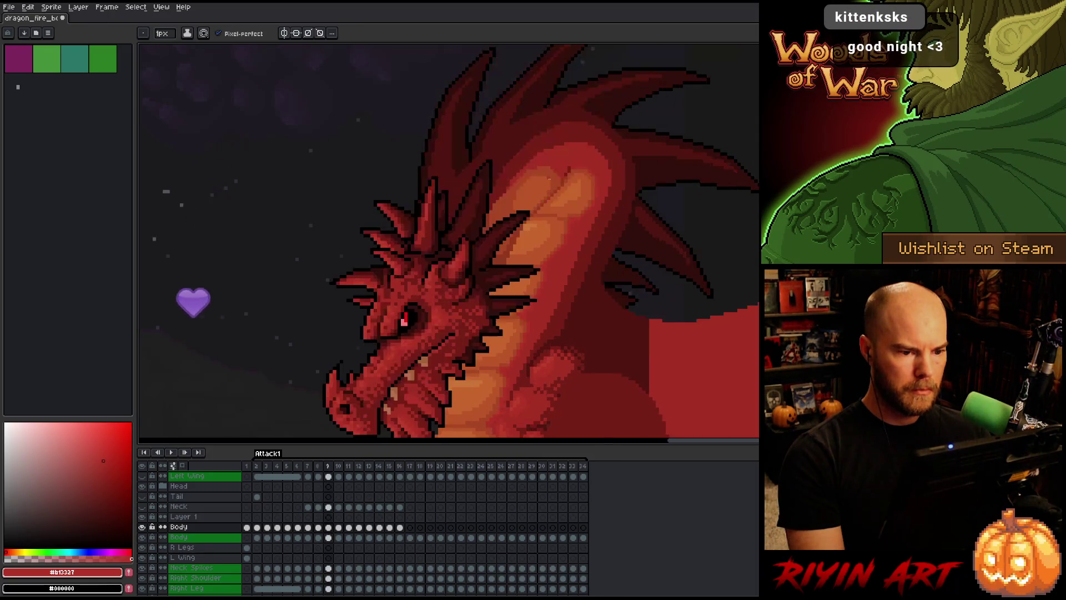
key("Right")
key("Left")
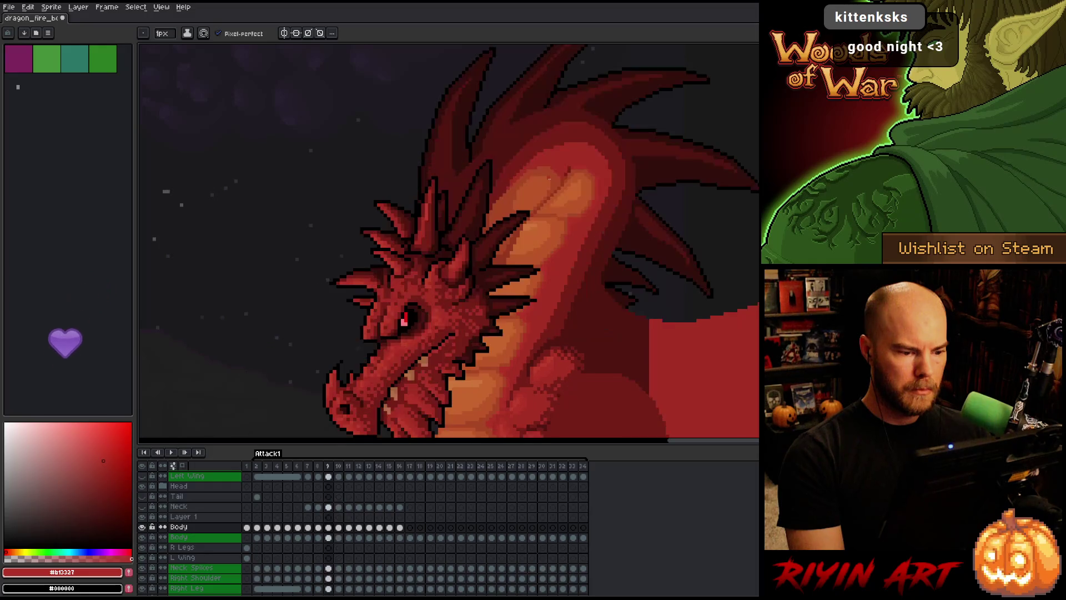
key("Right")
key("Left")
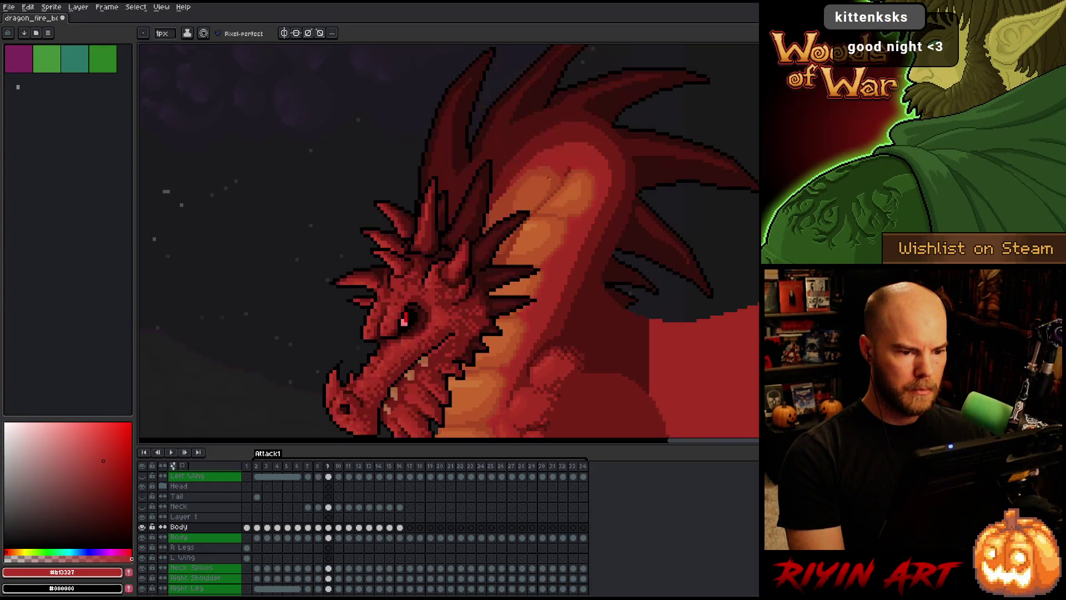
key("Right")
key("Left")
key("Right")
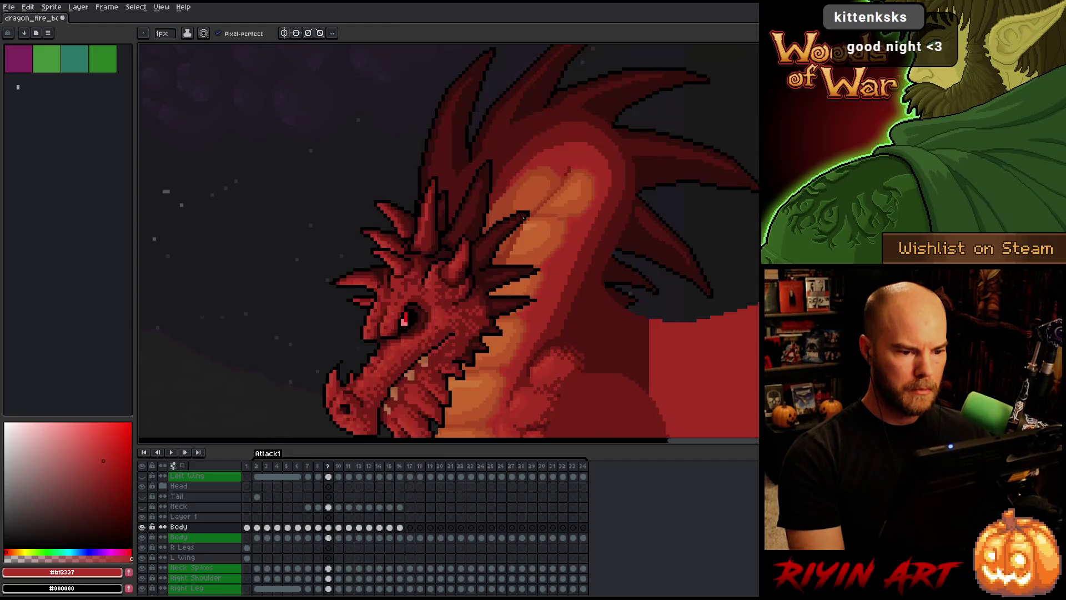
scroll(508, 225, "up", 2)
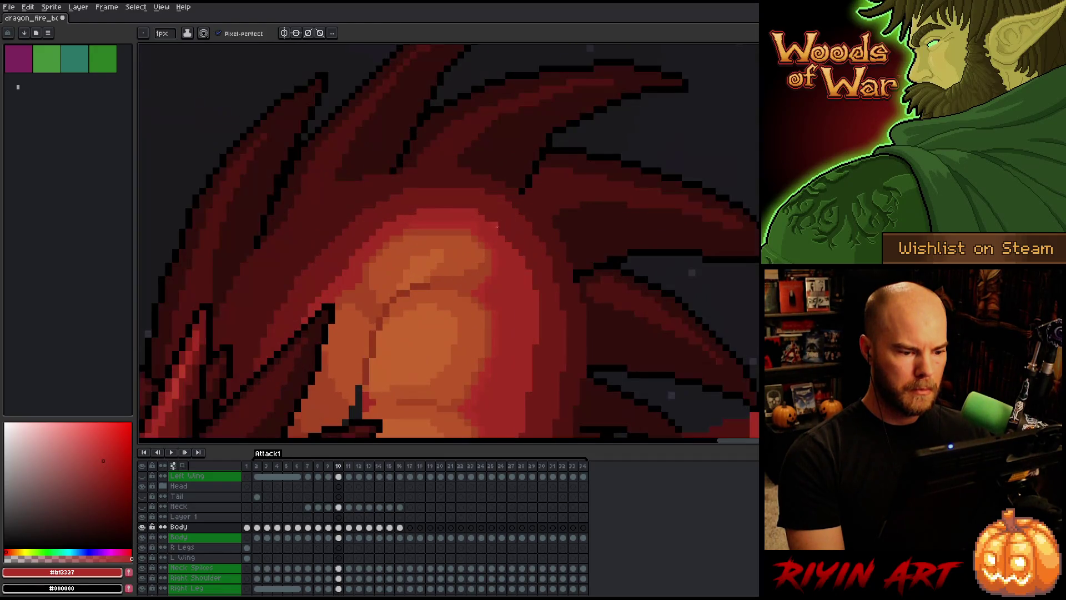
On frame 9, paint lighter orange patches and small strokes down the belly.
key("Left")
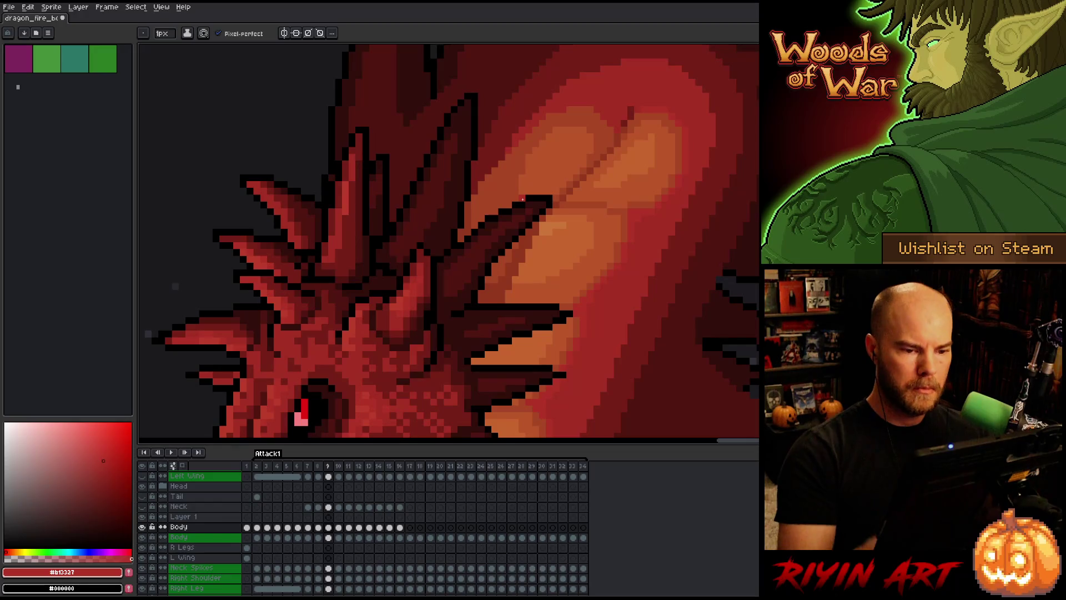
left_click(646, 108, "alt")
scroll(595, 124, "up", 1)
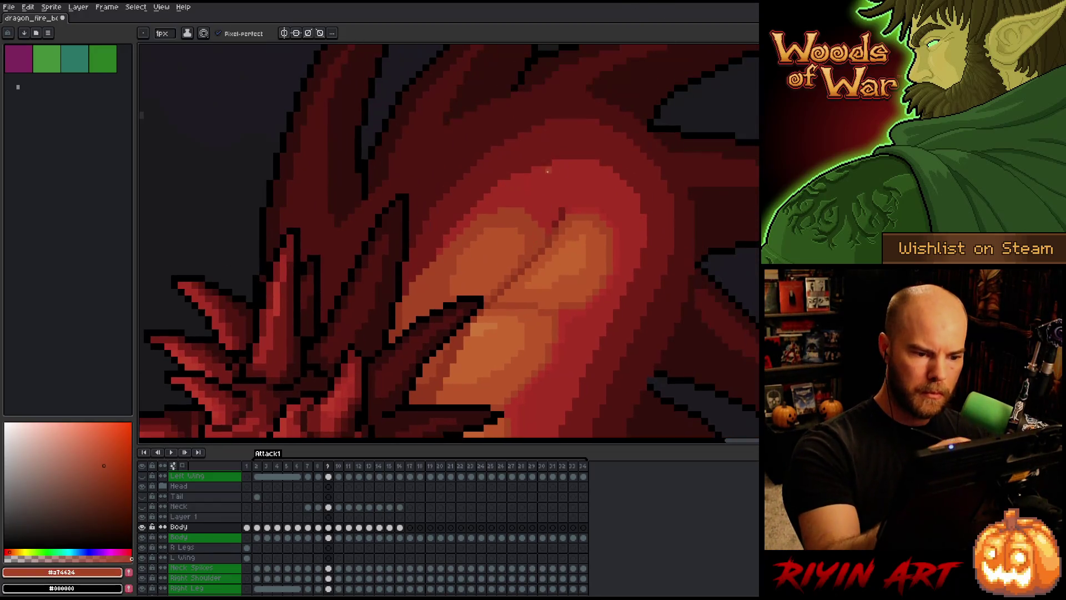
left_click_drag(533, 197, 581, 188)
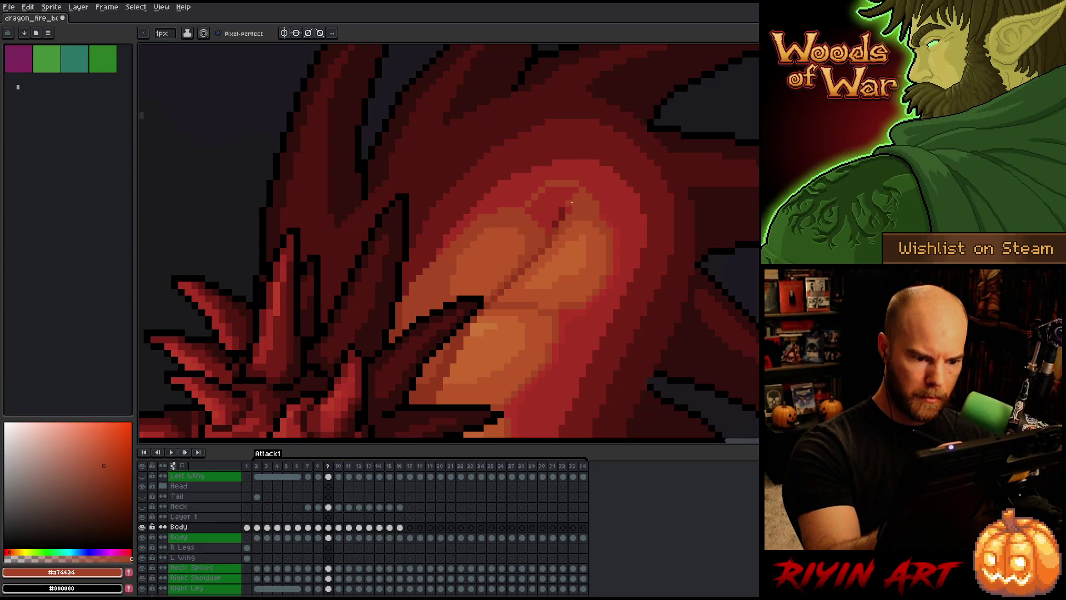
mouse_move(548, 231)
left_mouse_down()
mouse_move(555, 189)
mouse_move(534, 218)
left_mouse_up()
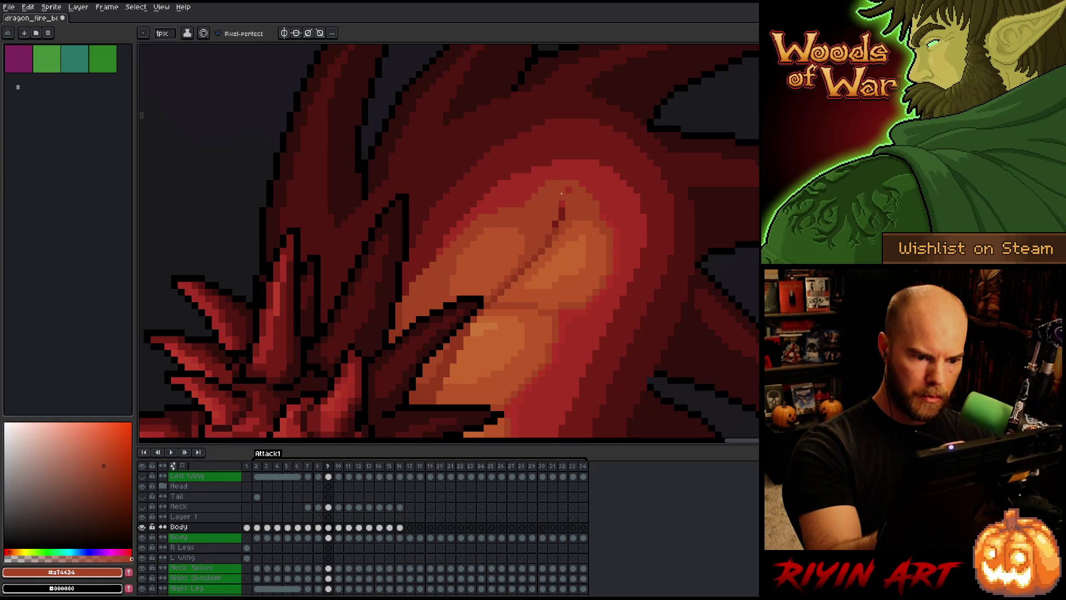
left_click(592, 231, "alt")
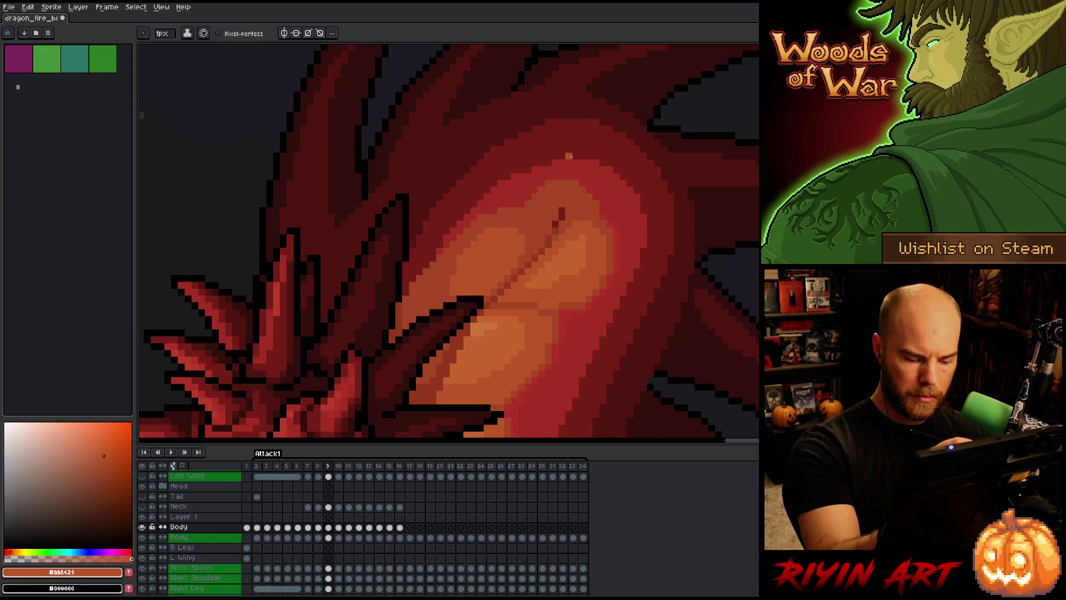
Check the whole dragon and resample belly colours #a74624, #92381c, #bb5629 and dark red #761F18.
key("minus")
key("plus")
key("minus")
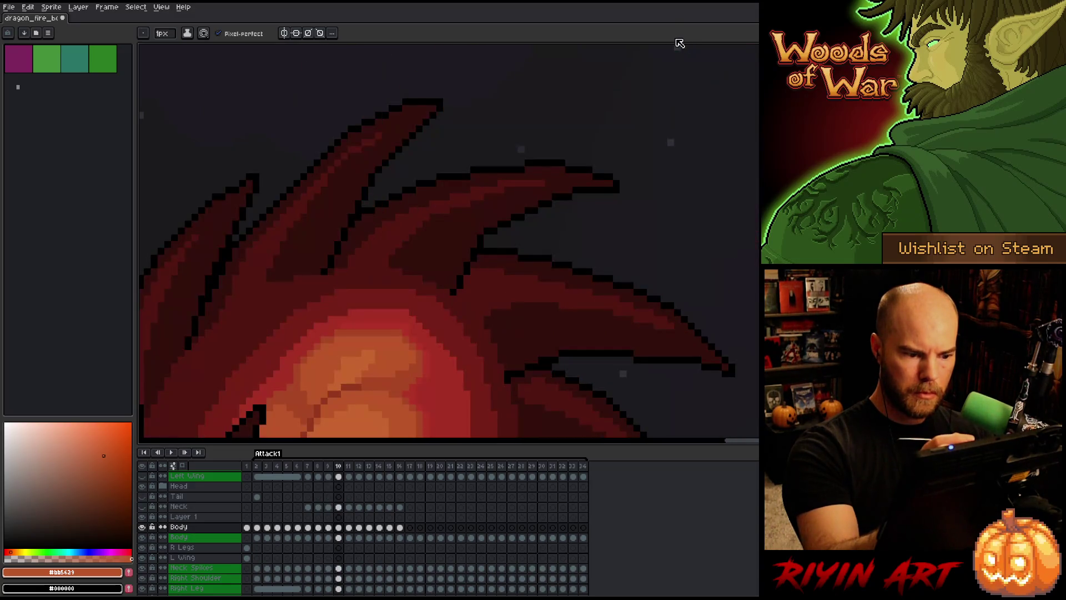
key("plus")
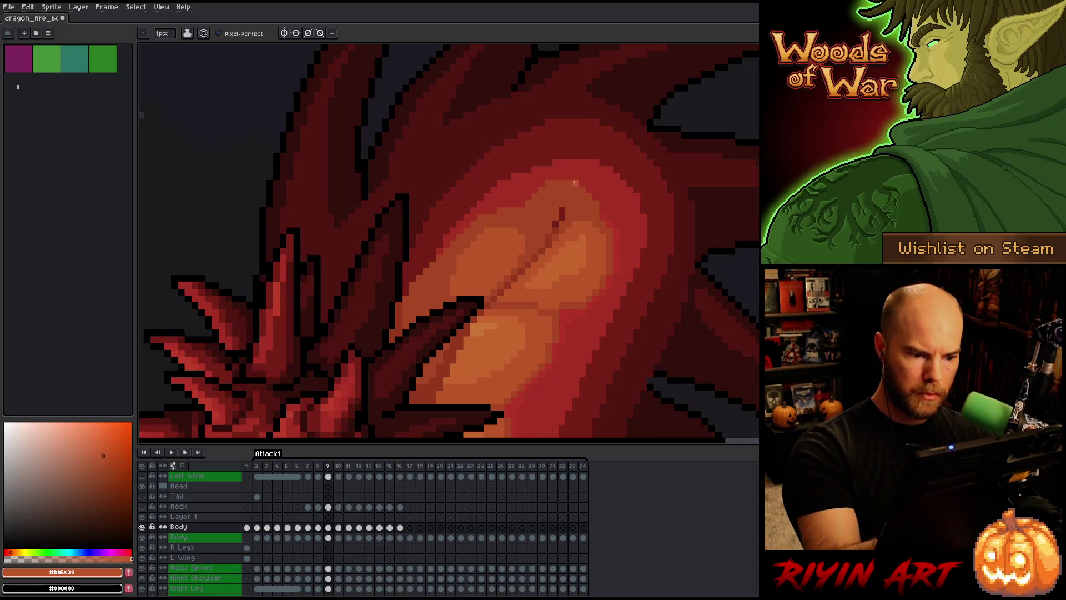
left_click(561, 217, "alt")
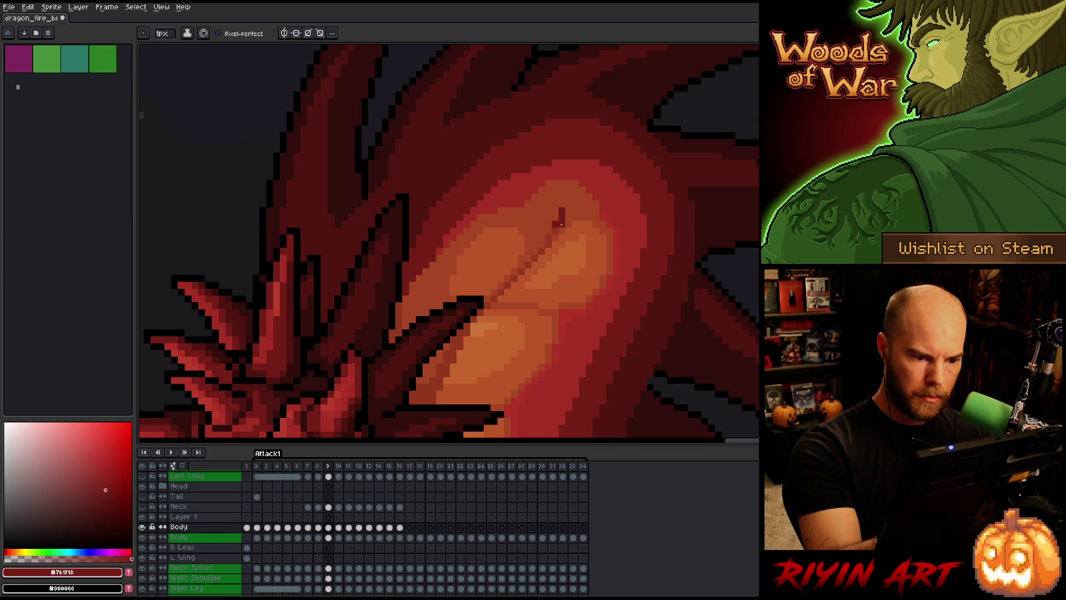
left_click(572, 201, "alt")
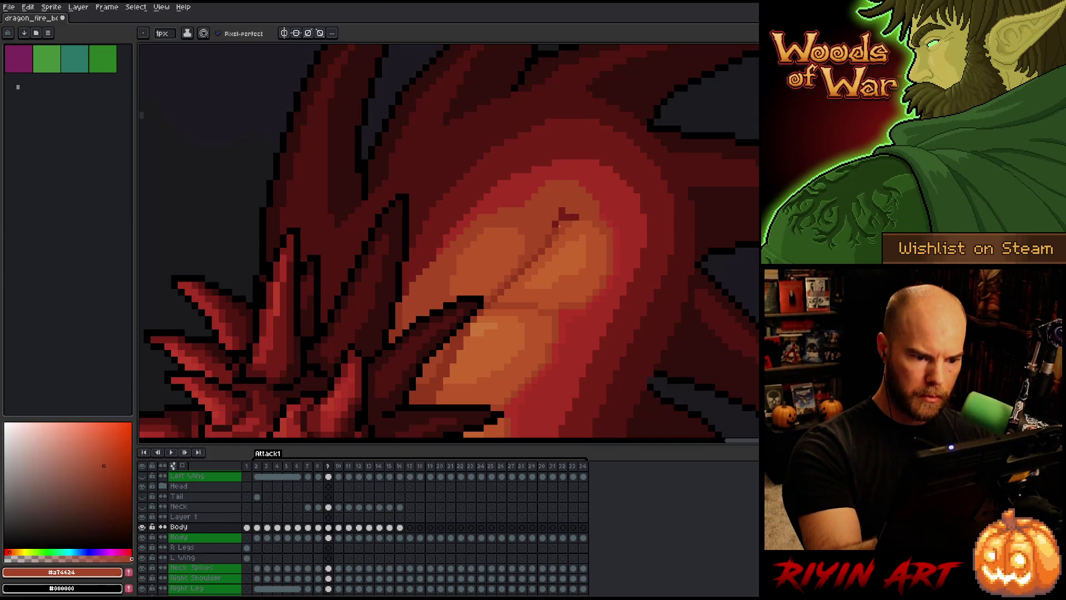
left_click(559, 218, "alt")
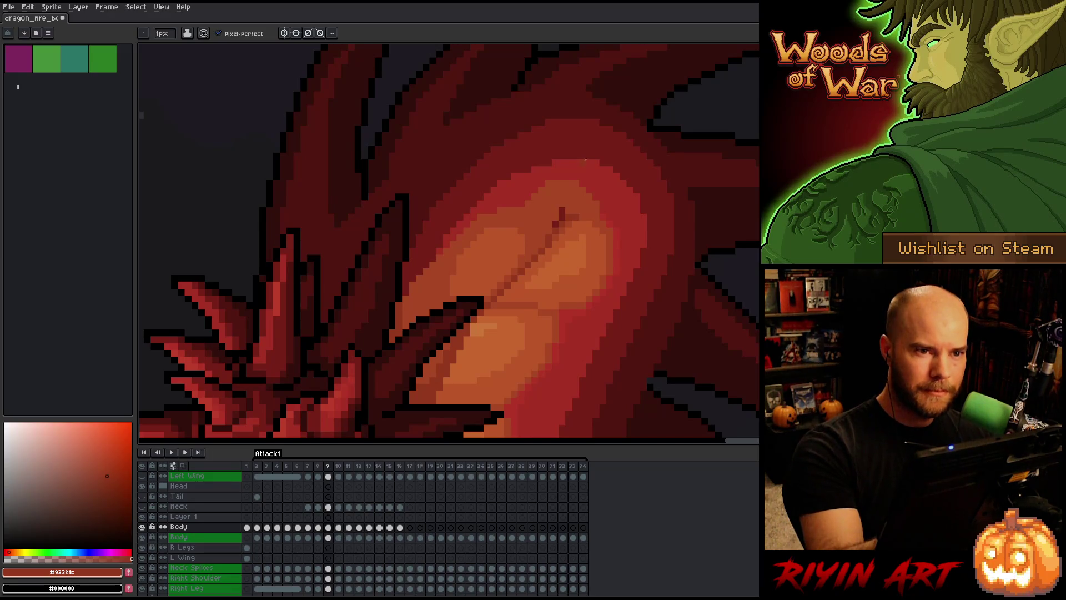
left_click(560, 209, "alt")
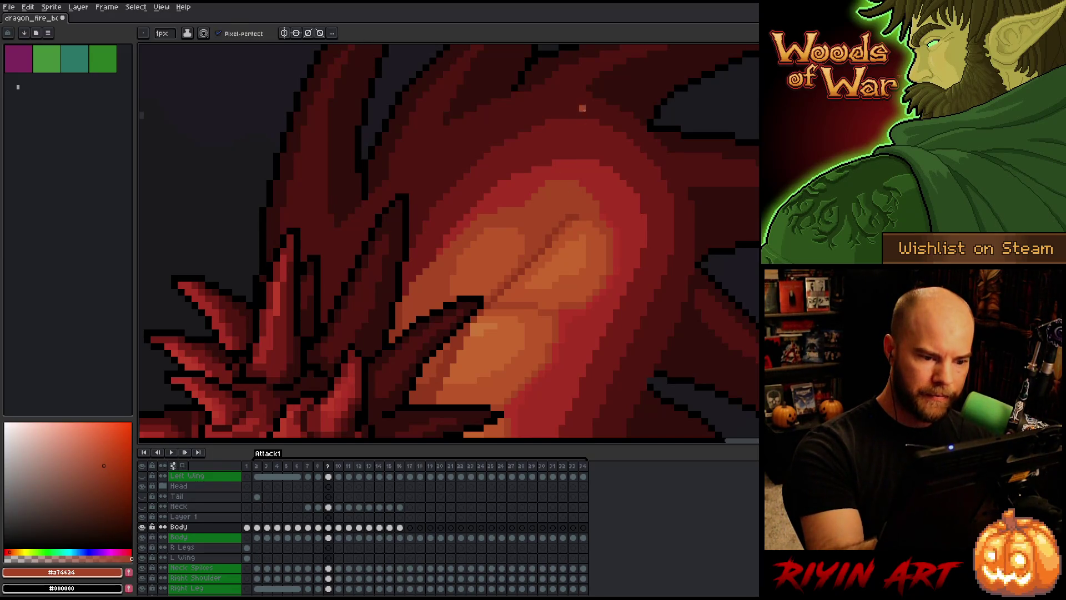
left_click(593, 236, "alt")
Compare with frame 8, then Magic Wand-select the orange belly highlight region on frame 9.
key("comma")
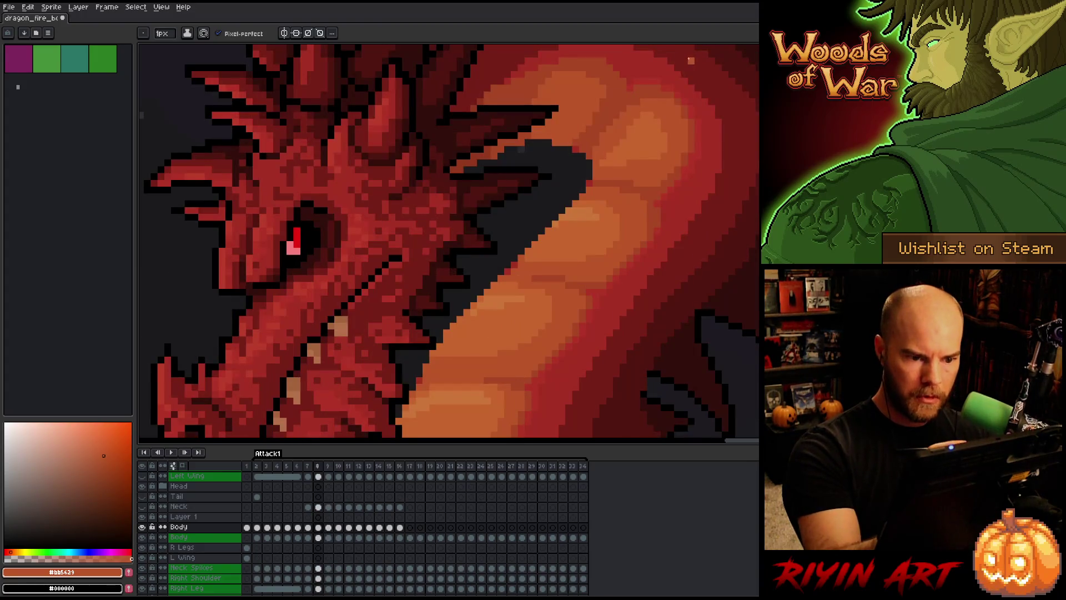
key("period")
key("comma")
key("period")
key("w")
left_click(555, 203)
key("b")
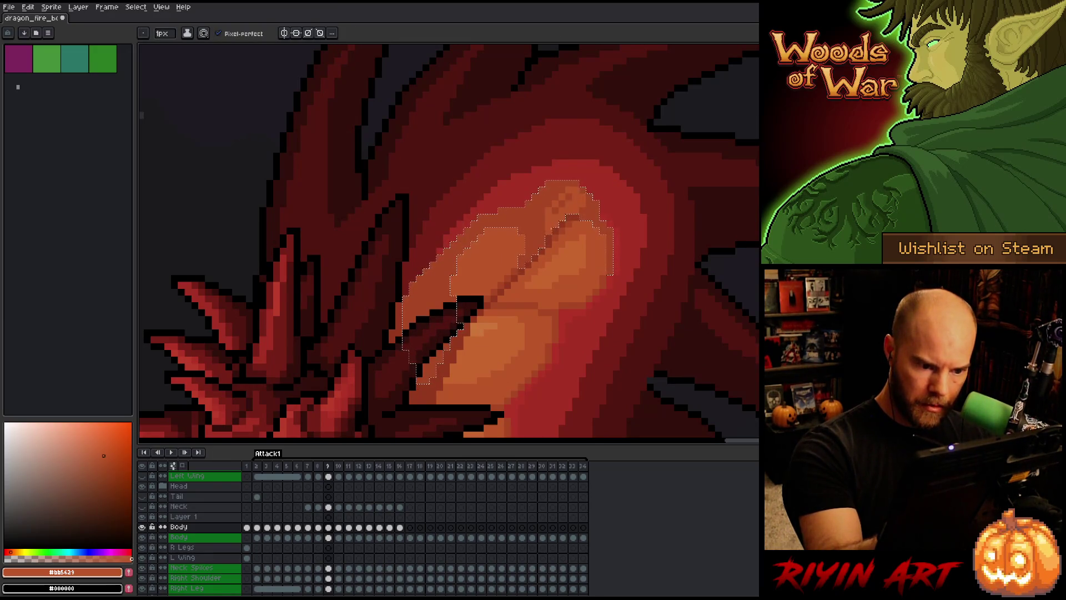
Sample belly oranges #a74624 and #bb5629, compare frames 8–10, and settle on frame 10's upper belly.
left_click(587, 197, "alt")
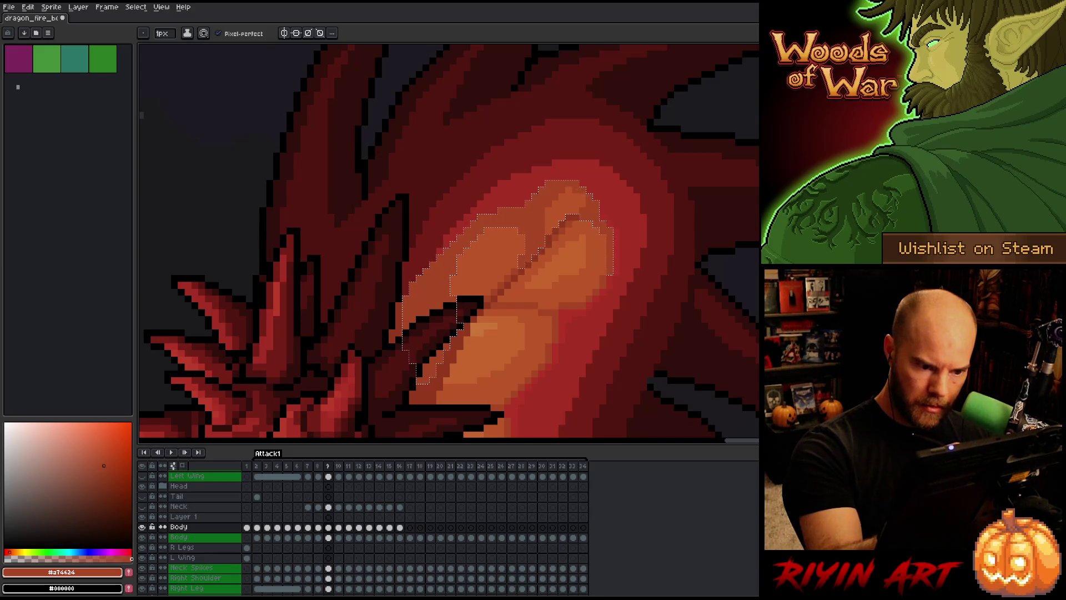
left_click(582, 200, "alt")
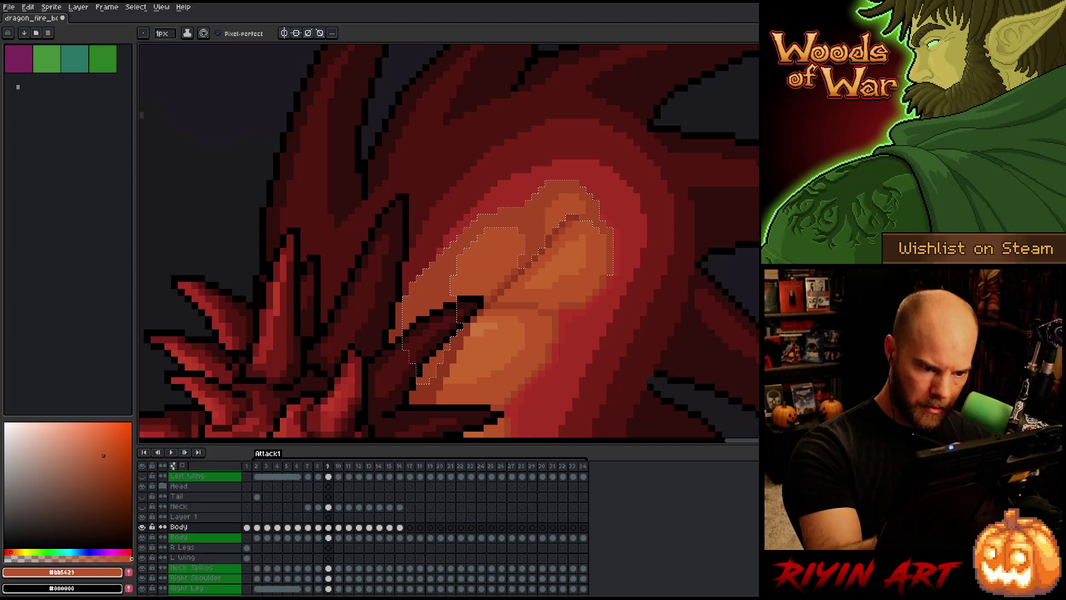
scroll(566, 161, "down", 2)
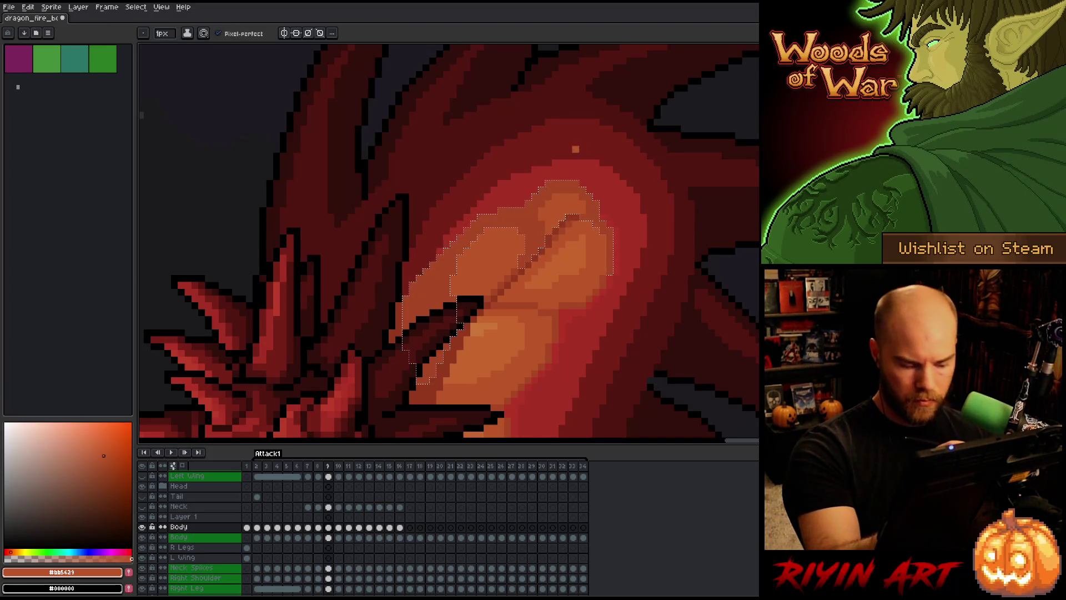
scroll(609, 121, "up", 2)
key("Left")
key("Right")
key("Right")
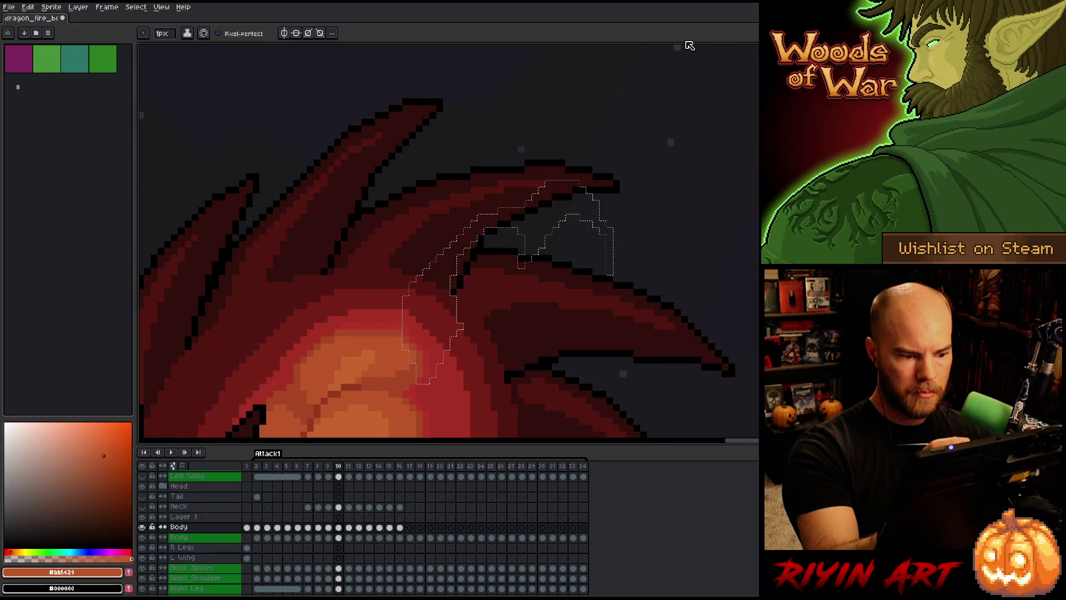
key("Left")
key("Left")
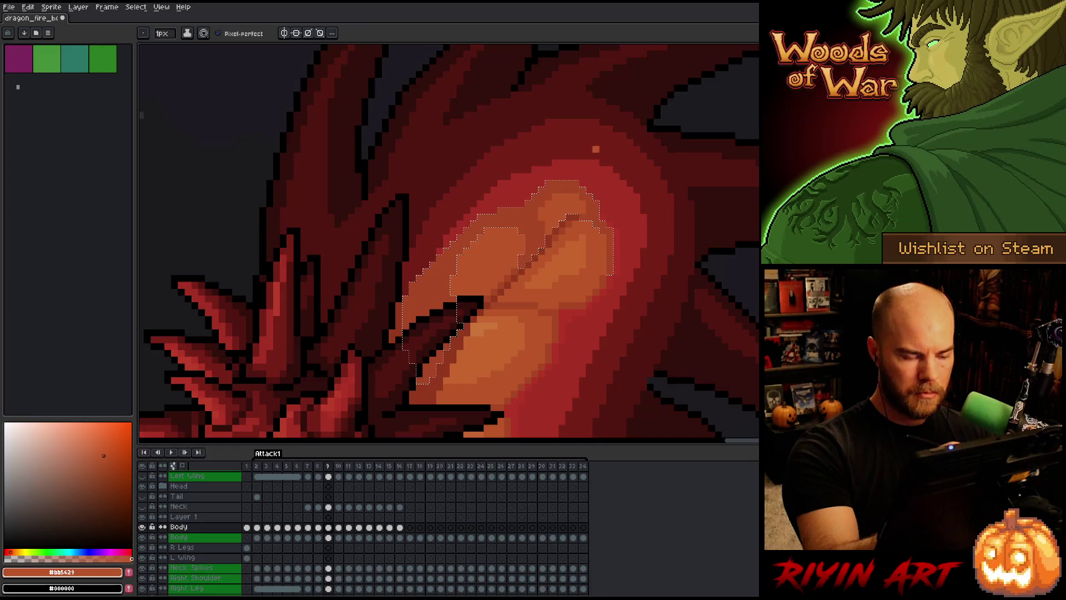
key("Right")
key("Right")
scroll(630, 161, "down", 2)
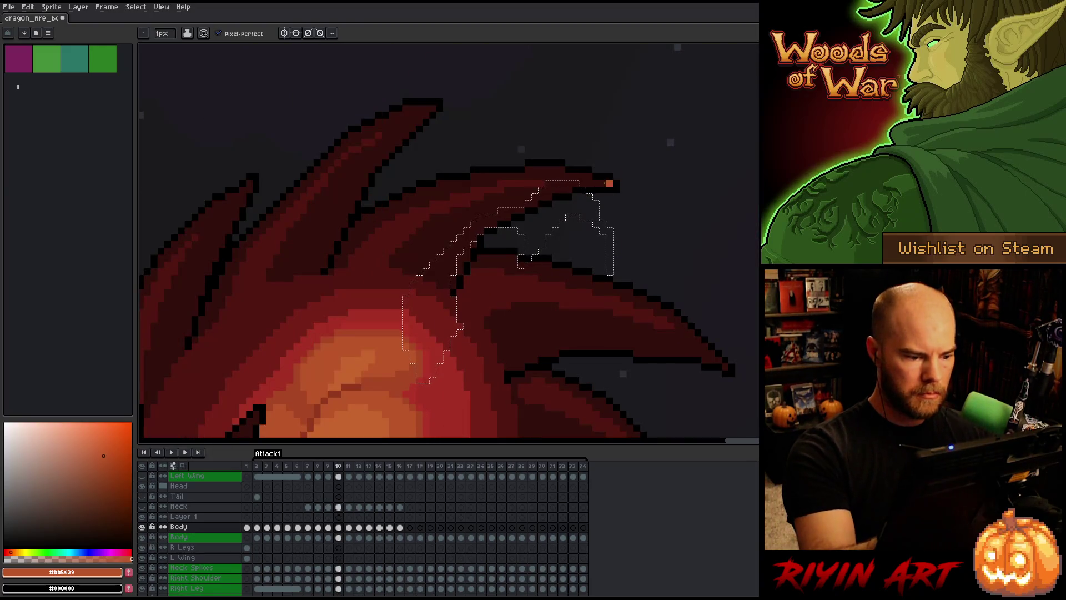
scroll(704, 209, "up", 2)
mouse_move(547, 274)
left_mouse_down()
mouse_move(637, 214)
mouse_move(622, 204)
left_mouse_up()
left_click(620, 207, "alt")
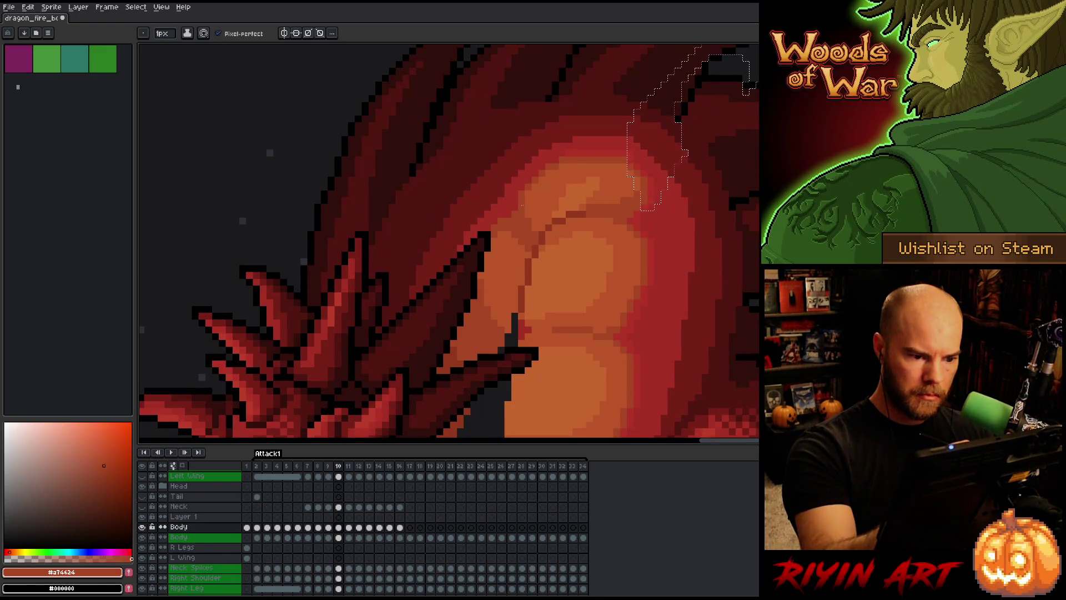
Deselect and draw a curved line across the belly, replacing the undone straight one.
key("ctrl+d")
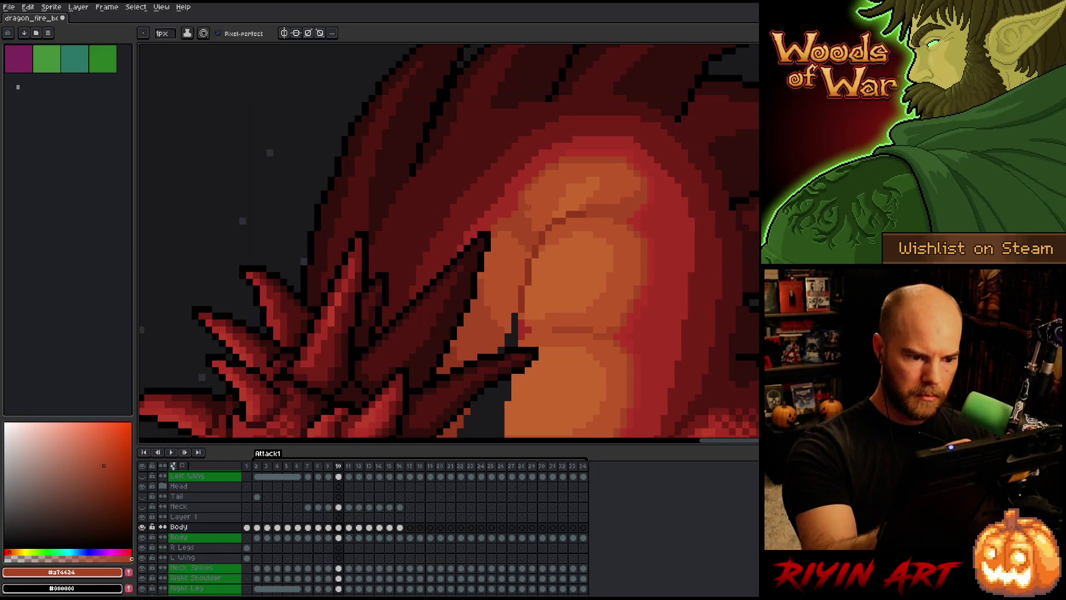
left_click_drag(543, 186, 613, 179)
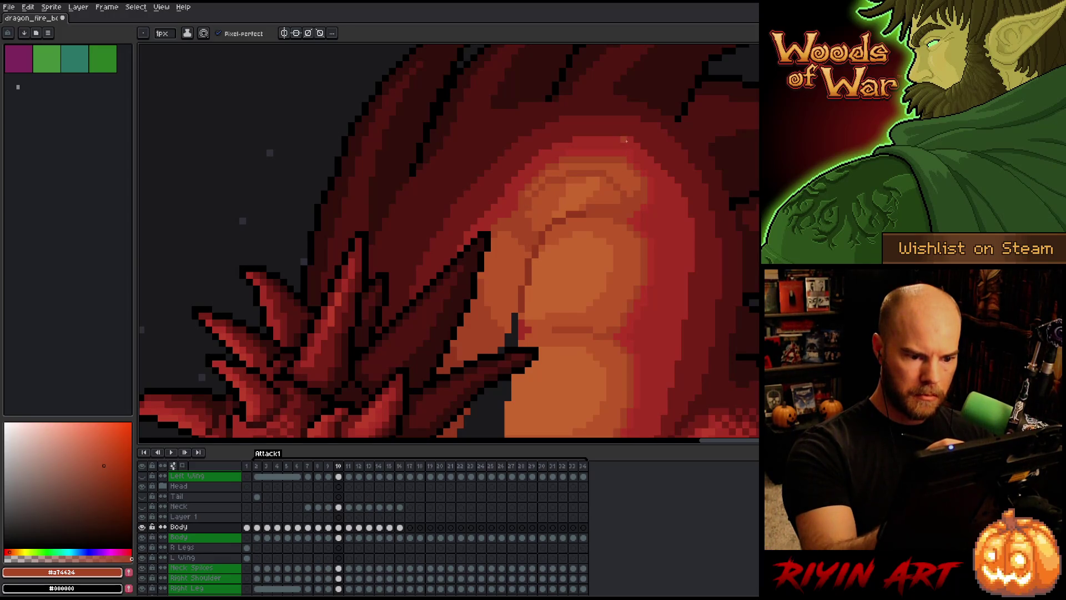
key("ctrl+z")
mouse_move(527, 214)
left_mouse_down()
mouse_move(549, 178)
mouse_move(588, 165)
mouse_move(626, 194)
left_mouse_up()
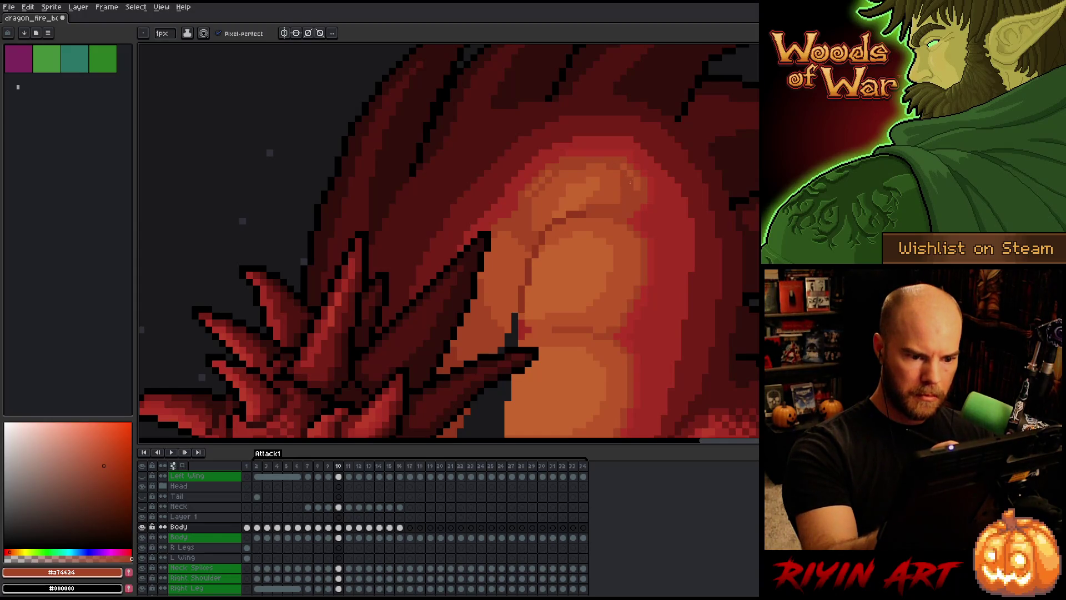
left_click(587, 207, "alt")
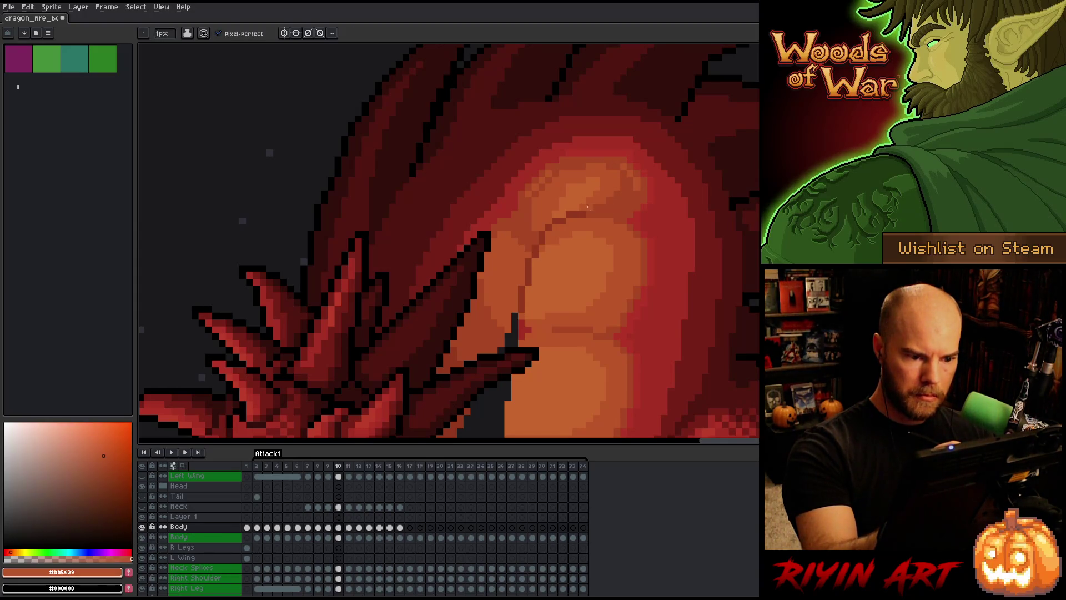
Using reds #a52f24 and #b13337, draw a dark crease line across the belly plates.
left_click(518, 205, "alt")
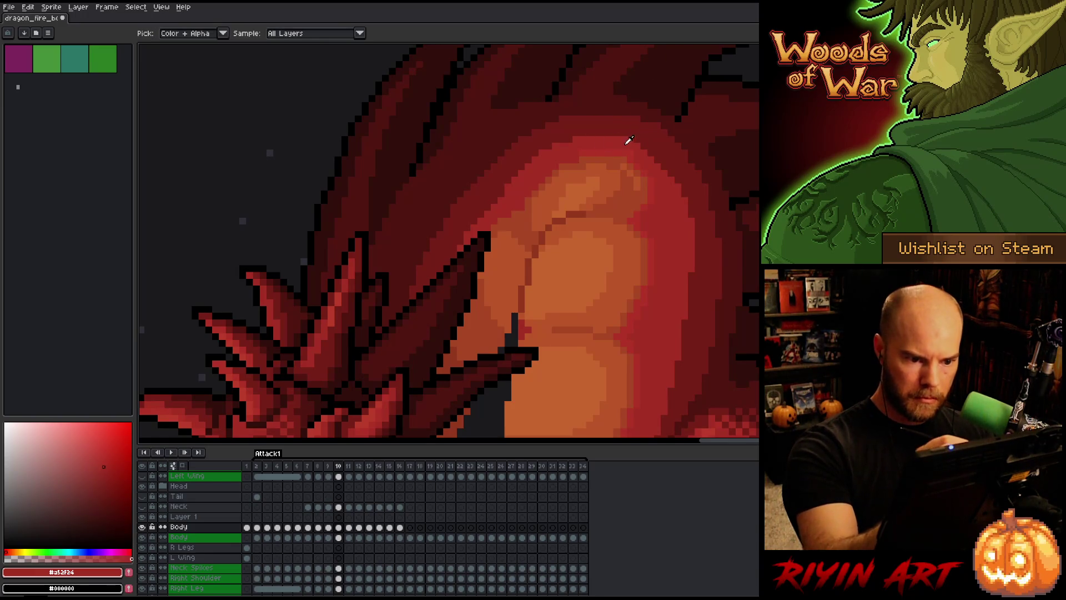
left_click(613, 160, "alt")
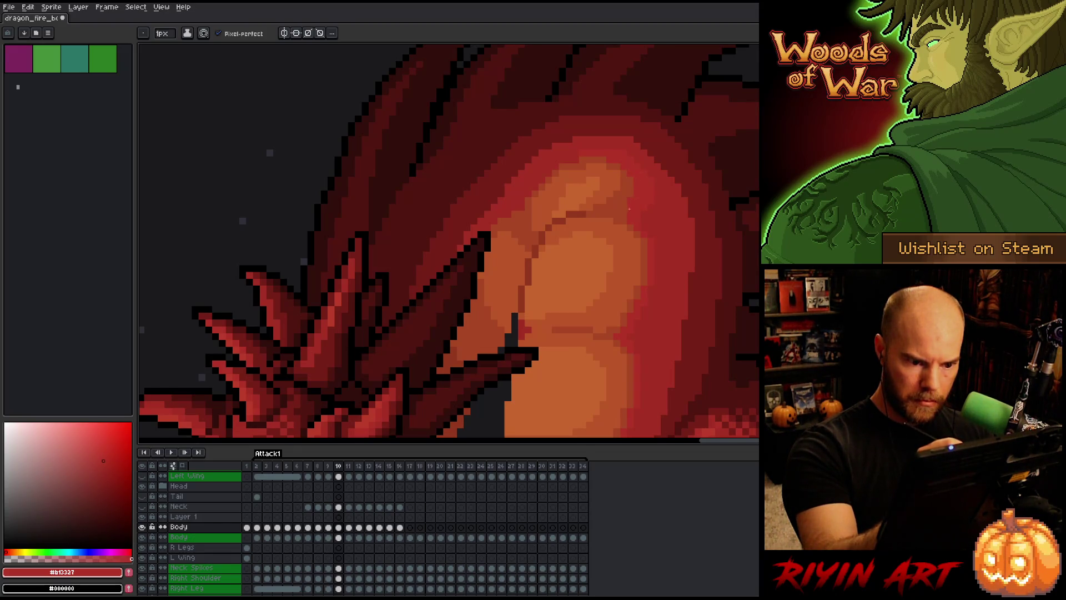
left_click(639, 218, "alt")
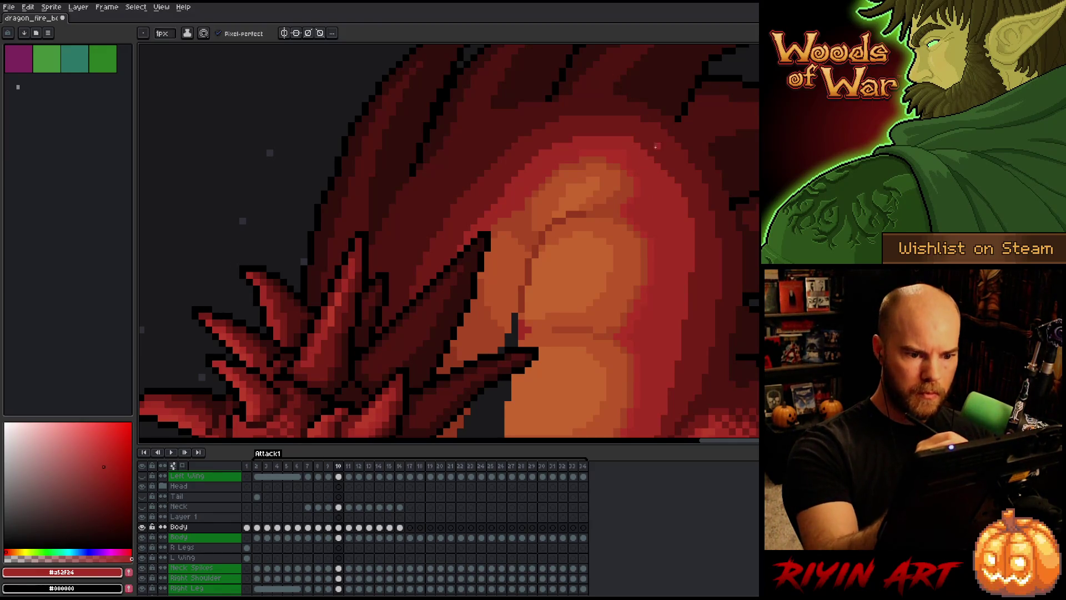
left_click_drag(648, 148, 671, 175)
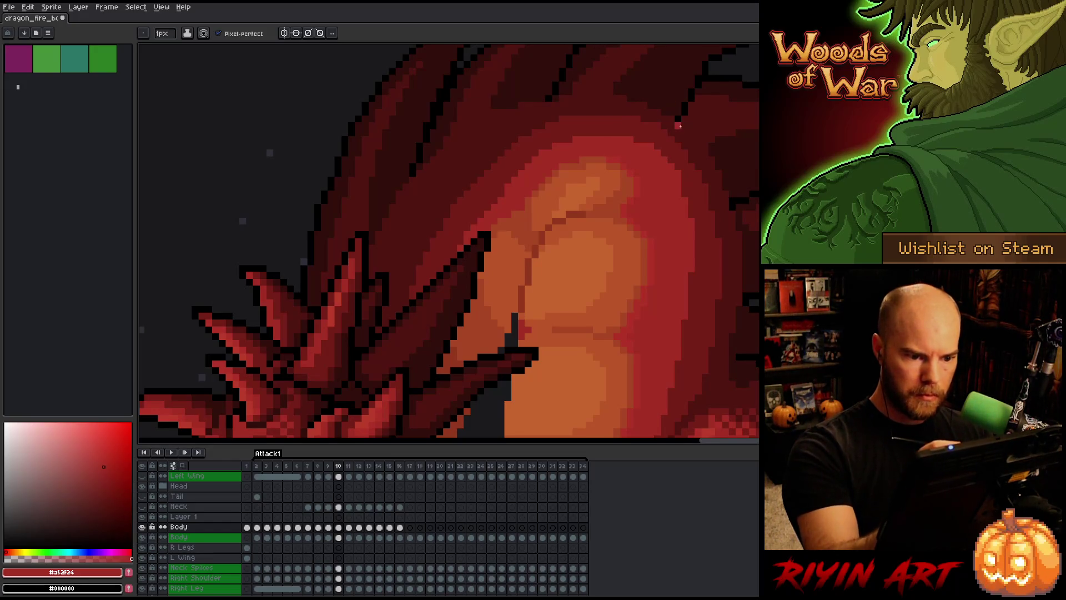
left_click(594, 161, "alt")
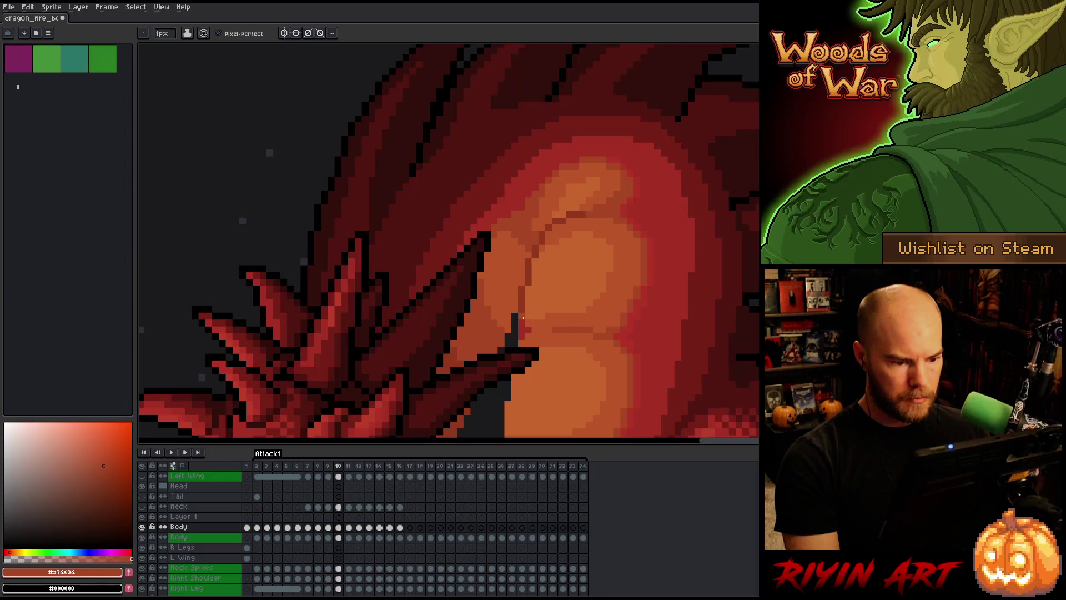
scroll(576, 323, "down", 4)
key("Return")
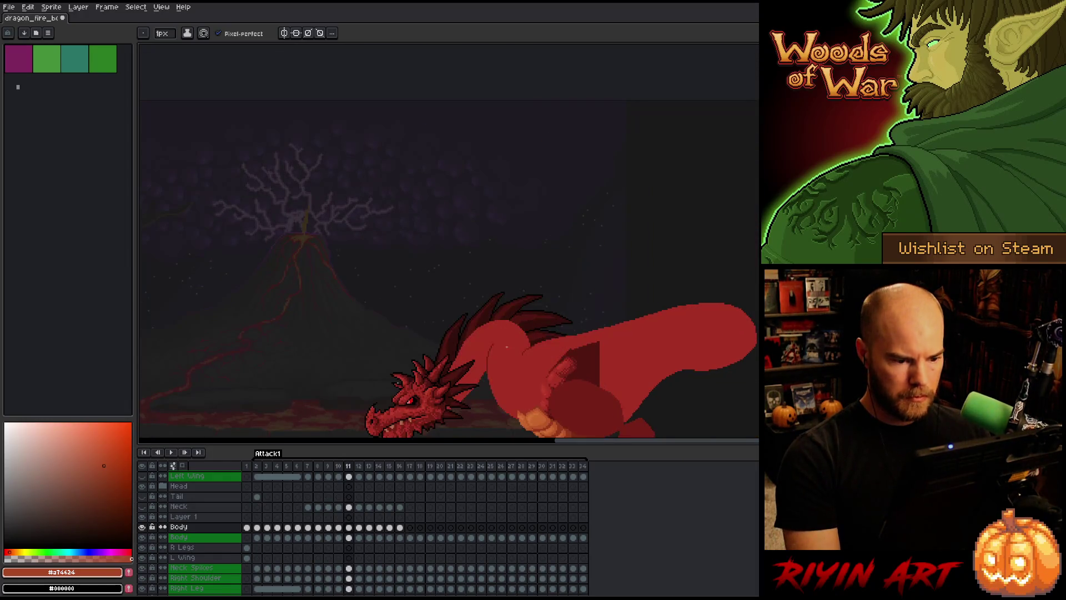
On frame 9, zoom into the belly and sample its lighter orange, mid orange and red shades.
key("Return")
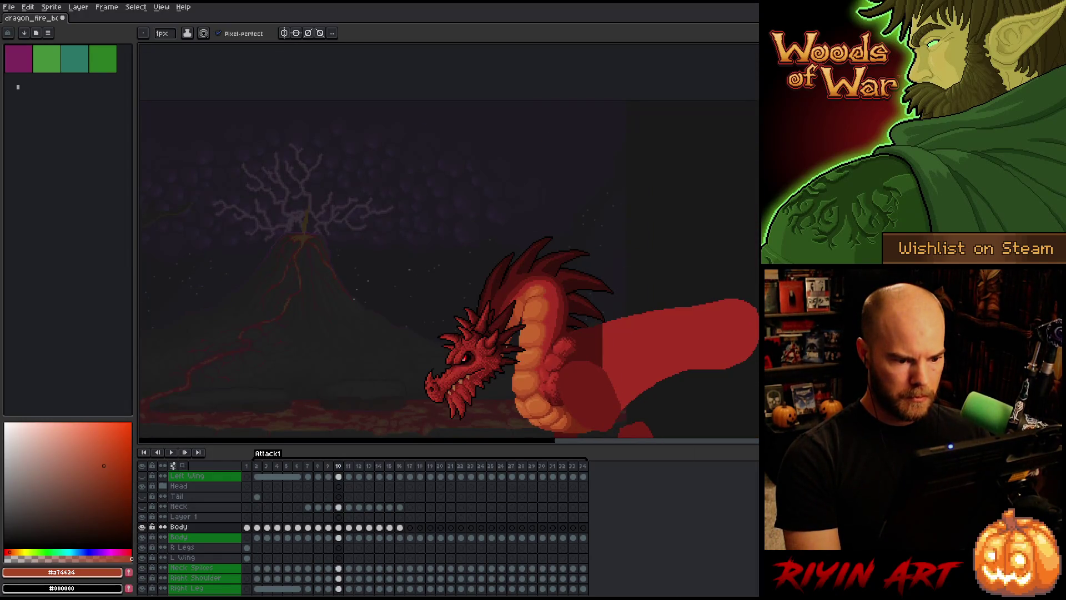
scroll(530, 327, "up", 3)
scroll(603, 271, "down", 2)
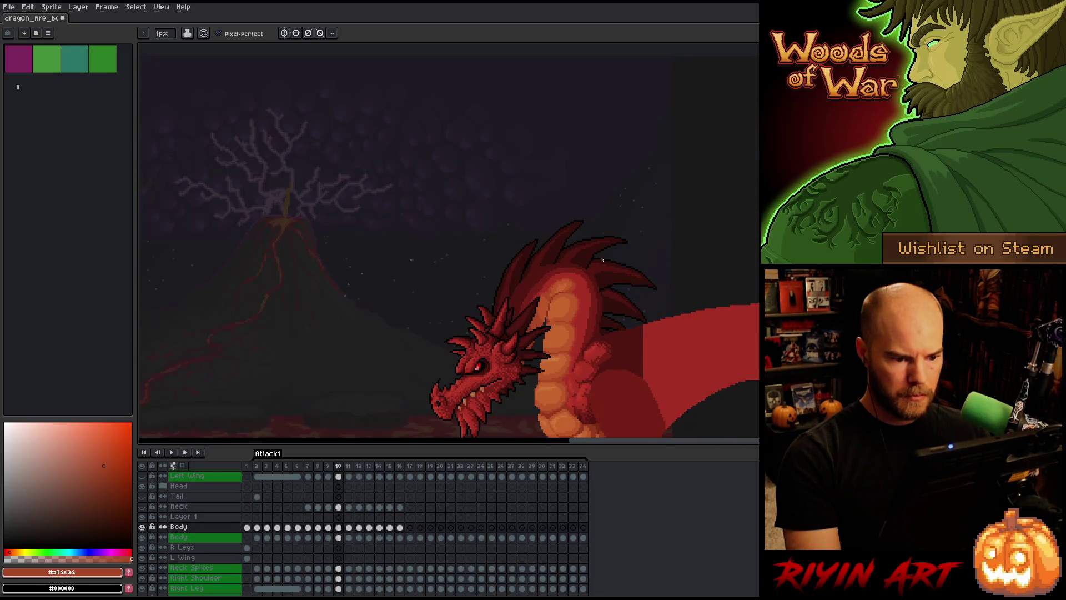
key("Left")
scroll(603, 259, "up", 4)
scroll(634, 247, "up", 2)
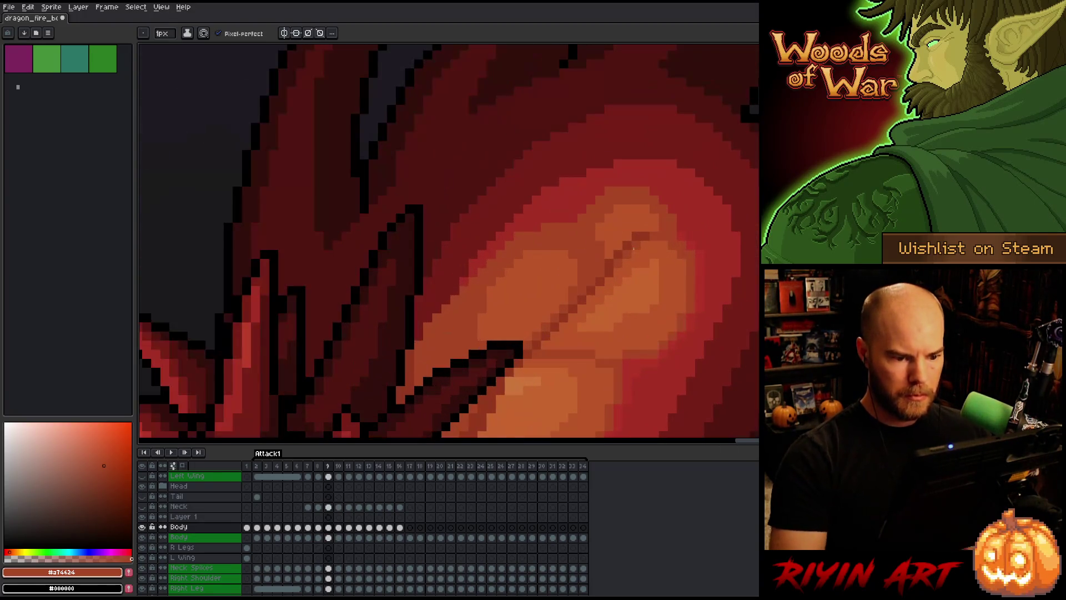
left_click(638, 200, "alt")
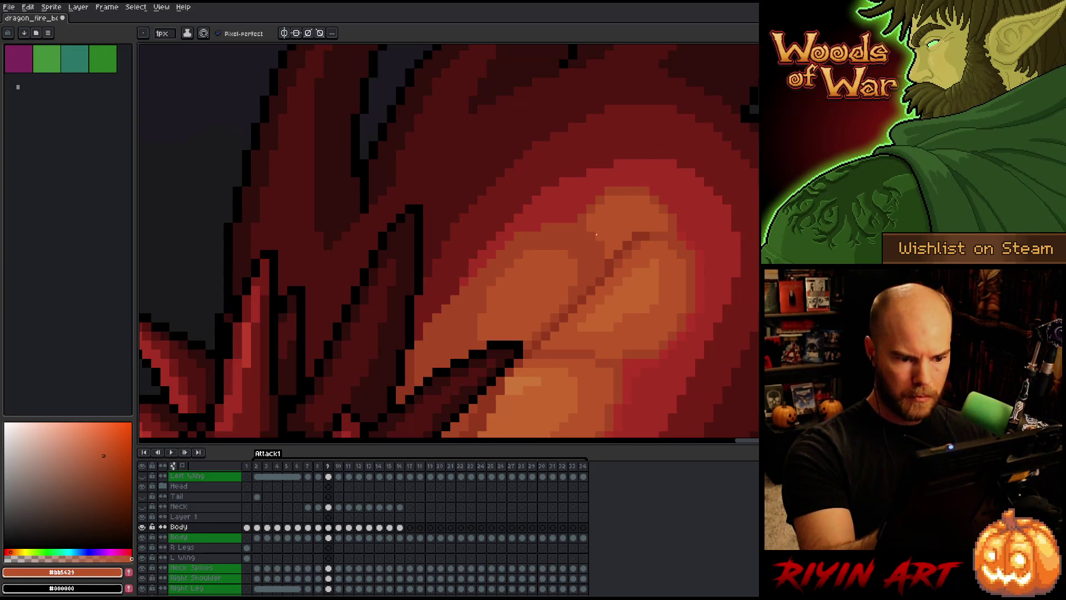
left_click(661, 231, "alt")
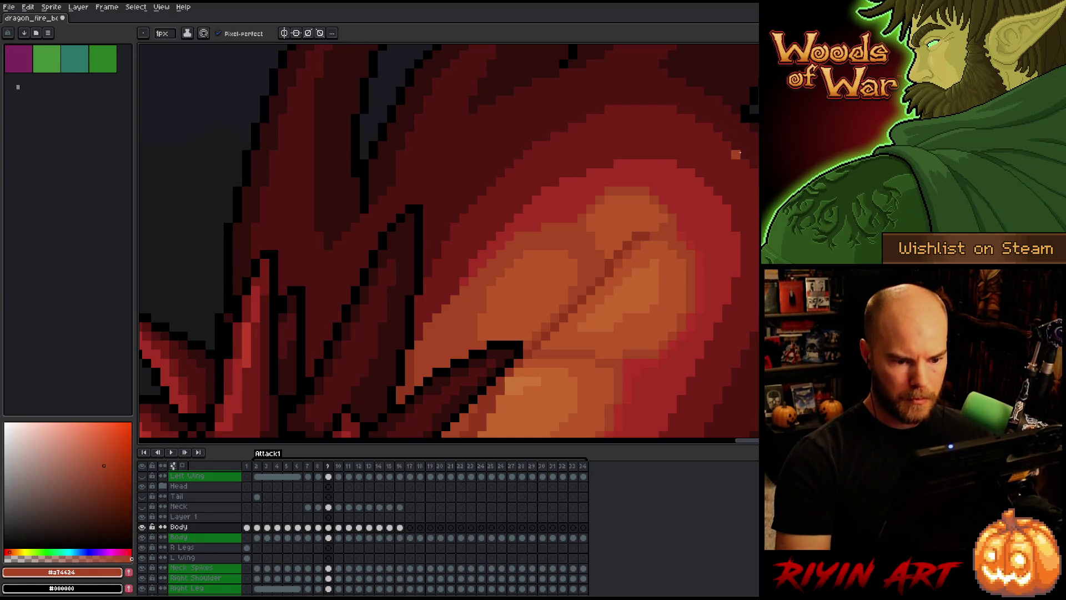
left_click(684, 228, "alt")
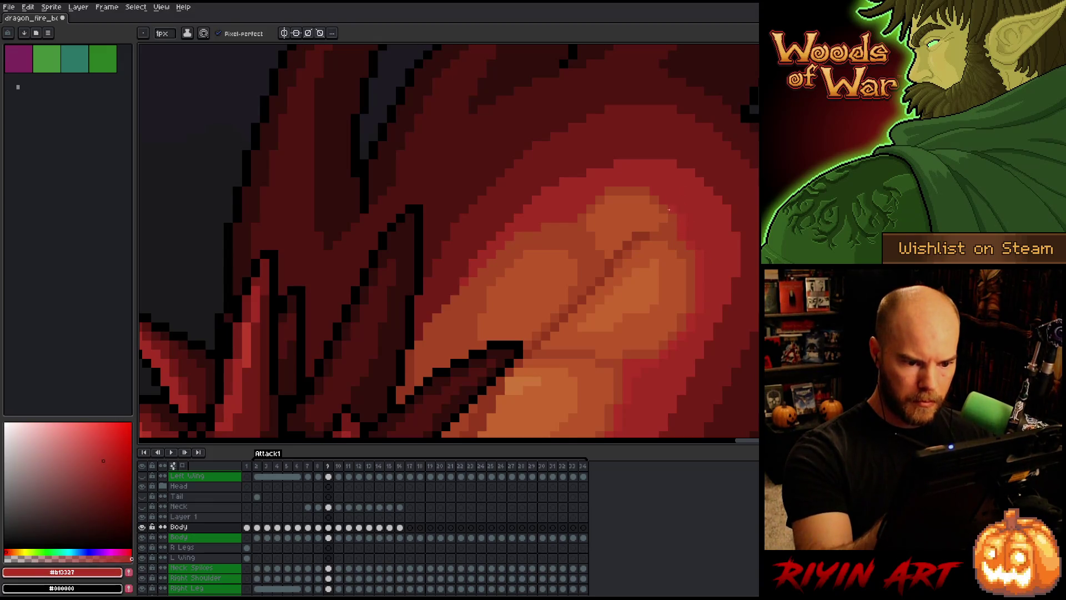
key("Left")
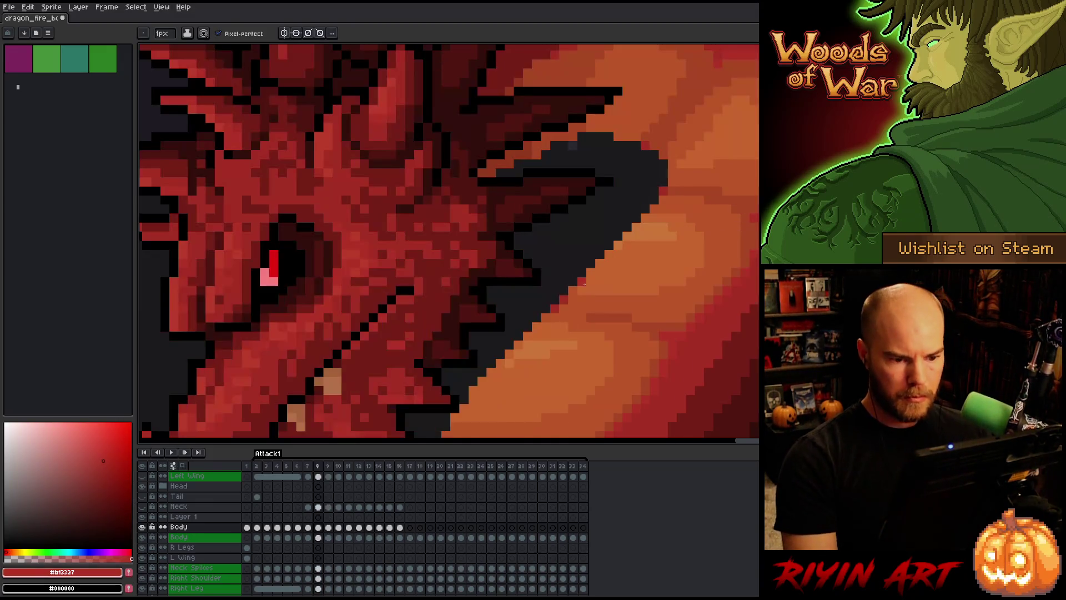
On frame 9, paint the pale neck highlight over with sampled orange.
scroll(589, 273, "down", 3)
scroll(589, 273, "up", 1)
scroll(590, 273, "up", 1)
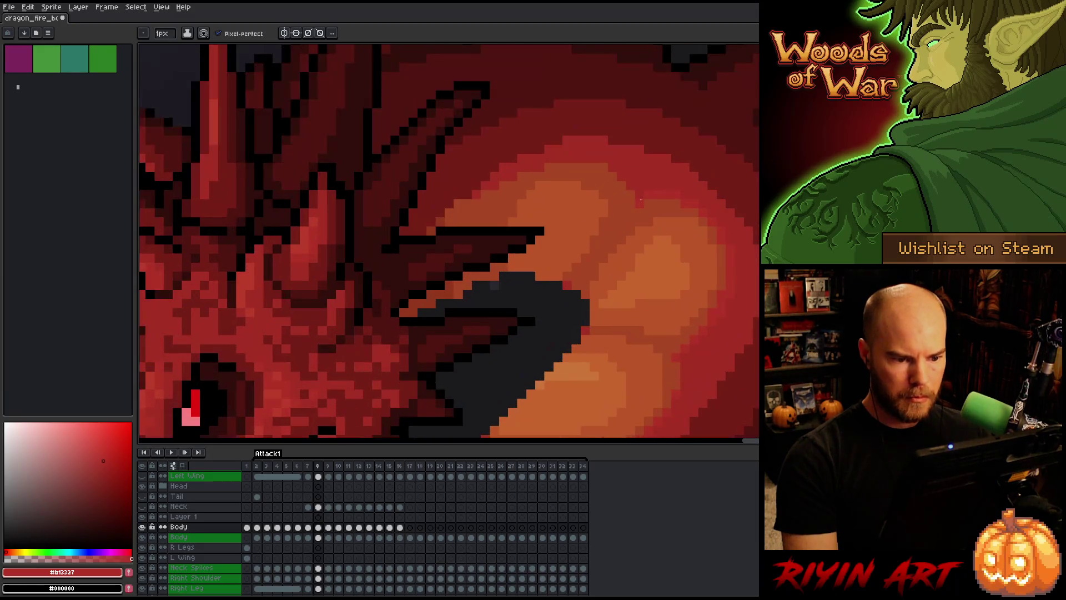
scroll(553, 286, "down", 3)
key("Right")
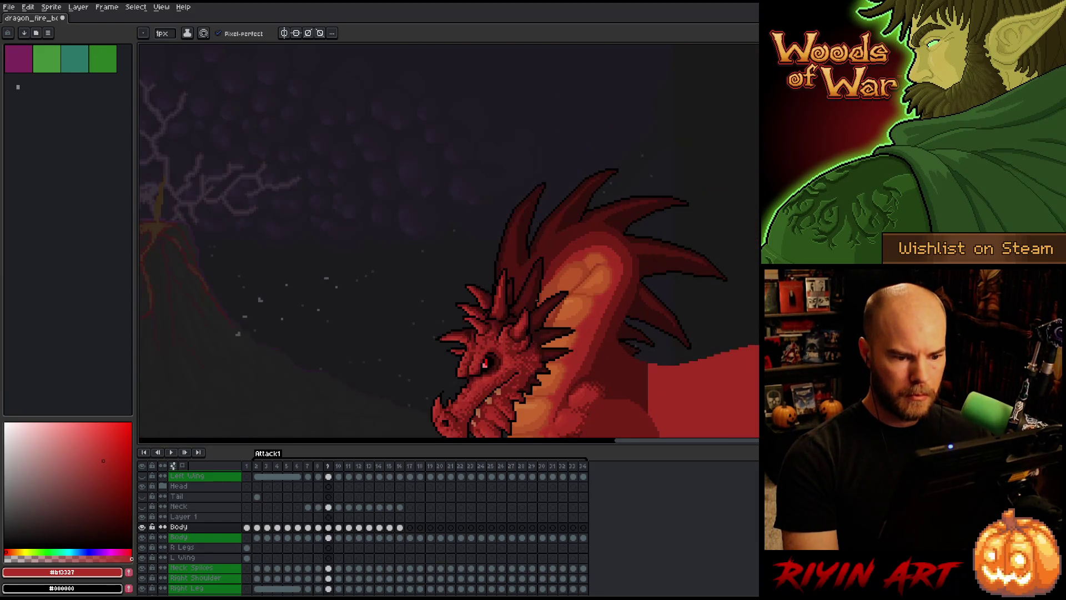
key("Left")
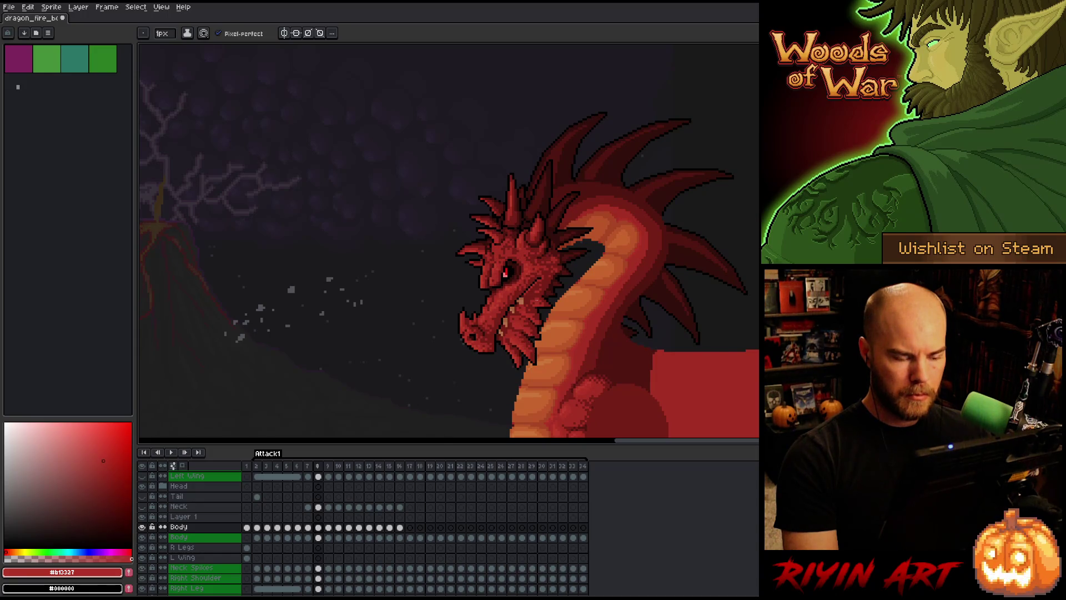
key("Right")
scroll(553, 271, "up", 4)
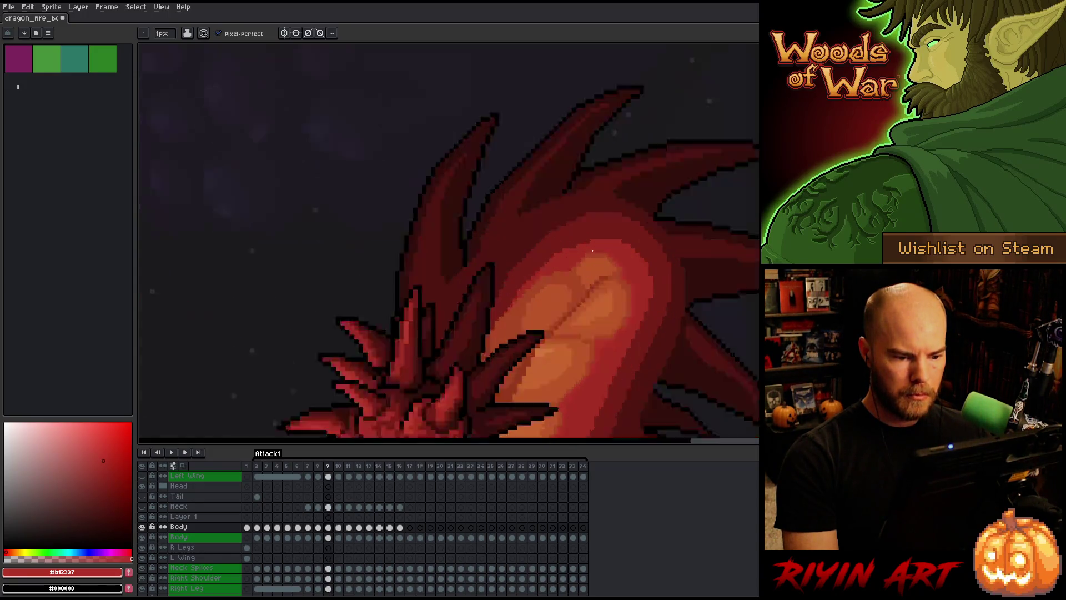
left_click(549, 323, "alt")
left_click(563, 336)
mouse_move(605, 275)
left_mouse_down()
mouse_move(577, 316)
mouse_move(552, 319)
left_mouse_up()
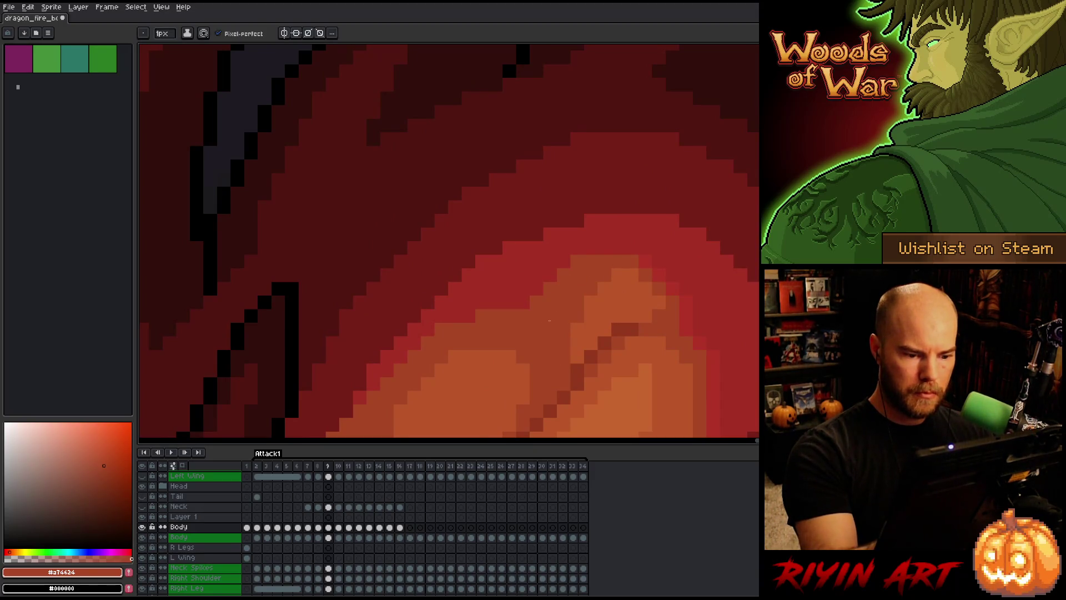
Step through frames 7 to 10 and play the animation loop to review the poses.
scroll(714, 245, "down", 4)
scroll(714, 245, "down", 1)
key("Left")
key("Right")
key("Left")
key("Left")
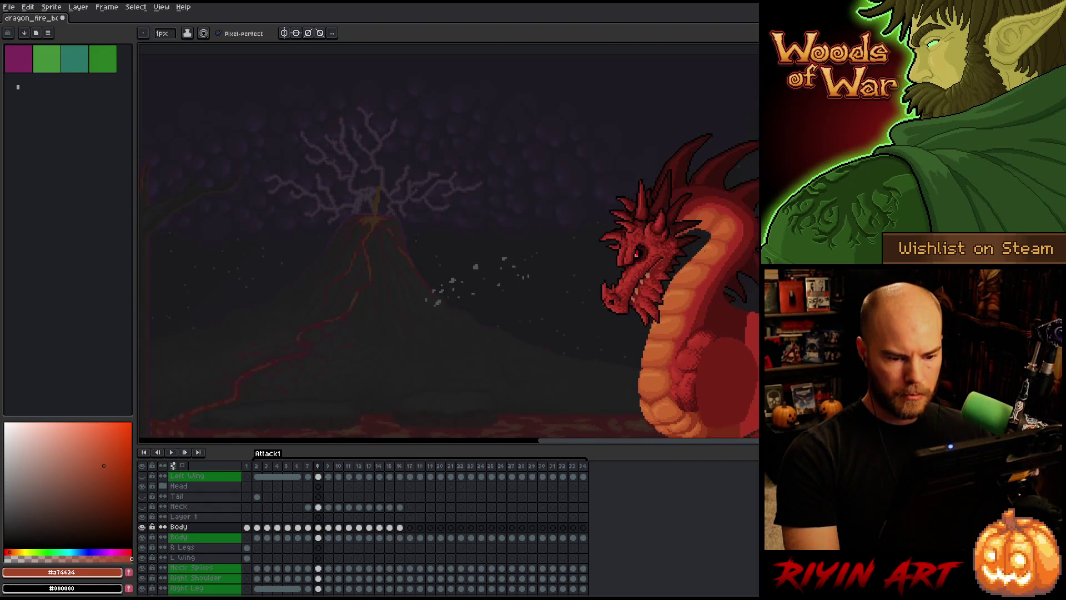
key("Right")
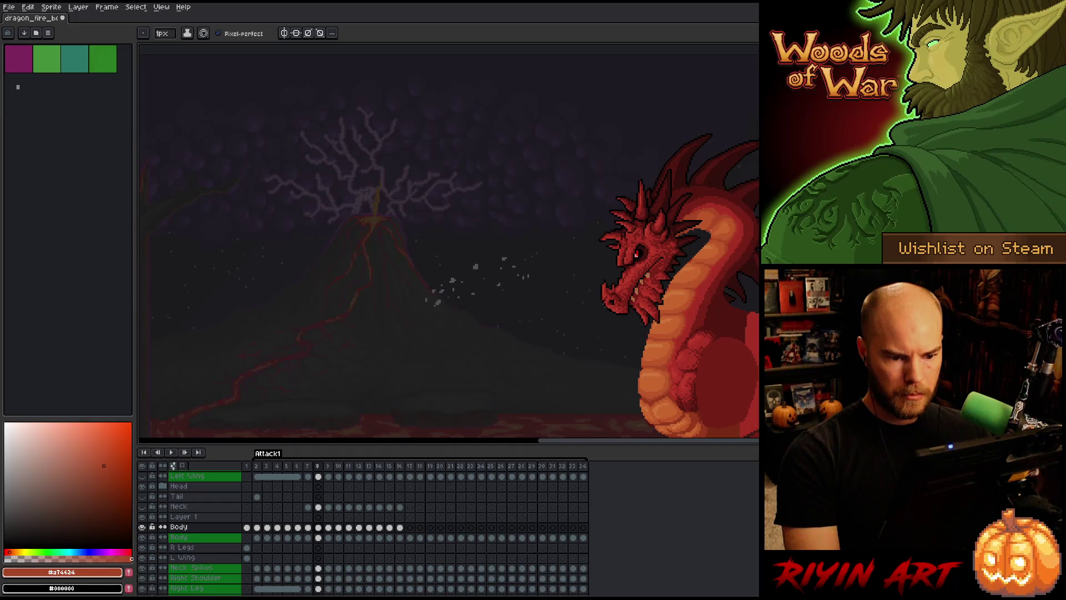
scroll(710, 229, "up", 3)
scroll(741, 189, "down", 3)
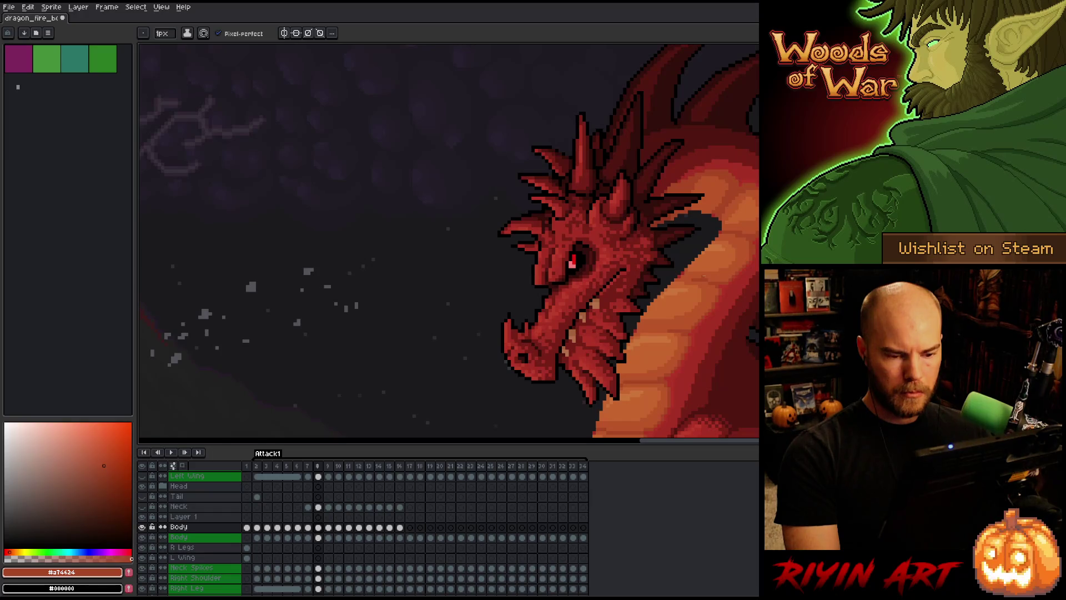
key("Right")
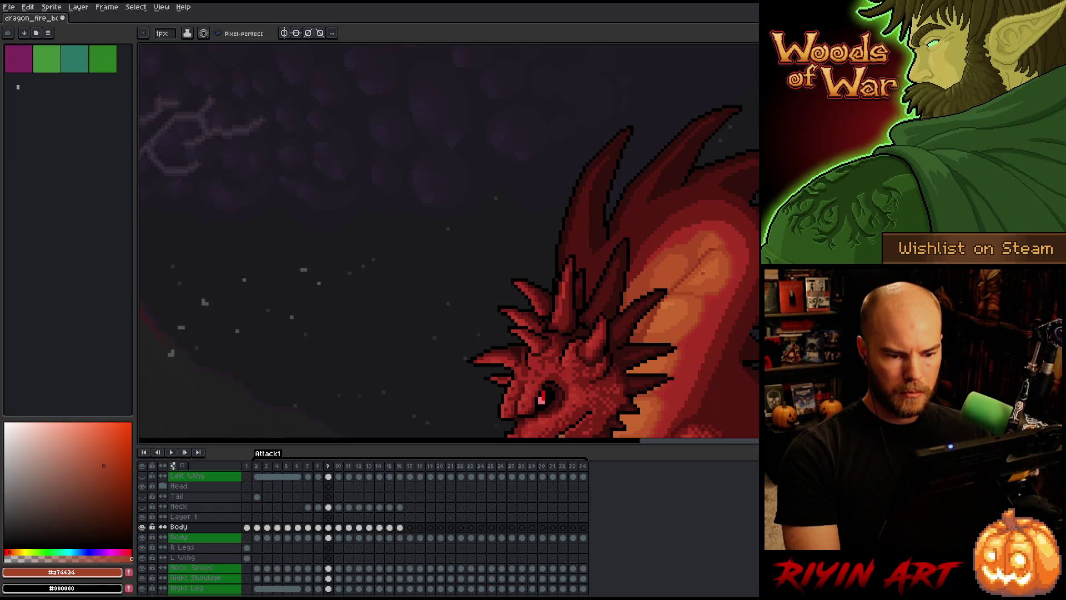
scroll(711, 286, "down", 3)
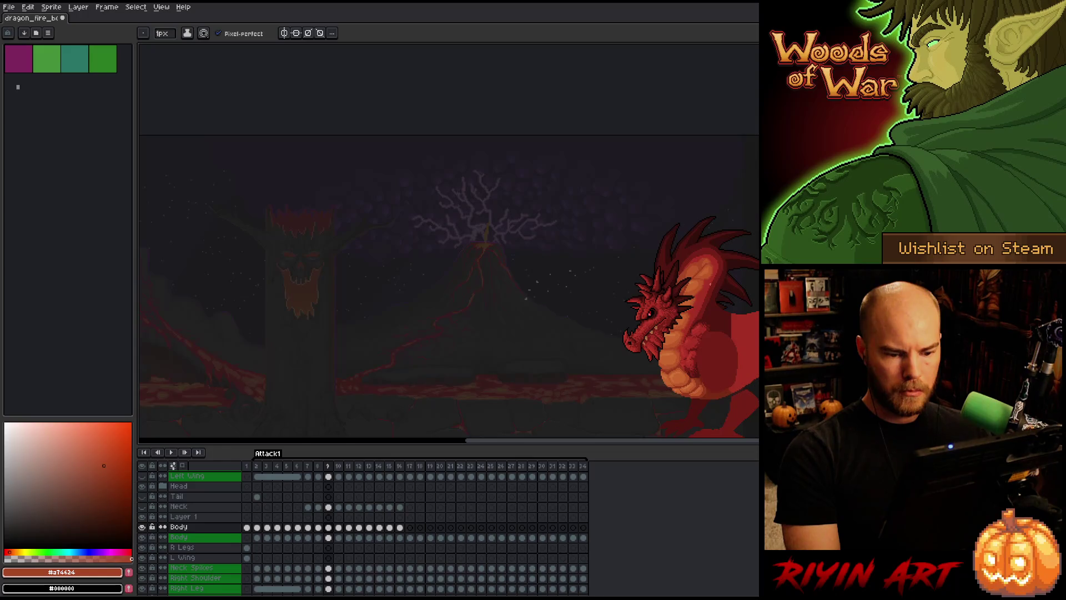
scroll(710, 285, "down", 1)
key("Right")
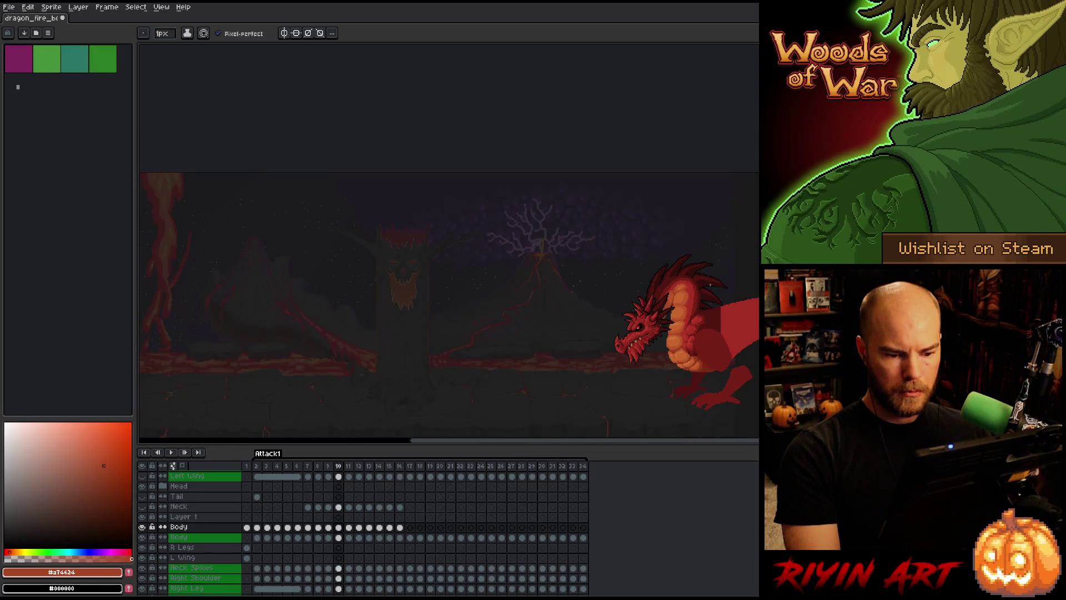
key("Return")
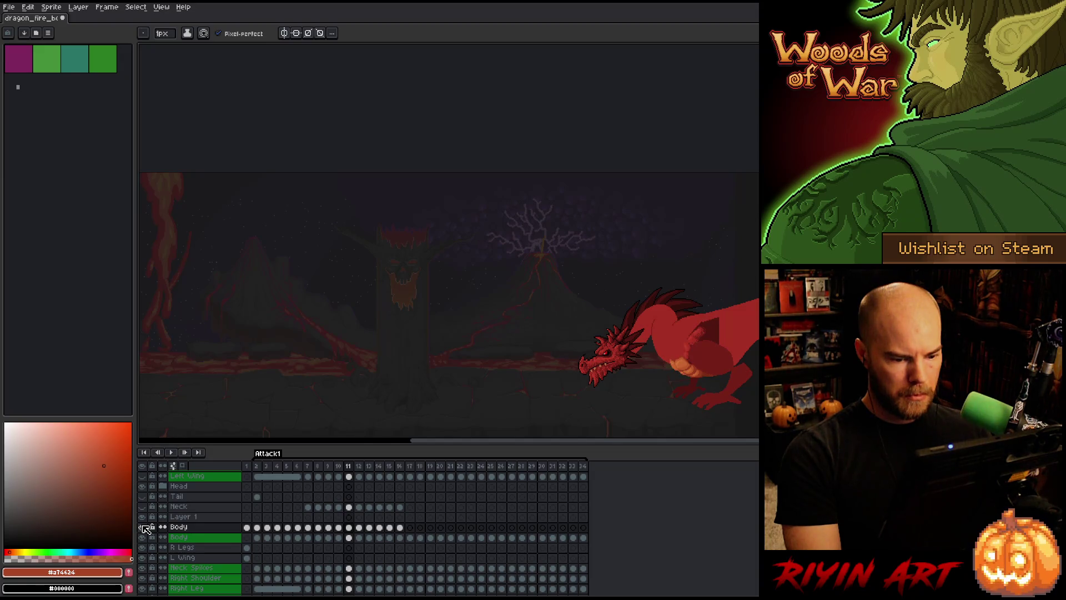
On Layer 1's frame 11 cel, marquee-select a rectangle around the dragon's chest.
key("Left")
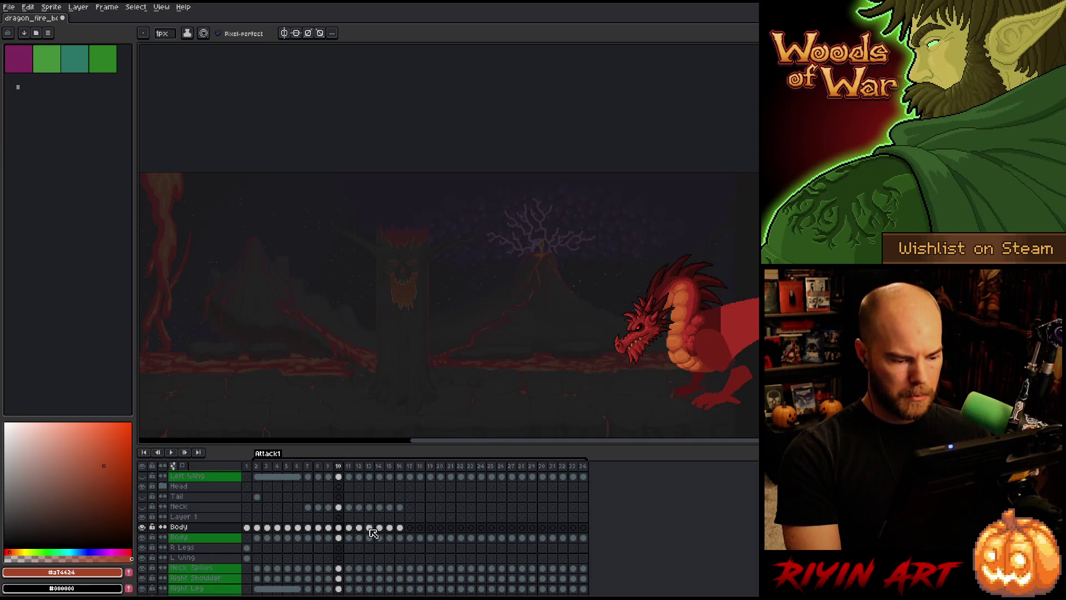
left_click(339, 528)
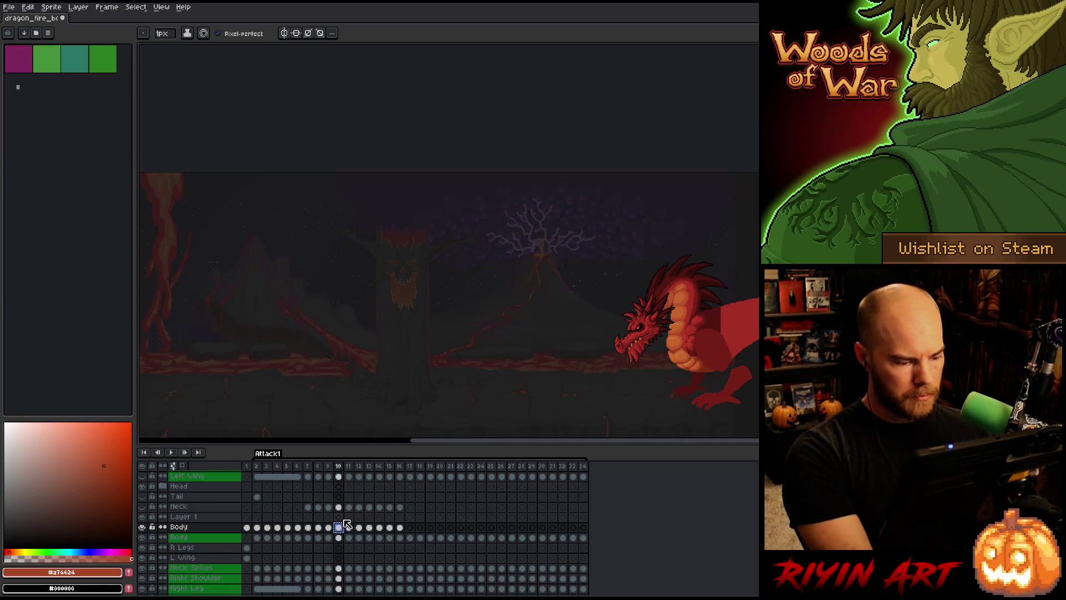
left_click(350, 517)
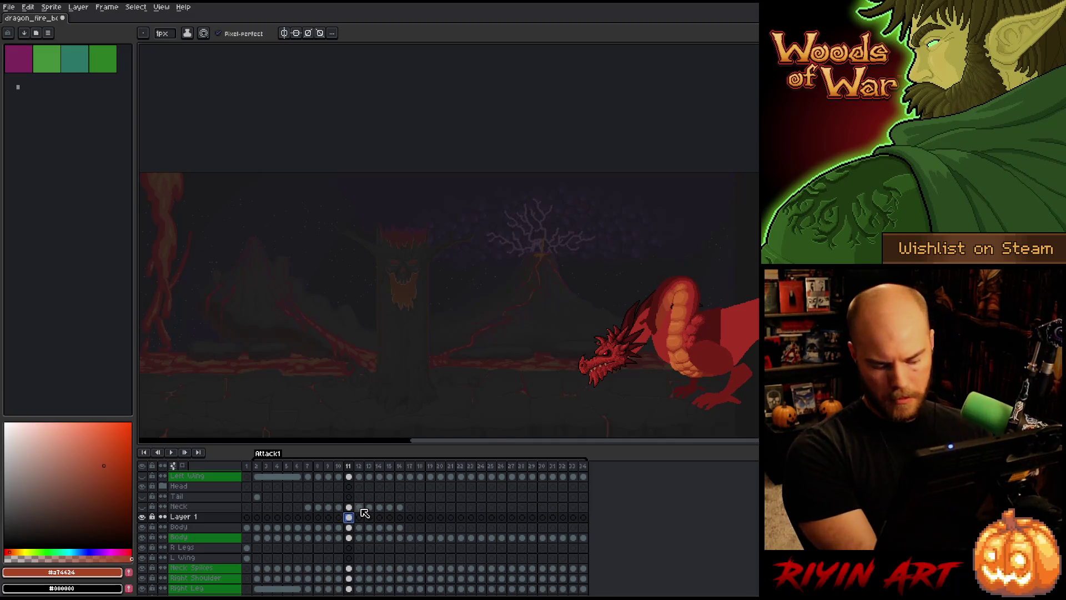
key("m")
mouse_move(637, 274)
left_mouse_down()
mouse_move(723, 374)
mouse_move(520, 255)
left_mouse_up()
Nudge the selected chest section slightly down and right on frame 11, then deselect.
scroll(521, 255, "up", 2)
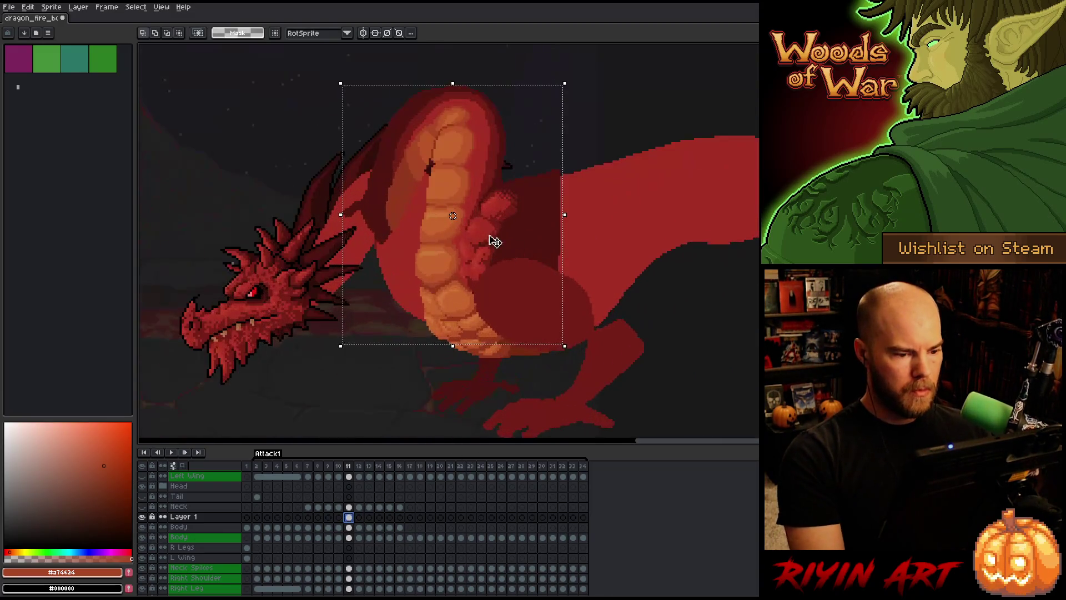
mouse_move(495, 205)
left_mouse_down()
mouse_move(507, 226)
mouse_move(505, 209)
mouse_move(409, 261)
mouse_move(428, 267)
mouse_move(576, 216)
mouse_move(507, 236)
mouse_move(502, 225)
left_mouse_up()
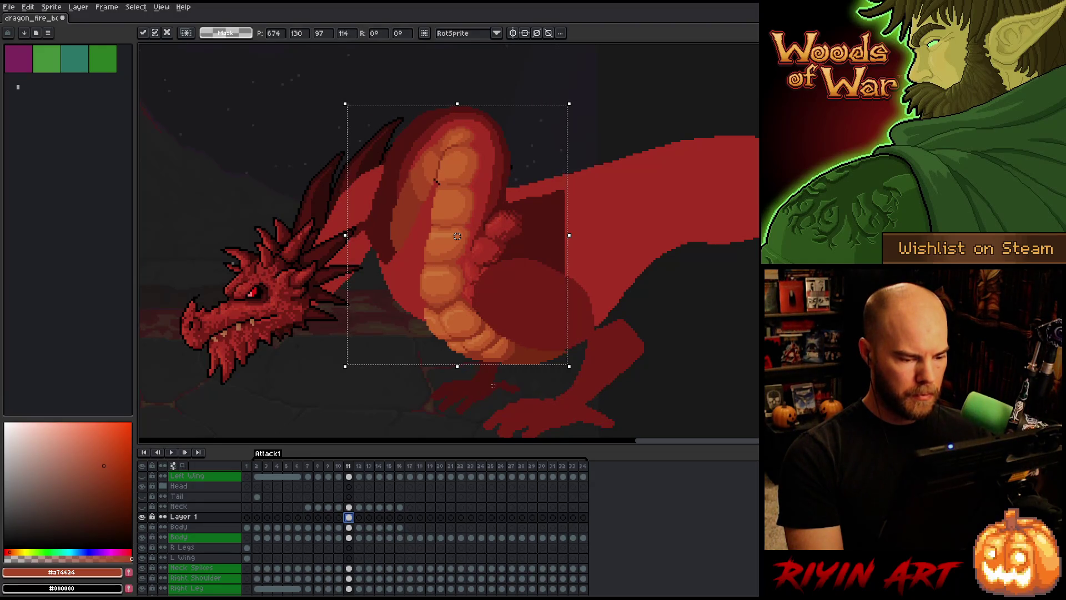
left_click(348, 527)
key("ctrl+d")
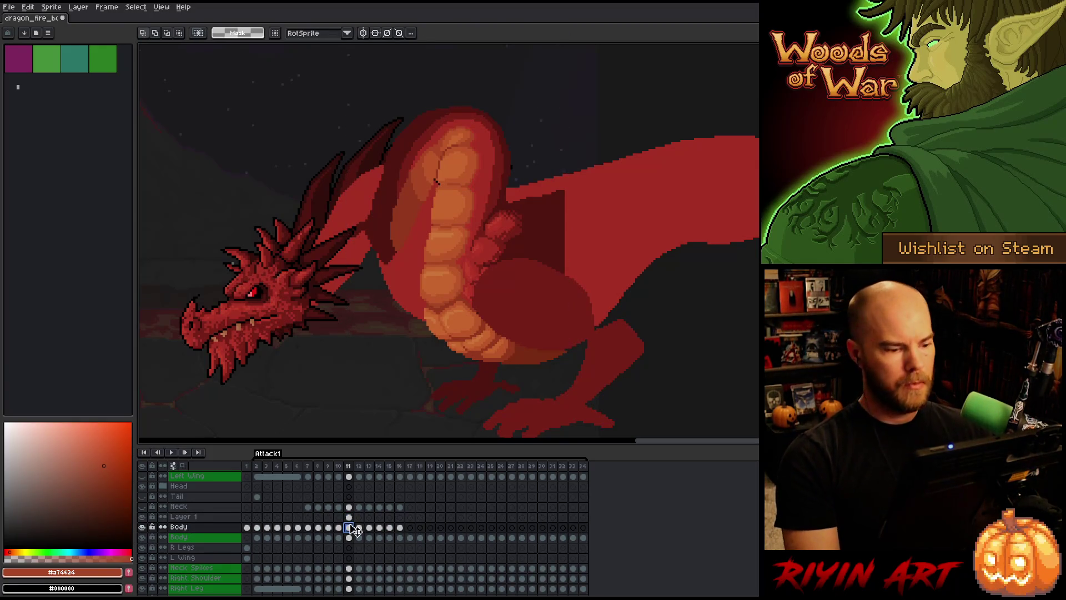
Lasso the dragon's upper body and delete those orange belly pixels from Layer 1's frame 11.
key("b")
mouse_move(492, 78)
left_mouse_down()
mouse_move(535, 94)
mouse_move(524, 170)
left_mouse_up()
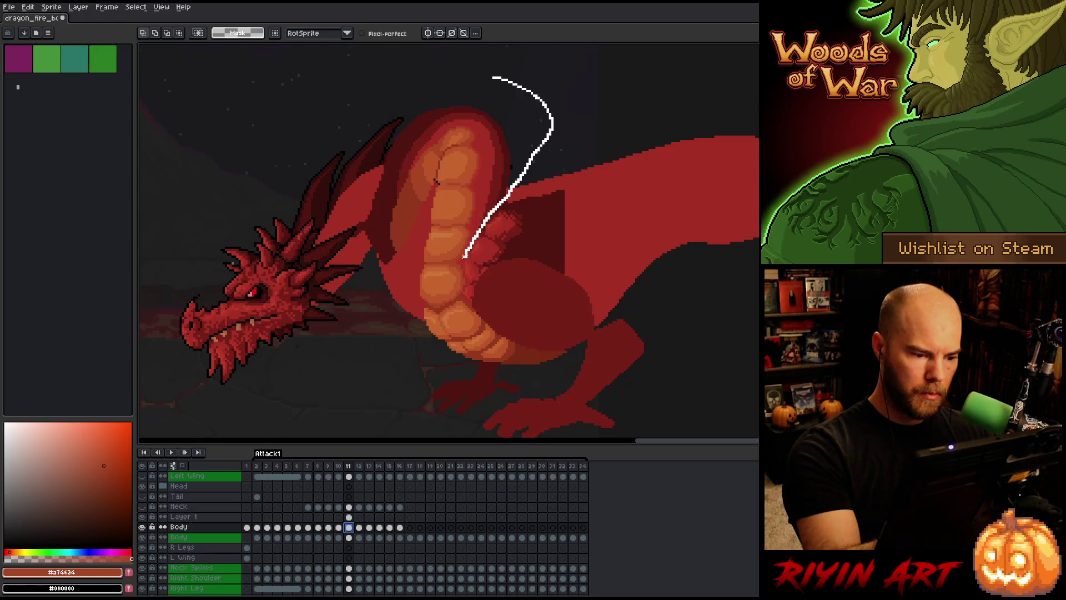
mouse_move(444, 302)
left_mouse_down()
mouse_move(401, 303)
mouse_move(488, 48)
mouse_move(498, 75)
left_mouse_up()
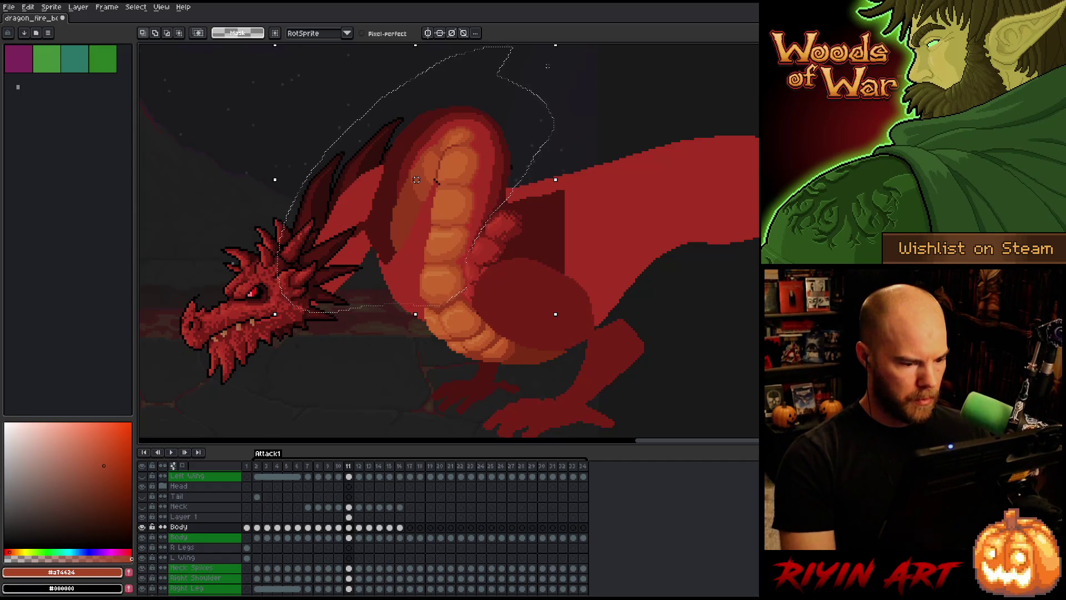
left_click(348, 517)
key("Delete")
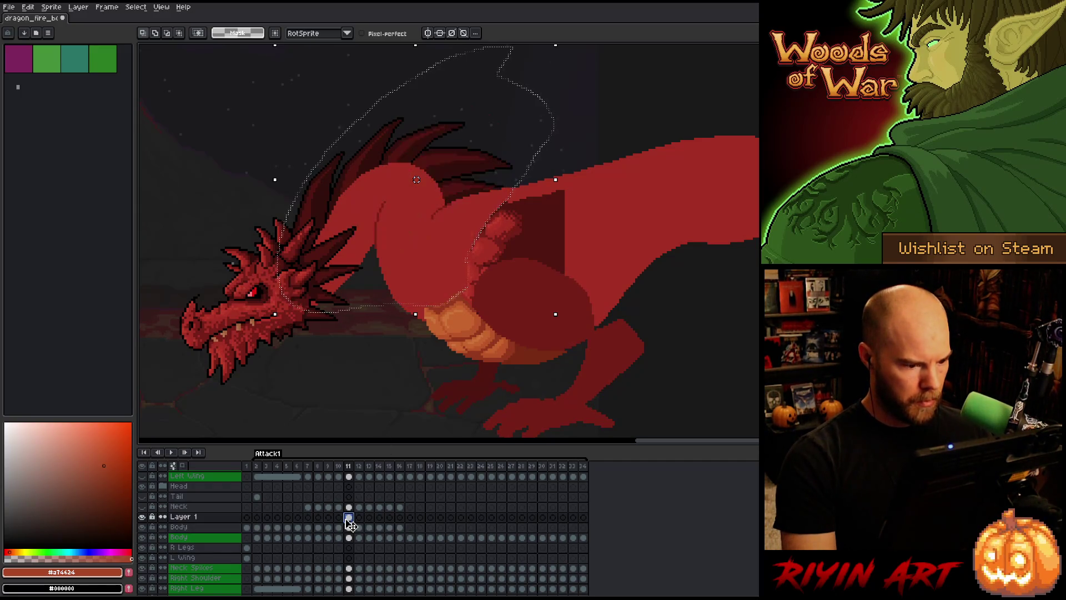
key("ctrl+d")
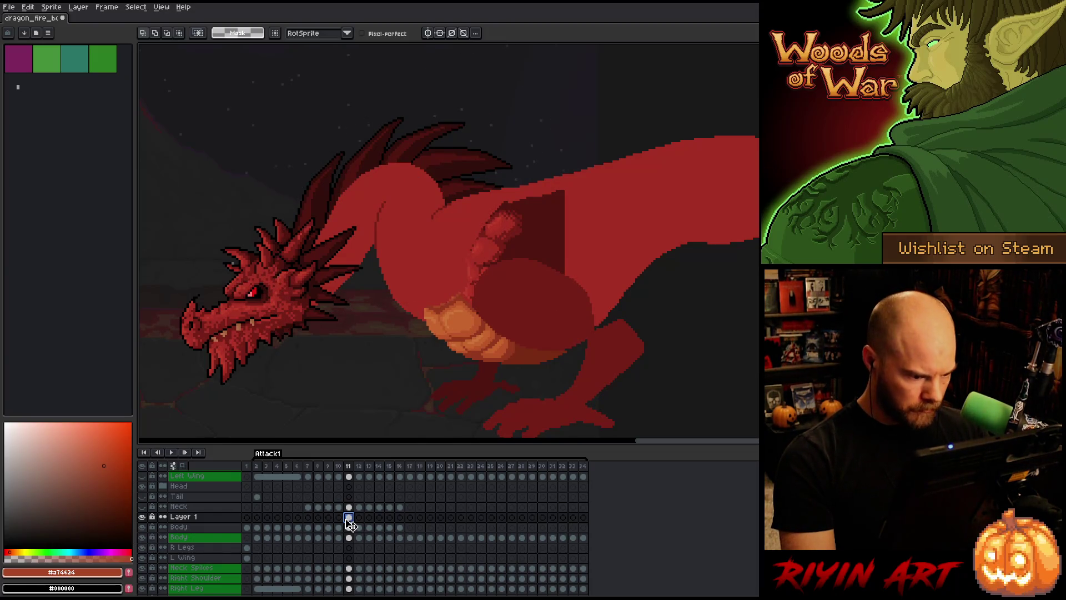
Hide Layer 1 and return to the Body layer's frame 11 cel.
left_click(142, 517)
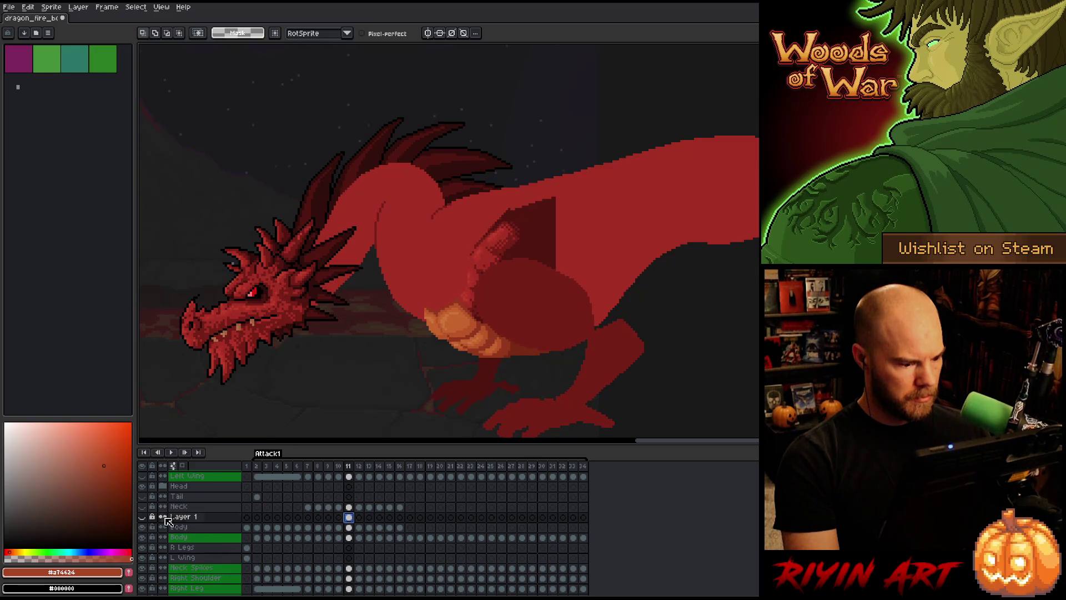
left_click(350, 527)
left_click(349, 517)
left_click(350, 528)
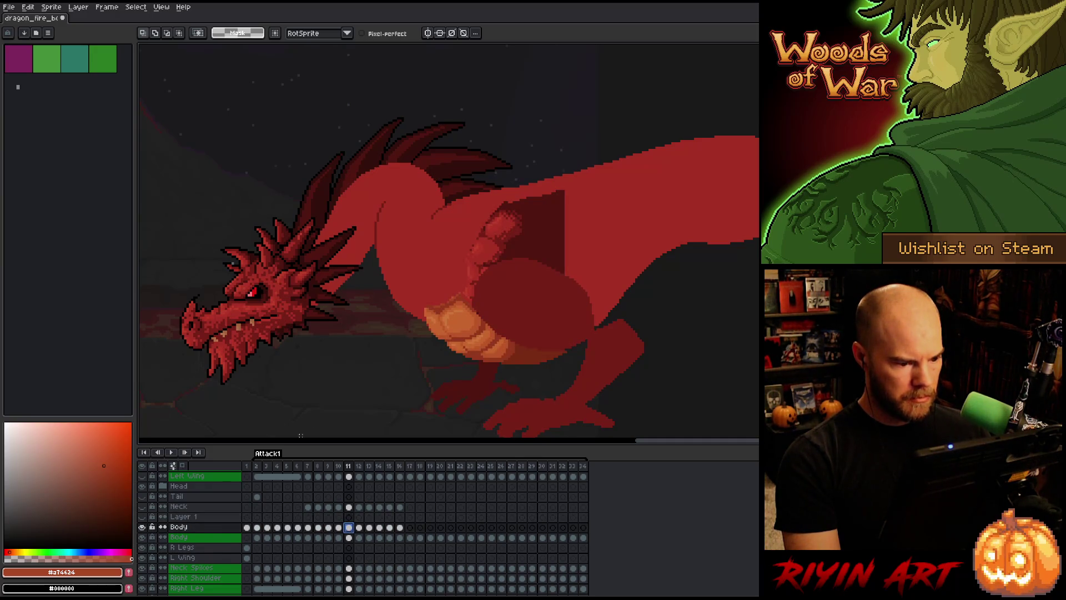
Toggle the Body layer off and on, then play the animation to preview the pose.
left_click(143, 528)
left_click(143, 528)
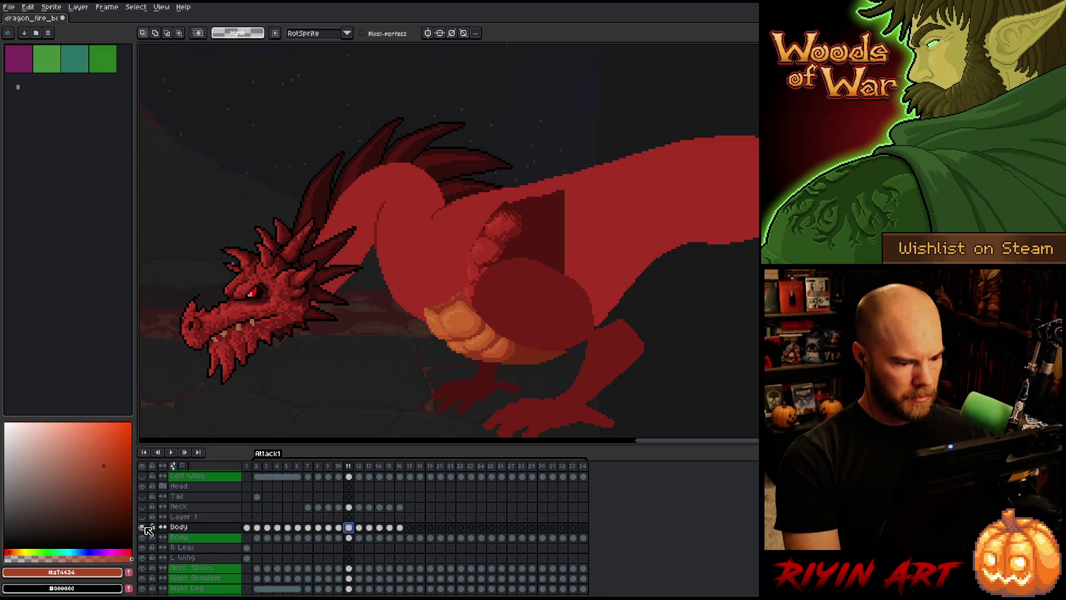
key("m")
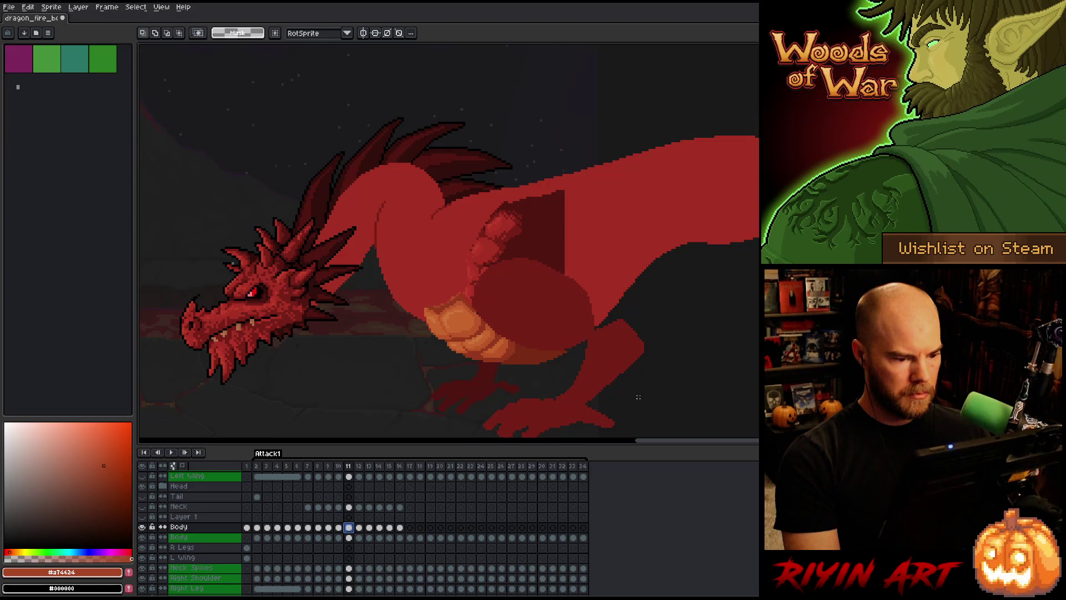
key("Return")
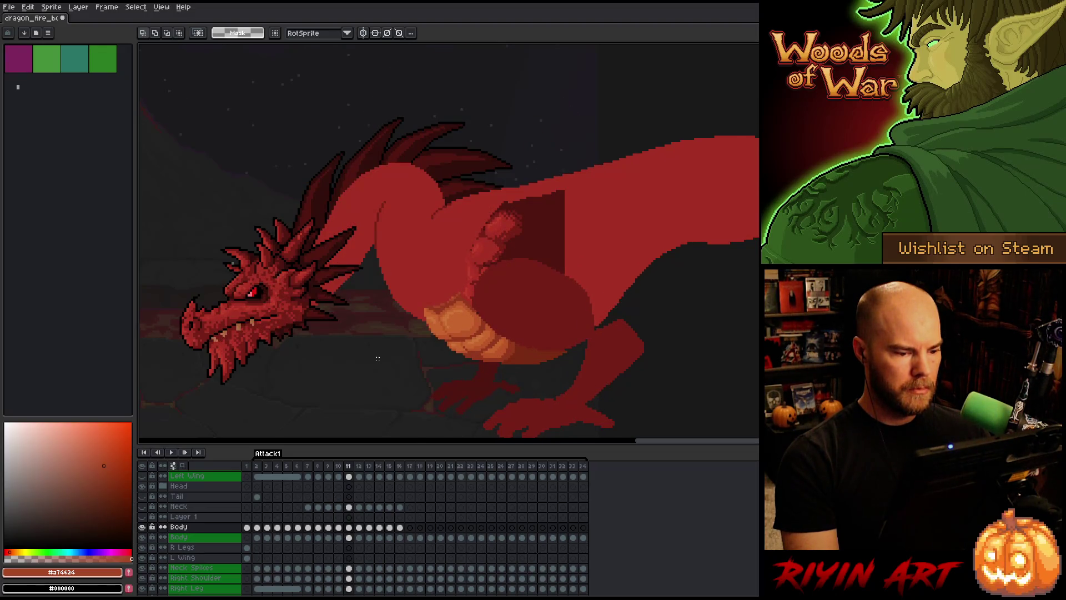
Sketch a trial guide line along the belly, undo it, and bring the belly area into view.
key("b")
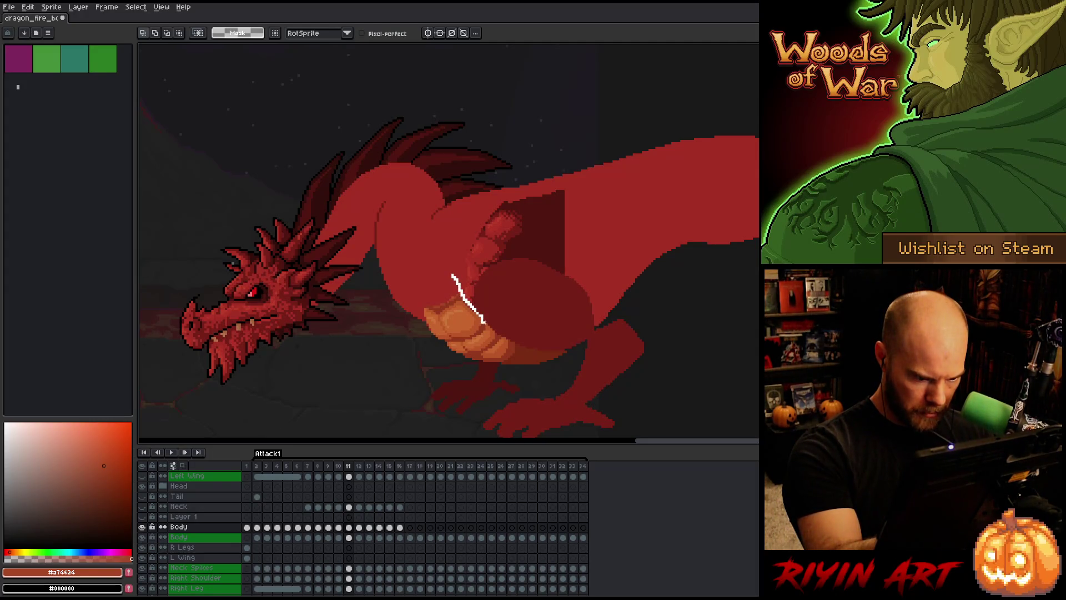
left_click_drag(471, 339, 397, 333)
key("ctrl+z")
scroll(436, 142, "up", 3)
mouse_move(437, 142)
left_mouse_down()
mouse_move(631, 231)
mouse_move(638, 278)
mouse_move(728, 252)
mouse_move(537, 258)
mouse_move(394, 328)
mouse_move(276, 340)
left_mouse_up()
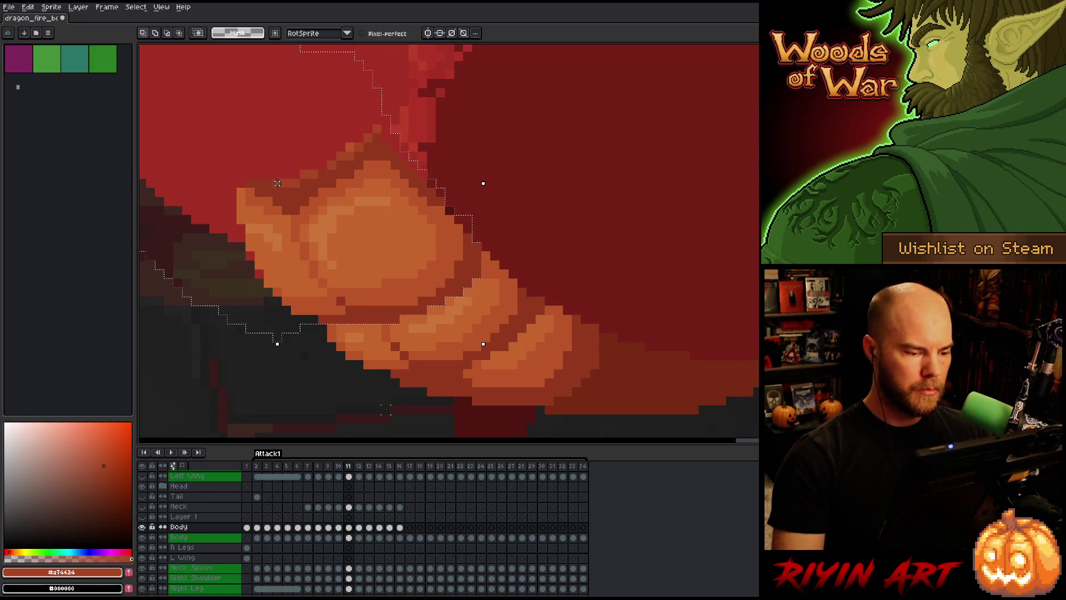
scroll(463, 310, "down", 3)
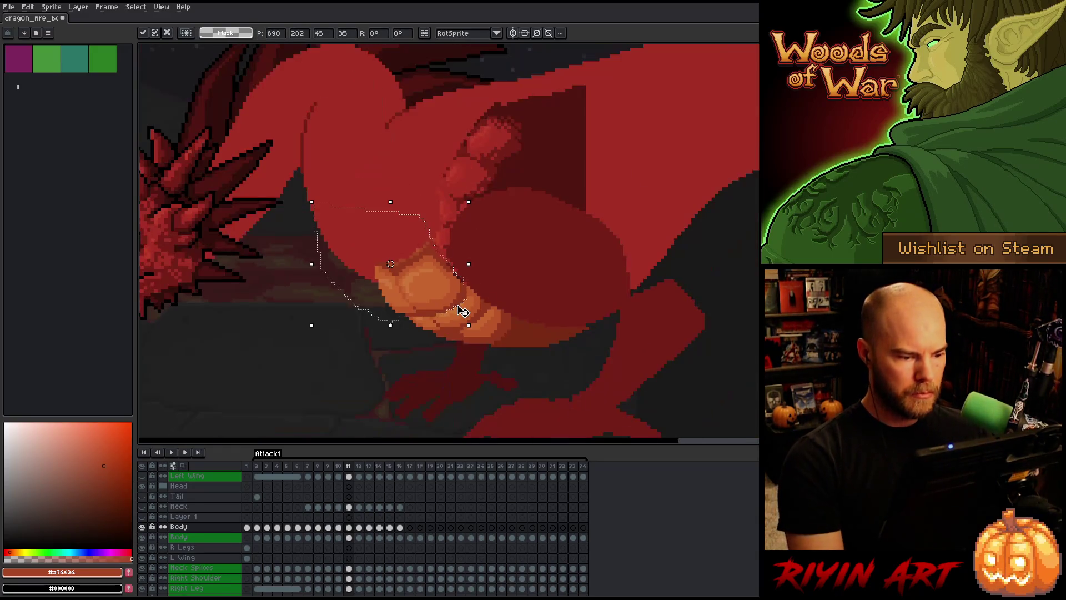
scroll(463, 310, "down", 2)
scroll(488, 305, "up", 4)
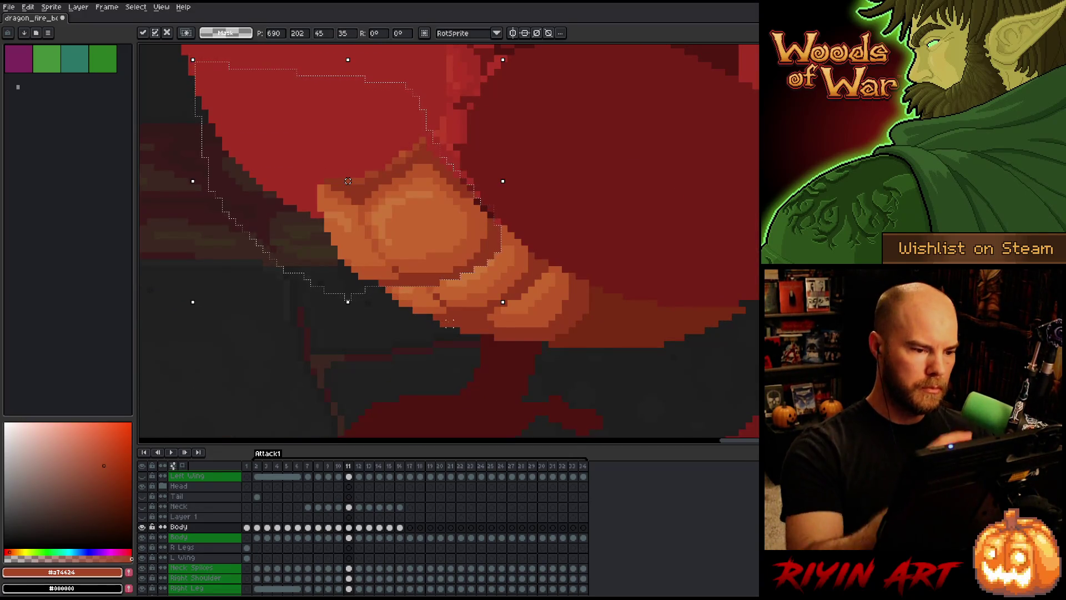
Lasso the belly scales below the neck, nudge them slightly down, commit, and compare frames.
key("b")
mouse_move(441, 73)
left_mouse_down()
mouse_move(523, 167)
mouse_move(545, 272)
mouse_move(482, 305)
mouse_move(333, 339)
left_mouse_up()
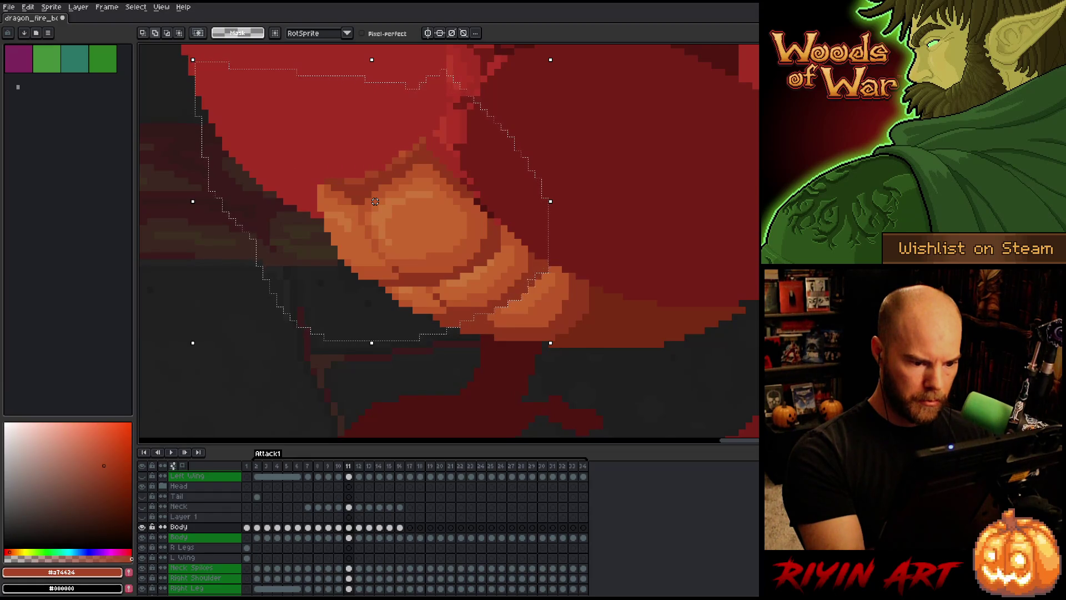
left_click_drag(374, 201, 375, 207)
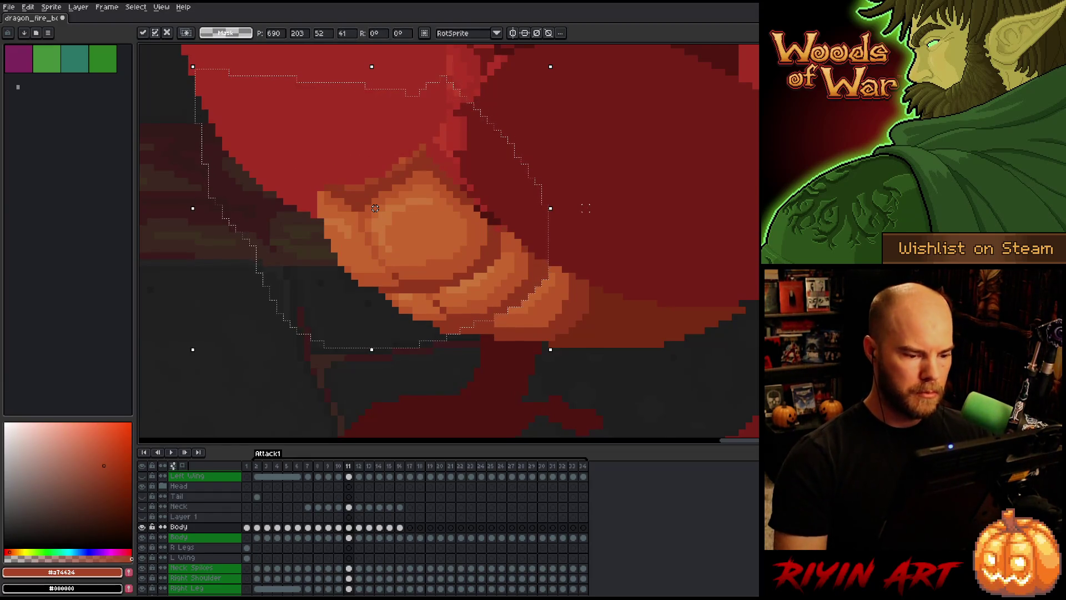
key("Return")
scroll(547, 233, "up", 1)
scroll(547, 234, "down", 1)
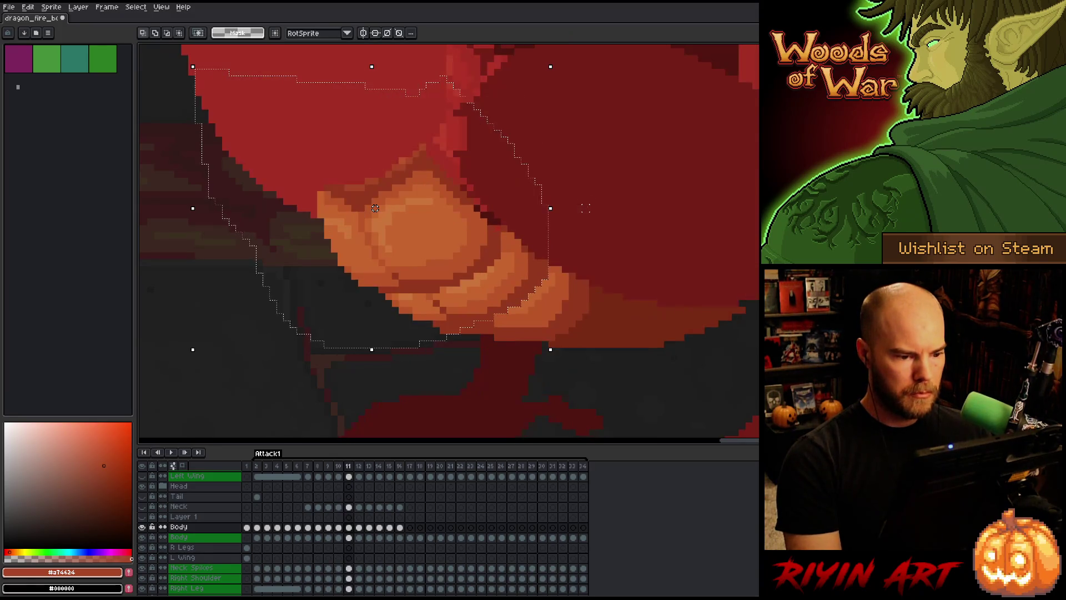
scroll(547, 234, "down", 3)
key("Left")
key("Right")
key("Left")
key("Right")
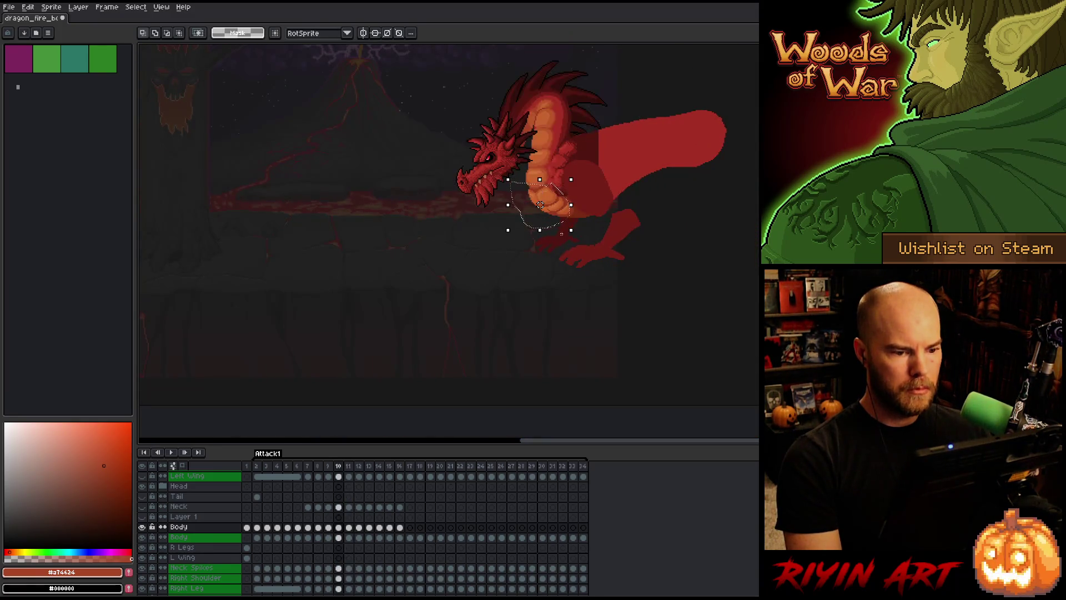
Flip between frames 10 and 11 to compare the poses, ending on frame 11.
key("Left")
key("Right")
scroll(540, 205, "down", 1)
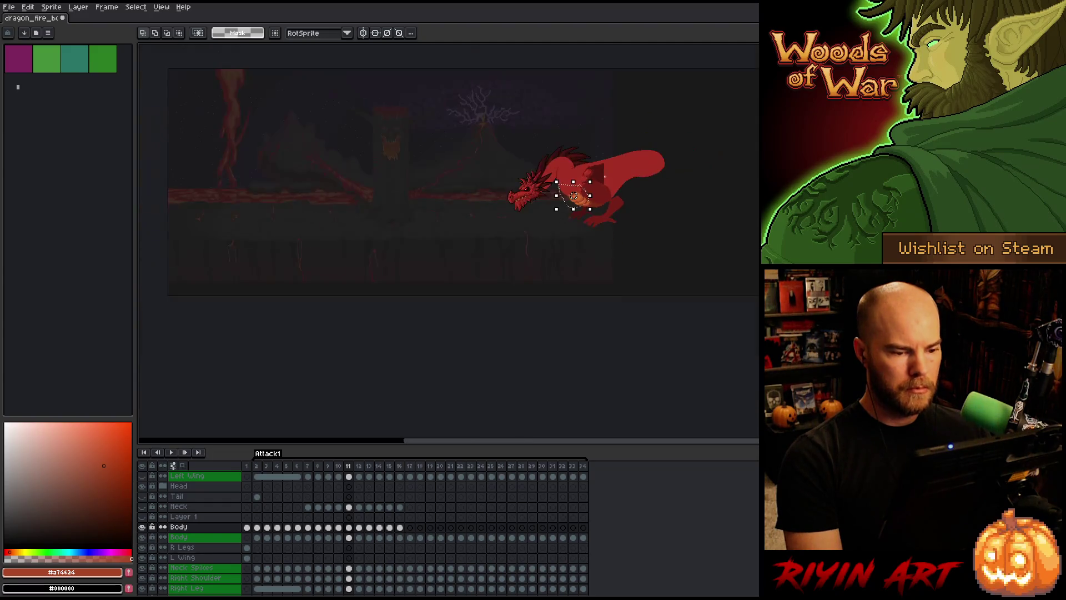
scroll(508, 232, "up", 2)
key("Left")
scroll(597, 166, "down", 1)
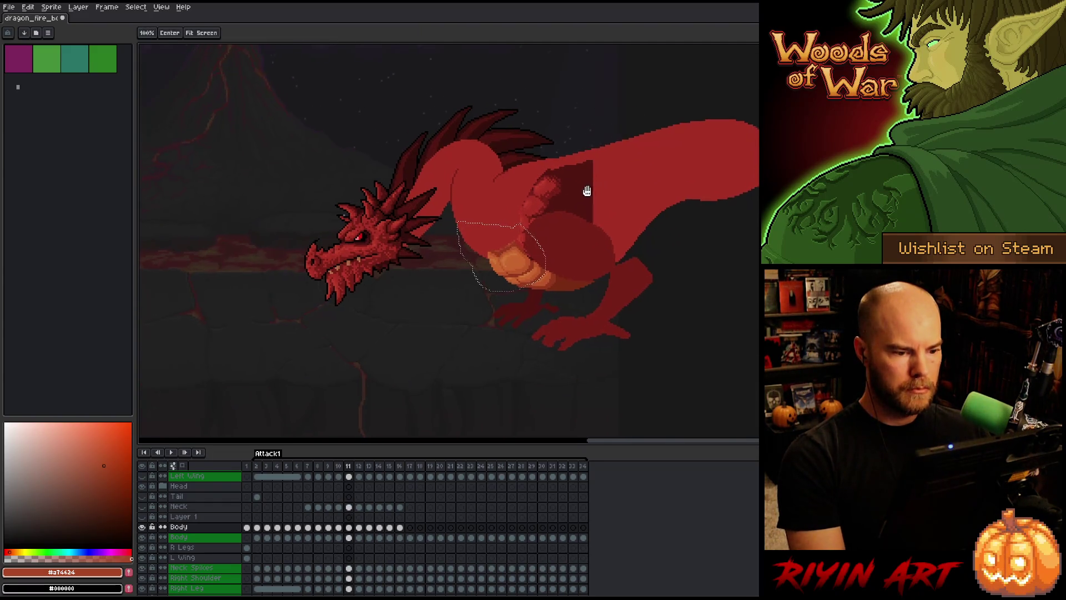
scroll(583, 185, "up", 2)
scroll(562, 237, "down", 1)
key("Right")
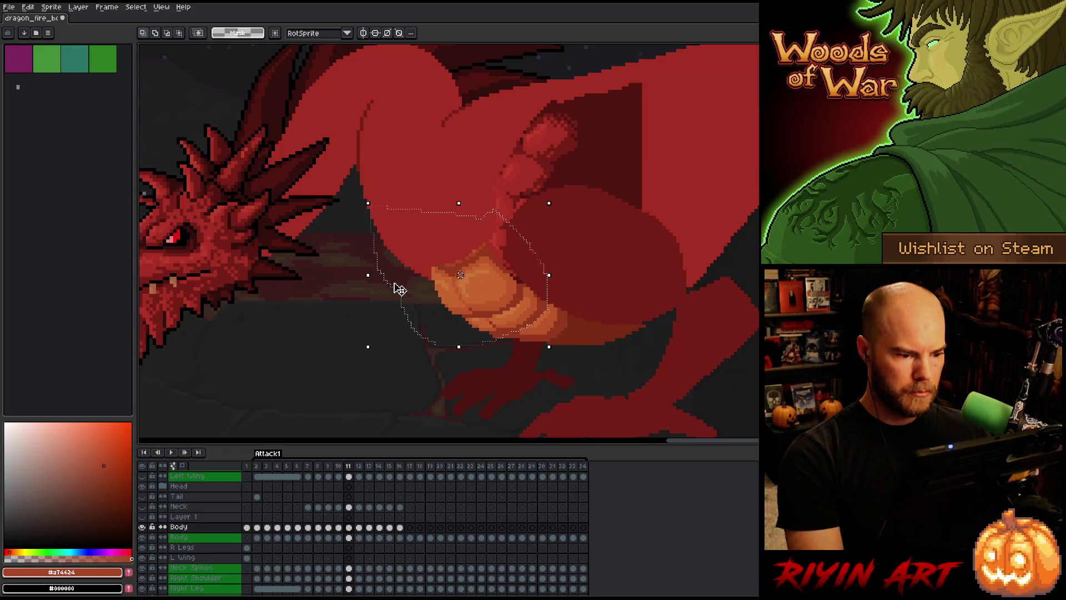
Marquee the neck and belly area, extend the selection down the belly, then deselect.
left_click_drag(320, 177, 502, 287)
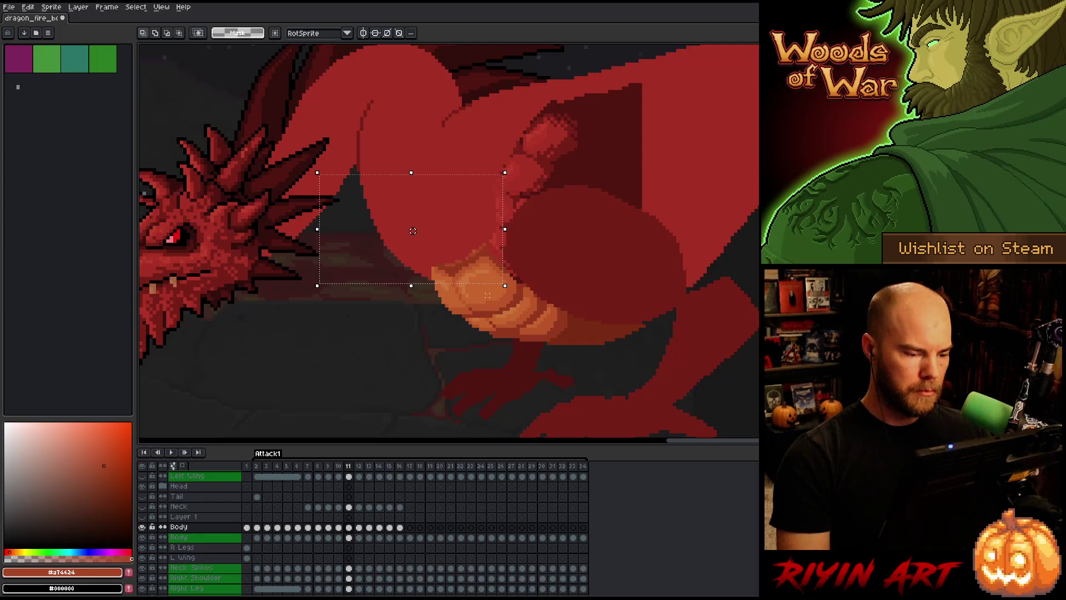
left_click(413, 235)
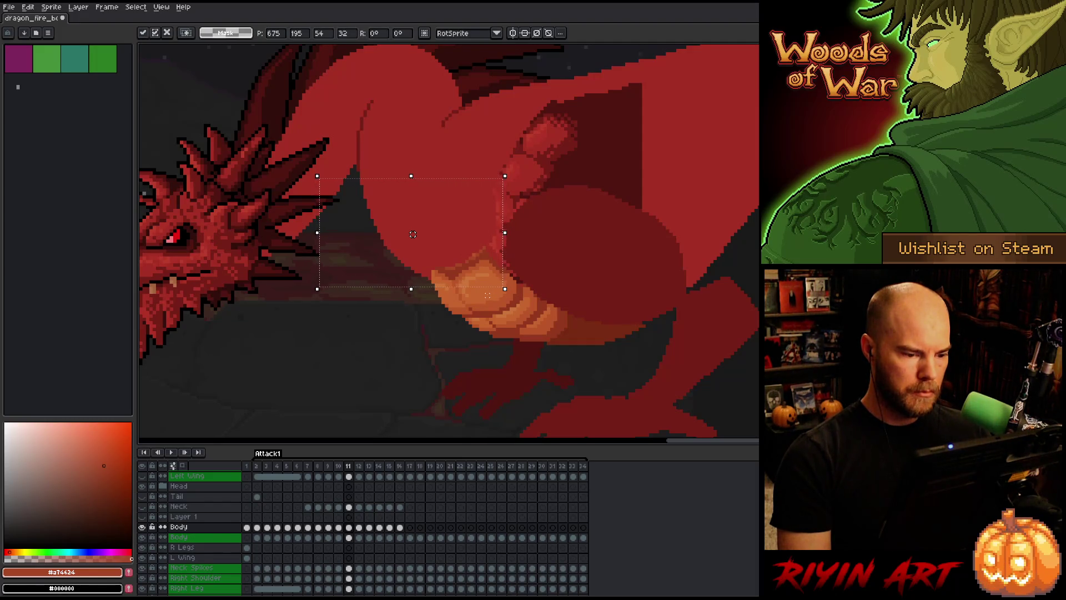
mouse_move(335, 248)
left_mouse_down()
mouse_move(435, 304)
mouse_move(479, 300)
left_mouse_up()
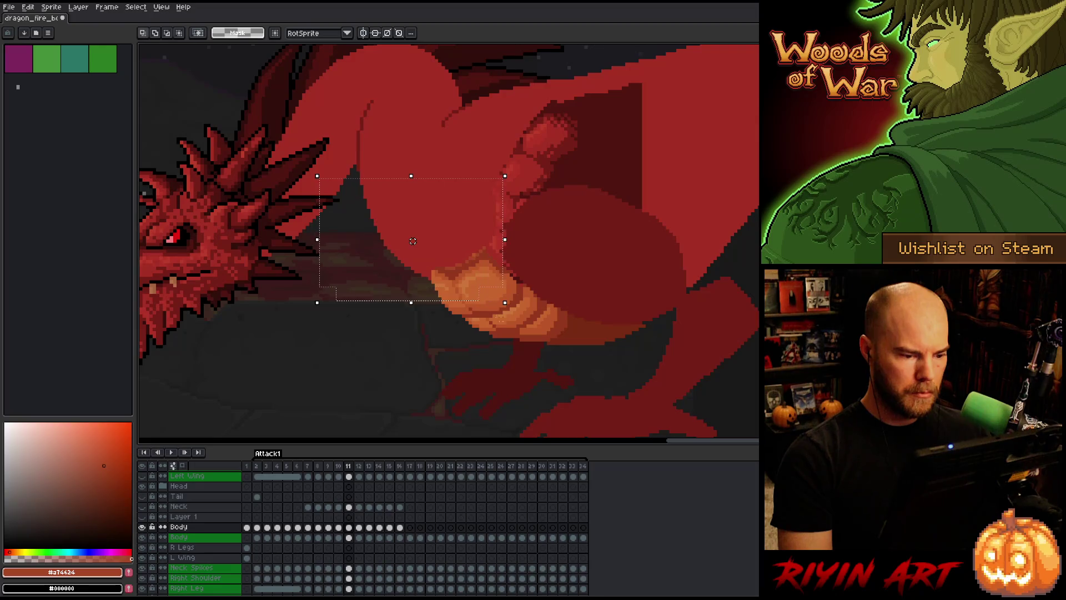
key("ctrl+d")
Compare frames 10 and 11 again, then sample the belly's mid orange on frame 11.
key("comma")
key("period")
key("comma")
key("period")
key("comma")
key("period")
key("period")
key("comma")
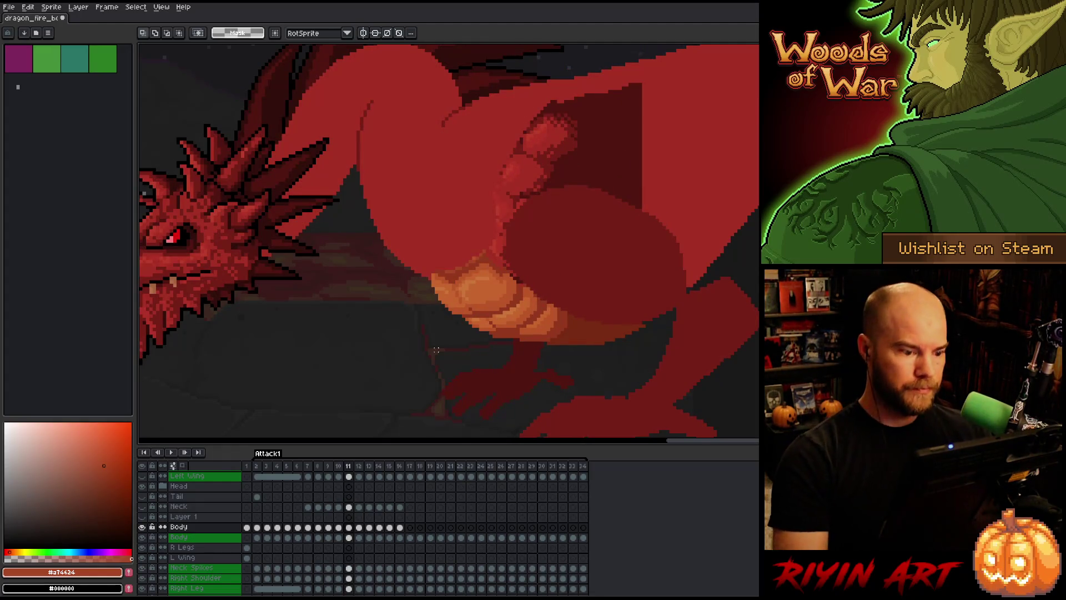
key("i")
left_click(498, 272)
With the Pencil, sample the dark red and a belly orange for reshading the belly scales.
key("b")
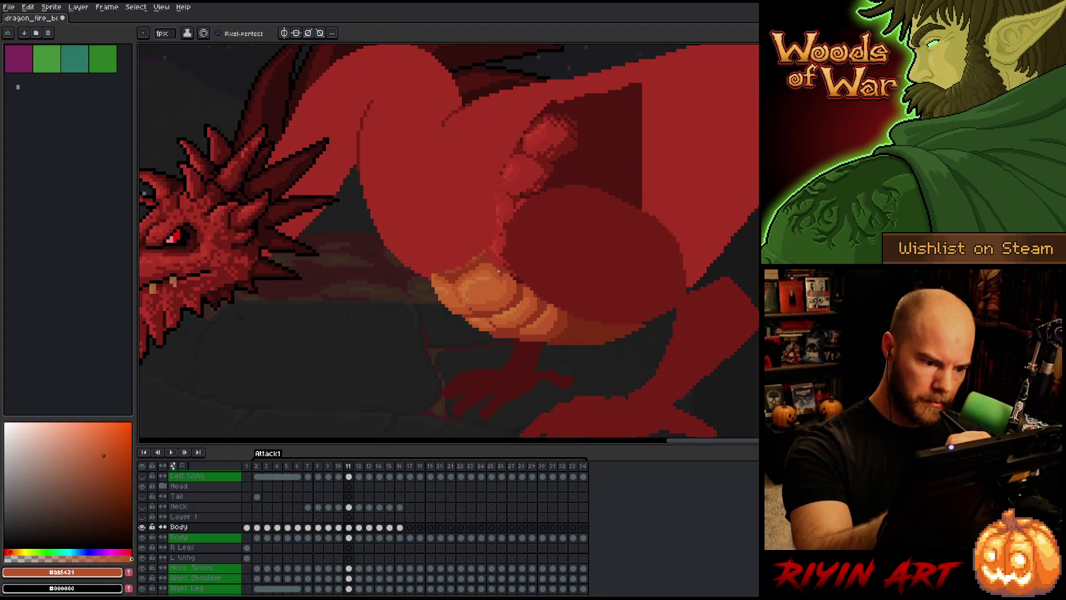
key("i")
left_click(490, 257)
key("b")
key("i")
left_click(504, 278)
key("b")
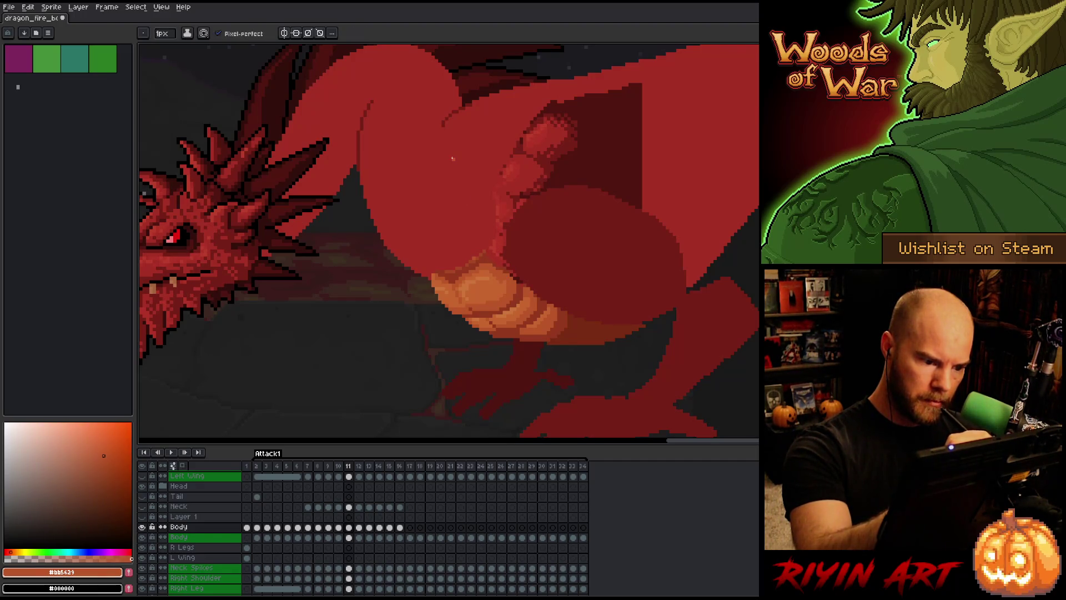
Alternate between the lighter and mid belly oranges to refine the shading below the neck.
key("i")
left_click(502, 278)
key("b")
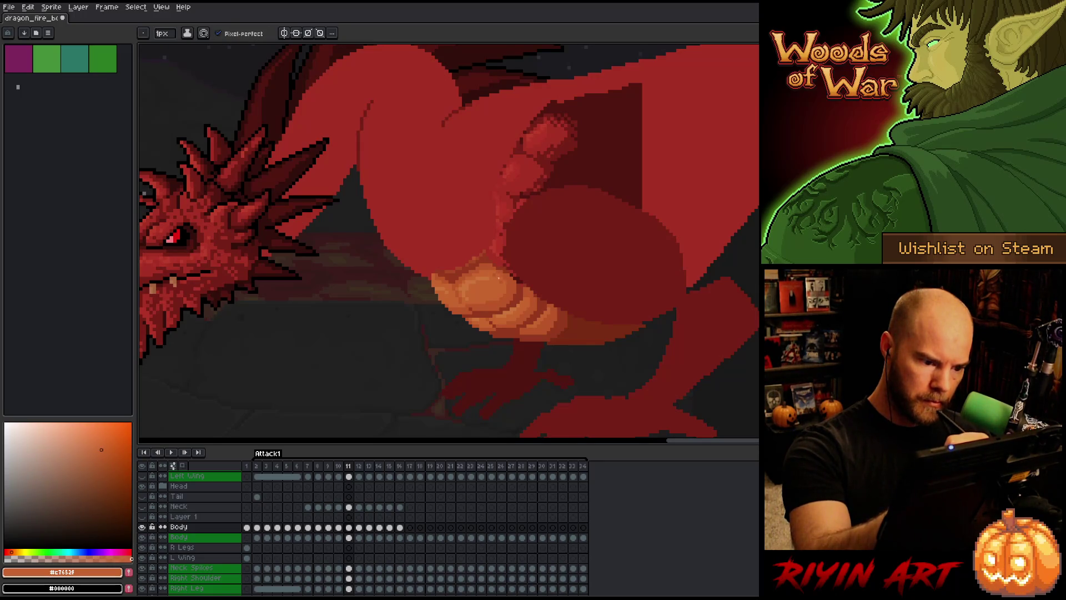
key("i")
left_click(500, 275)
key("b")
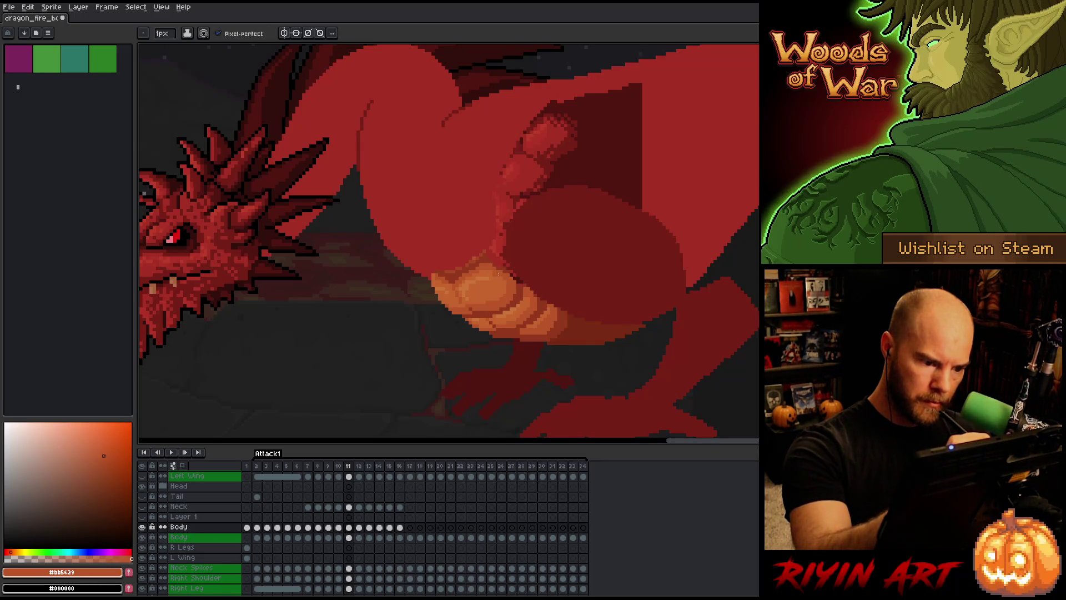
key("i")
left_click(491, 270)
key("b")
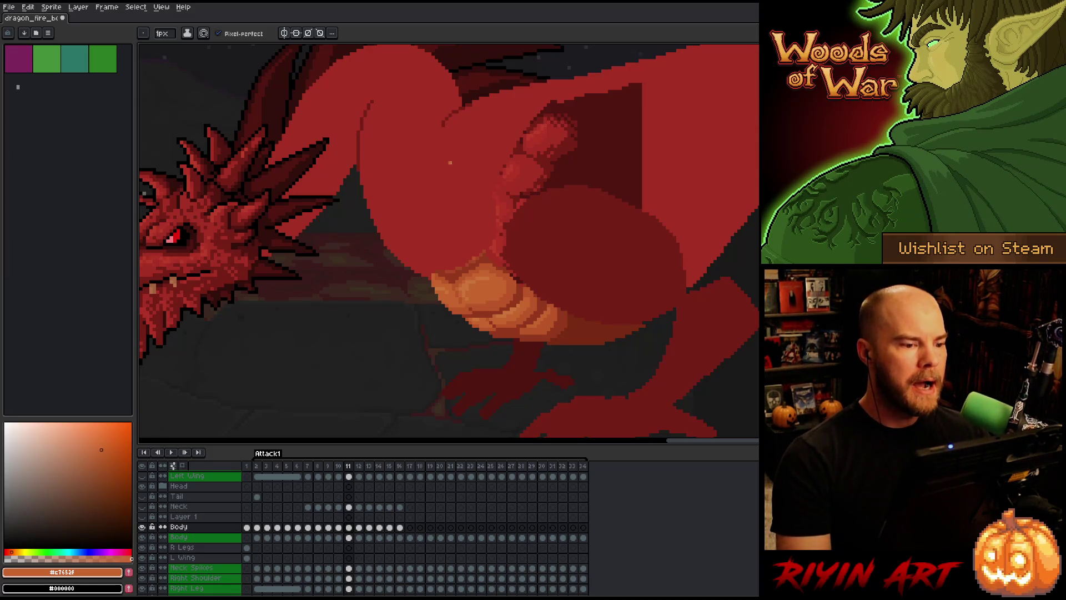
scroll(450, 162, "down", 2)
scroll(614, 299, "up", 2)
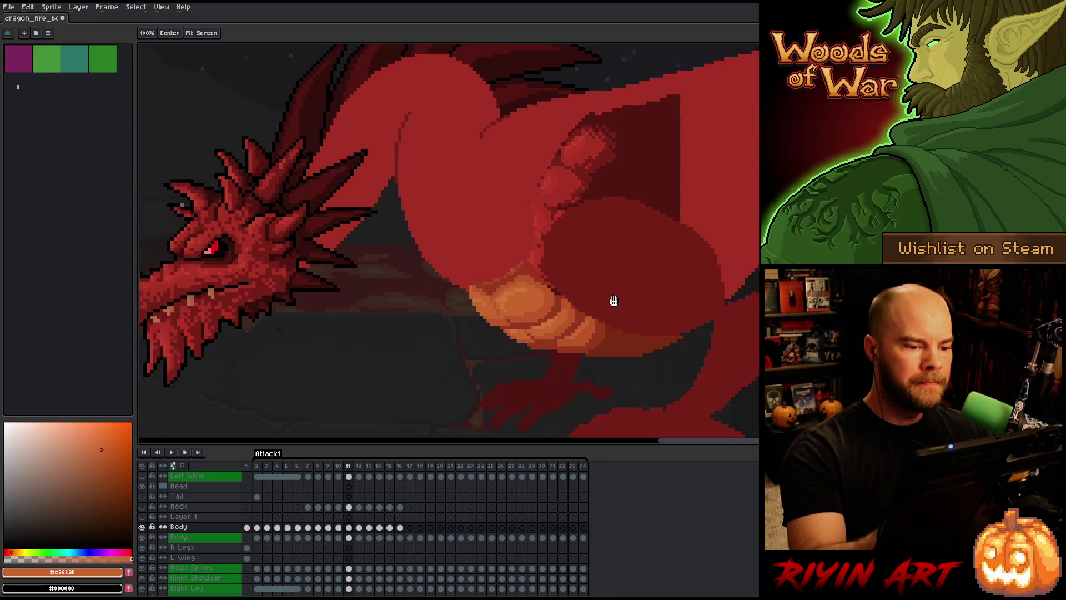
Lasso part of the upper body, then flip through frames 9–12 to compare poses.
key("q")
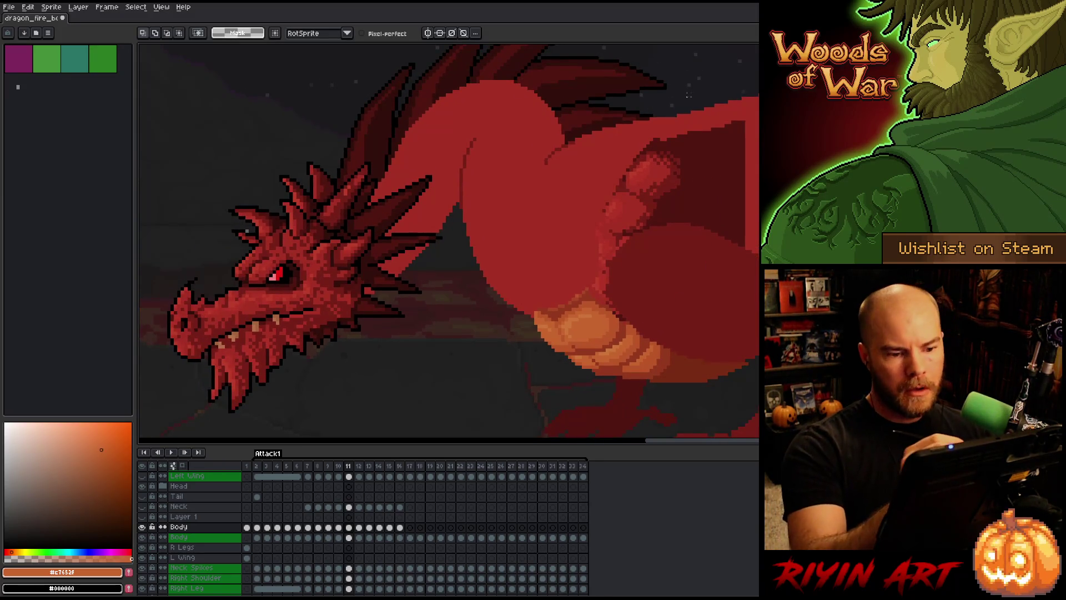
mouse_move(664, 88)
left_mouse_down()
mouse_move(724, 94)
mouse_move(761, 222)
mouse_move(691, 310)
mouse_move(633, 317)
mouse_move(583, 213)
mouse_move(666, 114)
left_mouse_up()
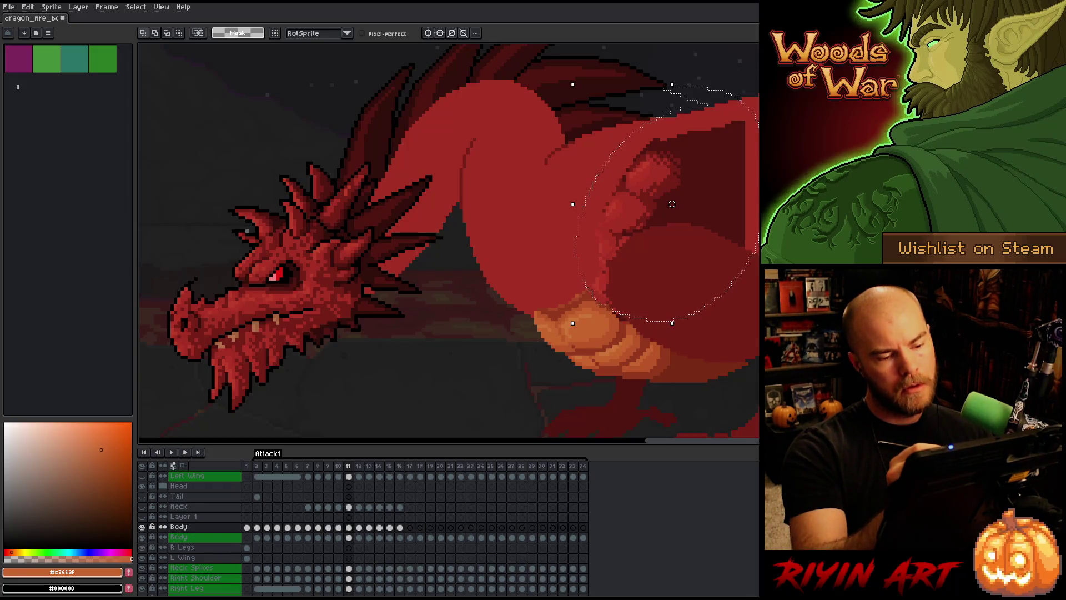
key("Left")
key("Left")
key("Right")
key("Right")
key("Left")
key("Right")
key("Right")
key("Left")
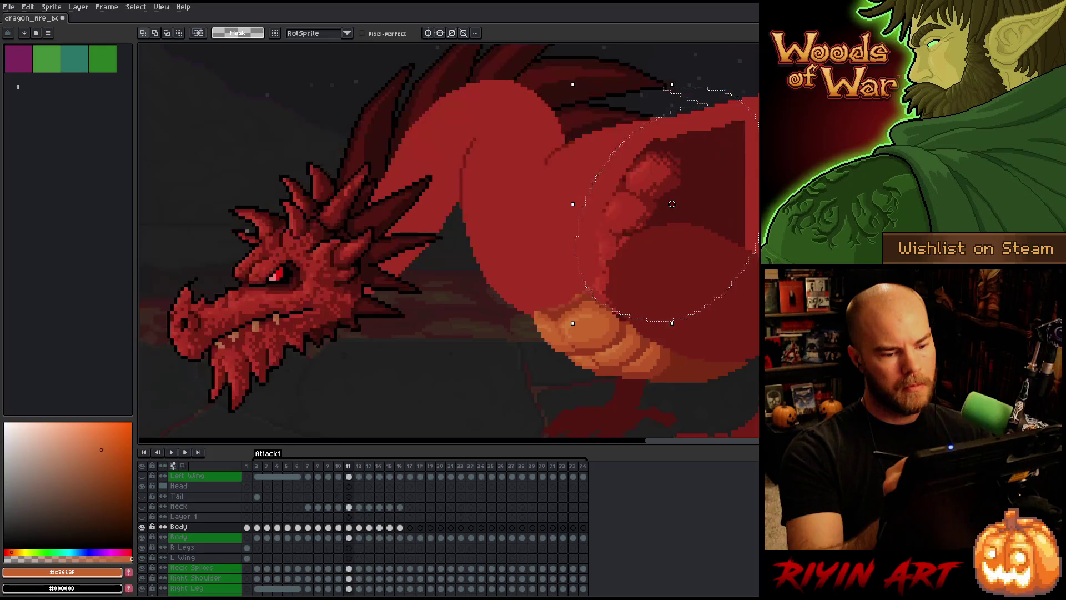
key("Left")
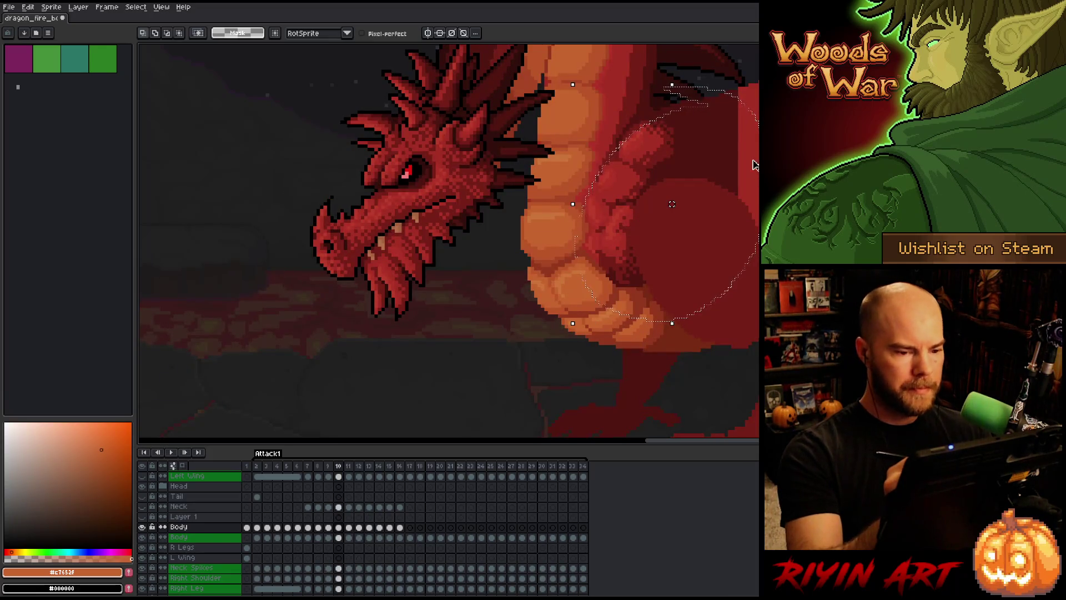
Sample the body's dark reds and test a dark shoulder stroke on frame 11, then undo it.
key("ctrl+d")
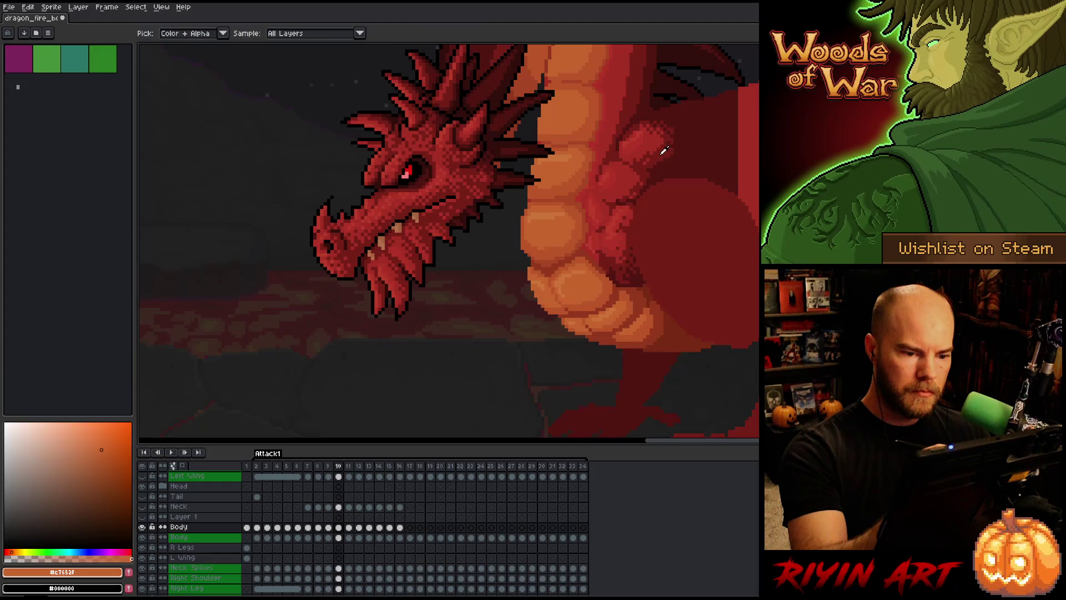
left_click(639, 261, "alt")
key("b")
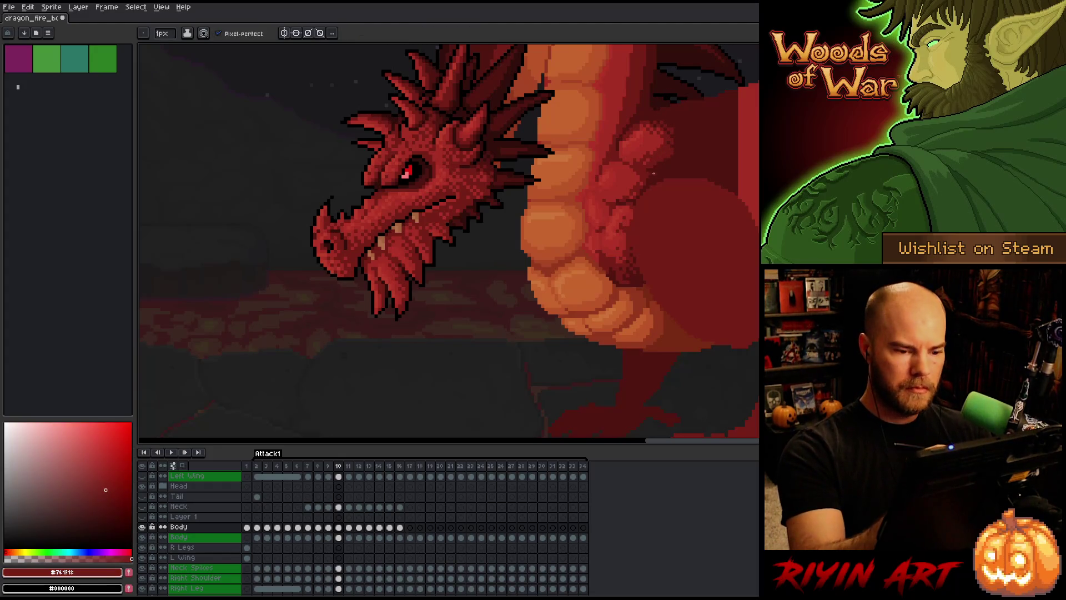
key("Right")
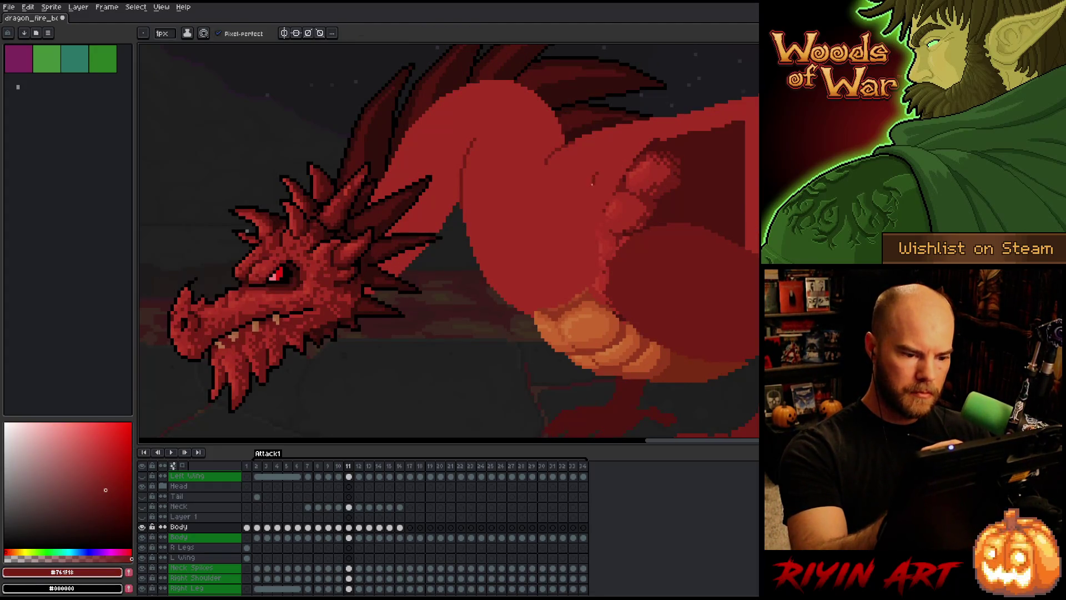
key("Left")
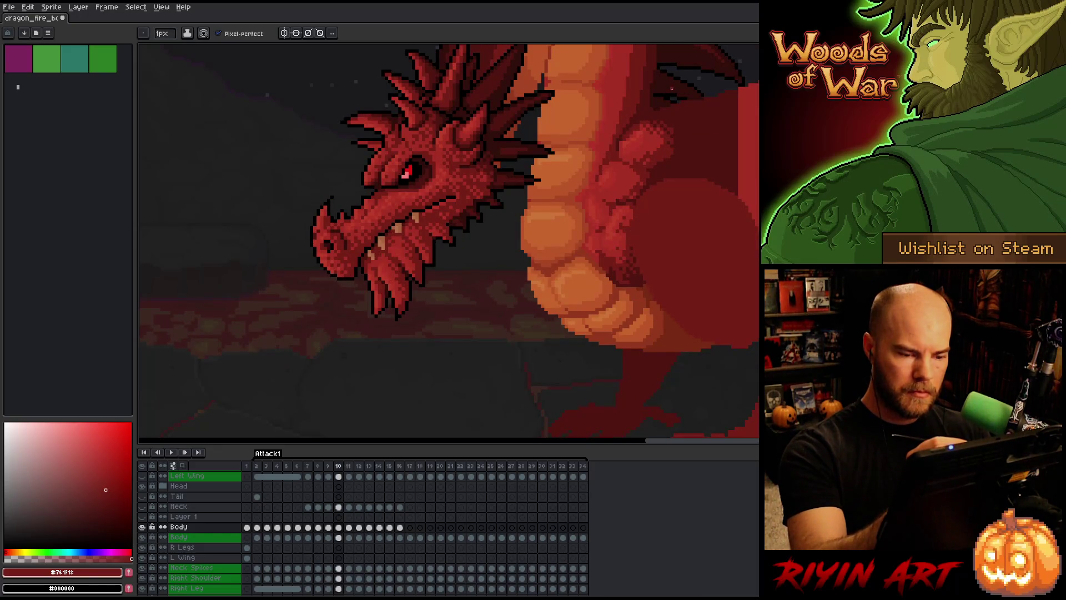
key("Right")
mouse_move(592, 229)
left_mouse_down()
mouse_move(616, 171)
mouse_move(703, 207)
left_mouse_up()
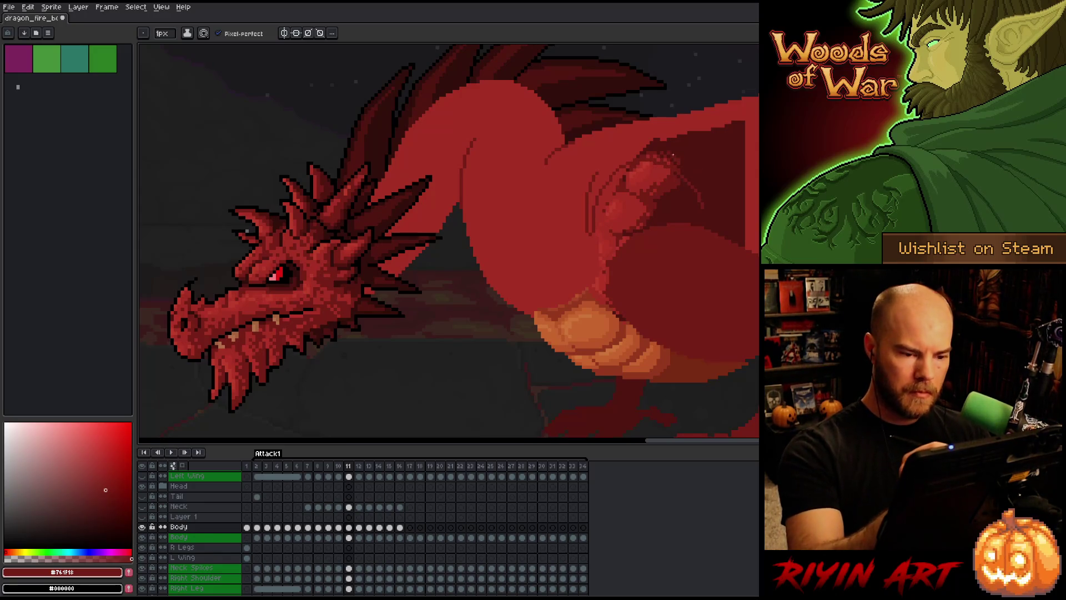
key("i")
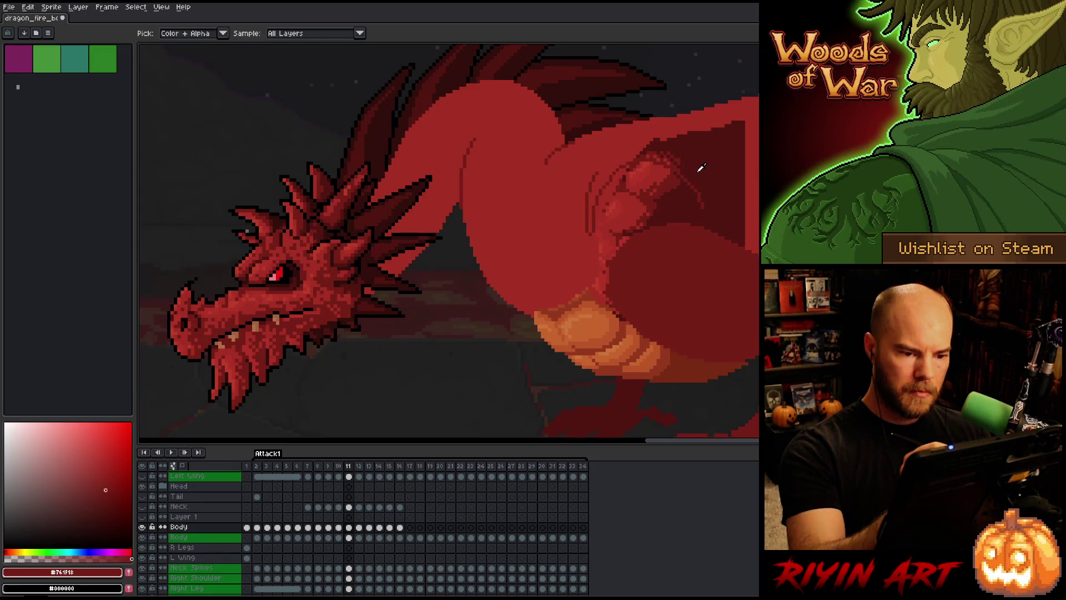
left_click(701, 168)
key("b")
key("ctrl+z")
key("ctrl+z")
Lasso the old arm area on frame 11, delete those pixels, and compare with frame 10.
key("q")
mouse_move(756, 83)
left_mouse_down()
mouse_move(587, 159)
mouse_move(578, 280)
mouse_move(758, 320)
left_mouse_up()
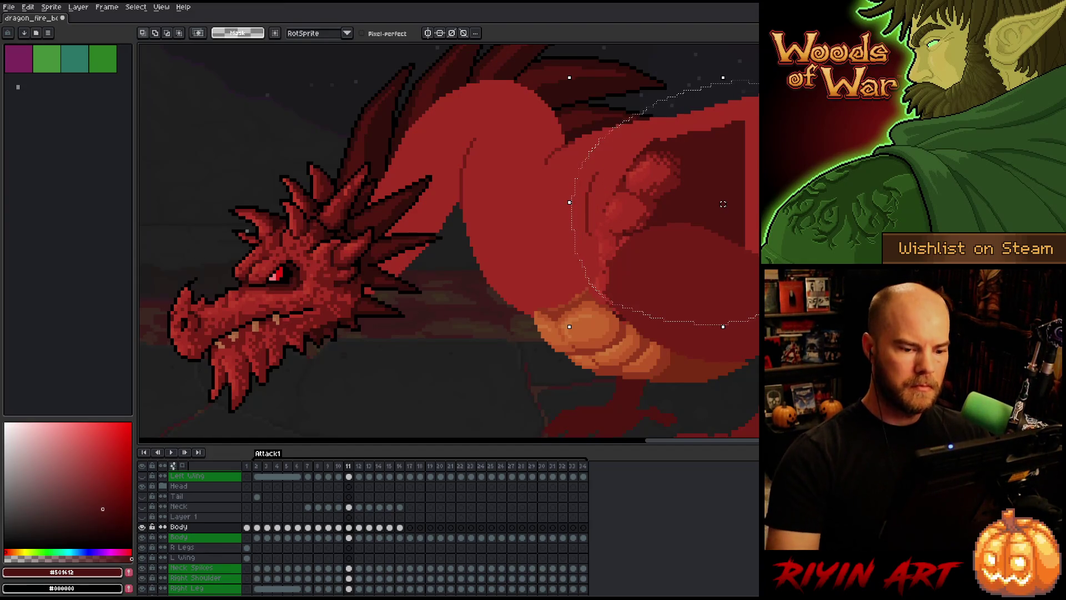
key("Delete")
key("ctrl+d")
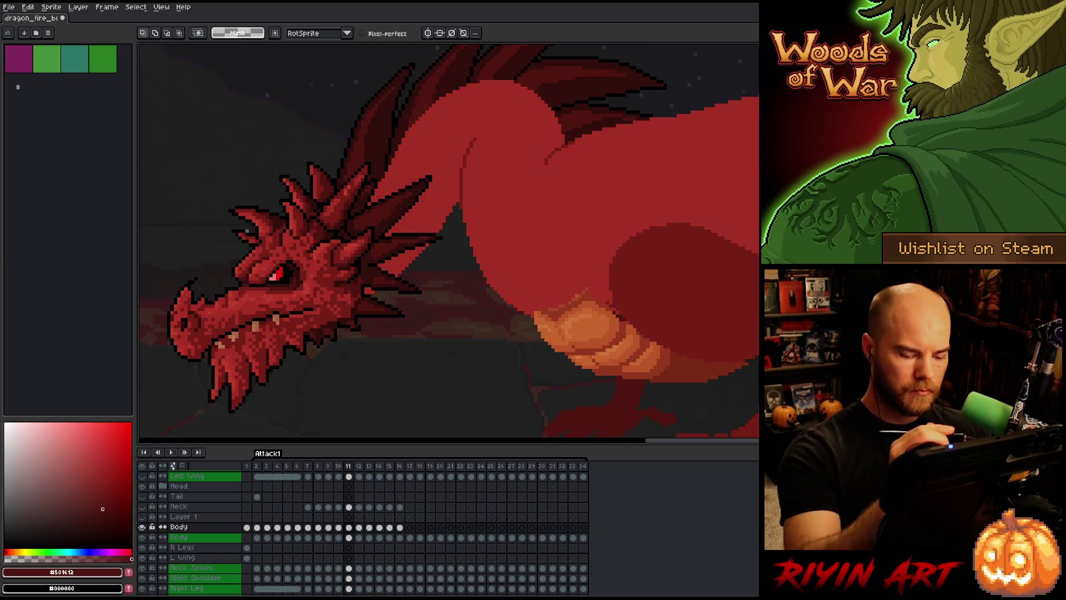
key("Left")
key("i")
key("b")
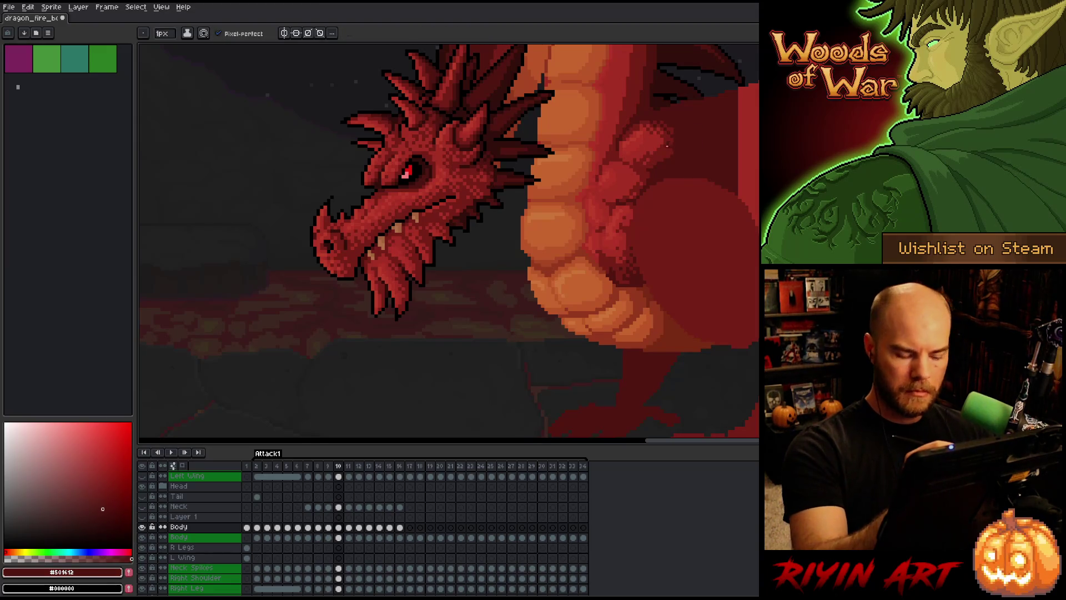
key("Right")
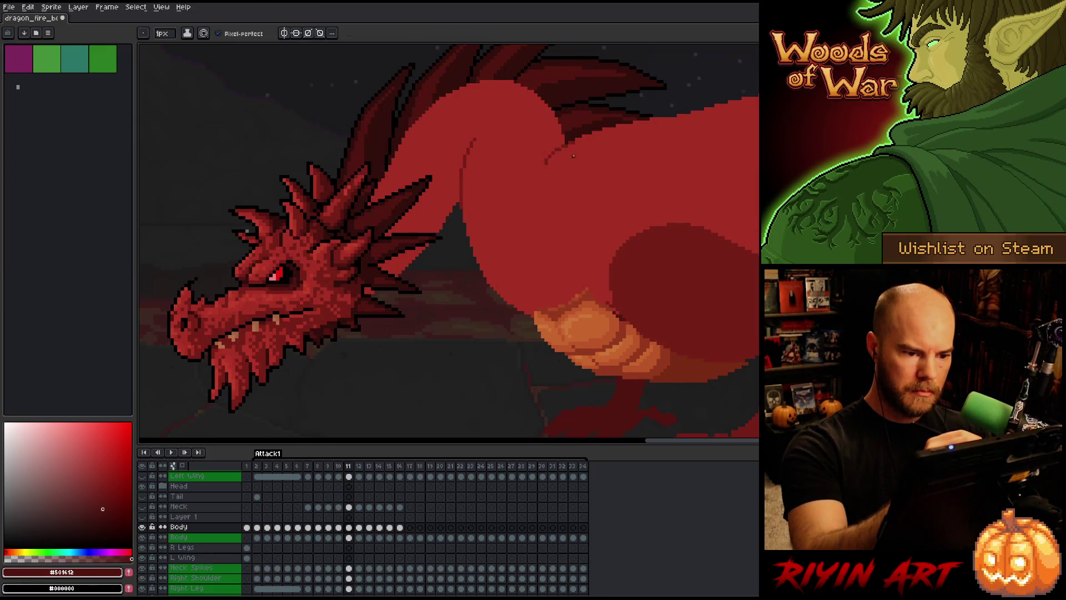
left_click(348, 527, "ctrl")
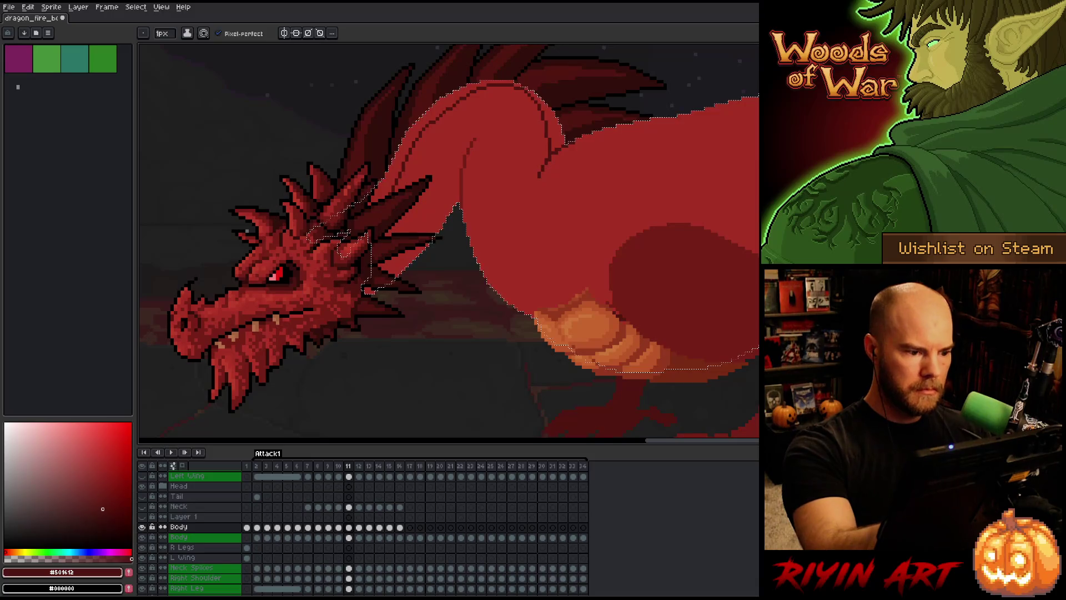
Compare frames 10 and 11, then draw a dark curved shoulder outline down the body's right side.
key("g")
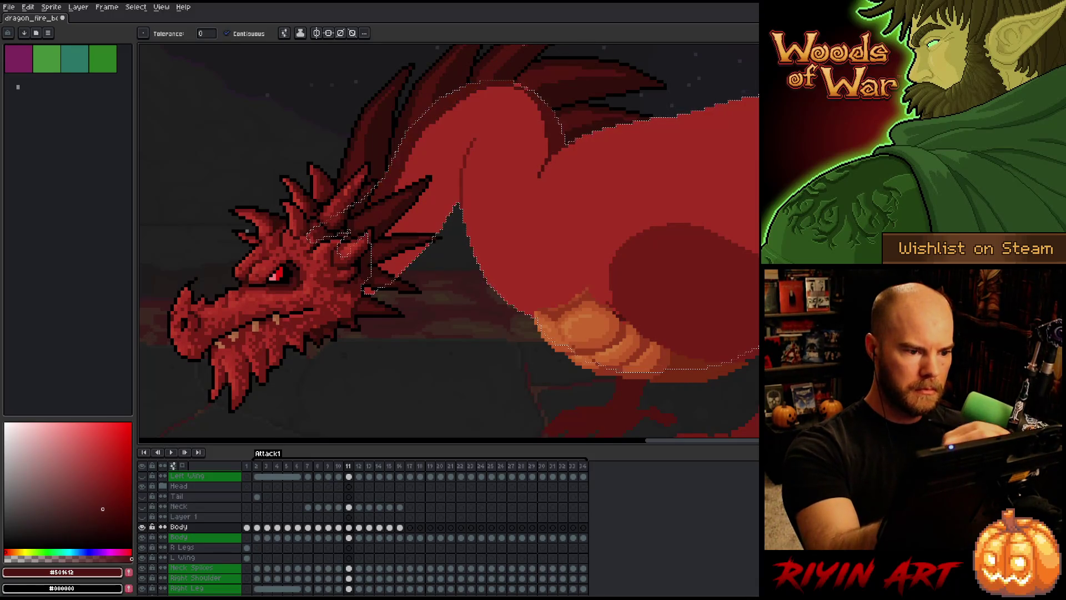
key("b")
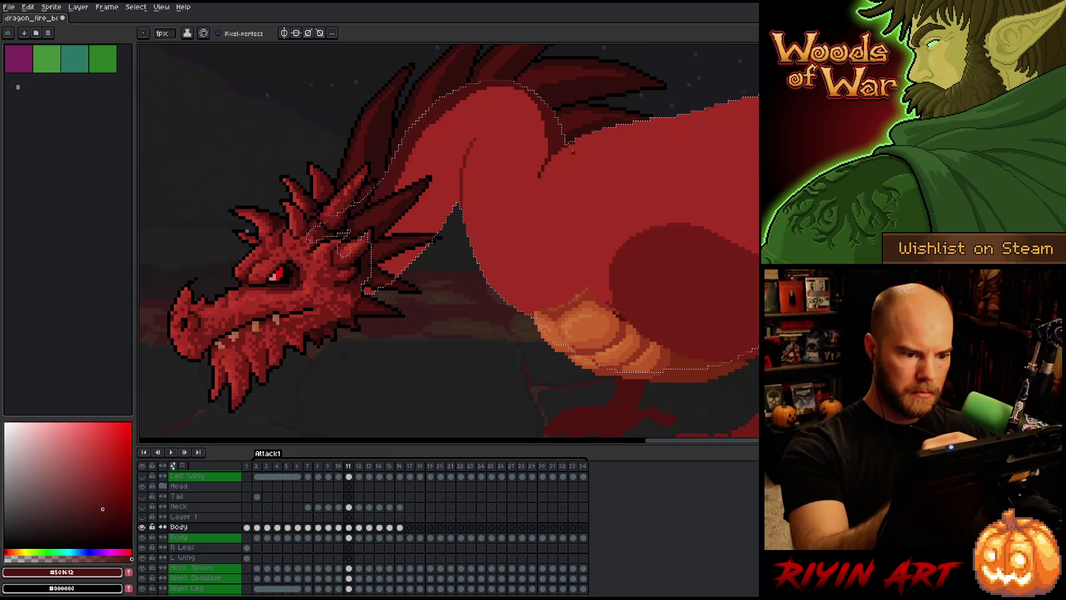
key("comma")
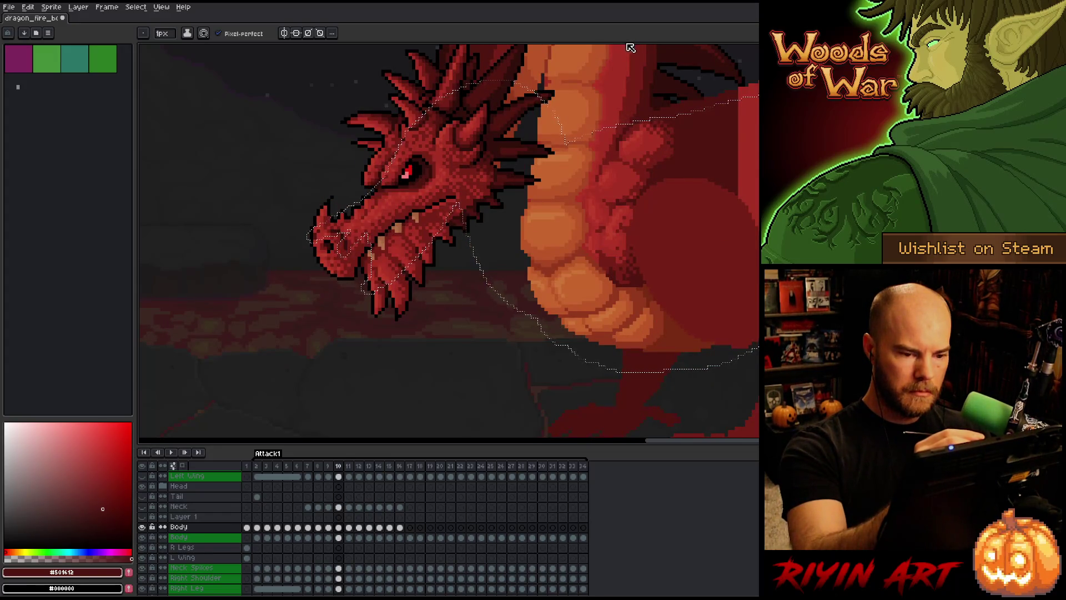
key("period")
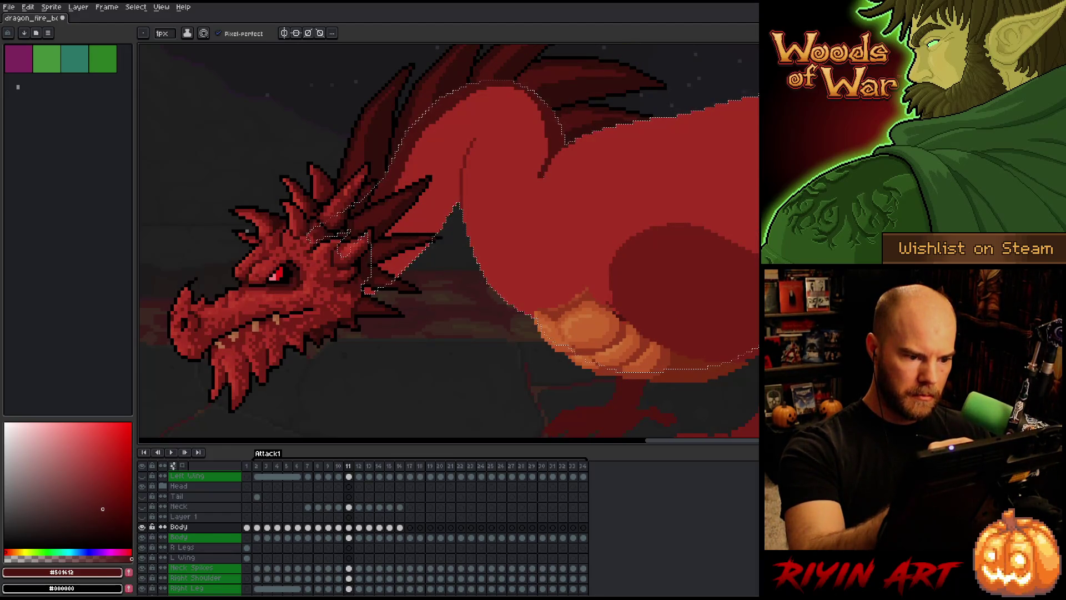
mouse_move(591, 171)
left_mouse_down()
mouse_move(621, 206)
mouse_move(625, 247)
left_mouse_up()
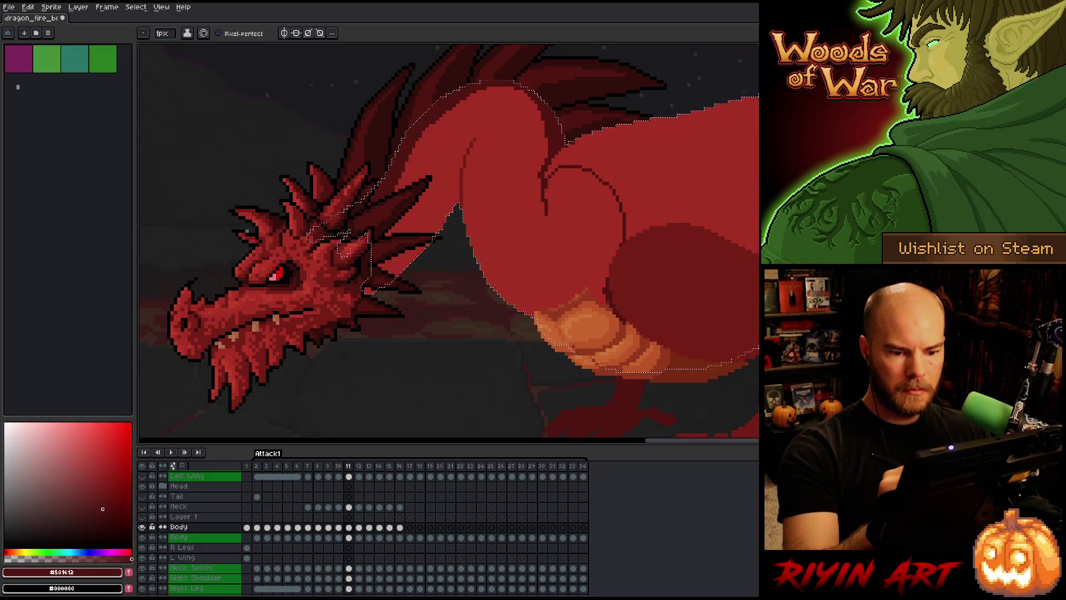
Fill the area inside the new shoulder outline with darker red and flip frames 10–11 to check.
key("g")
left_click(676, 195)
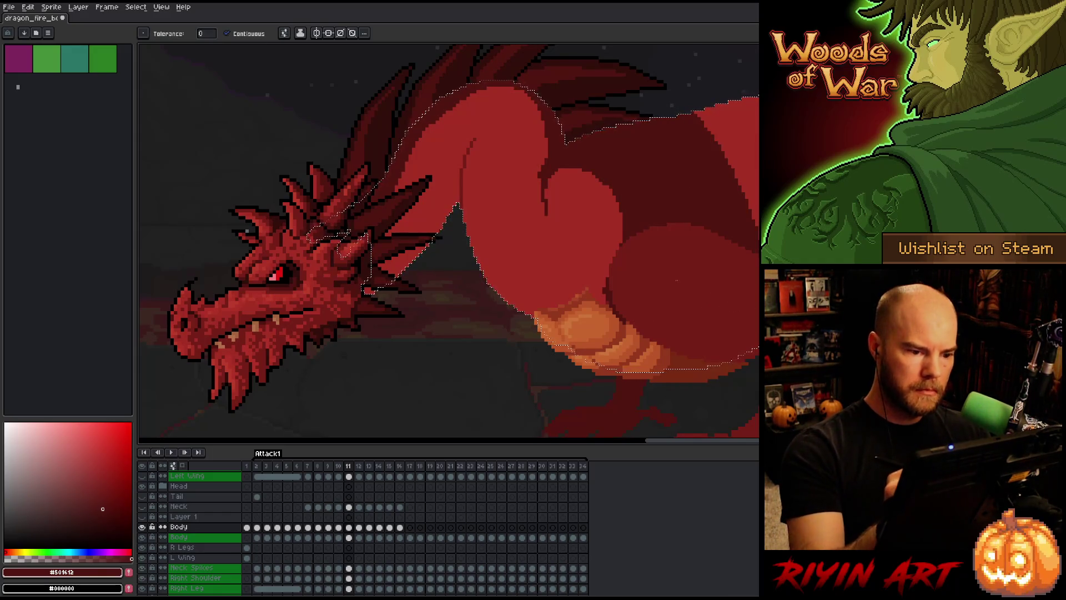
key("Left")
key("Right")
key("Left")
key("Right")
key("Left")
key("Right")
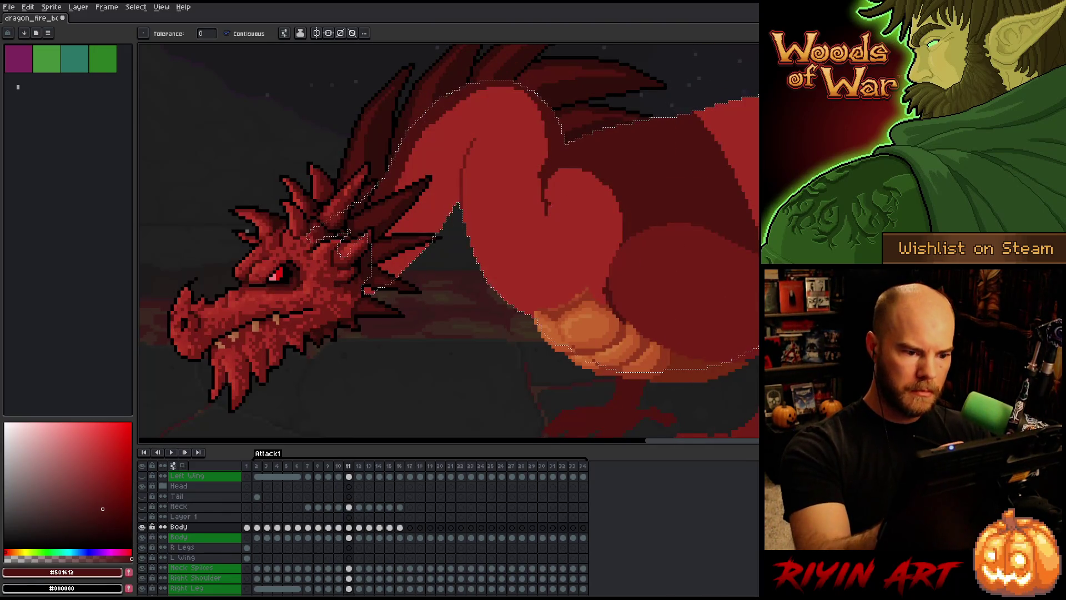
Sample the mid body red #a52f24 and repeatedly compare frames 10 and 11.
key("b")
key("g")
key("b")
left_click(546, 143, "alt")
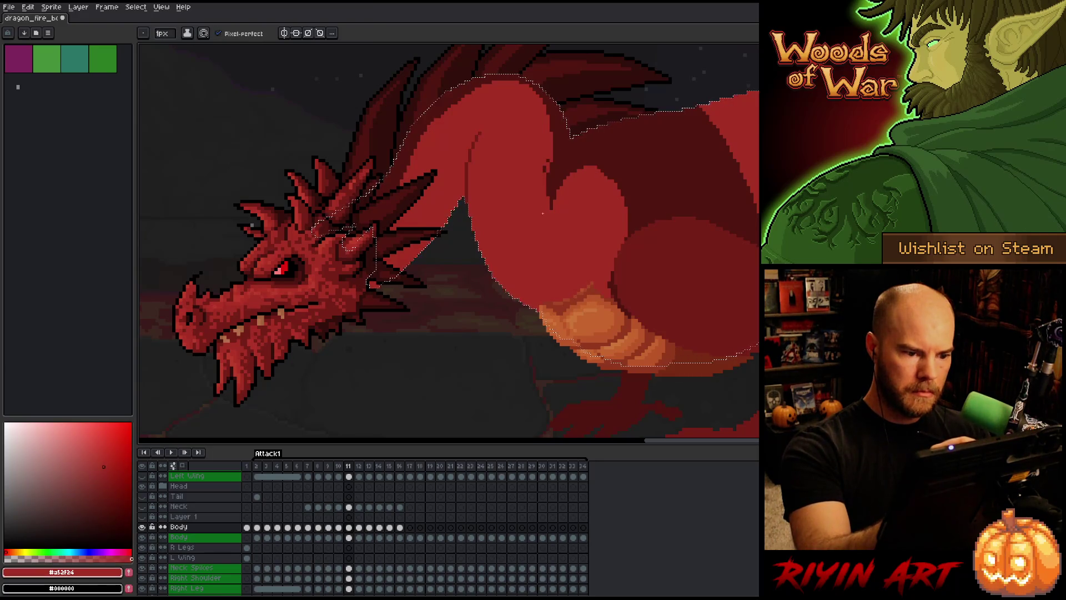
key("comma")
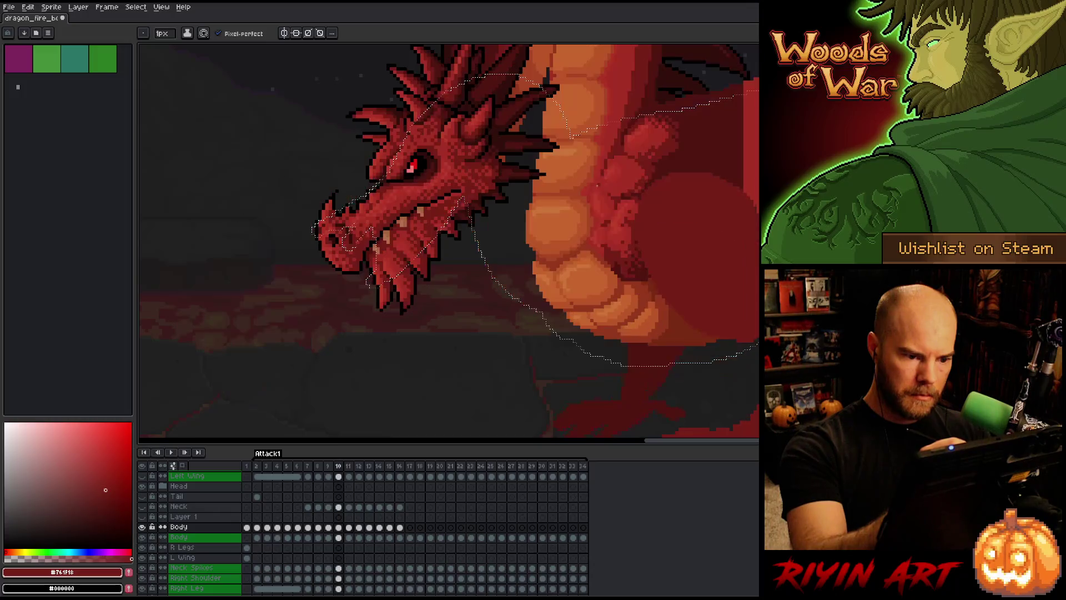
key("period")
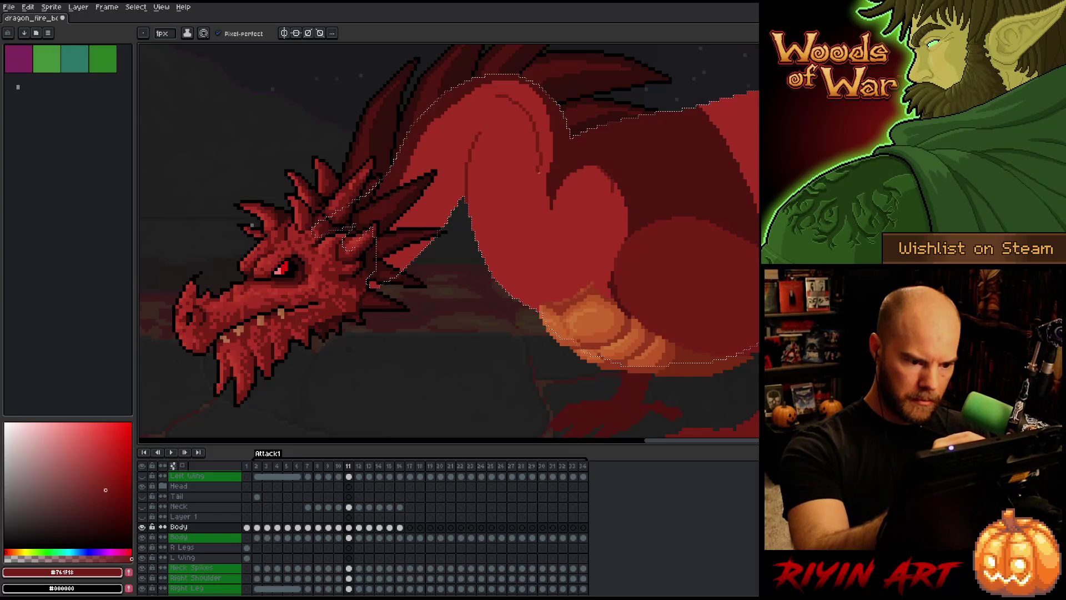
key("comma")
key("period")
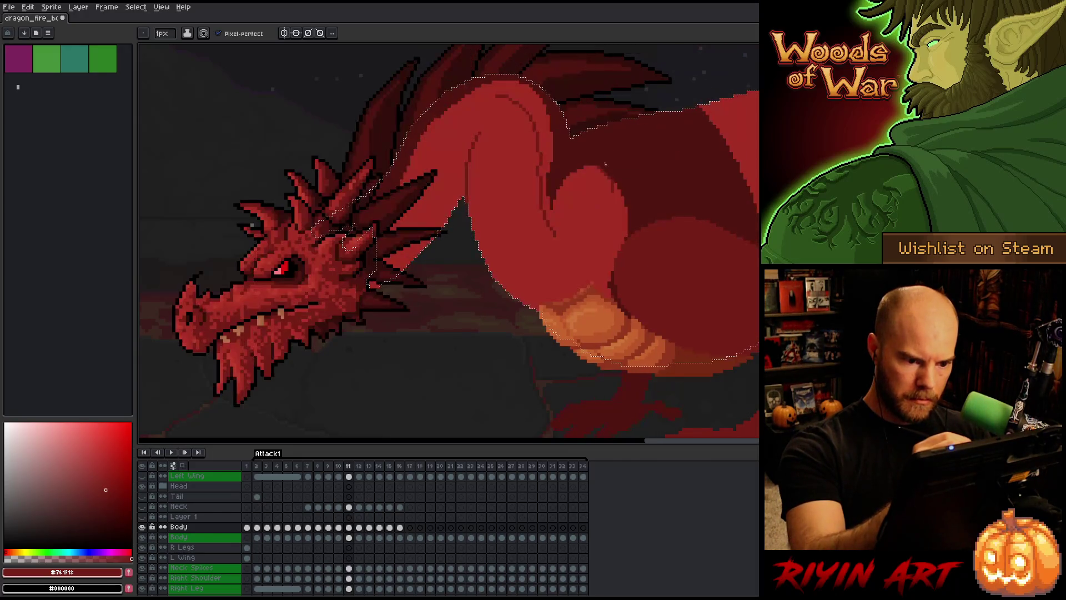
key("comma")
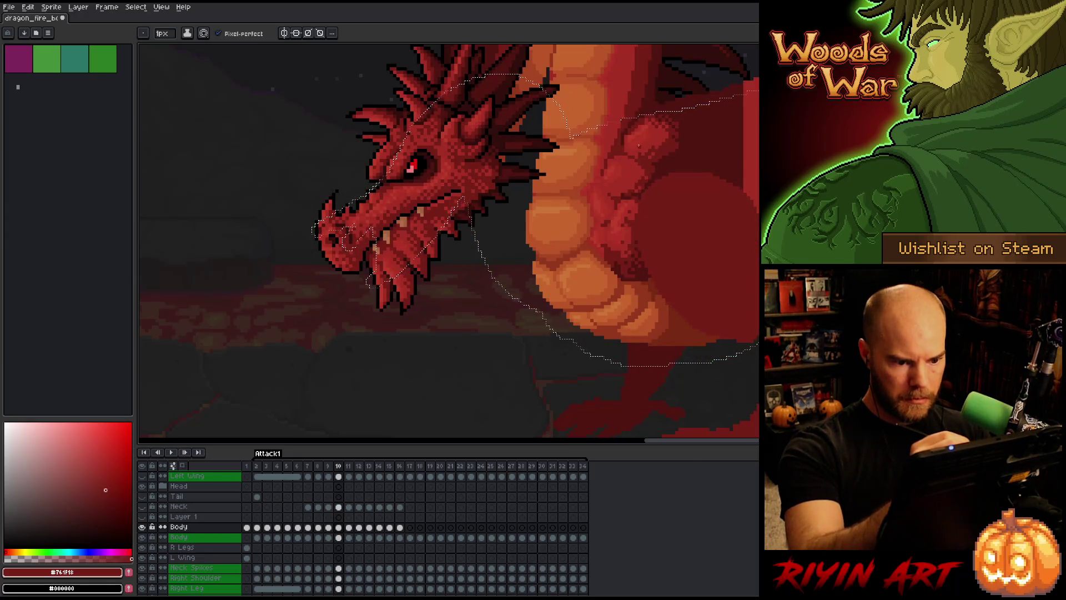
key("period")
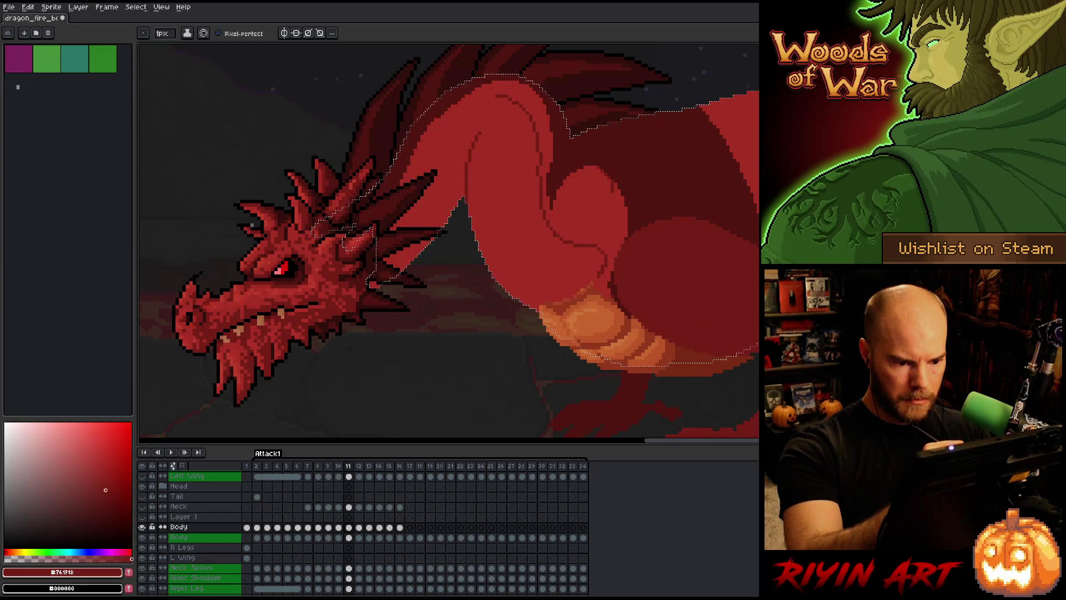
key("comma")
key("period")
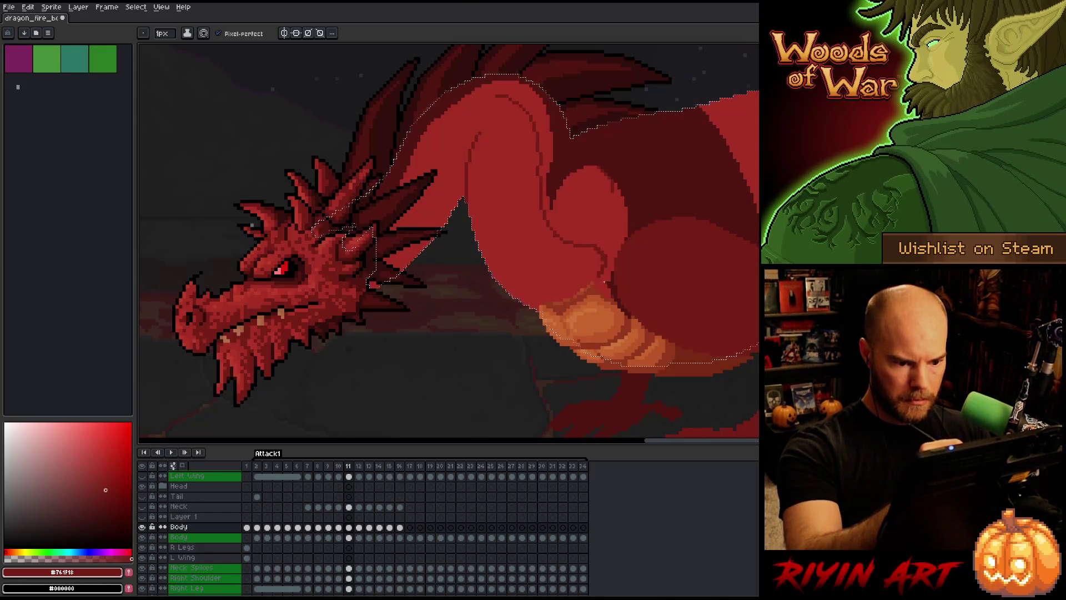
key("comma")
key("period")
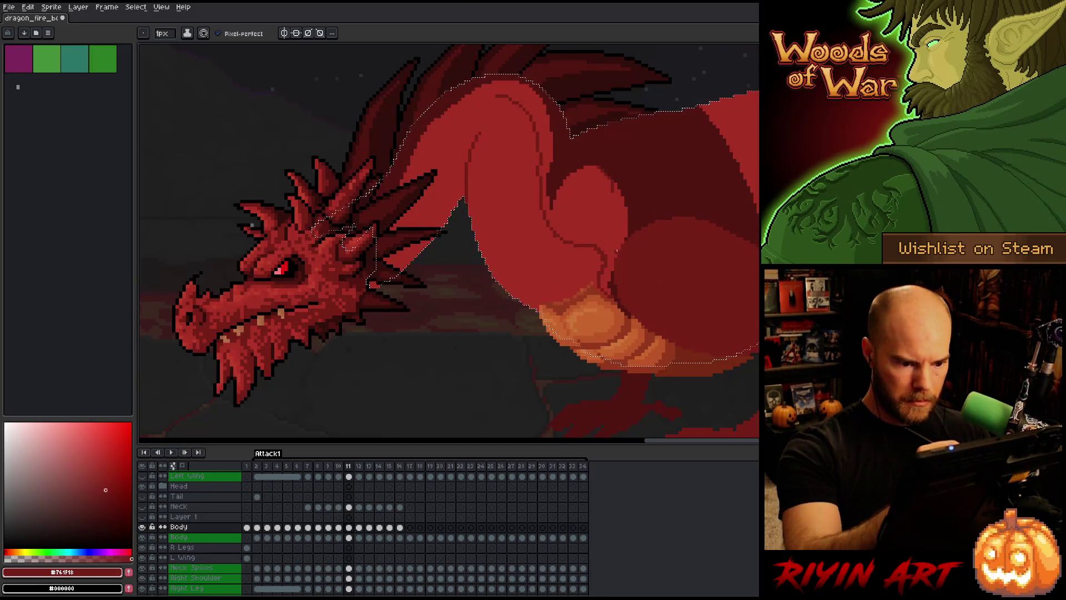
Try dark red fills on the lower body area, undoing the darker one.
key("g")
left_click(616, 251)
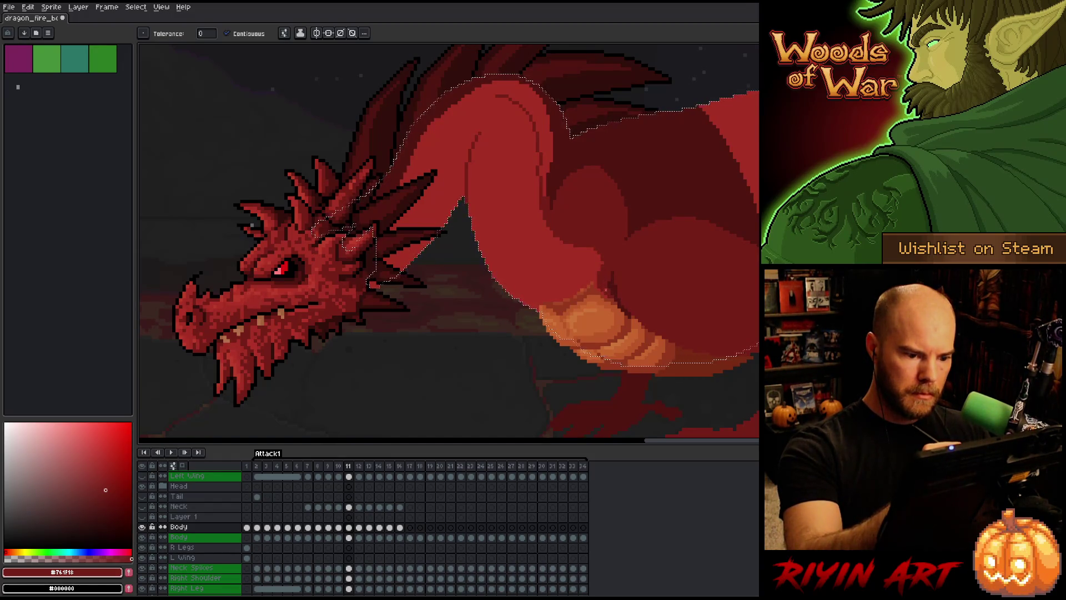
left_click(603, 262)
key("ctrl+z")
key("b")
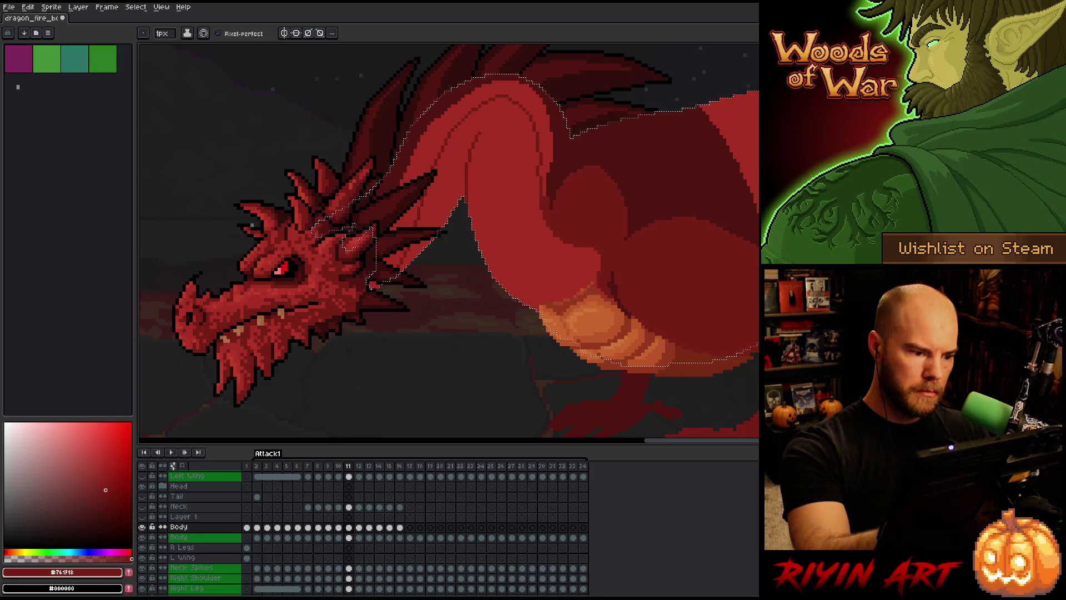
Fill the neck with brighter red and sample the darker body red #92381c.
key("g")
left_click(553, 135)
key("i")
key("b")
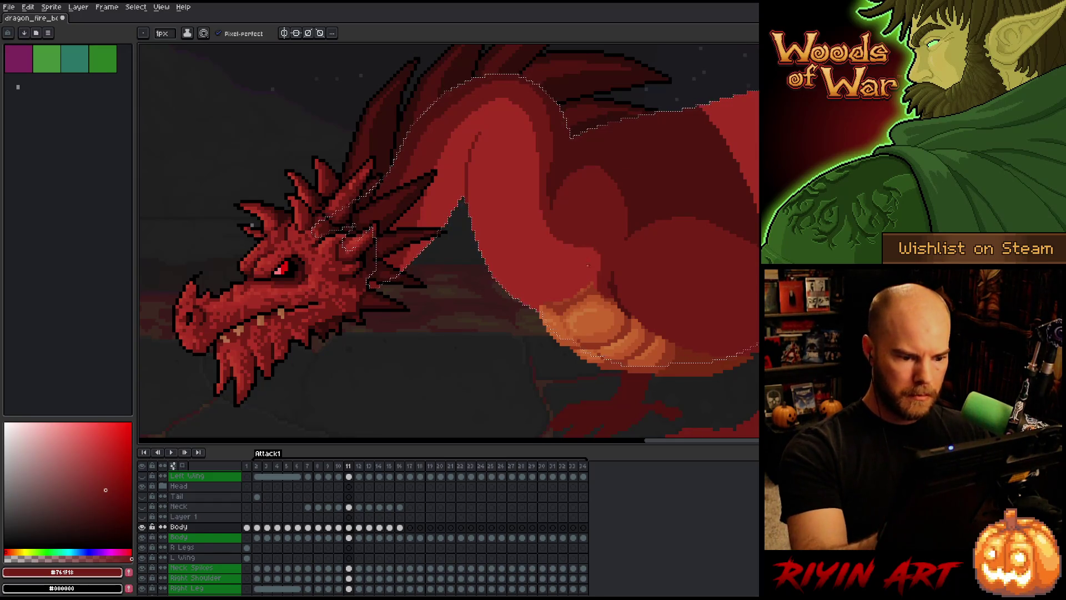
left_click(593, 266, "alt")
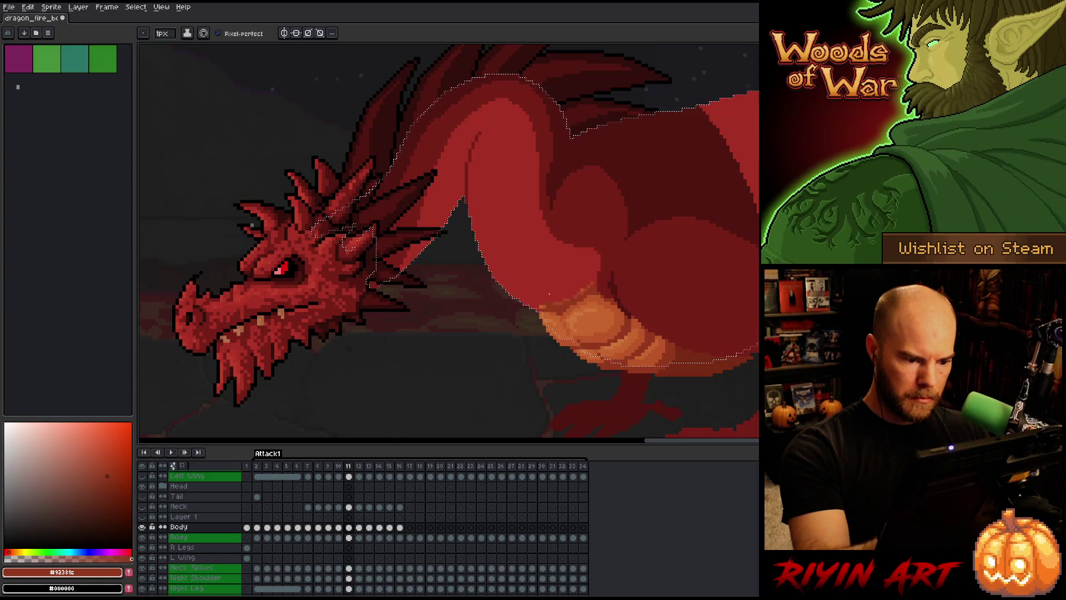
Sample the dragon's red and orange shades: #a74624, #c7652f, #a52f24 and #bb5629.
left_click(555, 303, "alt")
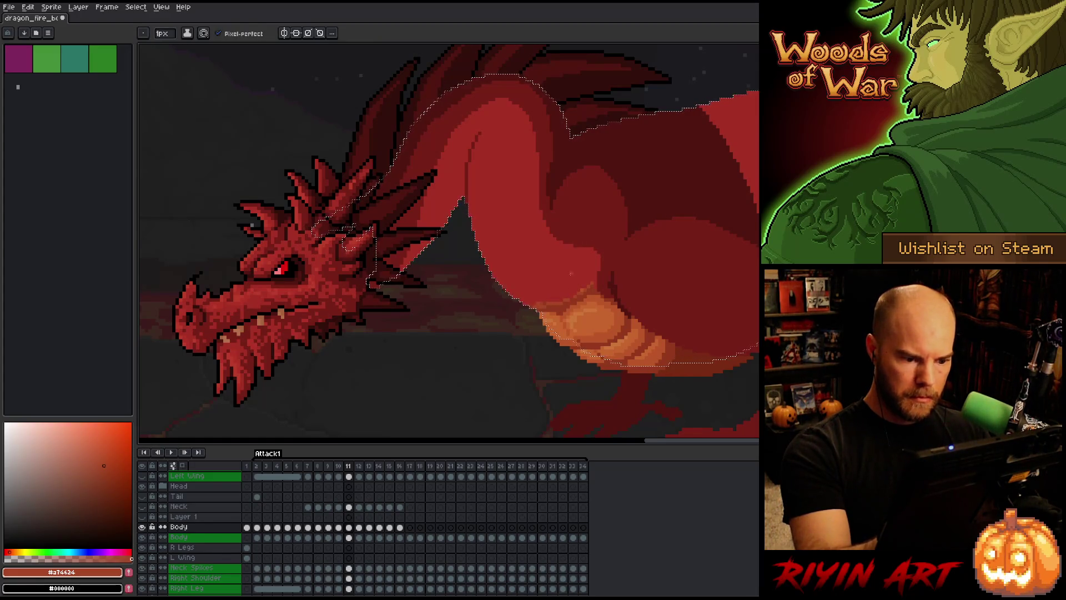
left_click(592, 312, "alt")
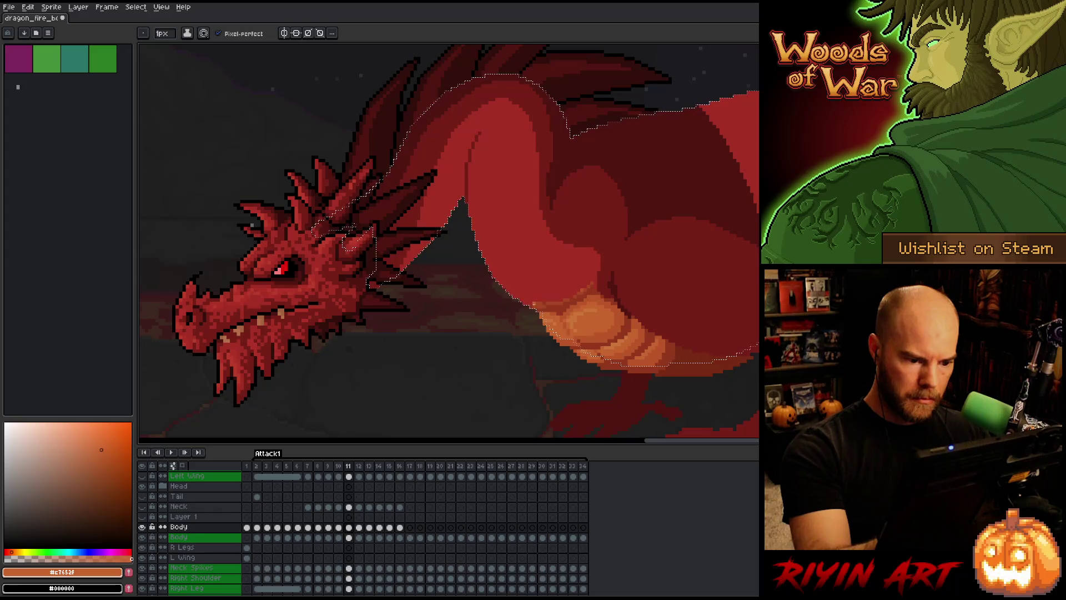
left_click(538, 304, "alt")
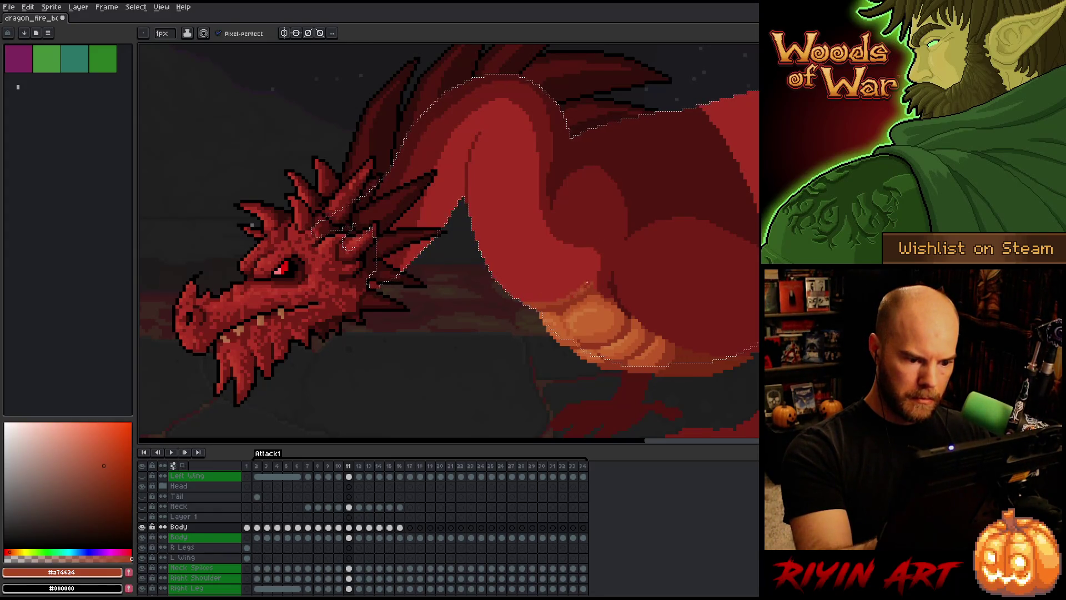
left_click(591, 271, "alt")
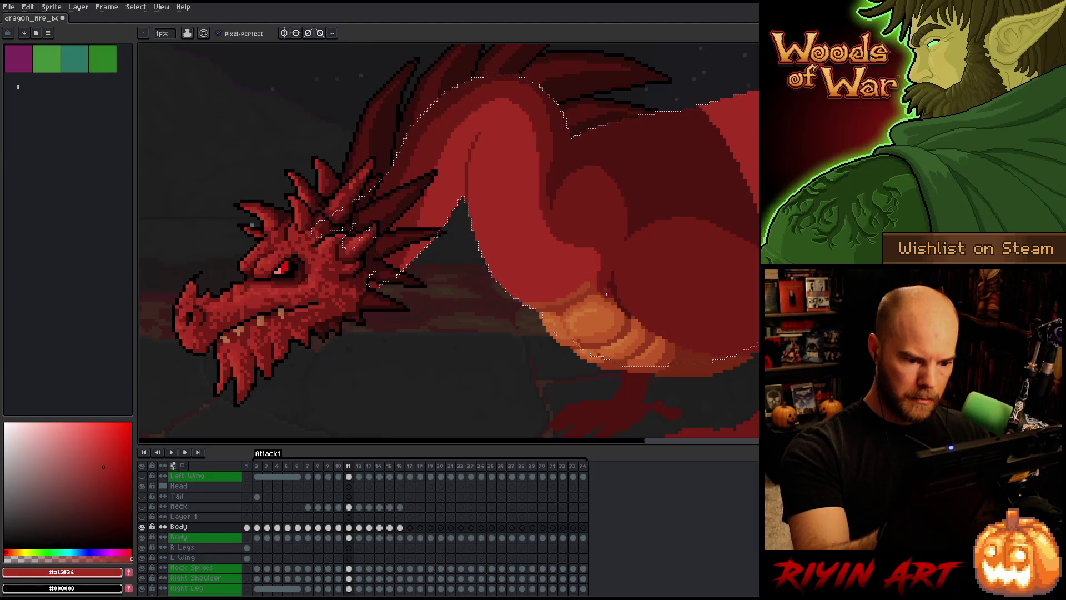
left_click(622, 312, "alt")
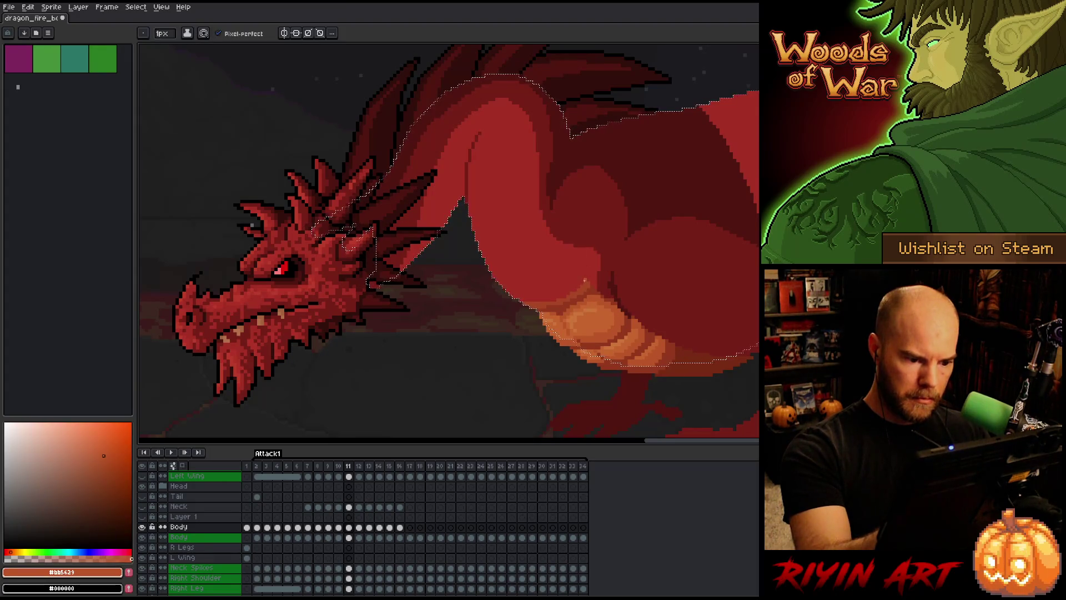
Sketch an orange curve arcing across the body, redrawing it once, and compare with frame 10.
left_click_drag(586, 277, 492, 273)
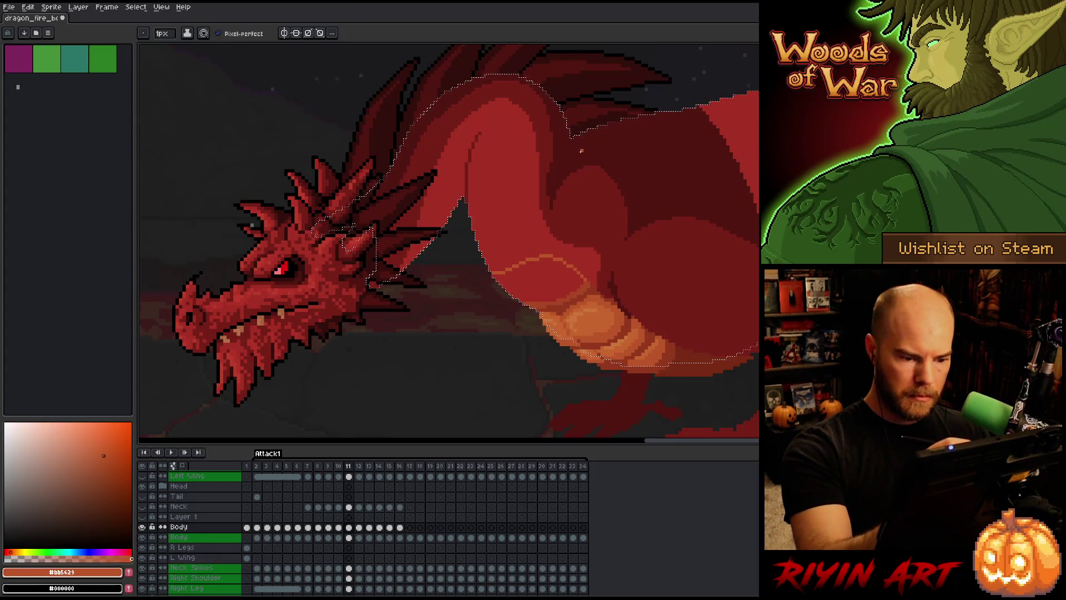
key("ctrl+z")
left_click(588, 273, "alt")
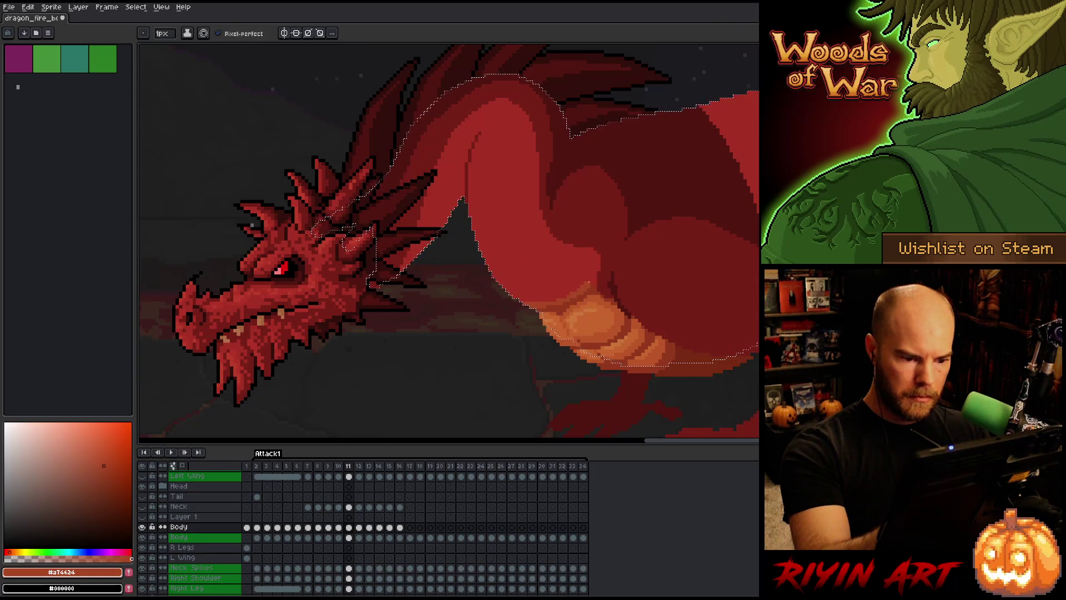
left_click_drag(572, 265, 536, 258)
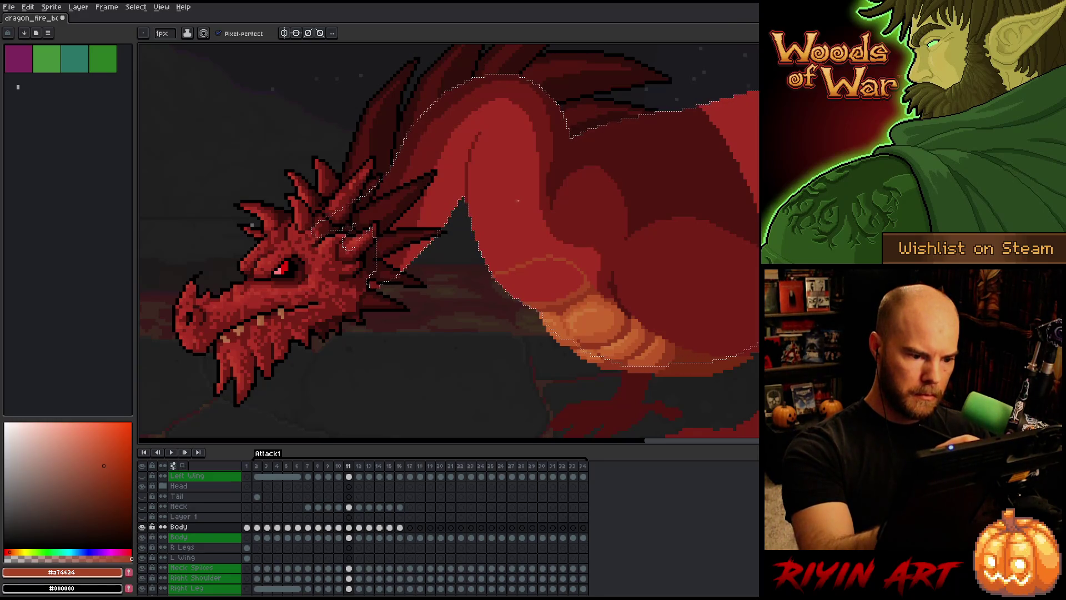
key("comma")
key("period")
key("comma")
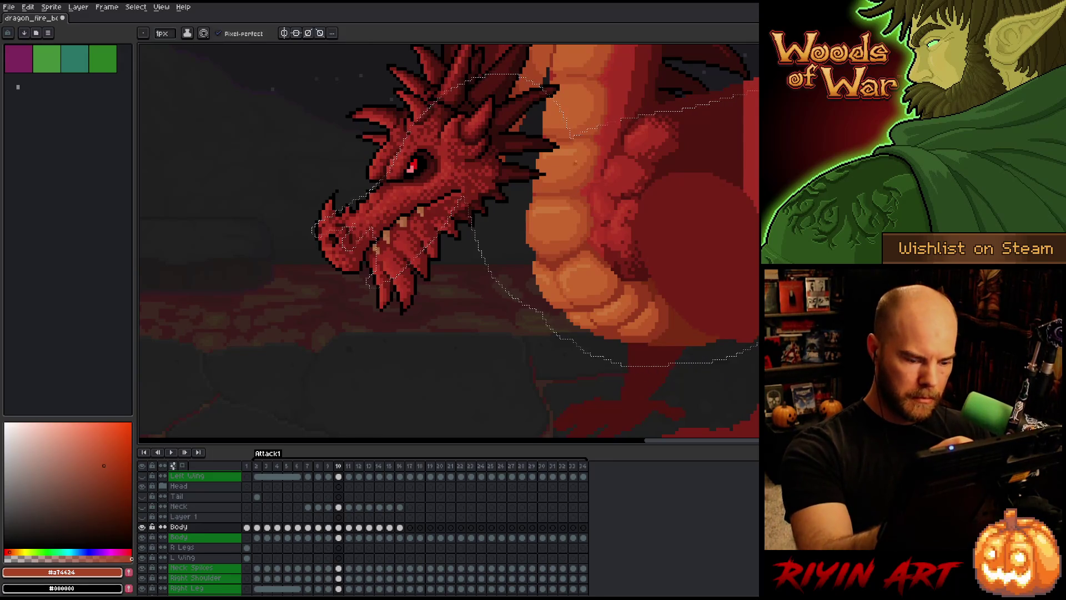
key("period")
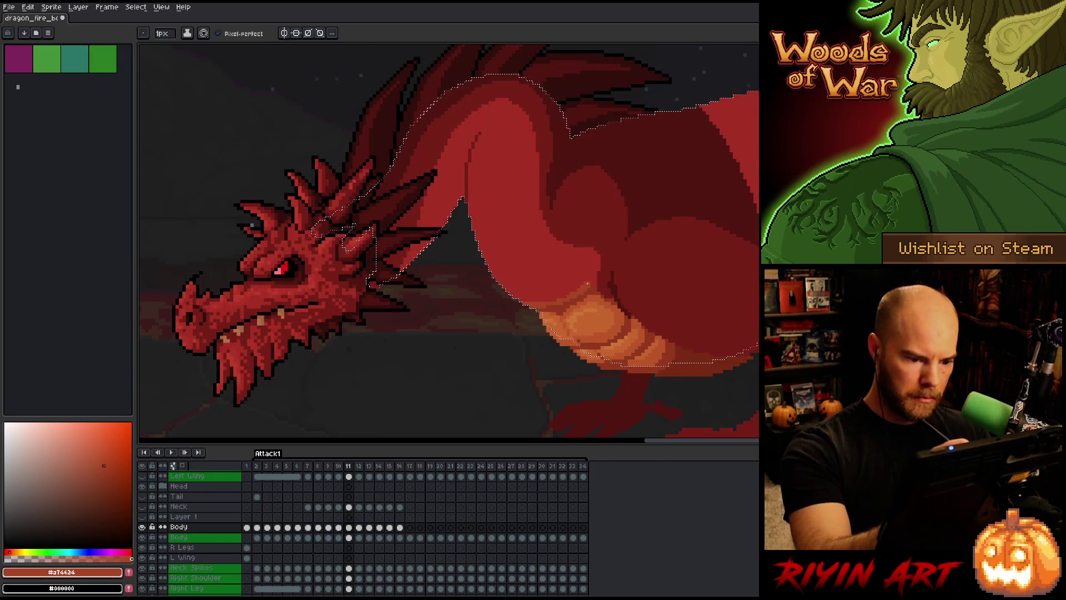
Pick the darker red #92381c and then #a74624 while comparing frames 10 and 11.
left_click(584, 222, "alt")
key("period")
key("comma")
key("comma")
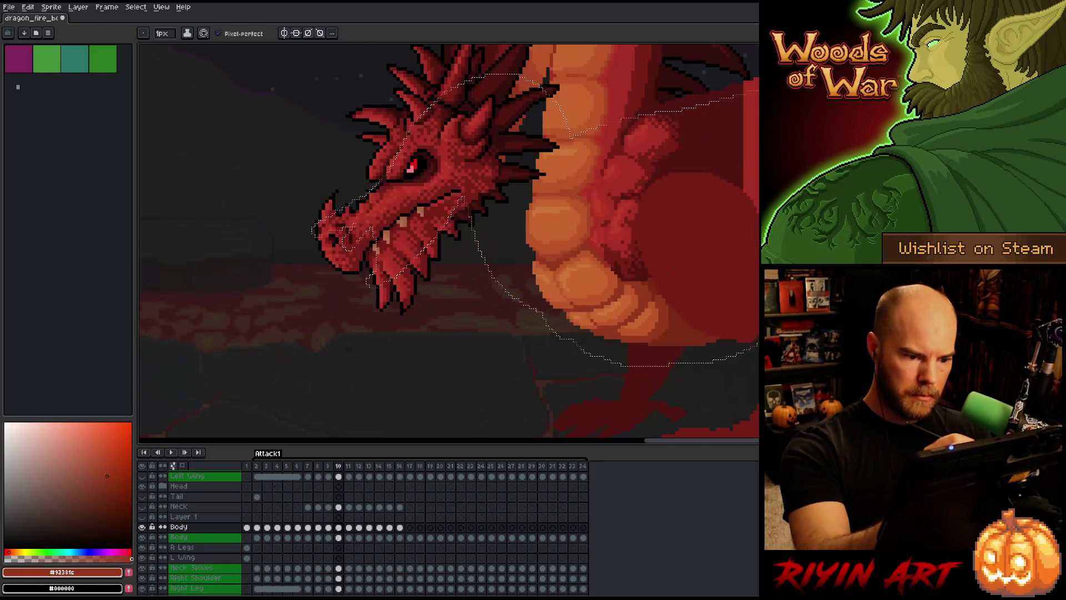
left_click(593, 222, "alt")
key("period")
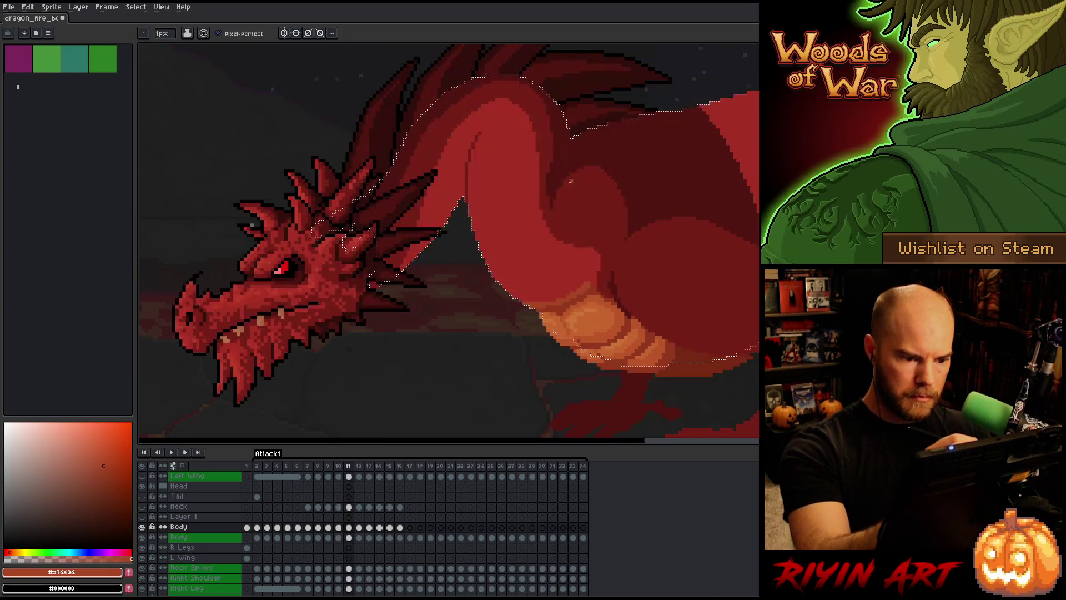
key("comma")
key("period")
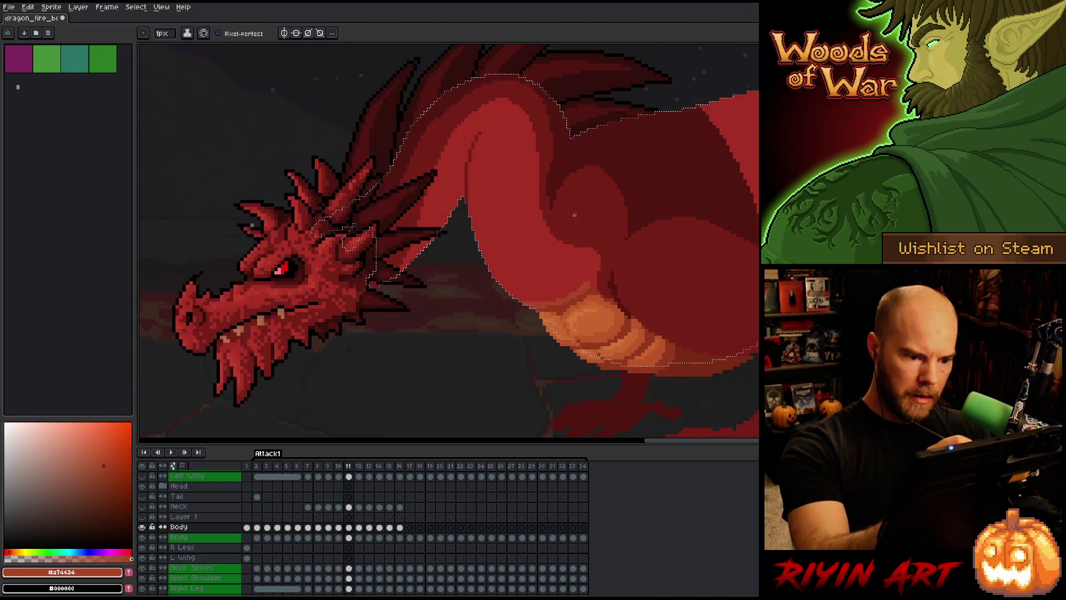
Draw a light orange stroke across the belly, check it against frame 10, and undo most of the neck arc.
left_click_drag(500, 278, 576, 263)
key("comma")
key("period")
key("comma")
key("period")
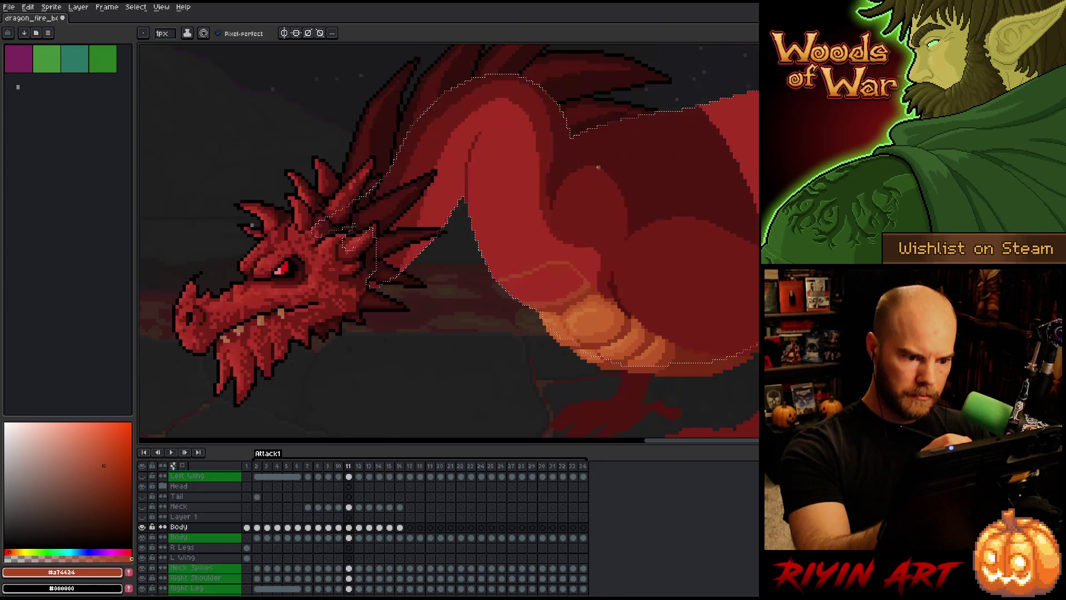
key("comma")
key("period")
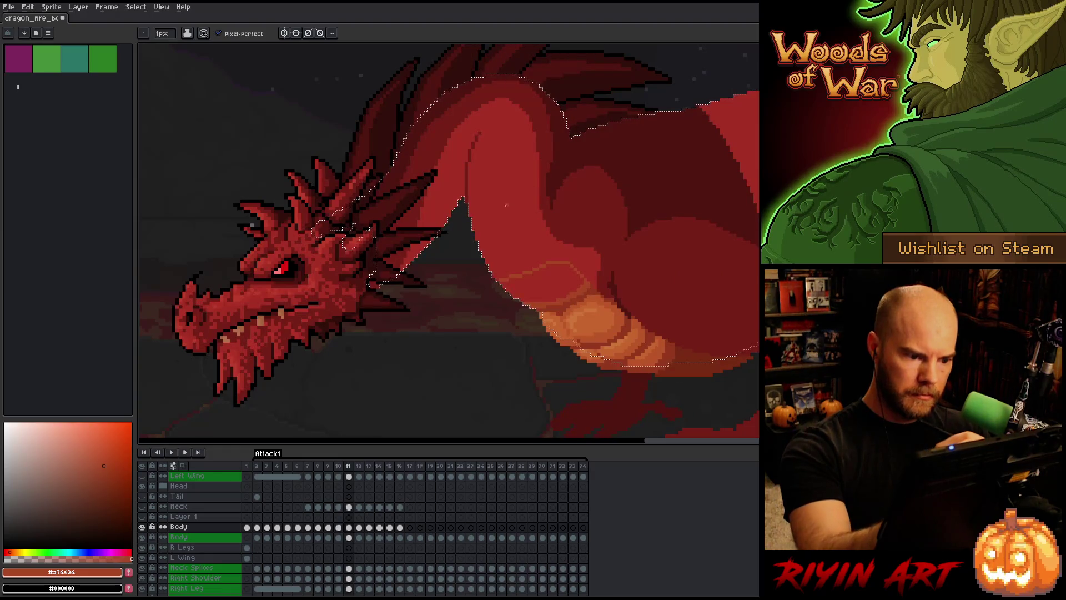
key("ctrl+z")
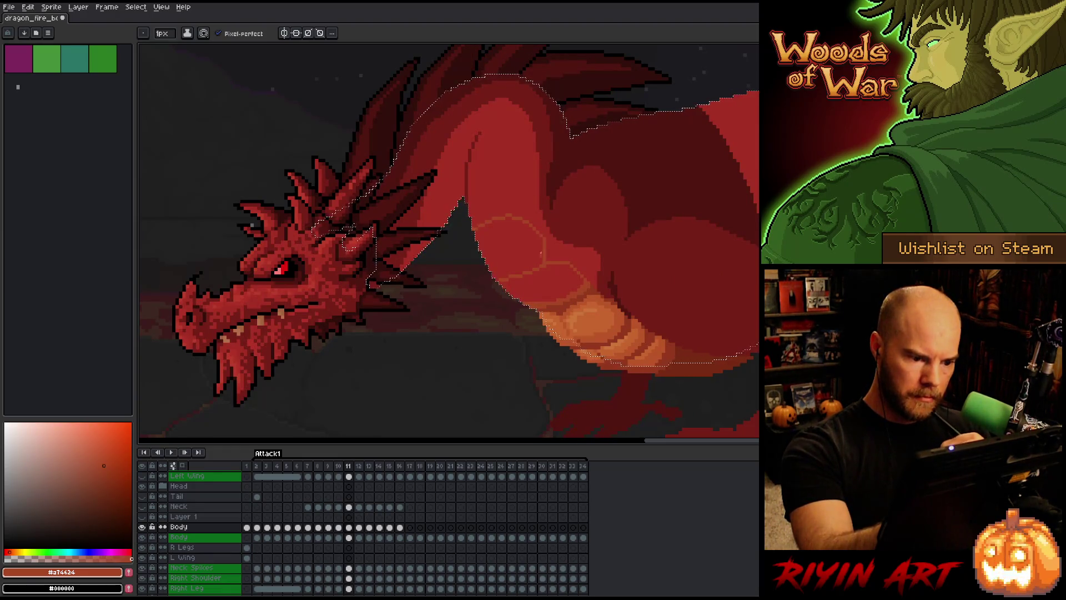
left_click_drag(540, 236, 544, 254)
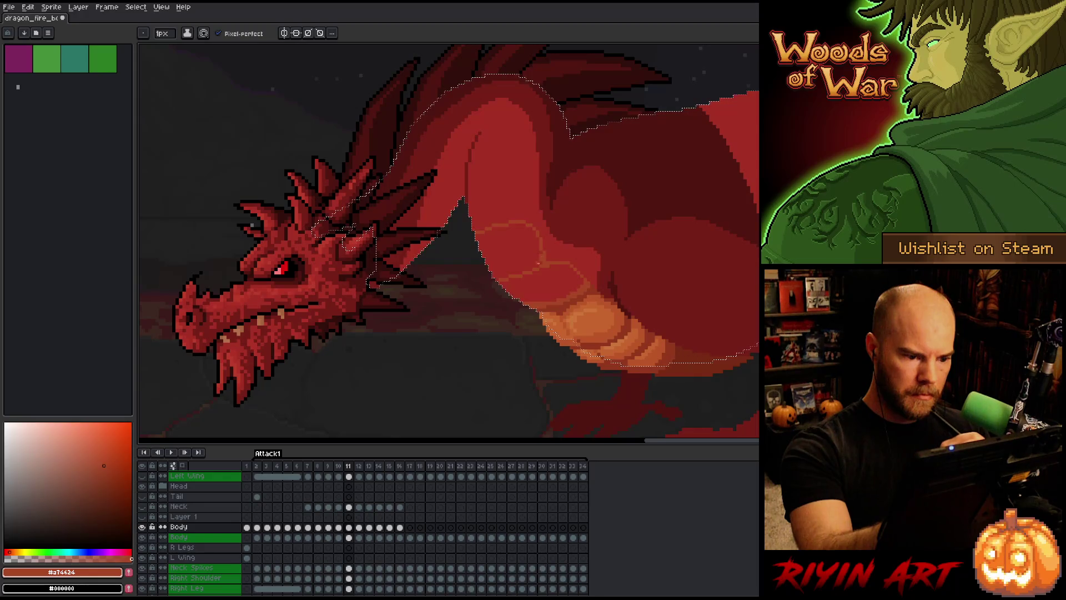
key("Right")
key("Left")
key("Left")
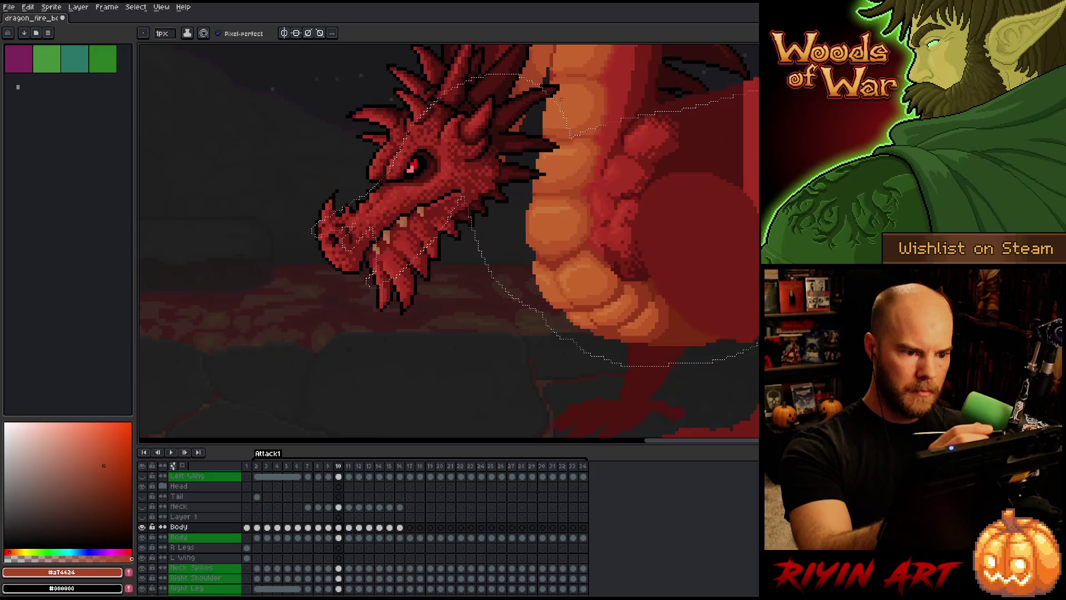
scroll(616, 204, "up", 1)
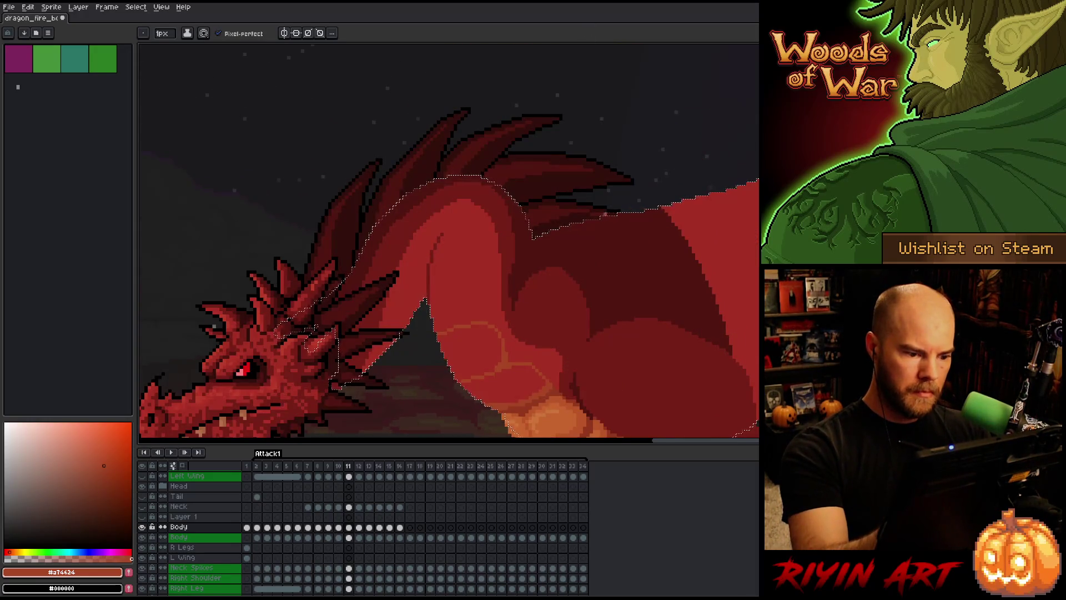
scroll(615, 204, "down", 1)
key("Right")
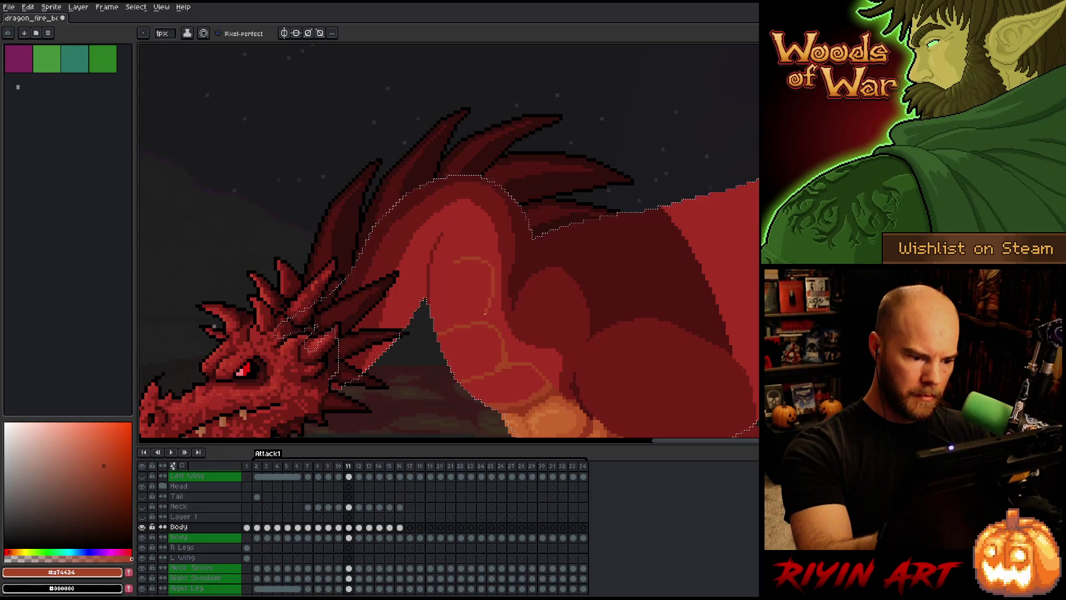
key("Left")
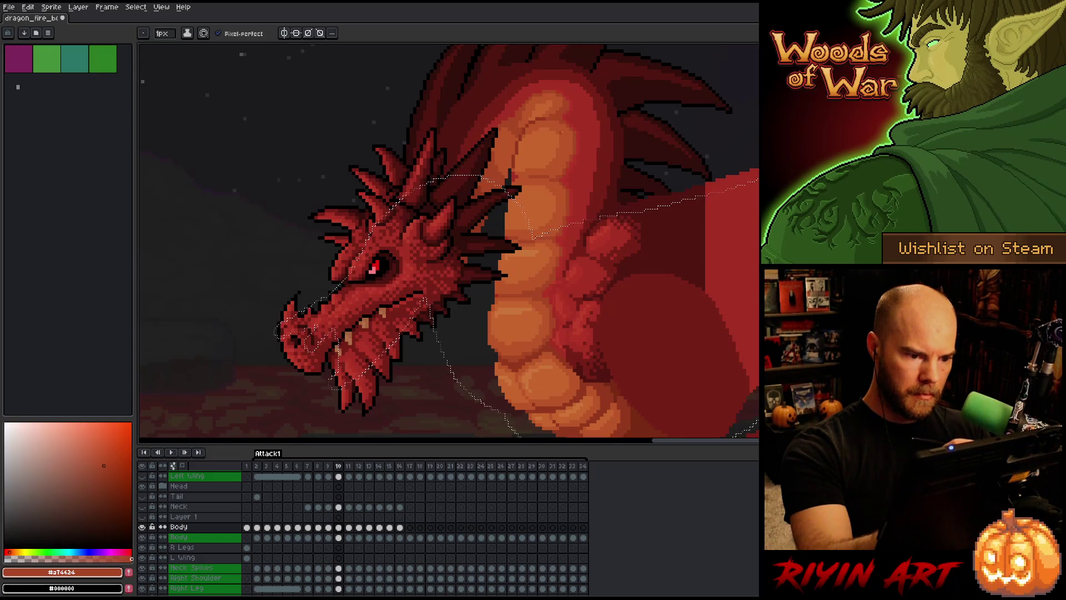
key("Right")
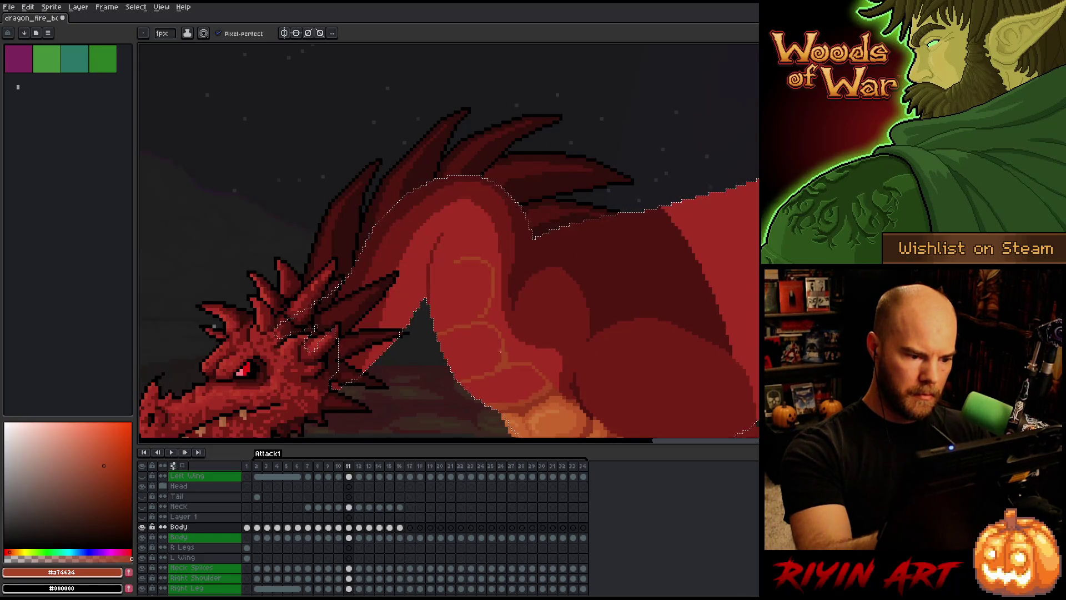
left_click_drag(491, 266, 483, 319)
key("ctrl")
key("ctrl+z")
left_click_drag(490, 278, 482, 320)
left_click_drag(459, 266, 449, 271)
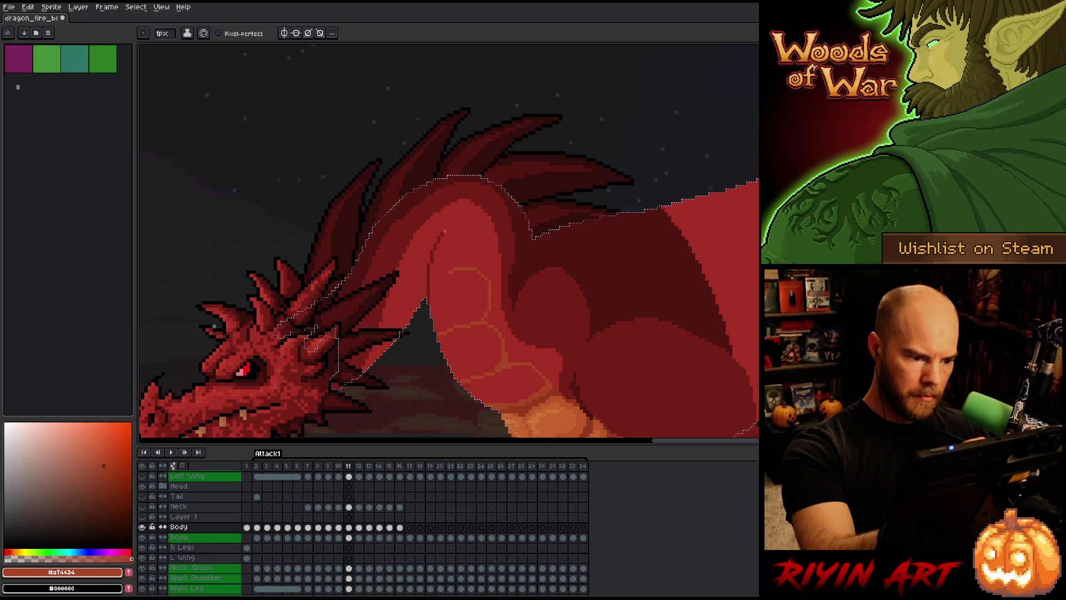
key("Left")
key("Right")
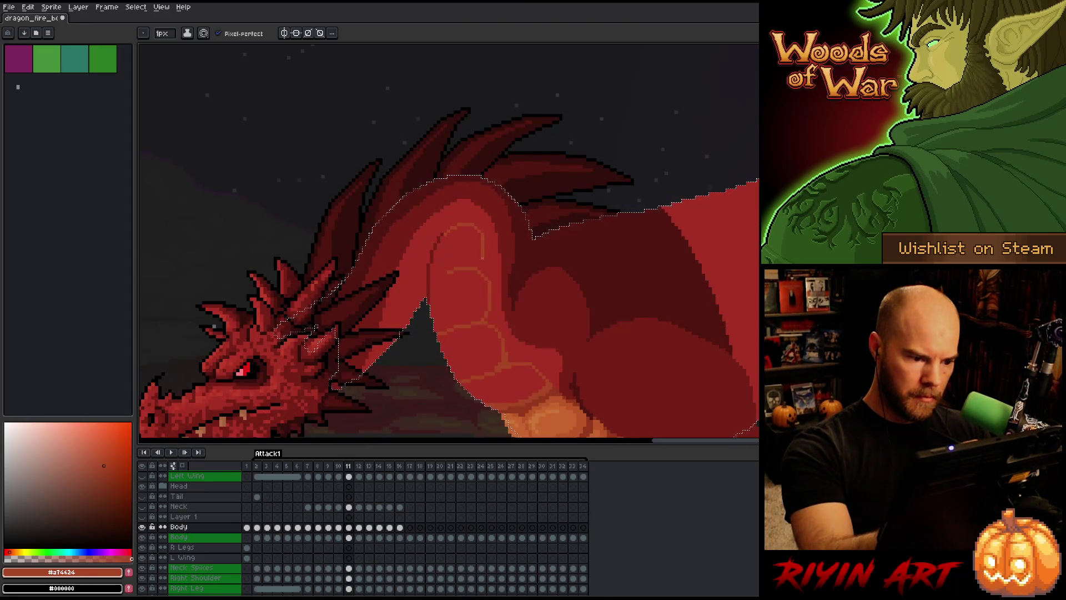
key("Left")
key("Right")
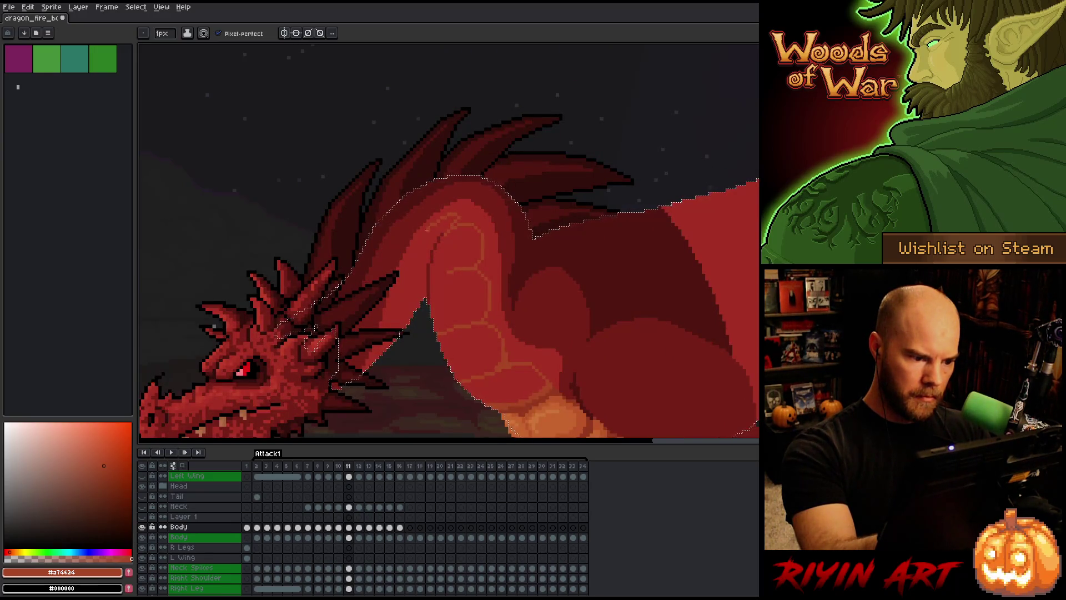
key("Left")
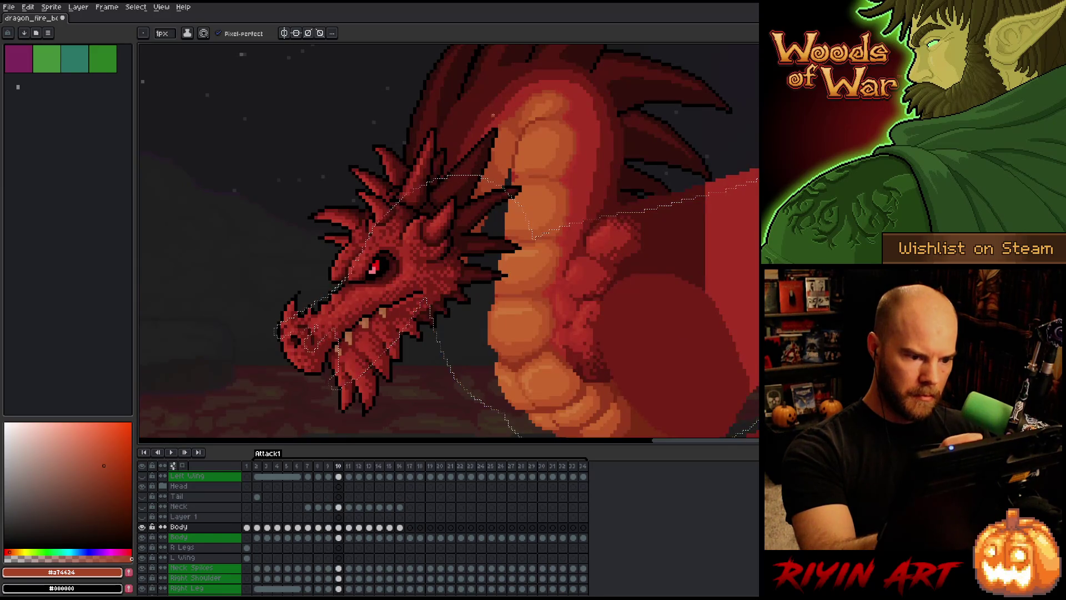
key("Right")
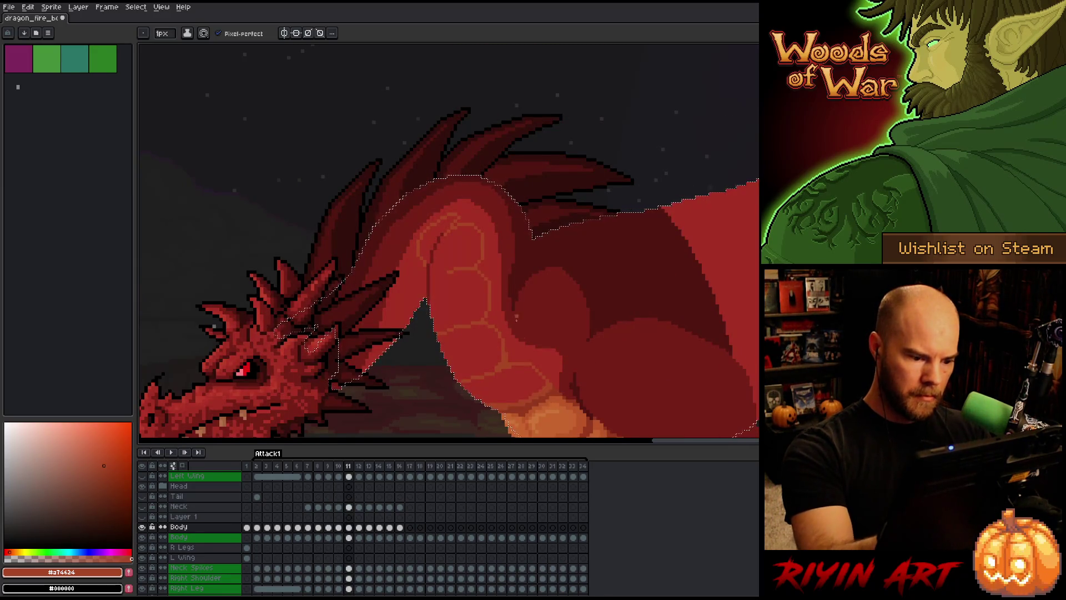
key("Right")
key("Left")
key("Left")
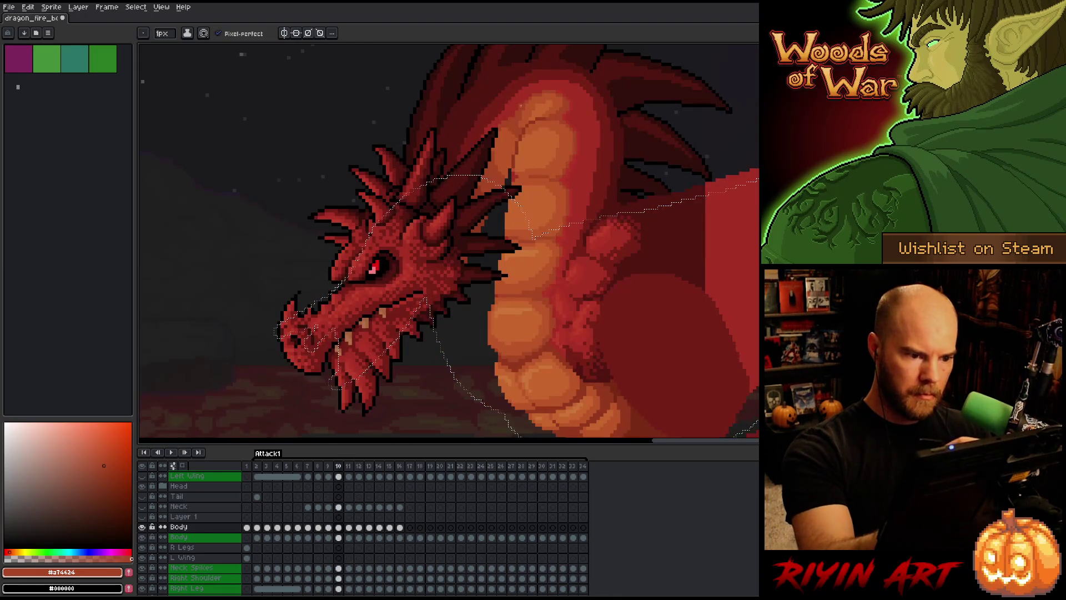
key("Right")
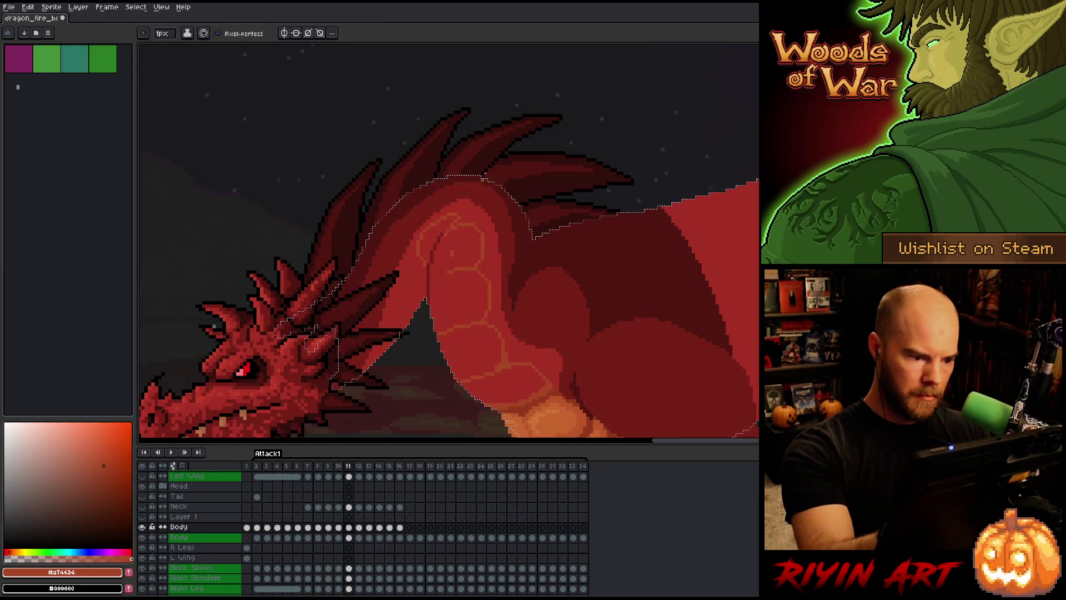
key("Left")
key("Right")
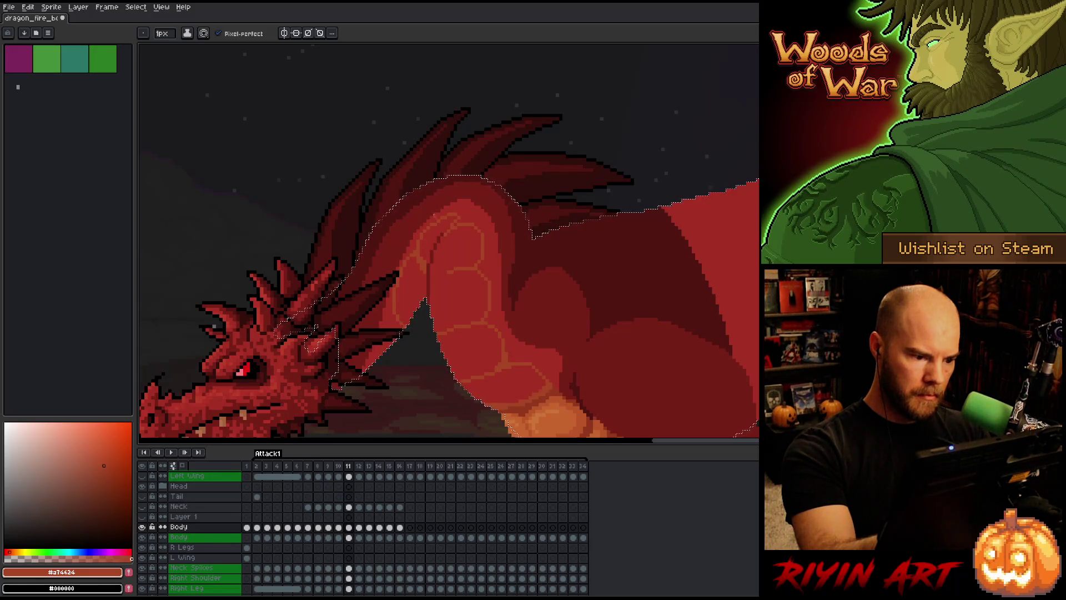
key("Left")
key("Right")
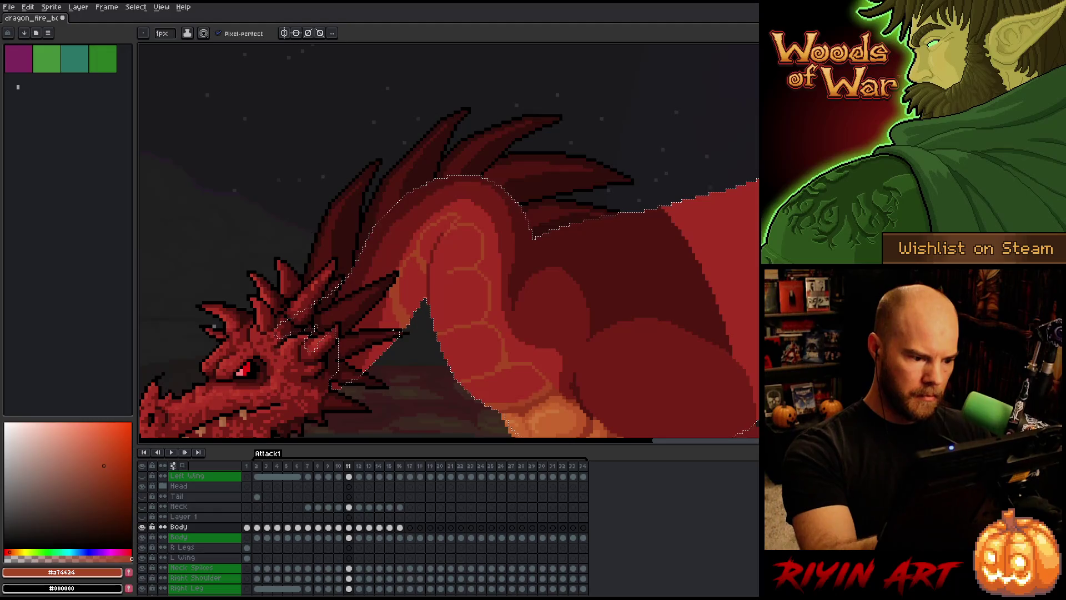
key("i")
Sample the body's dark and mid reds and take the shoulder red as the paint colour, framing the belly.
left_click(524, 408)
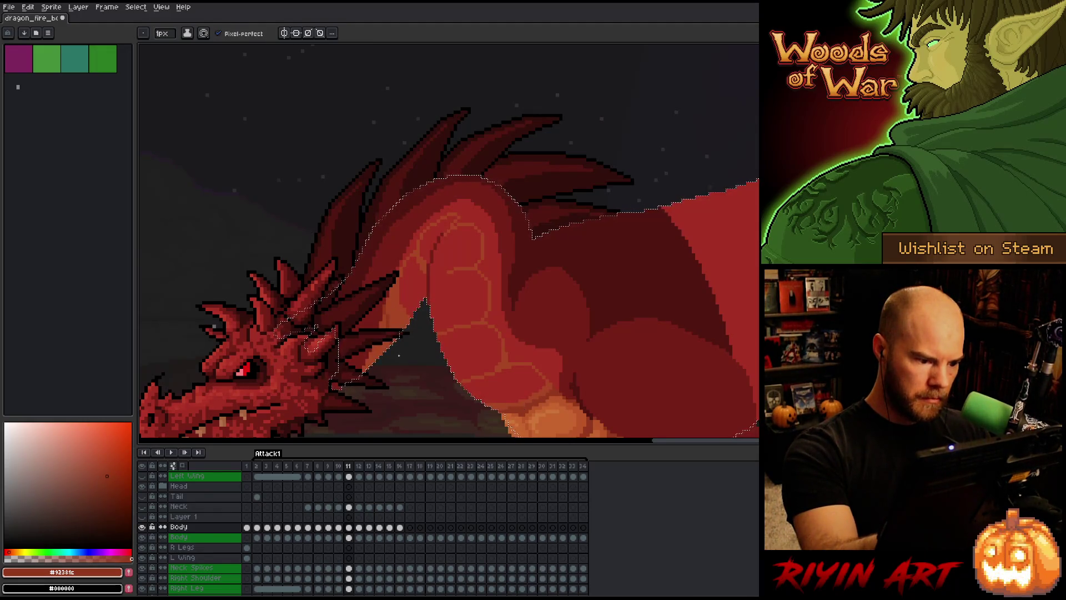
key("g")
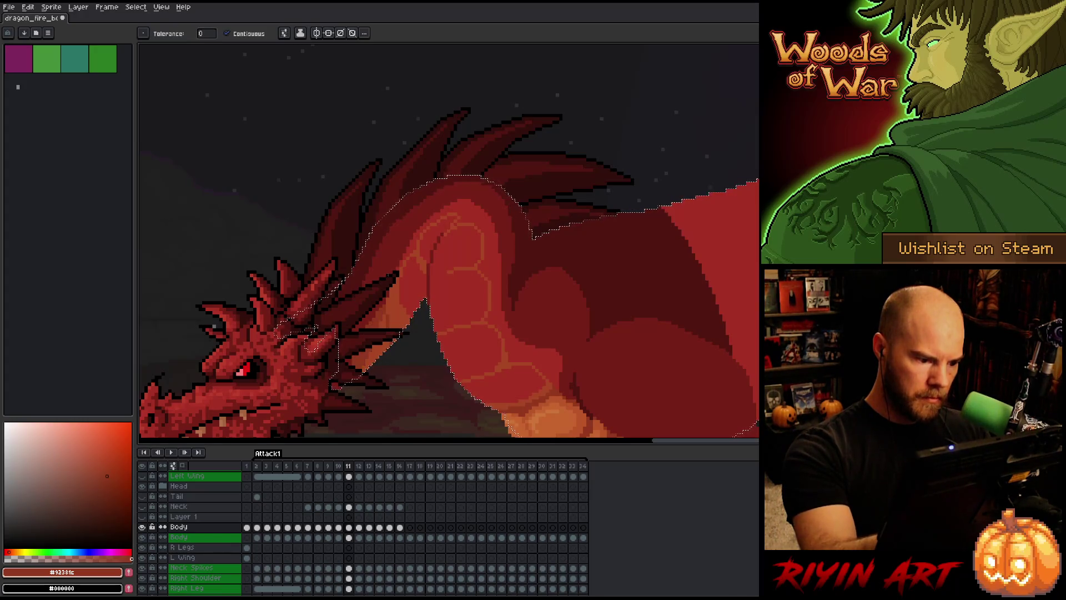
left_click(442, 215, "alt")
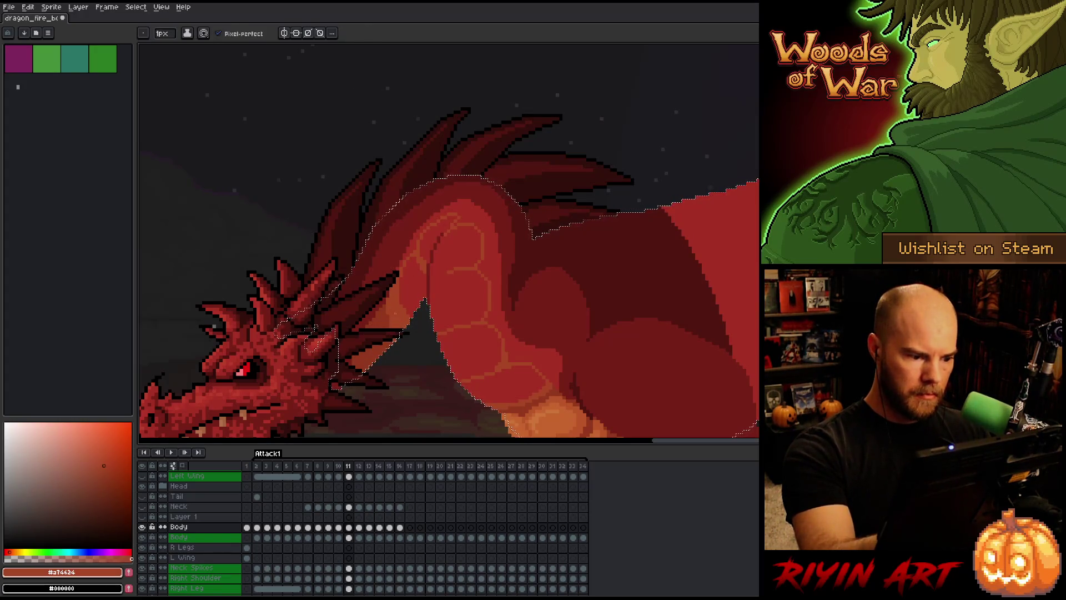
left_click(404, 329, "alt")
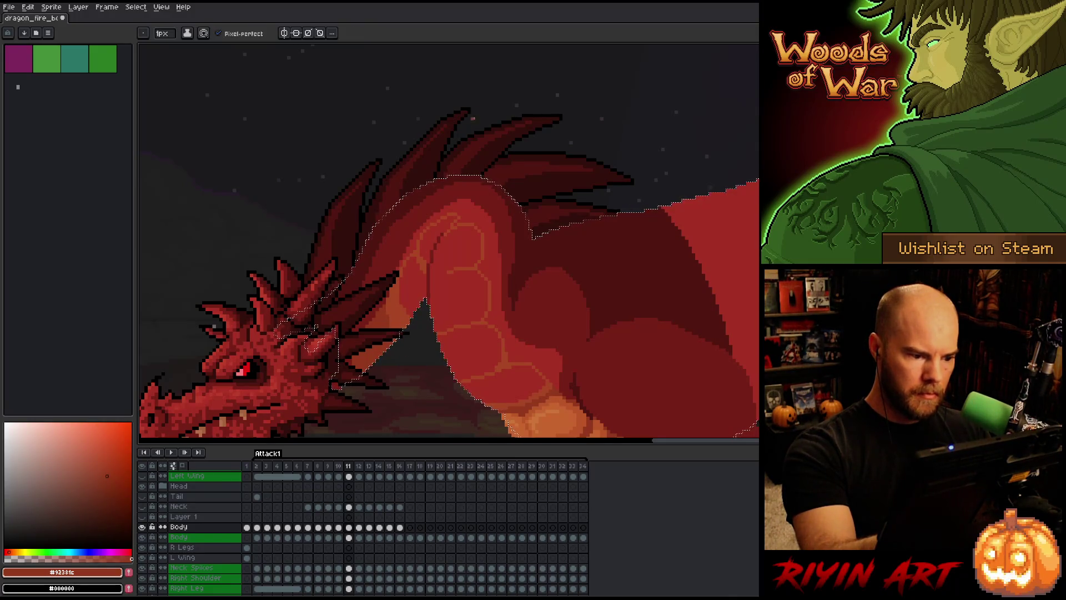
left_click(421, 293, "alt")
mouse_move(482, 173)
left_mouse_down()
mouse_move(528, 200)
mouse_move(606, 183)
mouse_move(600, 278)
mouse_move(586, 274)
left_mouse_up()
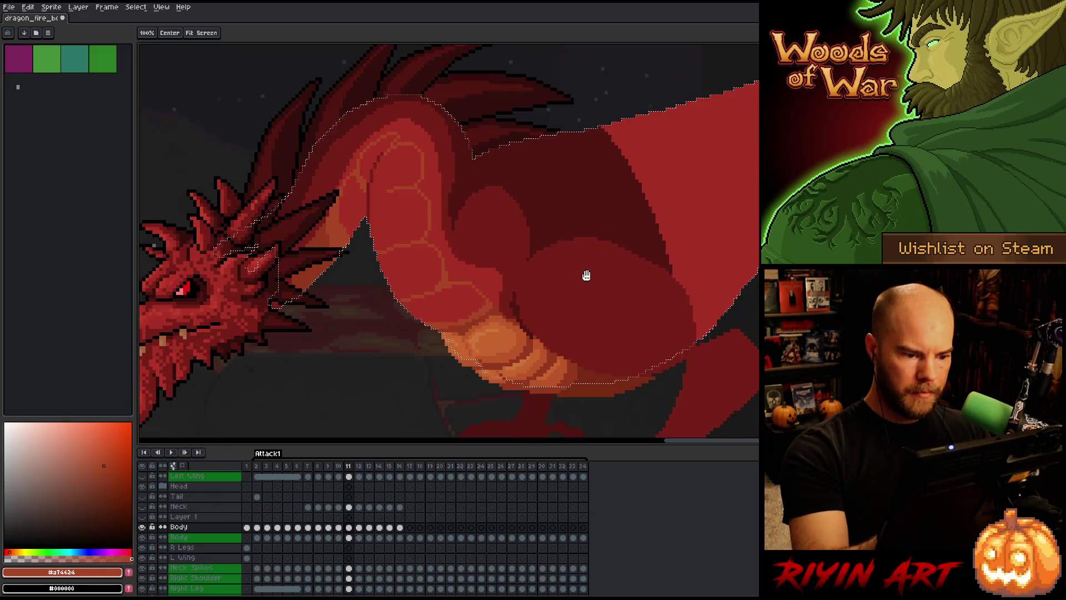
left_click(497, 281, "alt")
scroll(177, 33, "up", 3)
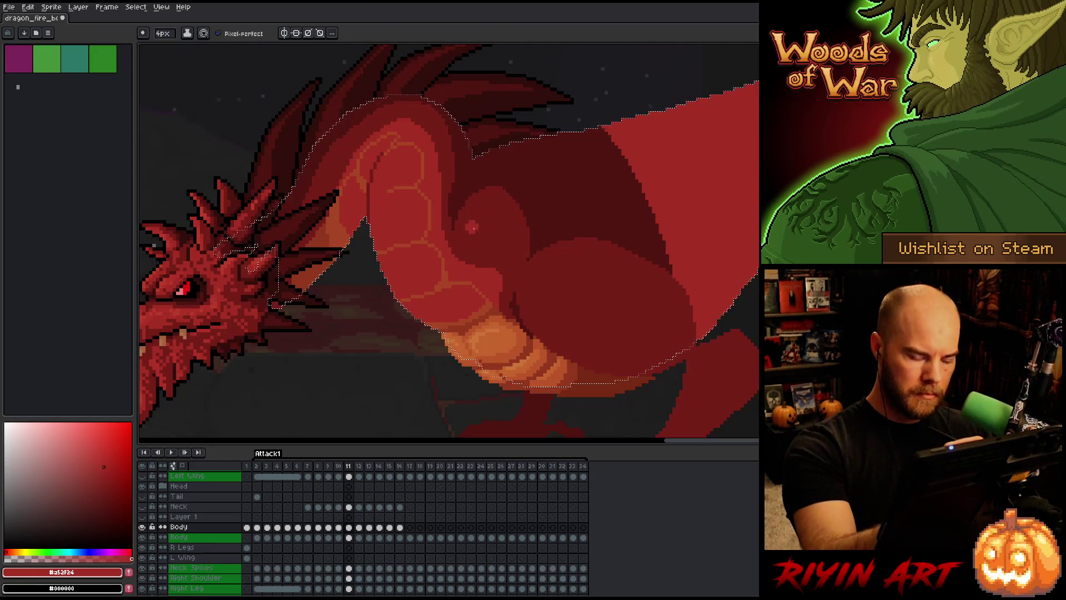
Compare frames 10 and 11, then return to the pencil with pixel-perfect drawing turned off.
key("Left")
key("Right")
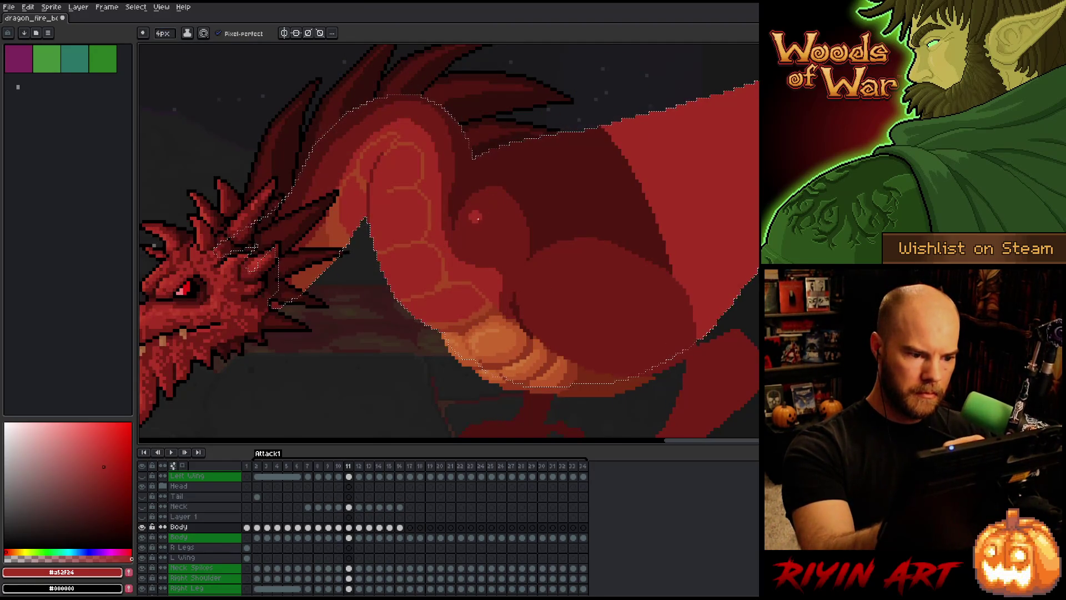
key("Left")
key("Right")
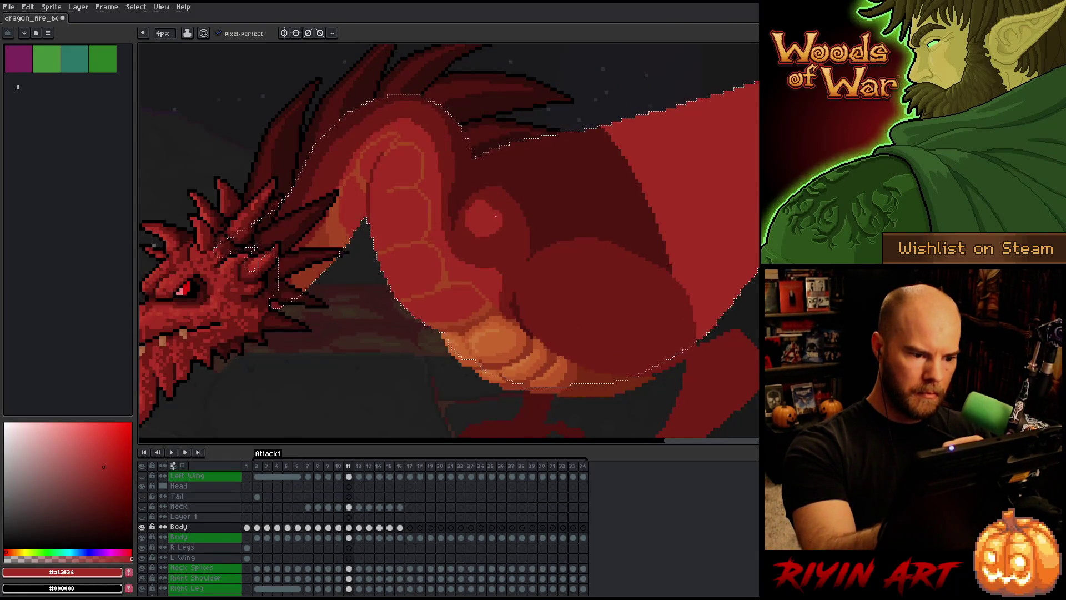
key("Left")
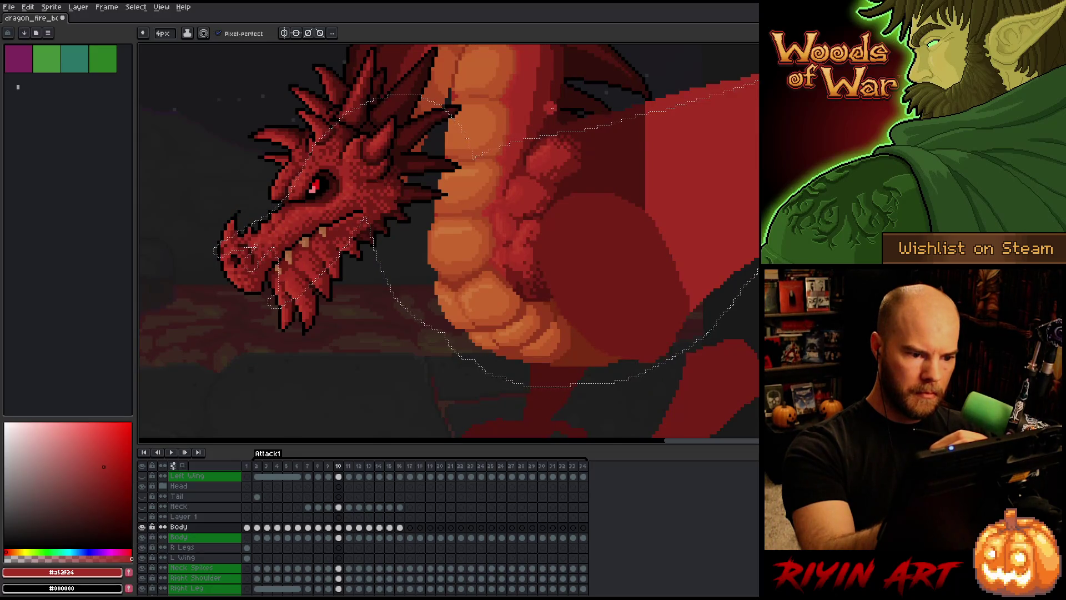
key("Right")
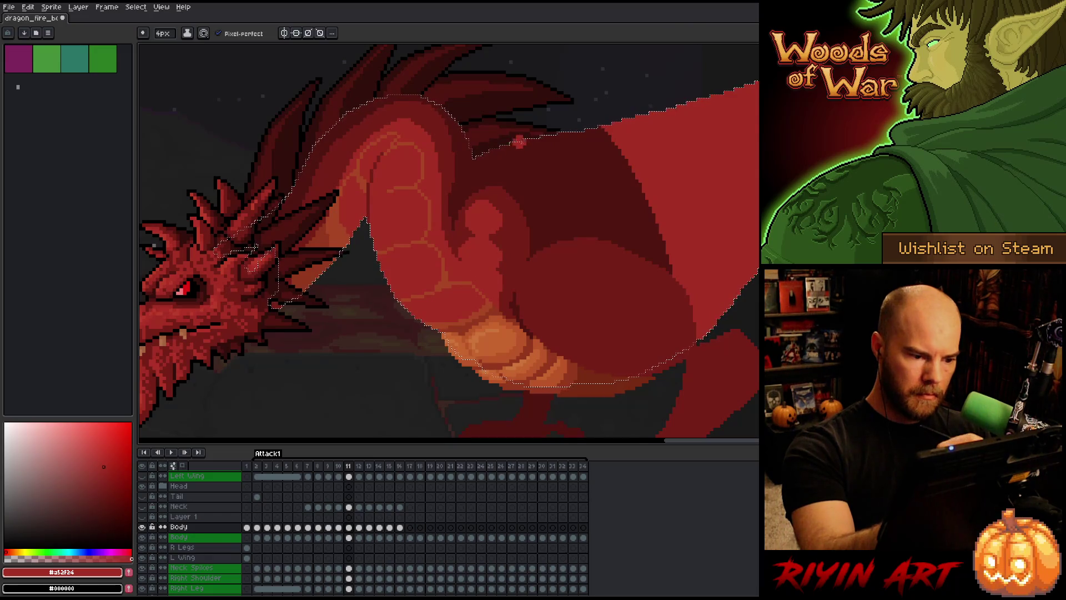
key("v")
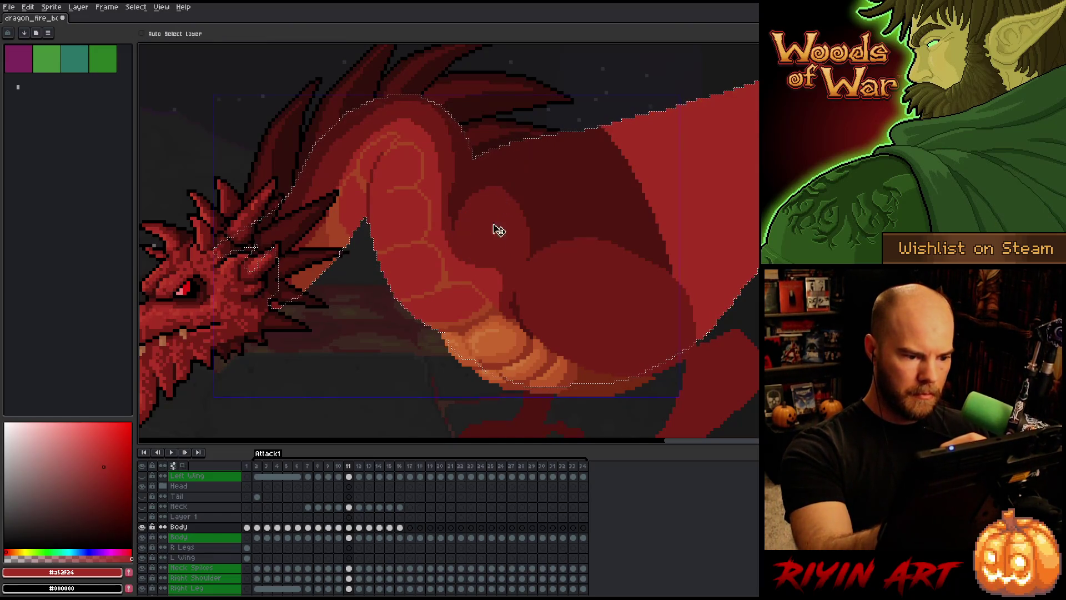
key("b")
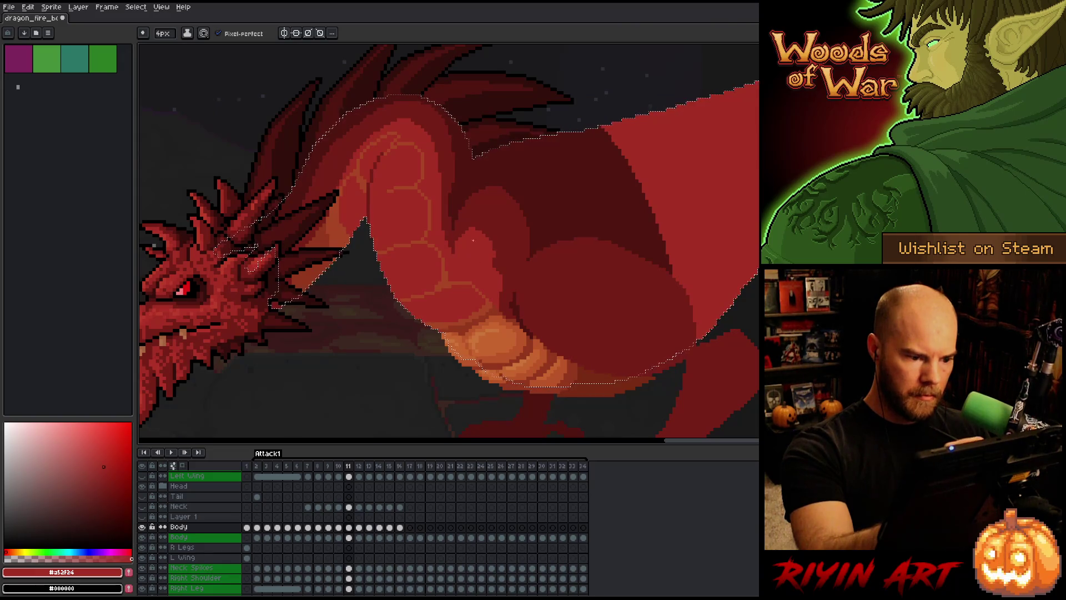
left_click(270, 33)
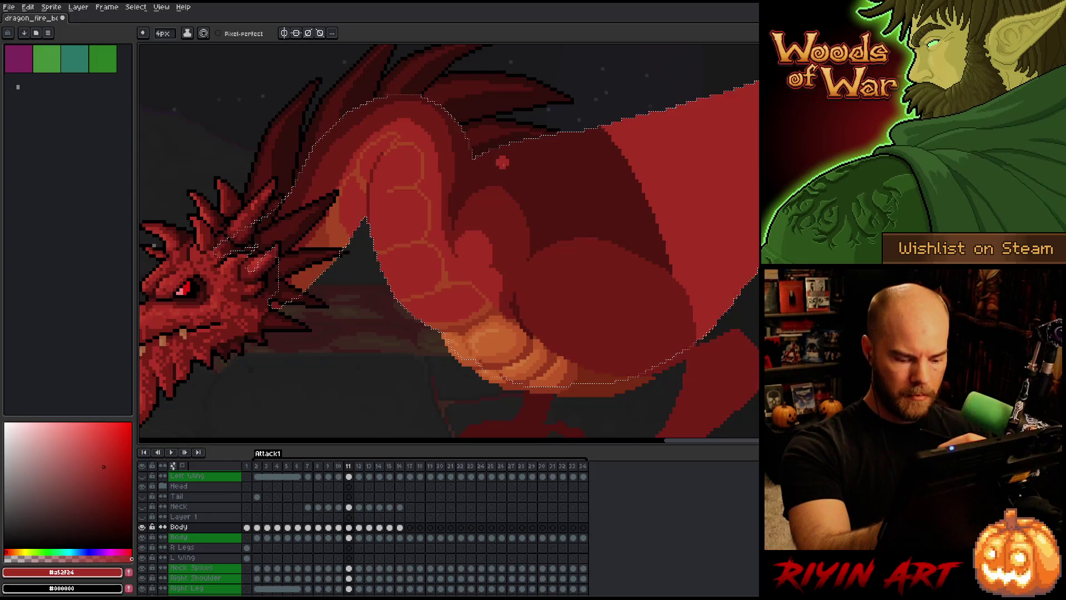
Paint a lighter rounded muscle highlight on frame 11's shoulder using the lighter shoulder red.
key("Left")
key("Right")
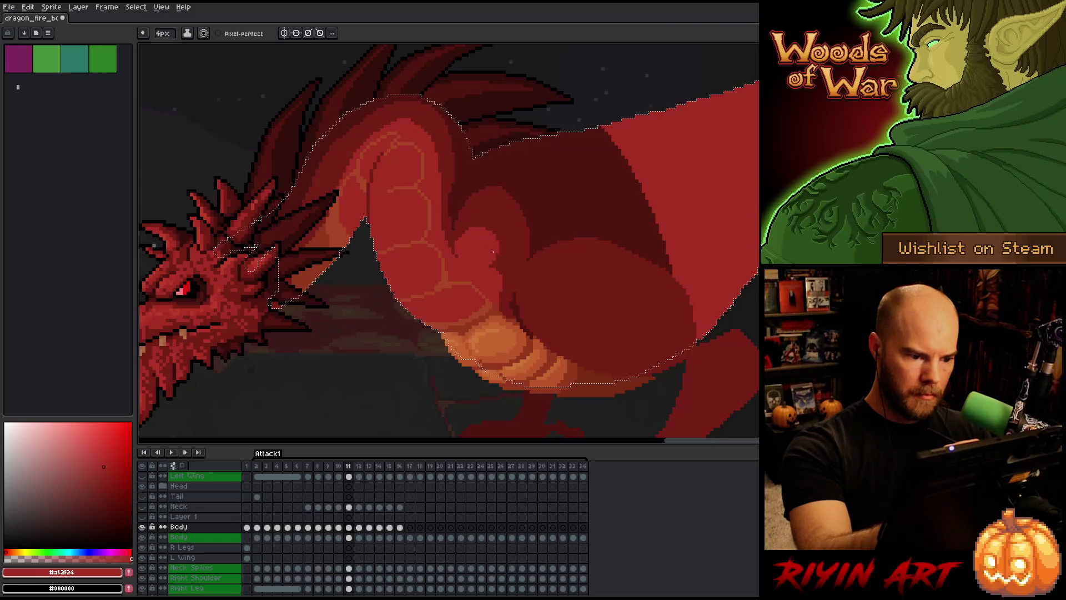
key("Left")
key("Right")
key("Left")
key("Right")
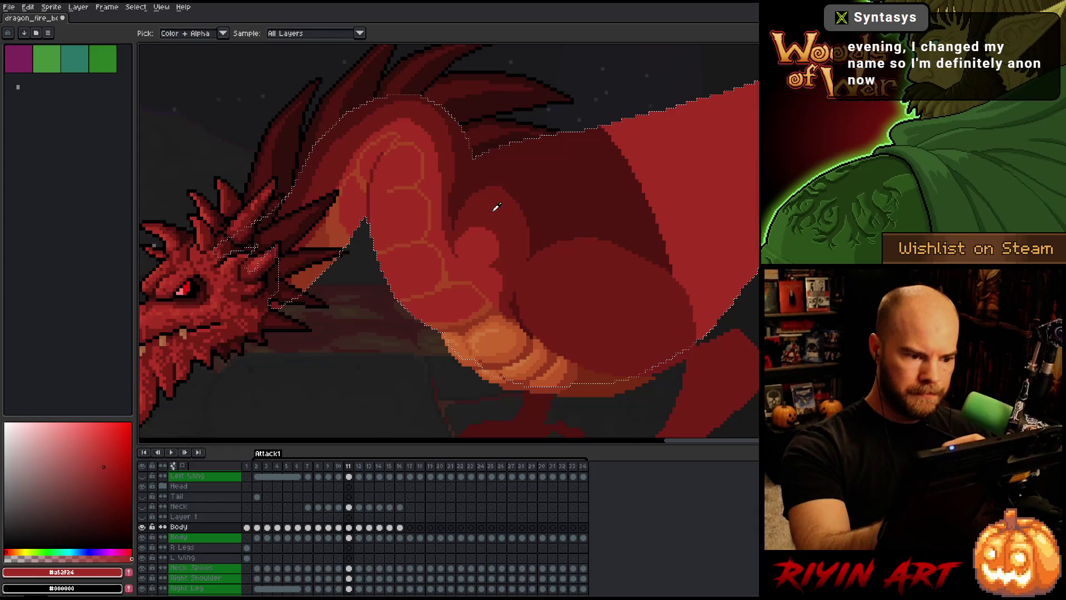
left_click(502, 206, "alt")
left_click(485, 236, "alt")
mouse_move(482, 200)
left_mouse_down()
mouse_move(472, 206)
mouse_move(508, 213)
mouse_move(494, 208)
left_mouse_up()
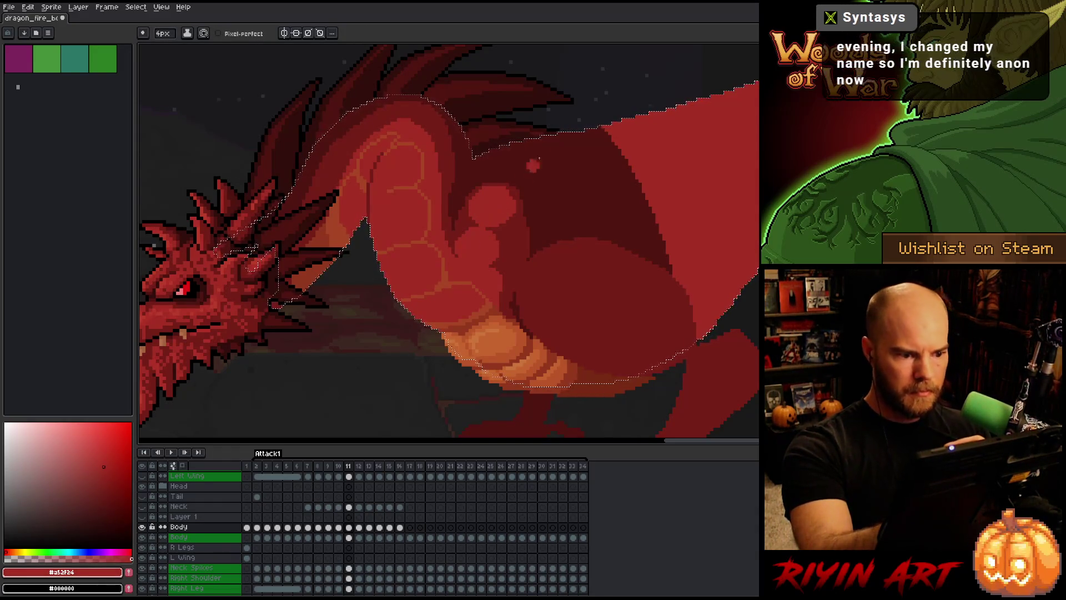
Check the shoulder shading against frame 10, then save the animation file.
key("comma")
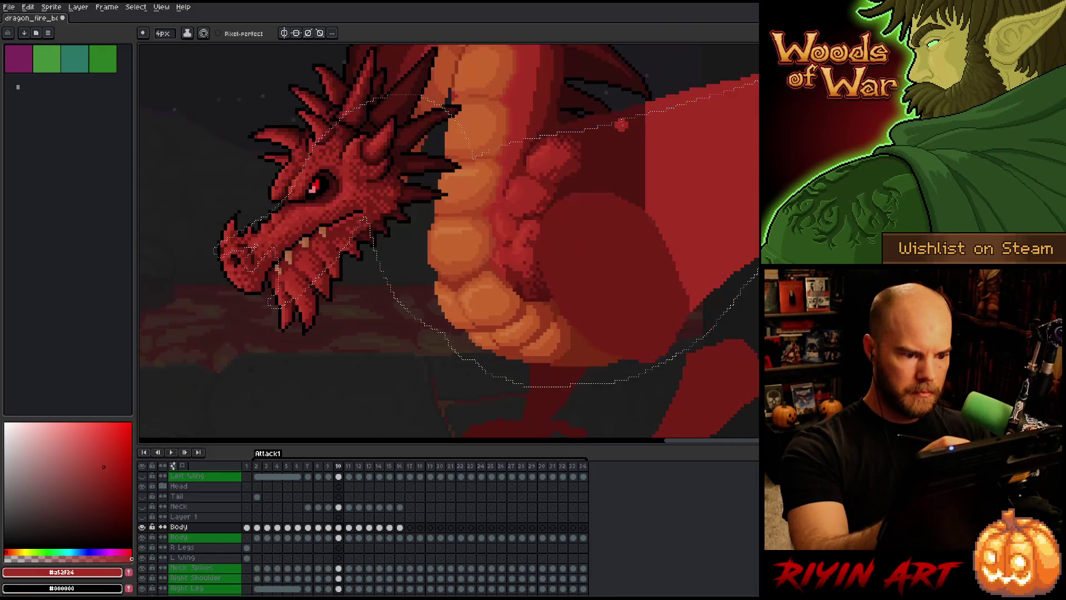
key("period")
key("comma")
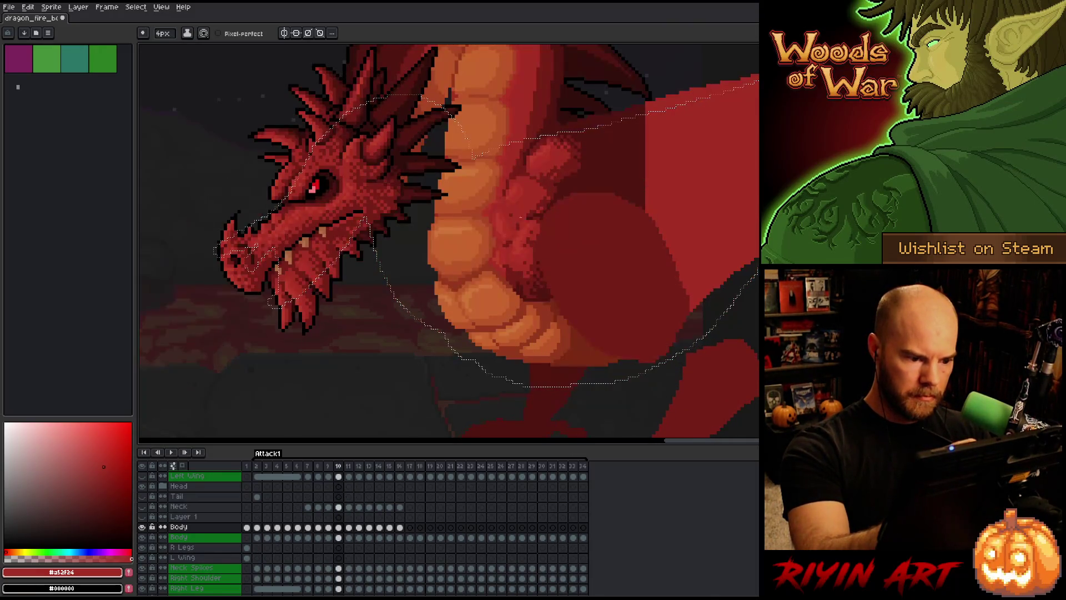
key("period")
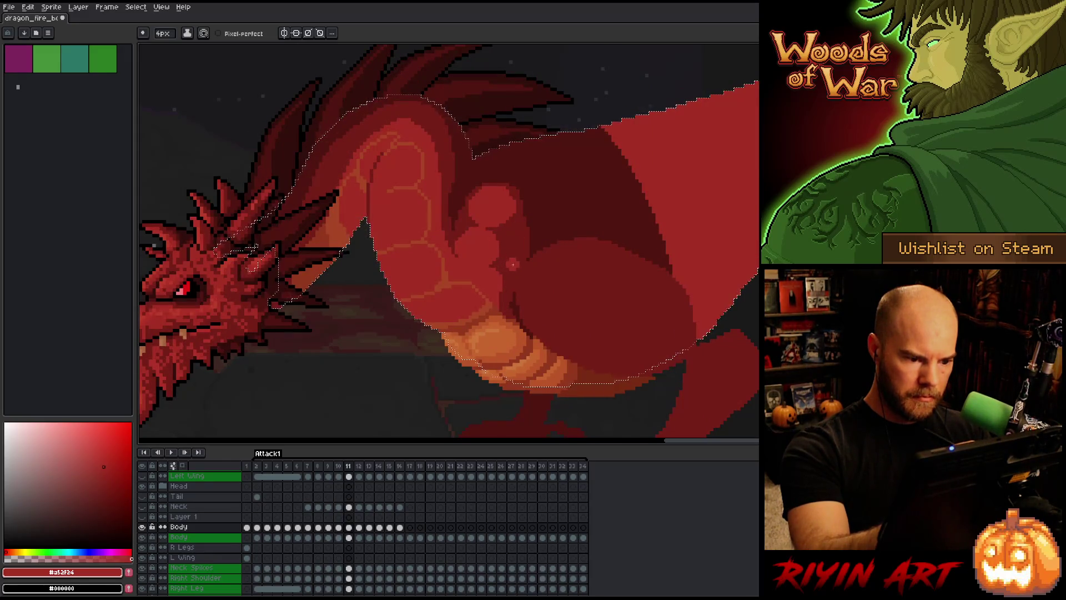
key("comma")
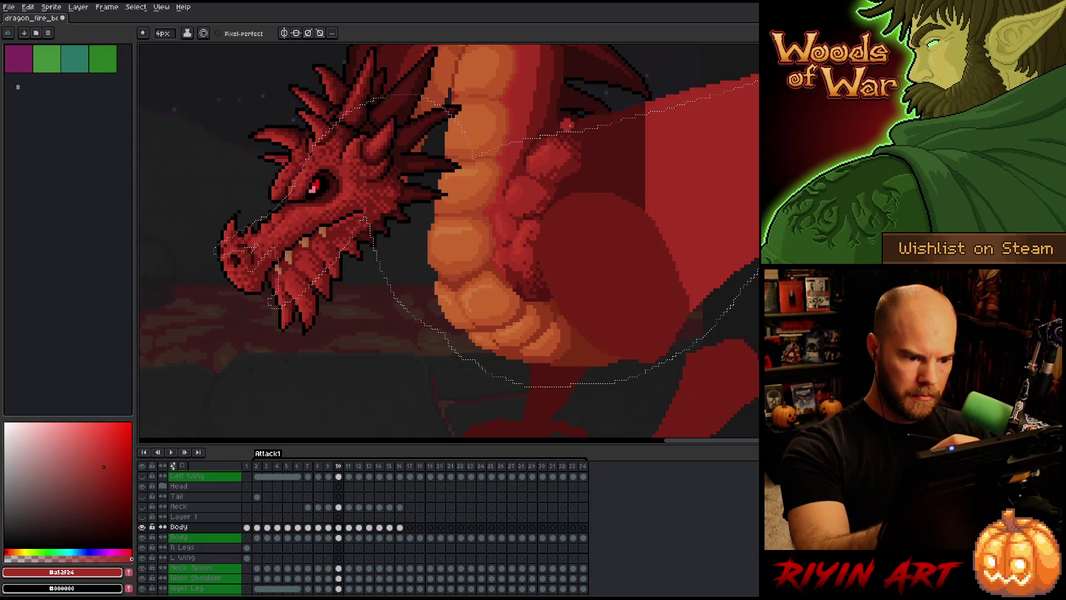
key("period")
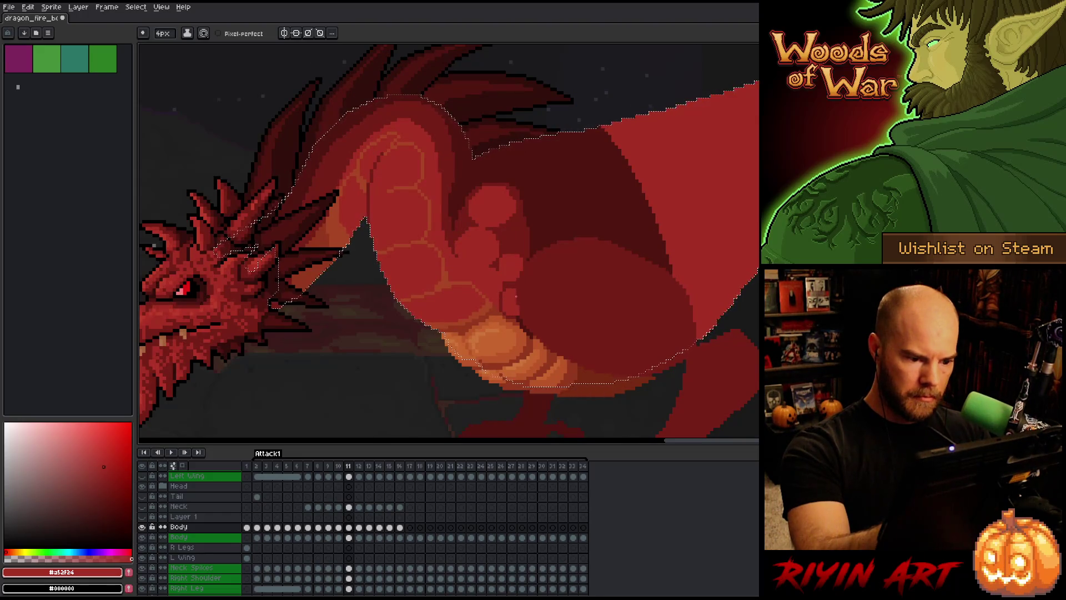
key("comma")
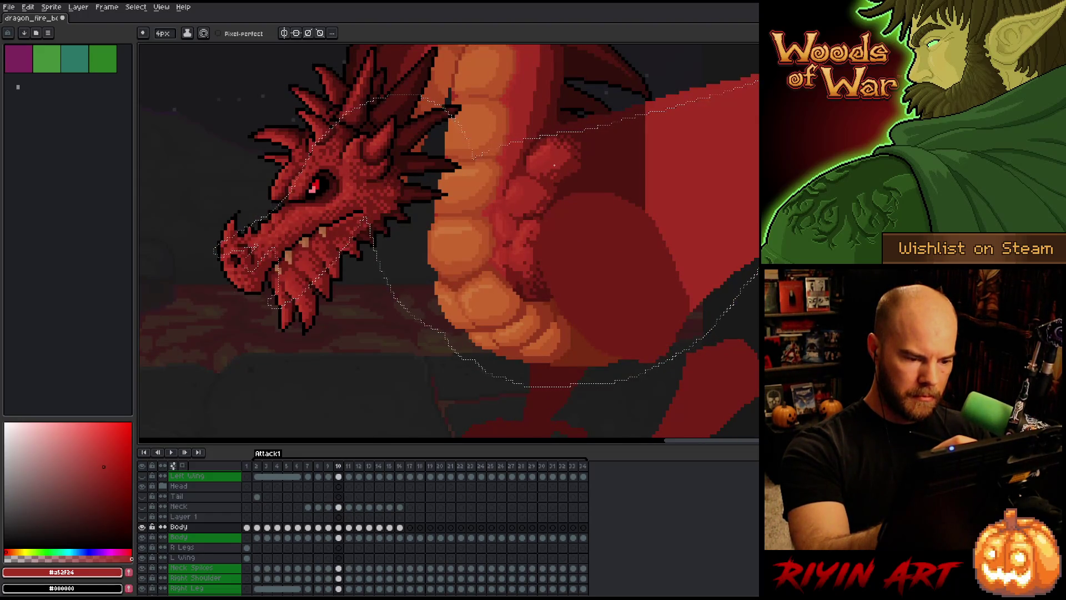
key("period")
key("comma")
key("period")
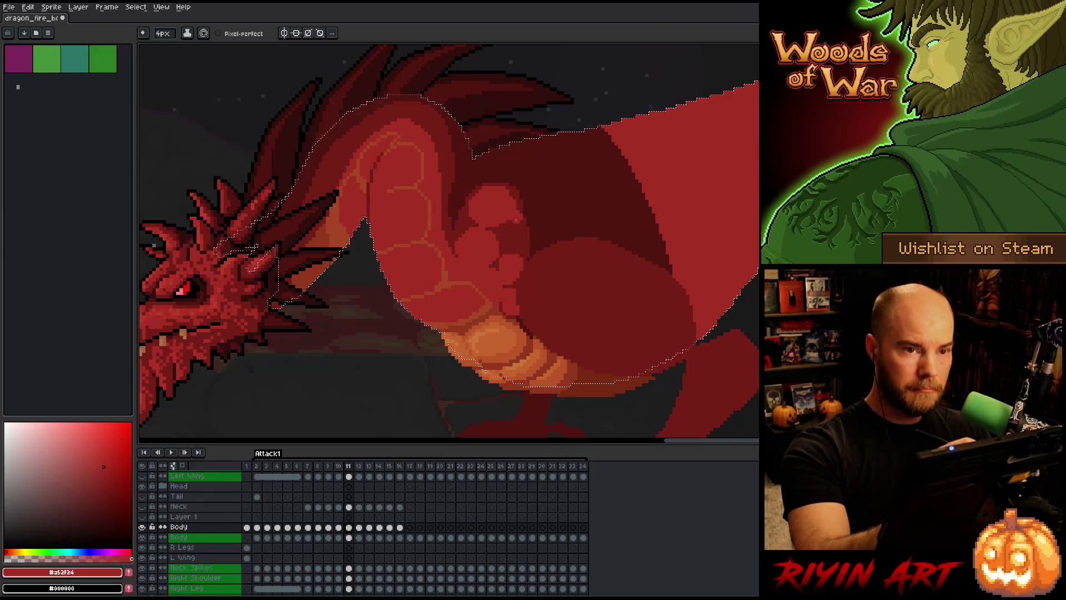
key("ctrl+s")
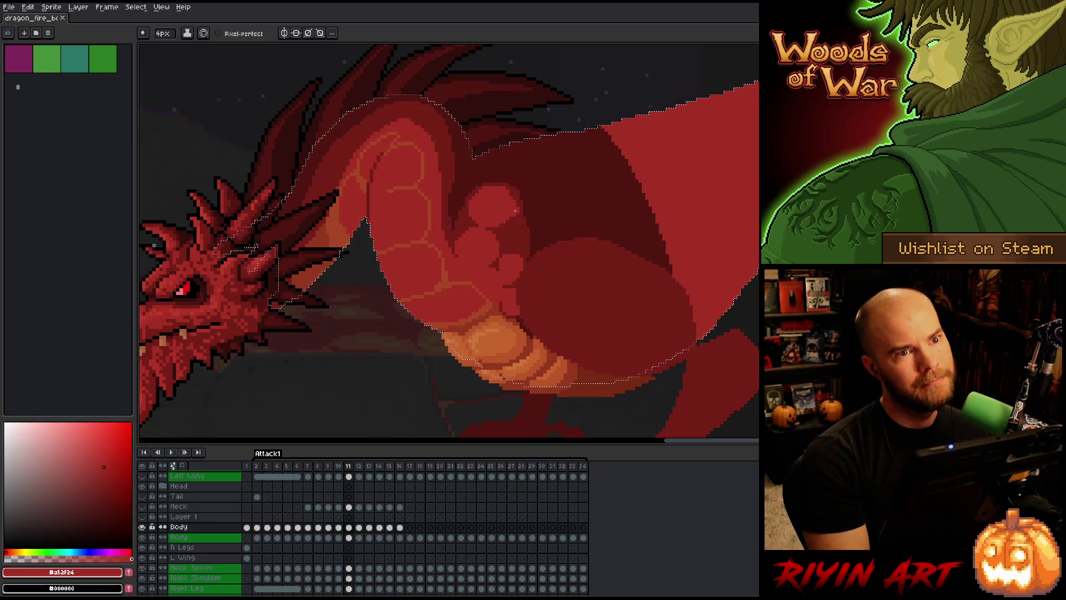
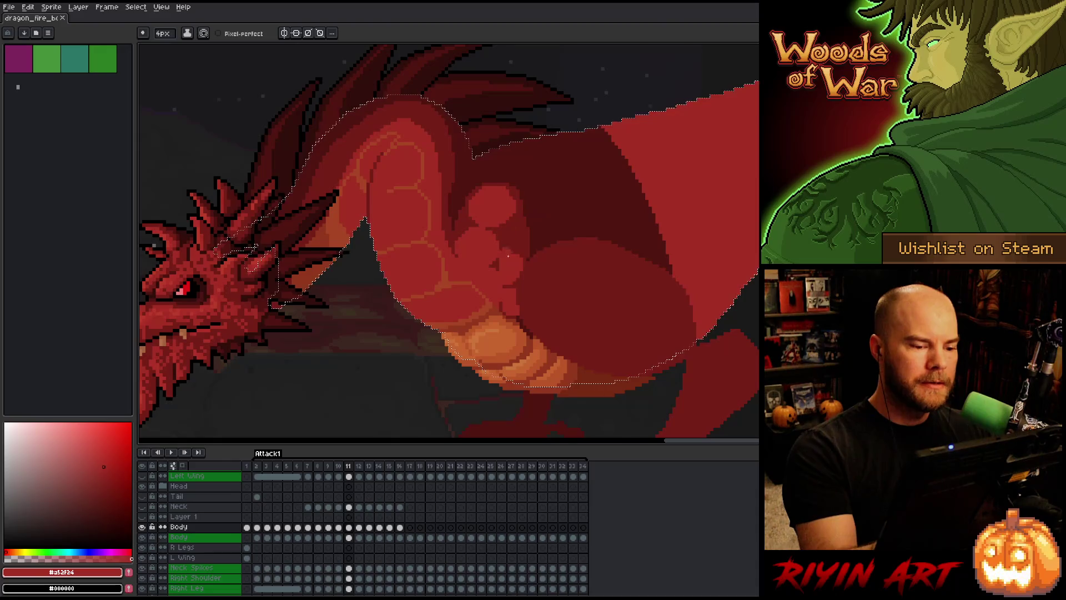
Compare frames 10 and 11, then sample the body red #b13337 from frame 10.
key("Left")
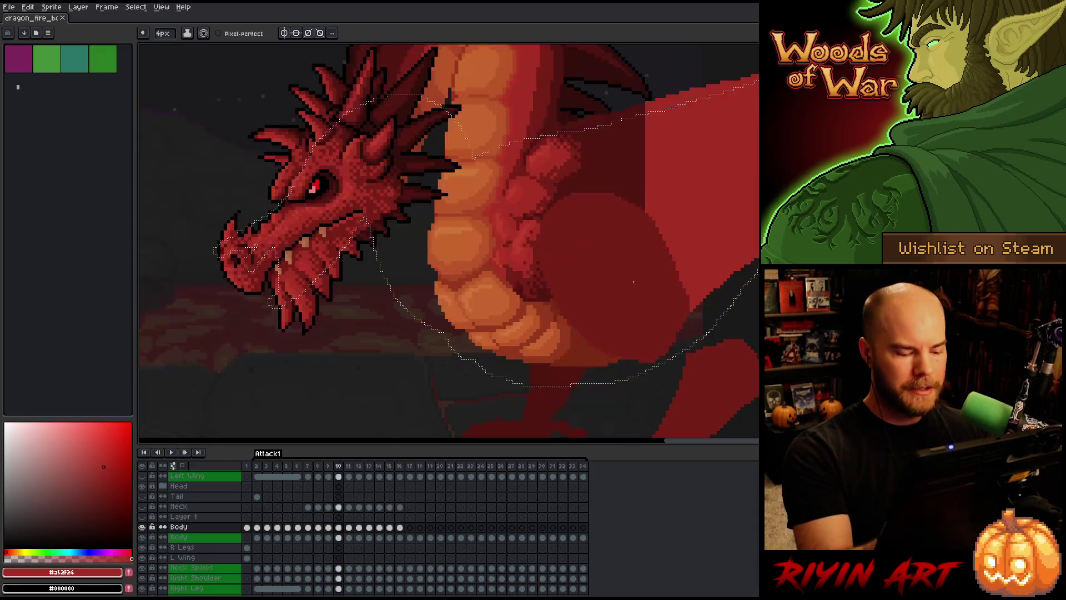
key("Right")
key("Left")
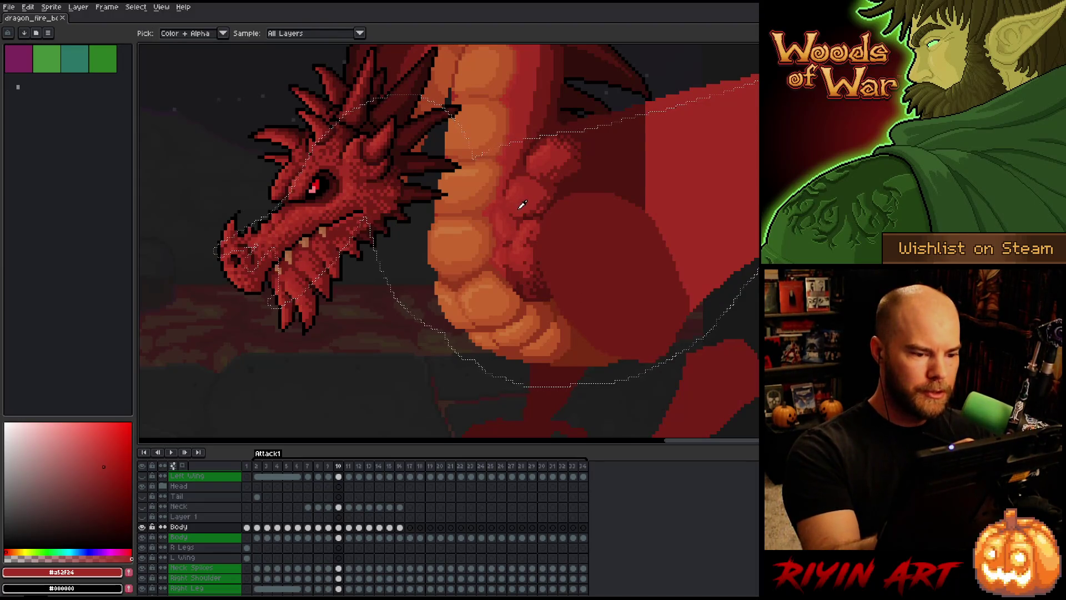
key("Right")
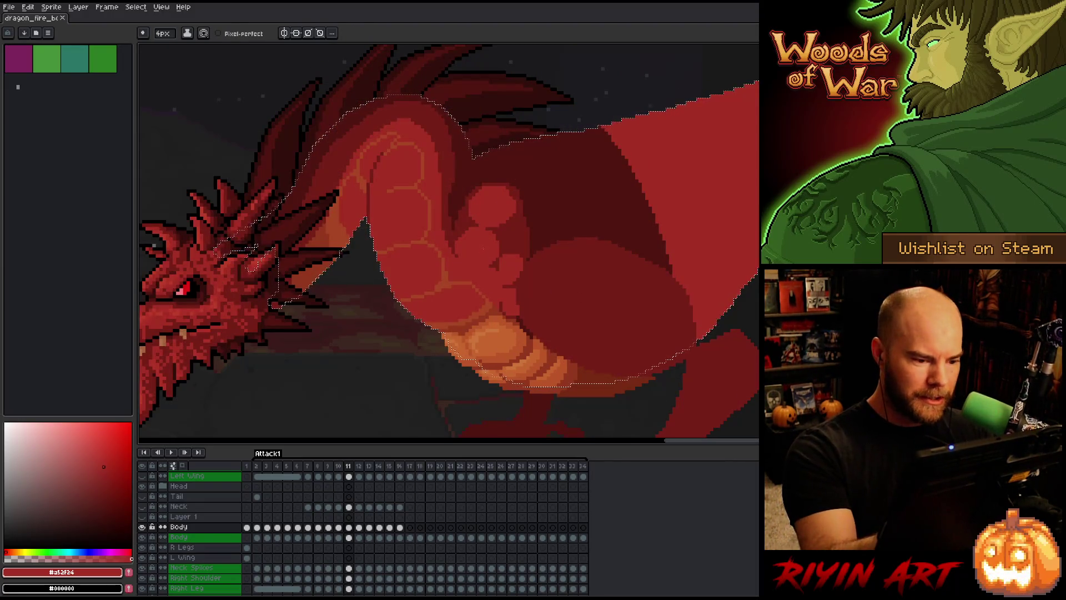
key("Left")
left_click(520, 192, "alt")
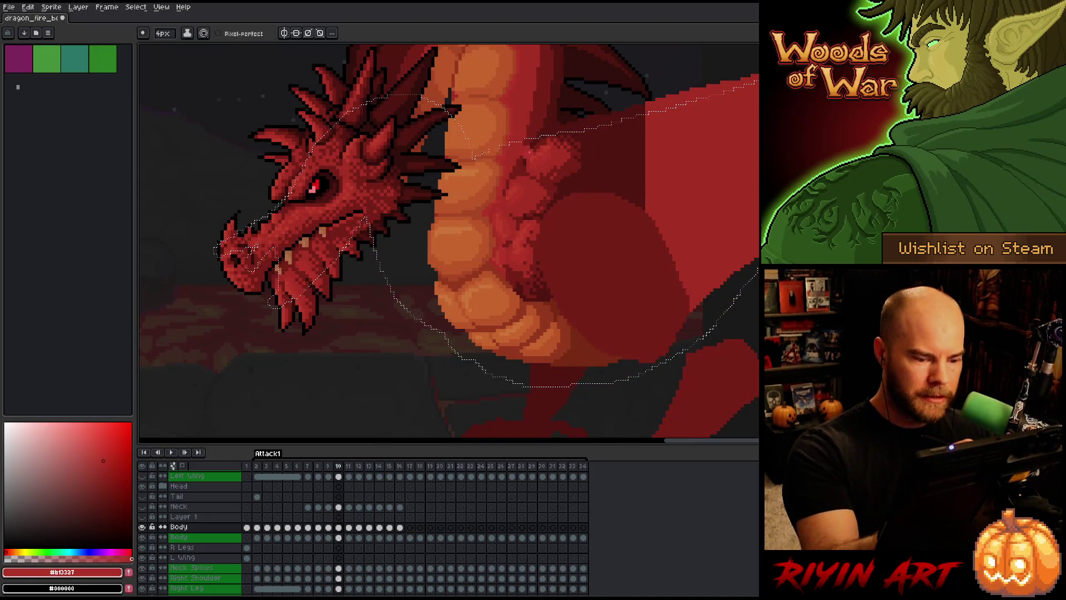
Flip repeatedly between frames 10 and 11 to compare shading, ending on frame 11.
key("Right")
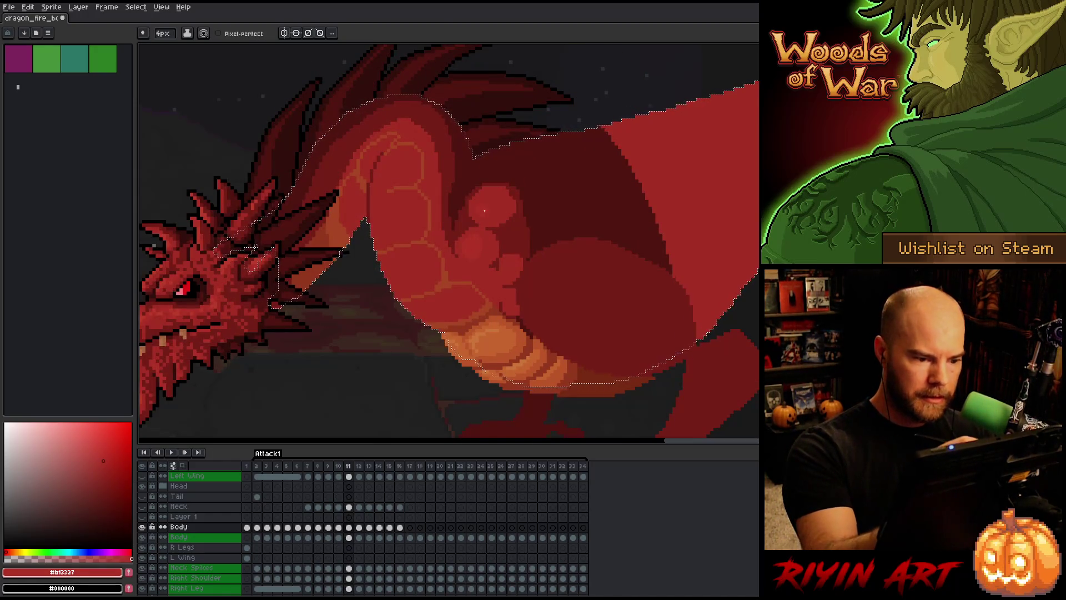
key("Left")
key("Right")
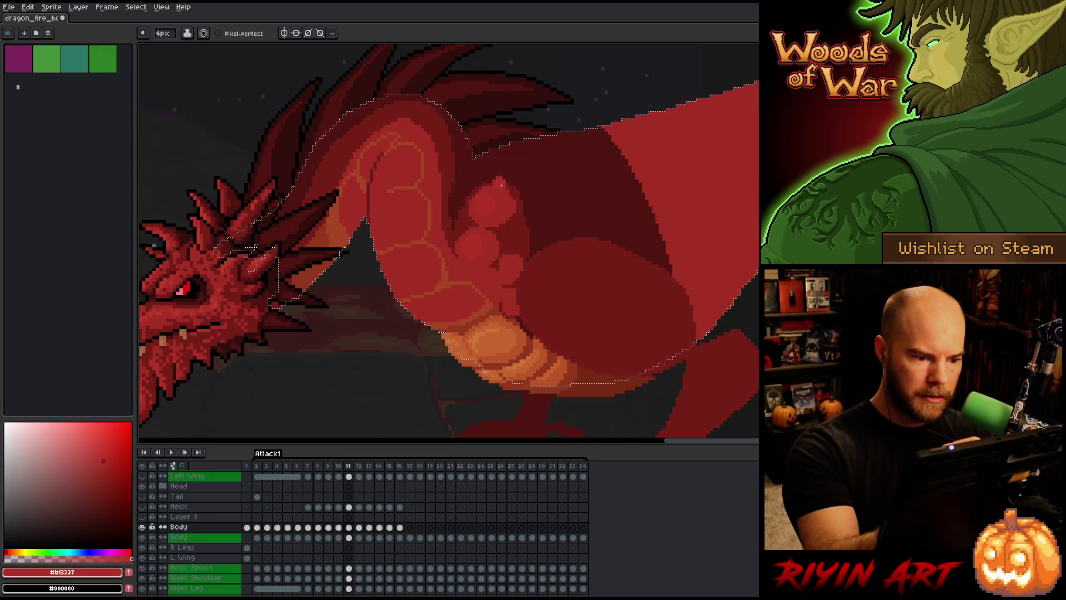
key("Left")
key("Right")
key("Left")
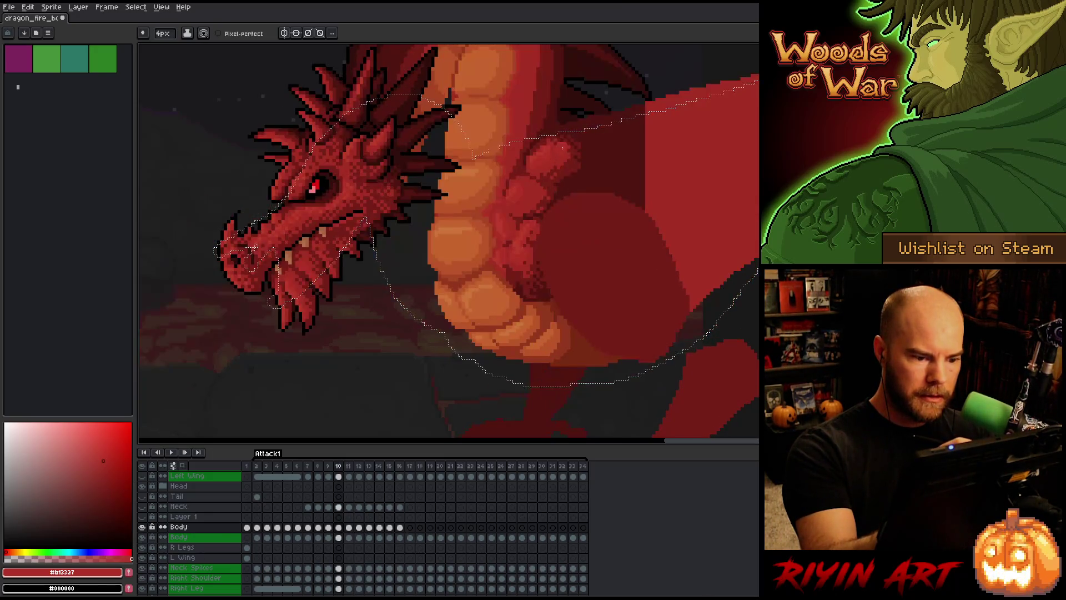
key("Right")
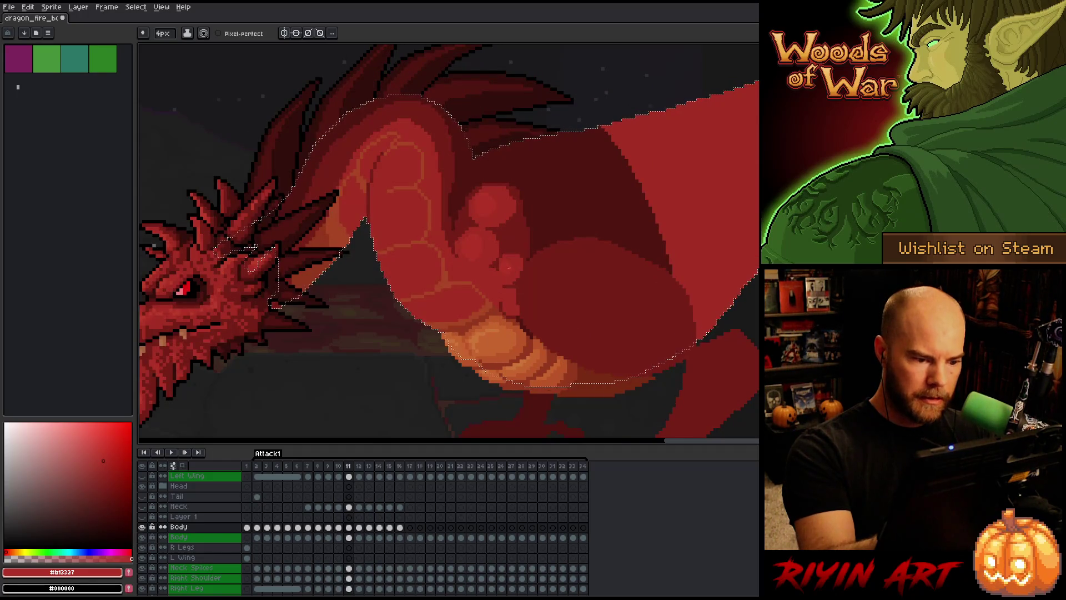
key("Left")
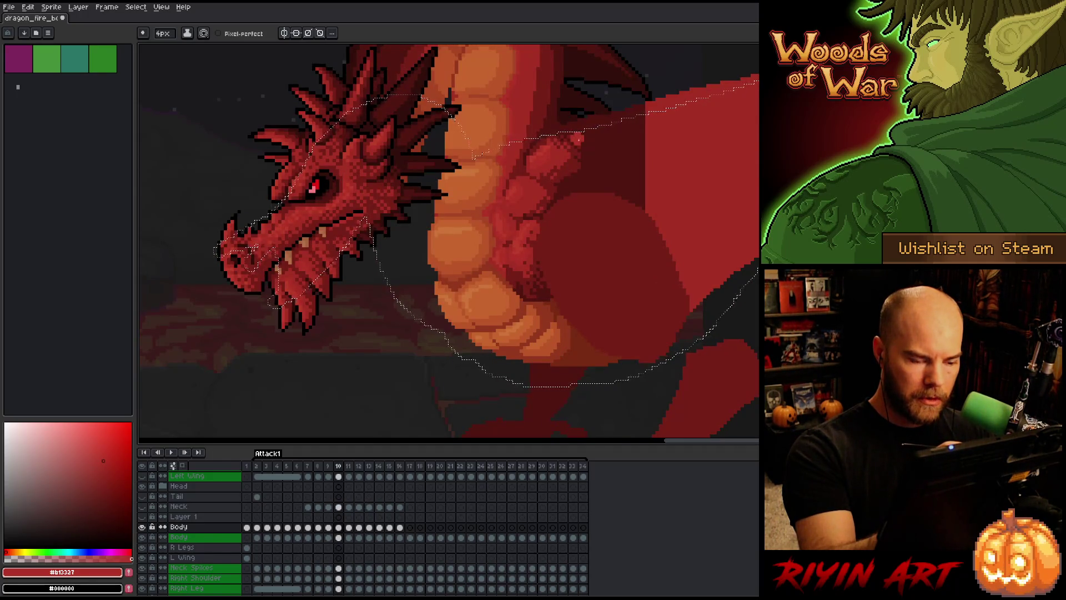
key("Right")
key("Left")
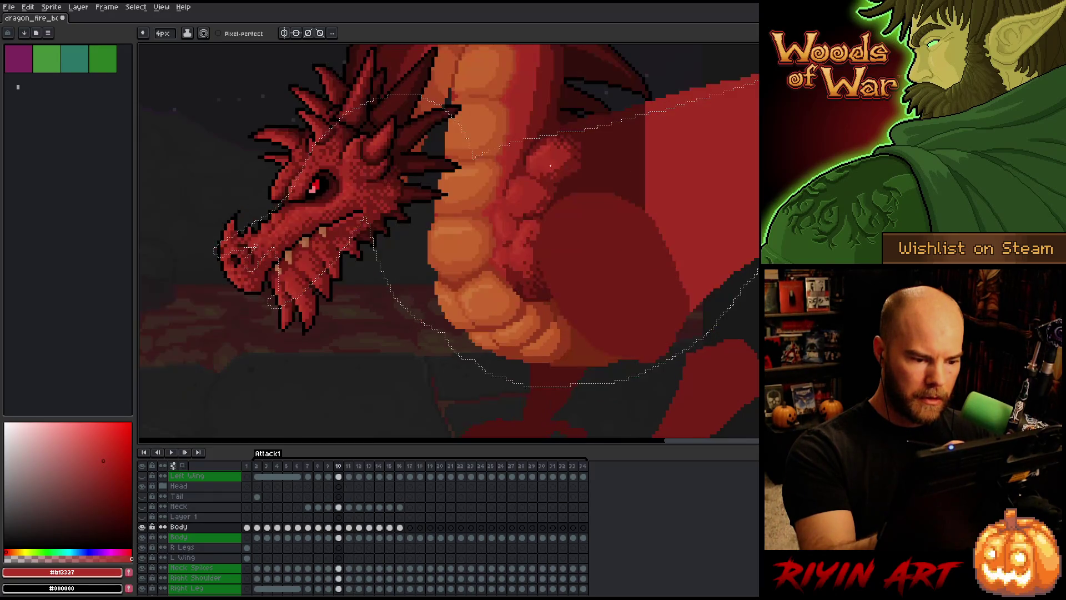
key("Right")
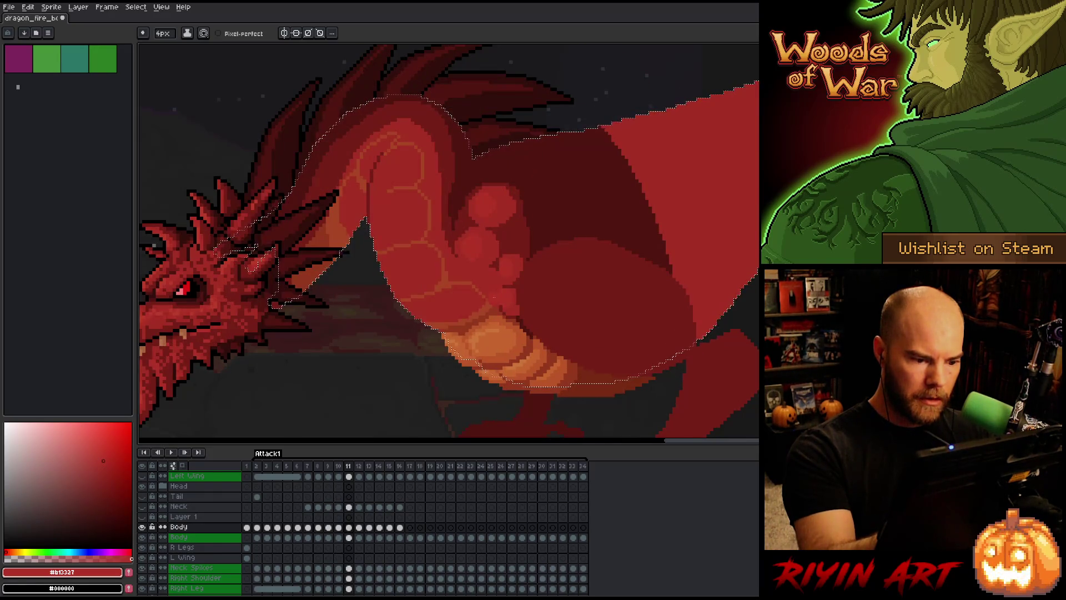
key("Left")
key("Right")
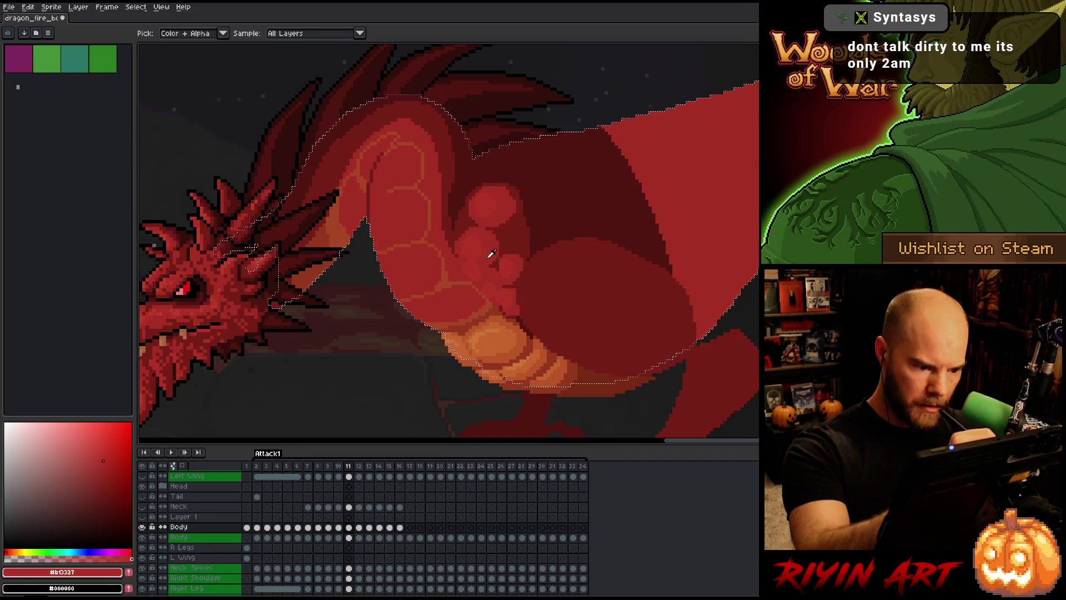
Sample the body reds #a52f24 and #b13337 on frame 11, checking against frame 10.
left_click(474, 259, "alt")
left_click(474, 250, "alt")
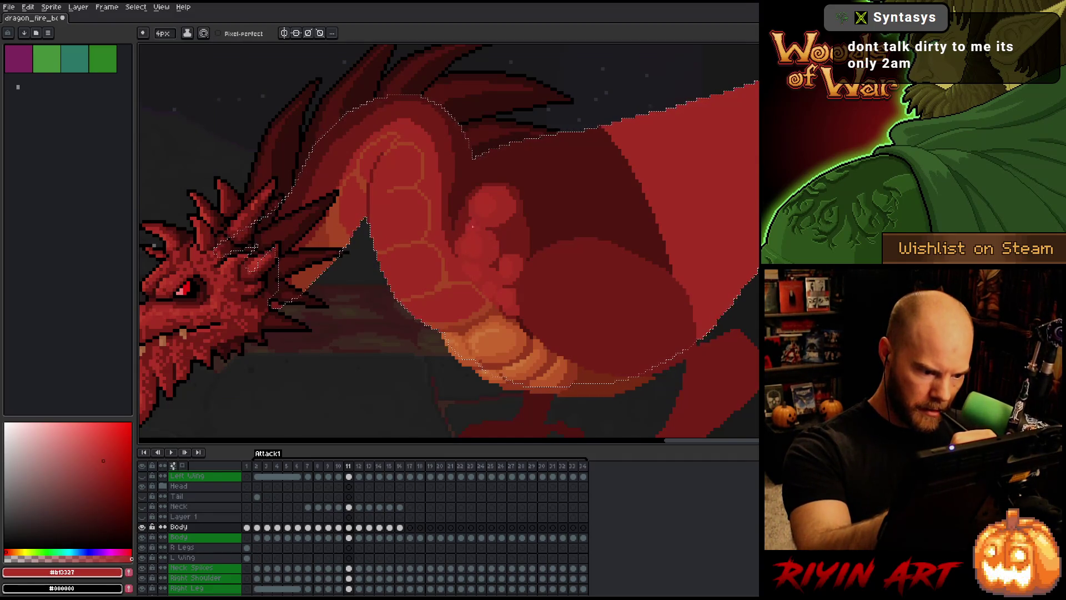
left_click(488, 248, "alt")
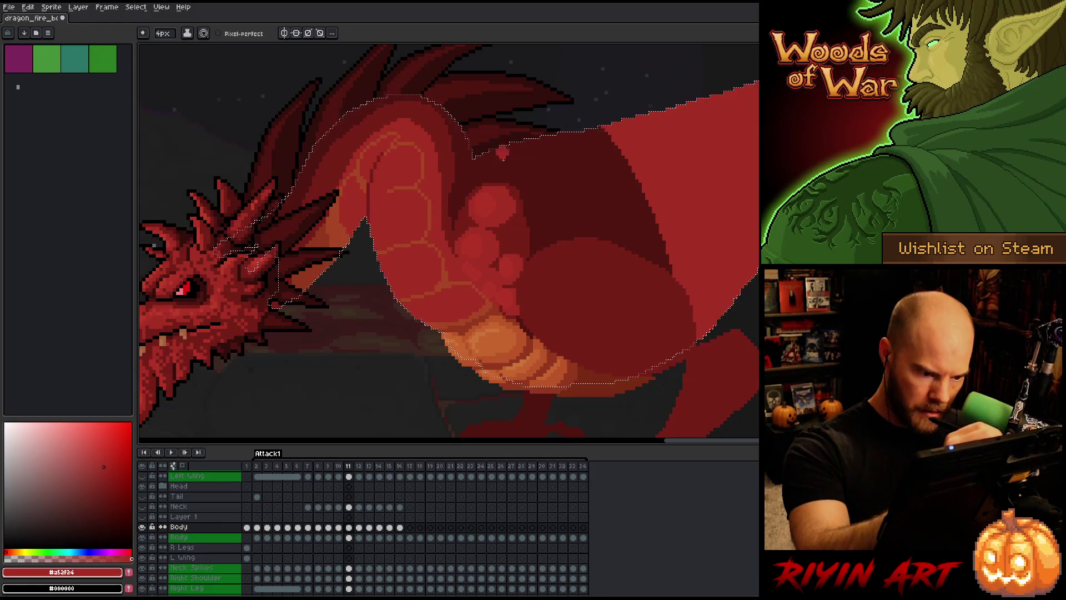
left_click(499, 261, "alt")
key("Left")
key("Right")
Pick the shadow reds #501612 and #761f18, ending on body red #a52f24.
left_click(536, 199, "alt")
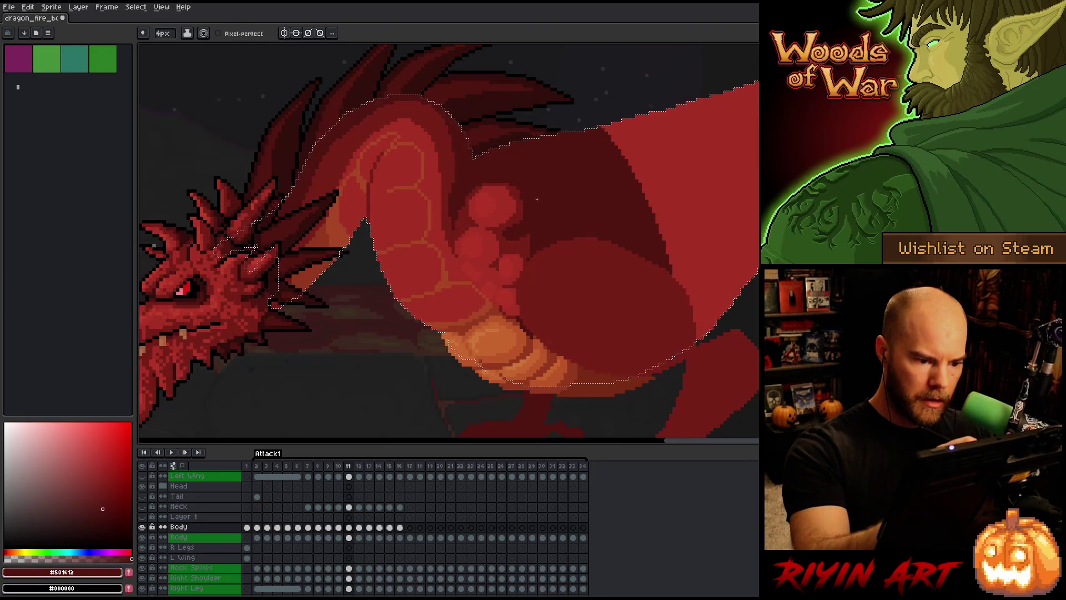
left_click(516, 240, "alt")
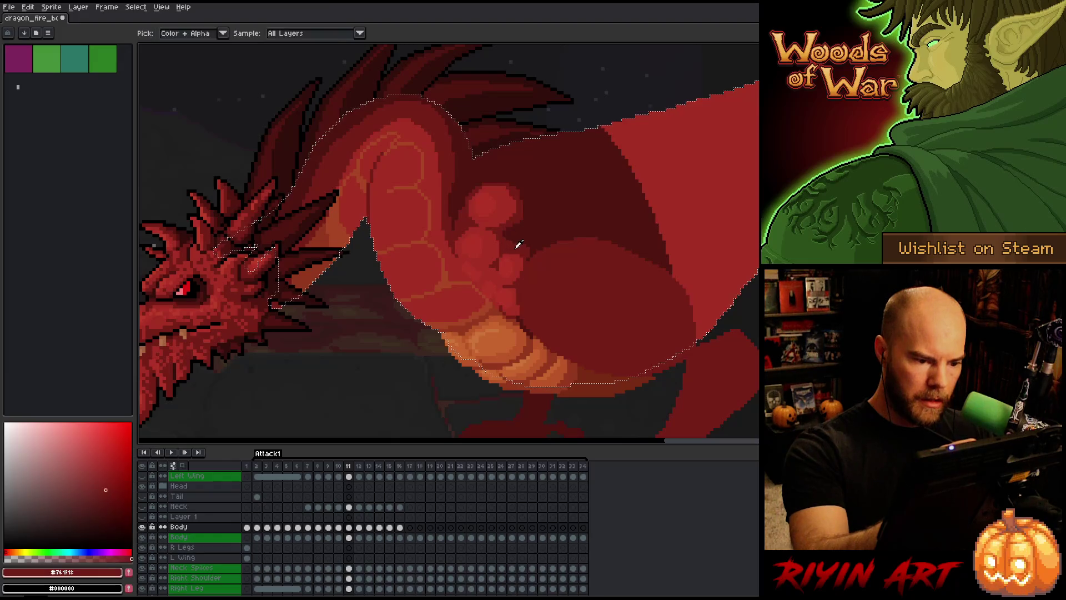
left_click(519, 240, "alt")
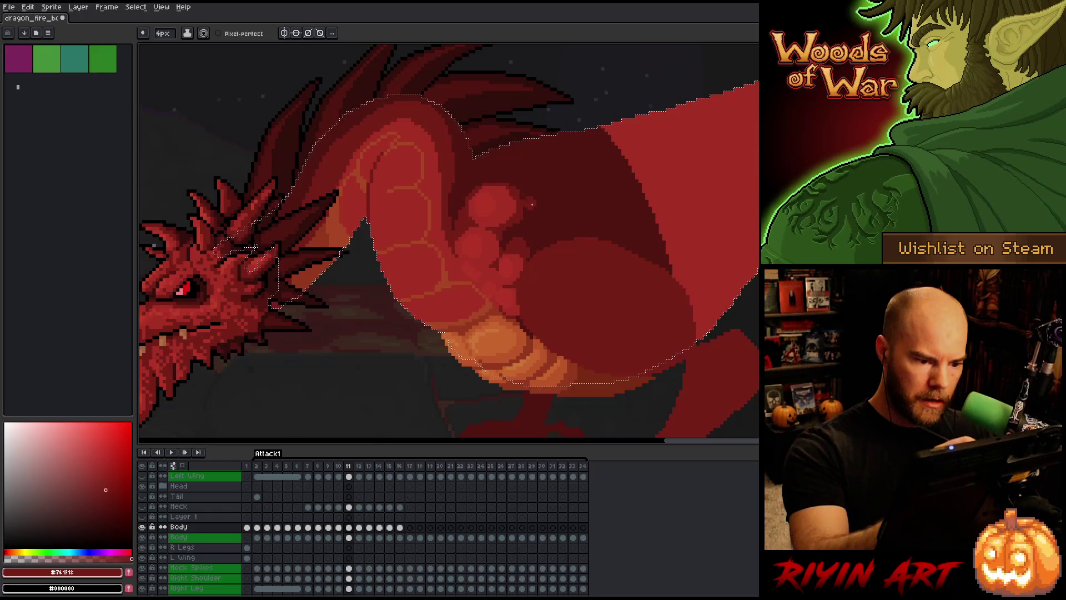
left_click(511, 237, "alt")
left_click(513, 237, "alt")
left_click(516, 237, "alt")
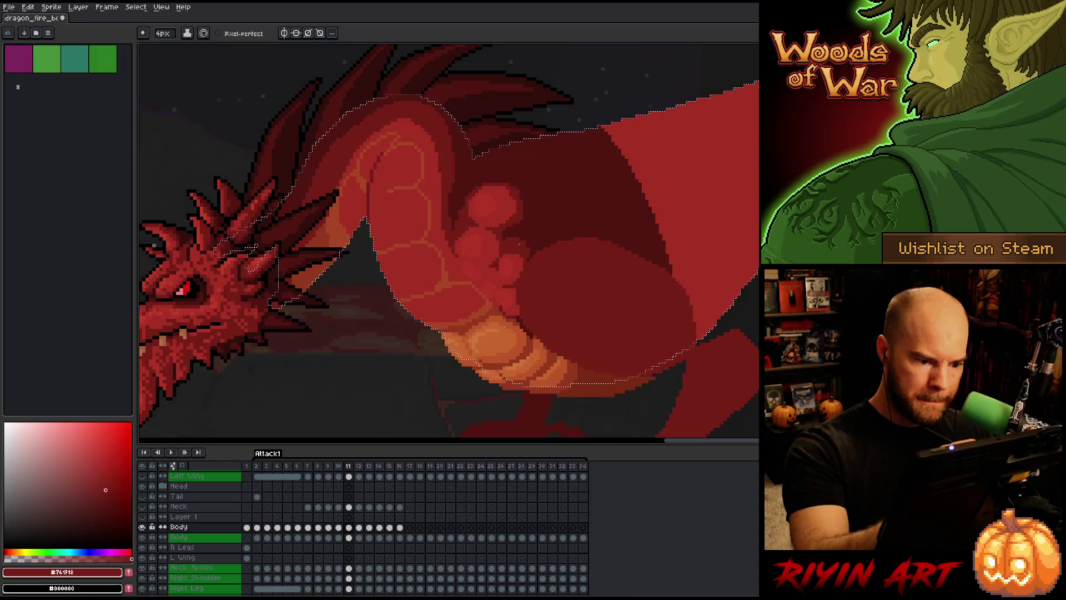
left_click(518, 260, "alt")
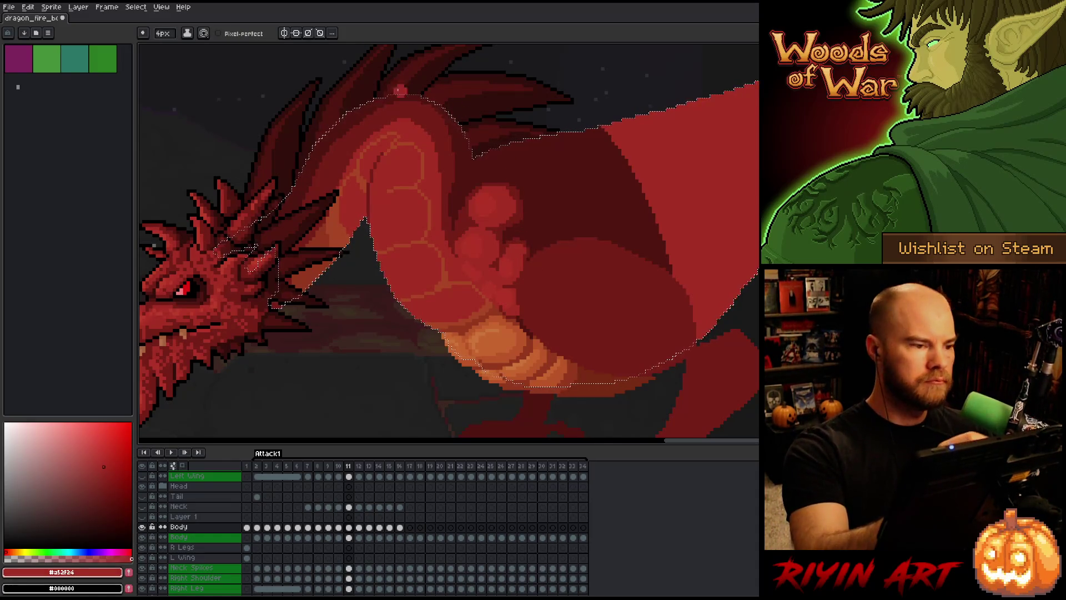
Set the brush size to 1 px.
left_click(162, 33)
type("1")
key("Return")
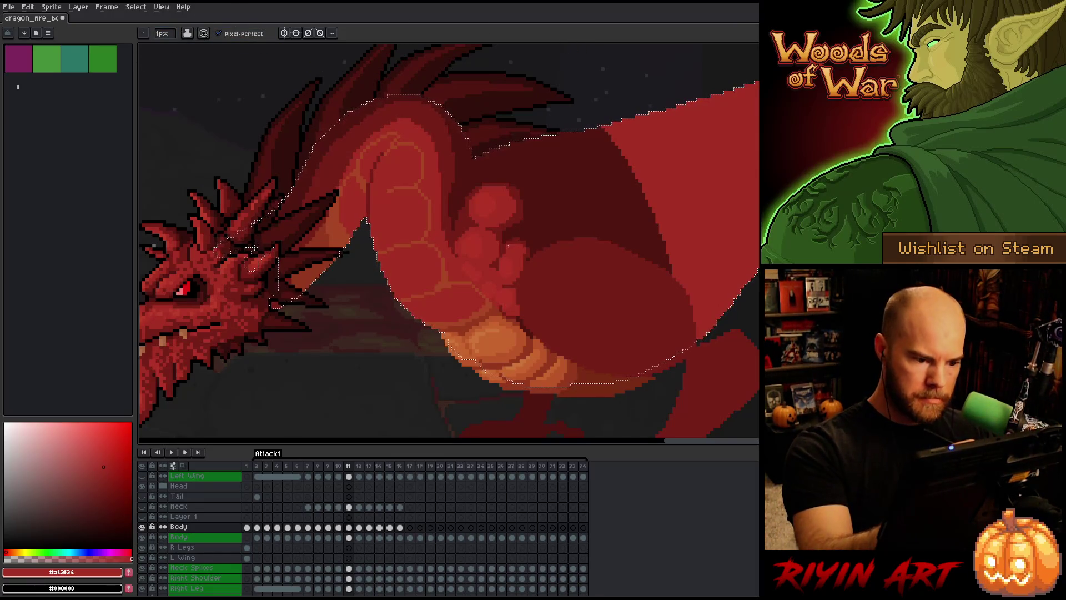
Sample the mid shadow red #761f18 and save the sprite file.
left_click(520, 258, "alt")
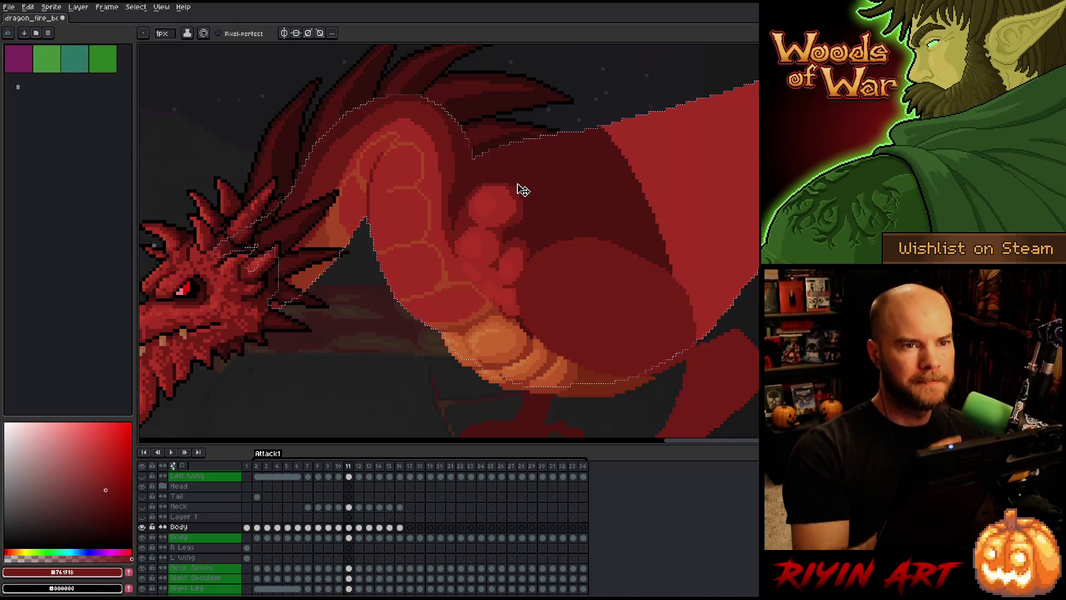
key("ctrl+s")
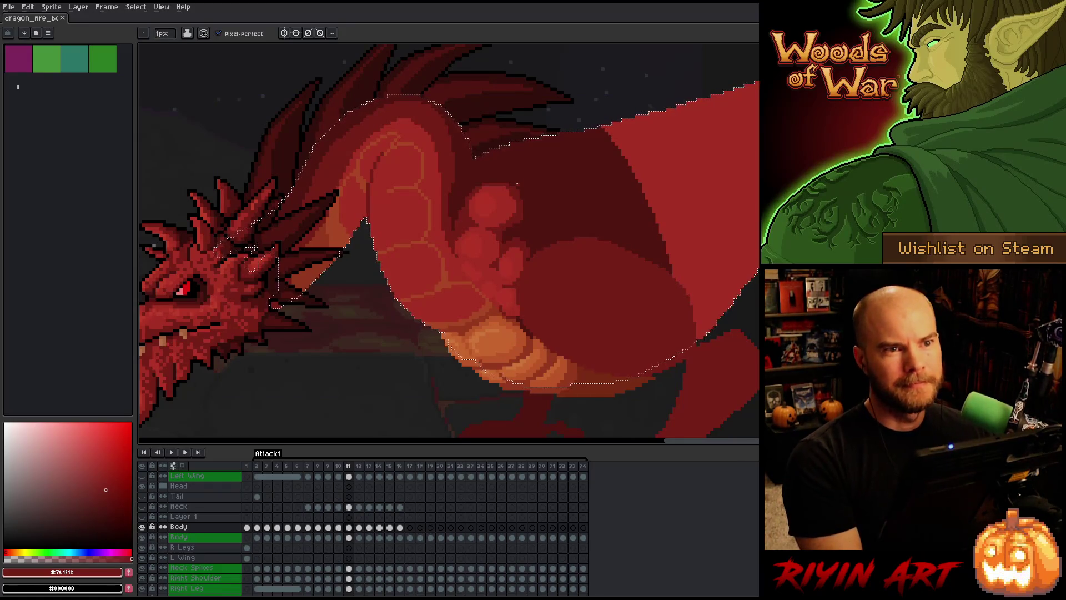
key("Left")
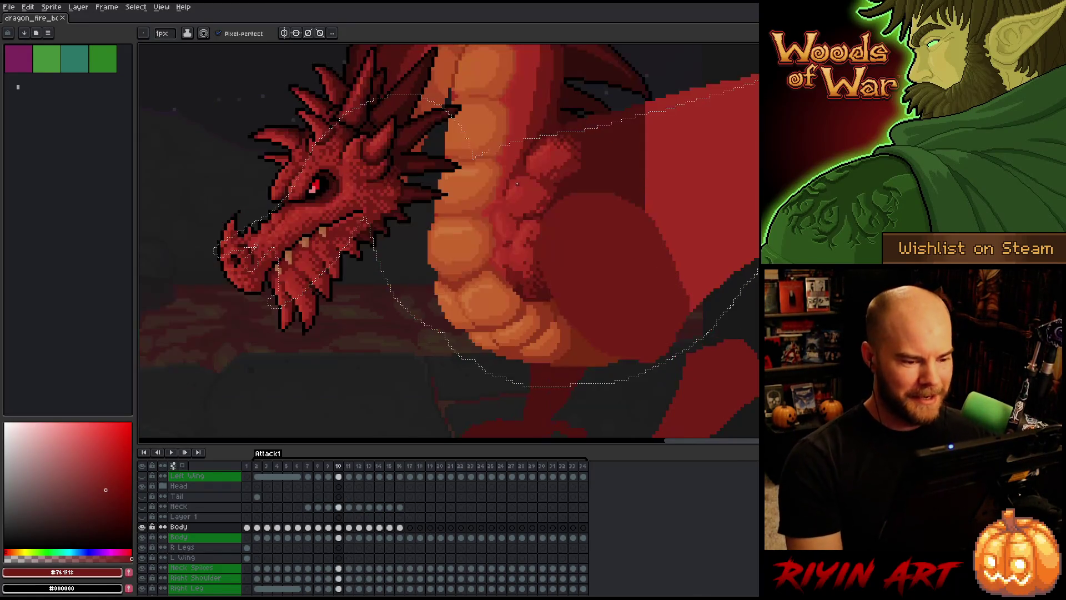
Compare the head pose across frames 9, 10 and 11, settling on frame 10.
key("Right")
key("Left")
scroll(517, 184, "down", 2)
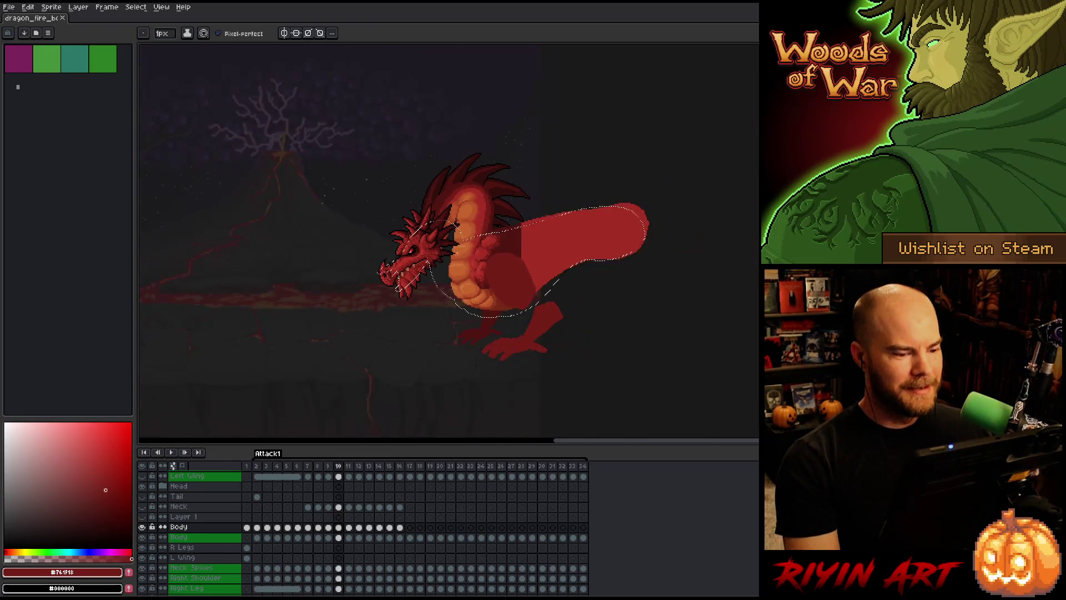
scroll(455, 249, "up", 3)
scroll(436, 252, "down", 3)
key("Left")
key("Right")
key("Left")
key("Right")
key("Left")
key("Right")
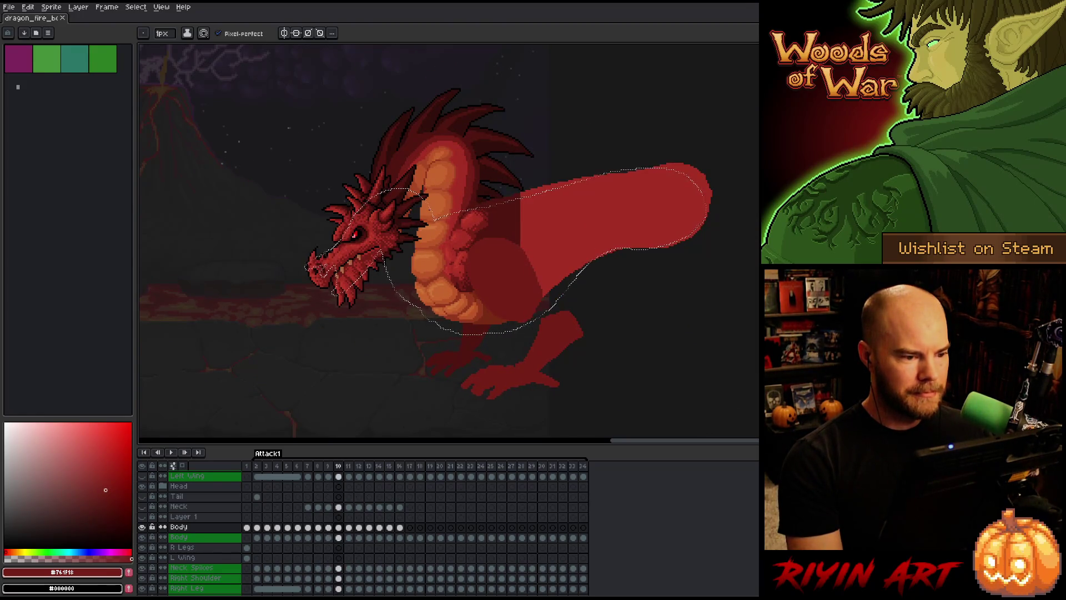
key("Left")
key("Right")
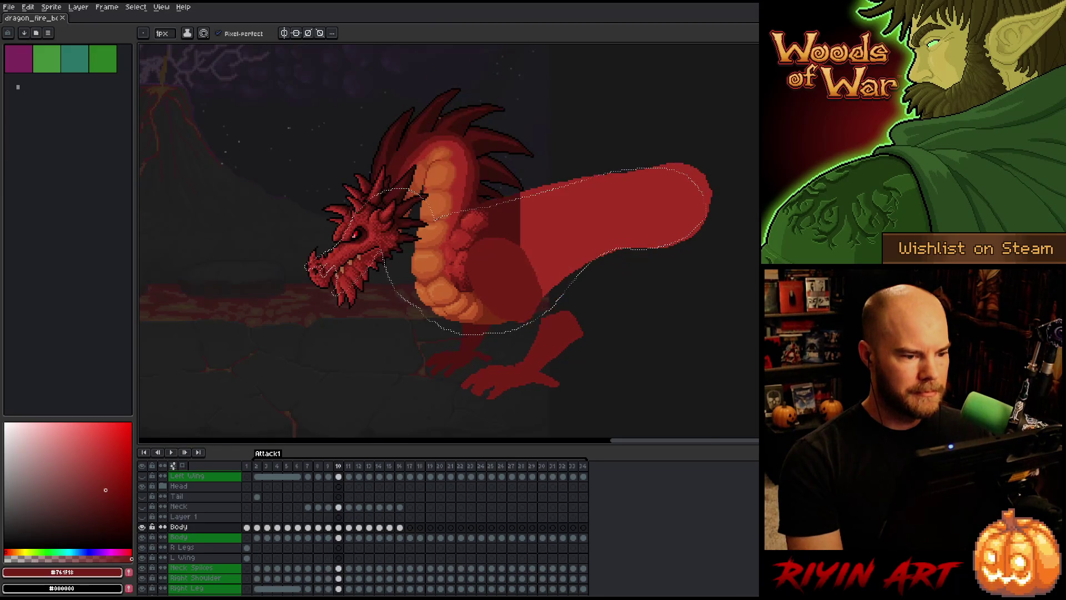
Check frames 10 and 11 again, then sample the orange belly colour from frame 10.
scroll(433, 183, "up", 3)
scroll(433, 183, "down", 5)
scroll(433, 222, "up", 2)
key("Right")
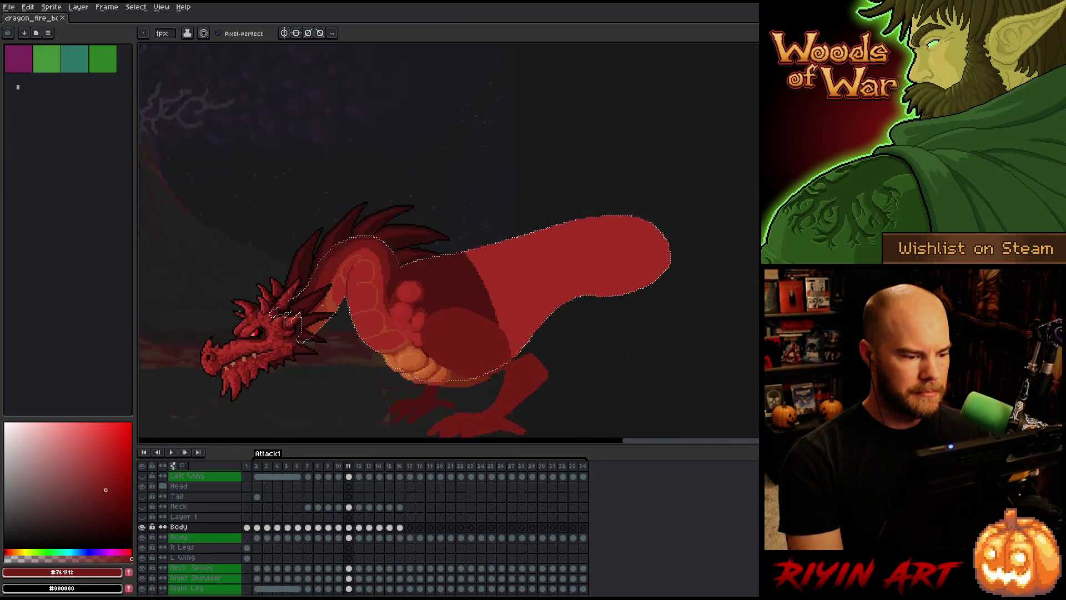
scroll(222, 344, "up", 3)
scroll(222, 344, "down", 4)
key("Left")
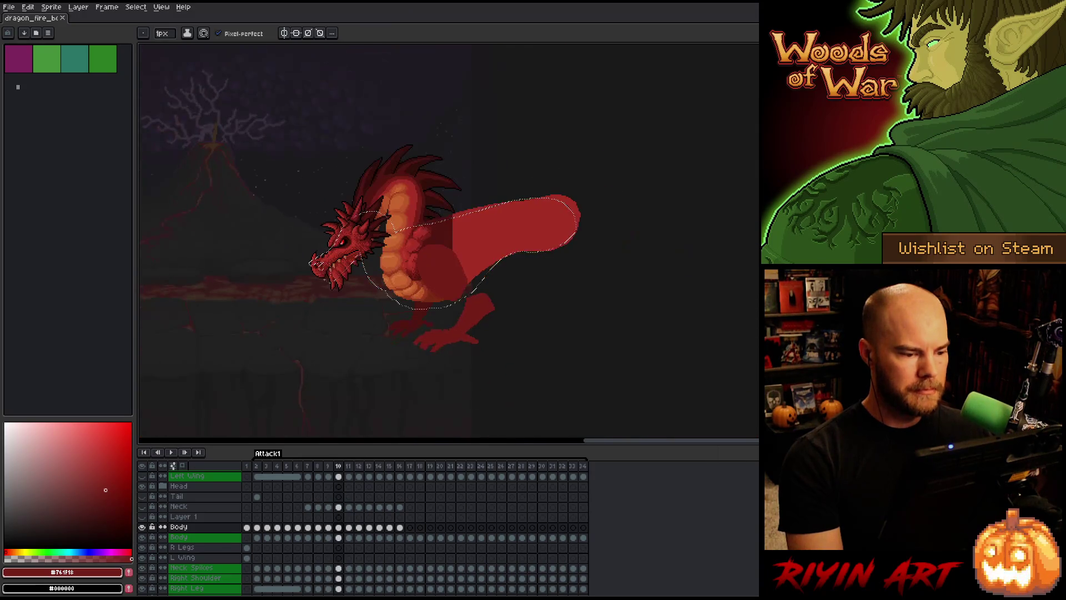
key("Right")
key("Left")
key("Right")
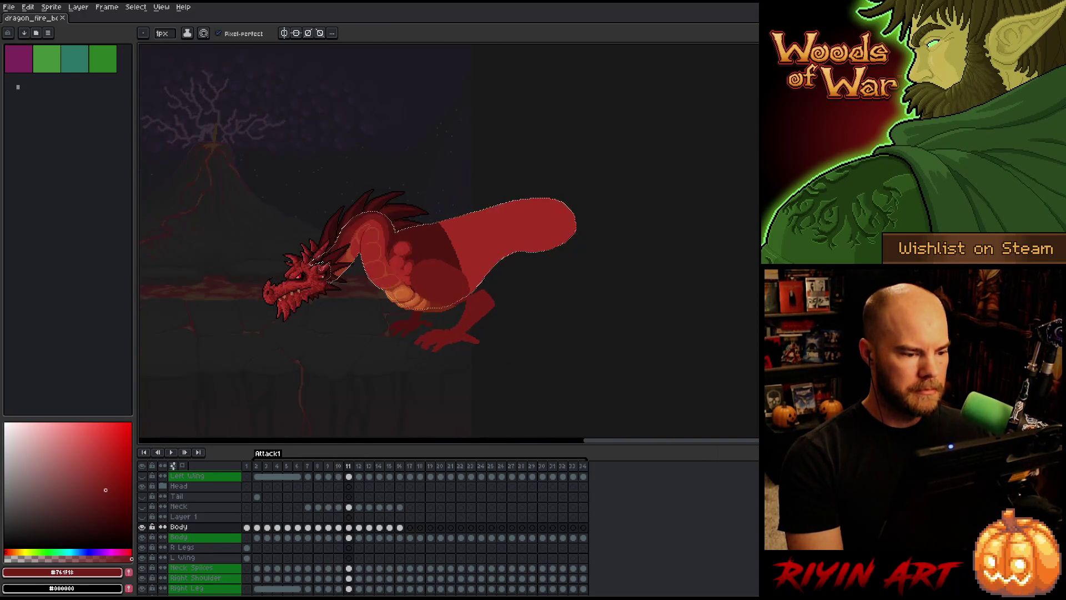
scroll(404, 265, "up", 3)
scroll(405, 265, "down", 3)
key("Left")
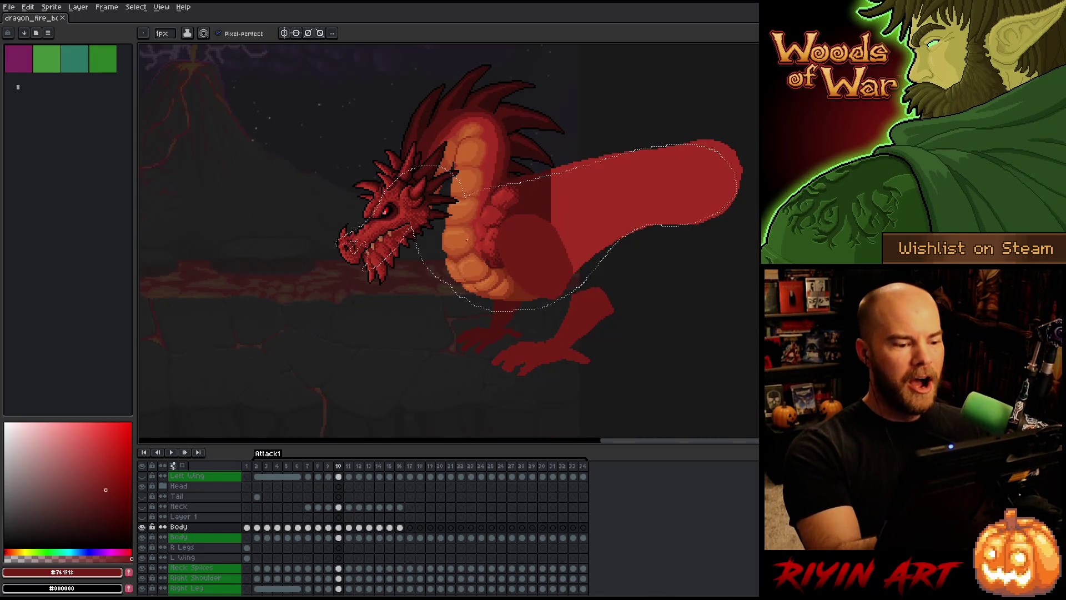
left_click(456, 242, "alt")
Zoom in and paint an orange touch-up stroke on the belly.
scroll(456, 242, "up", 3)
left_click_drag(434, 263, 428, 257)
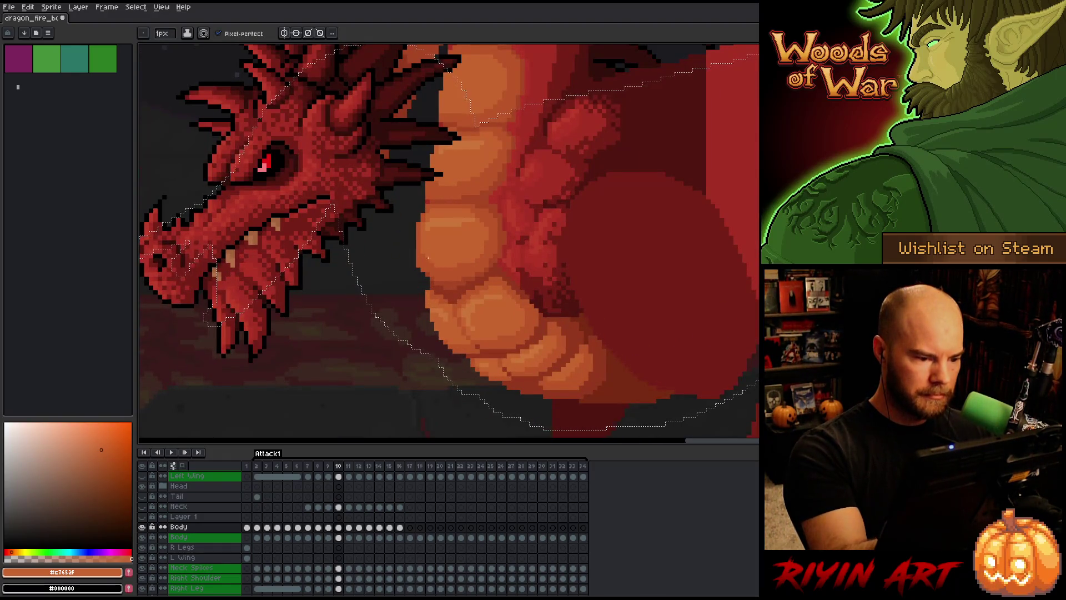
left_click_drag(558, 182, 566, 241)
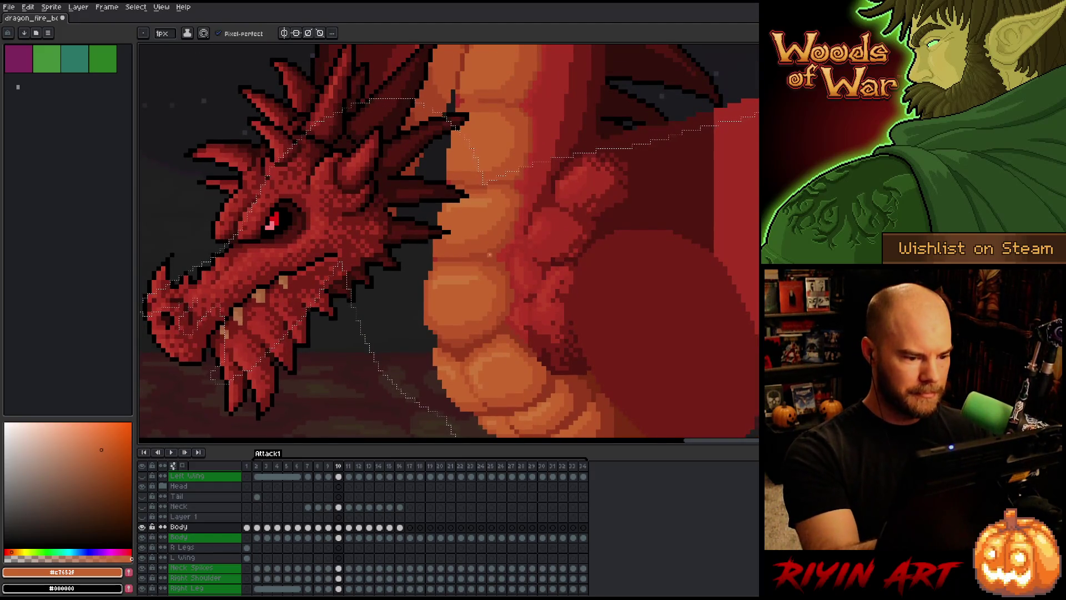
Sample the orange #bb5629 belly shade from frame 10, then pick a body colour on frame 11.
key("Right")
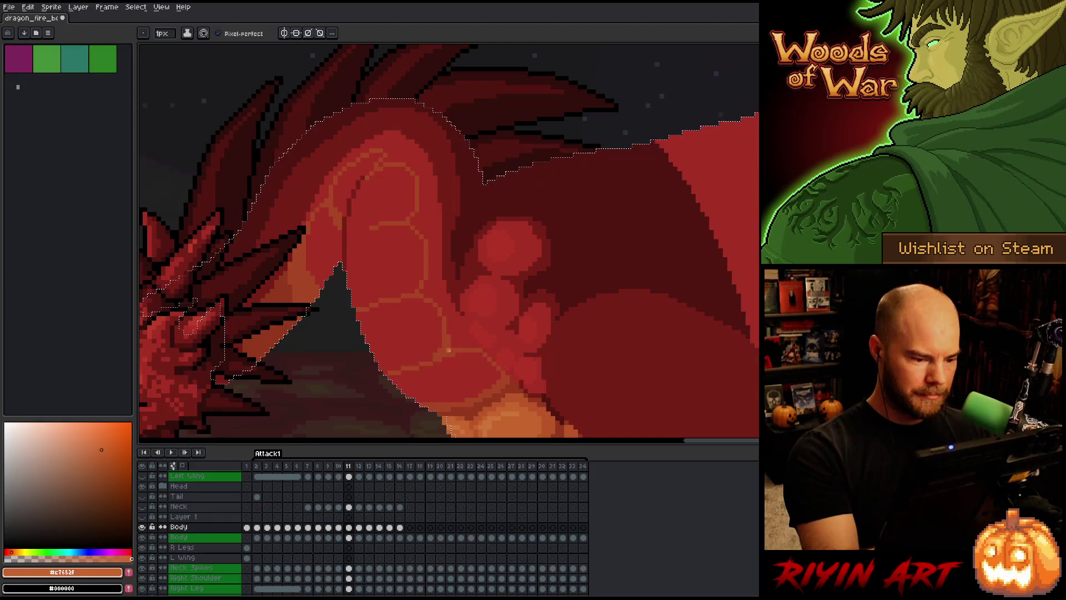
key("g")
key("Left")
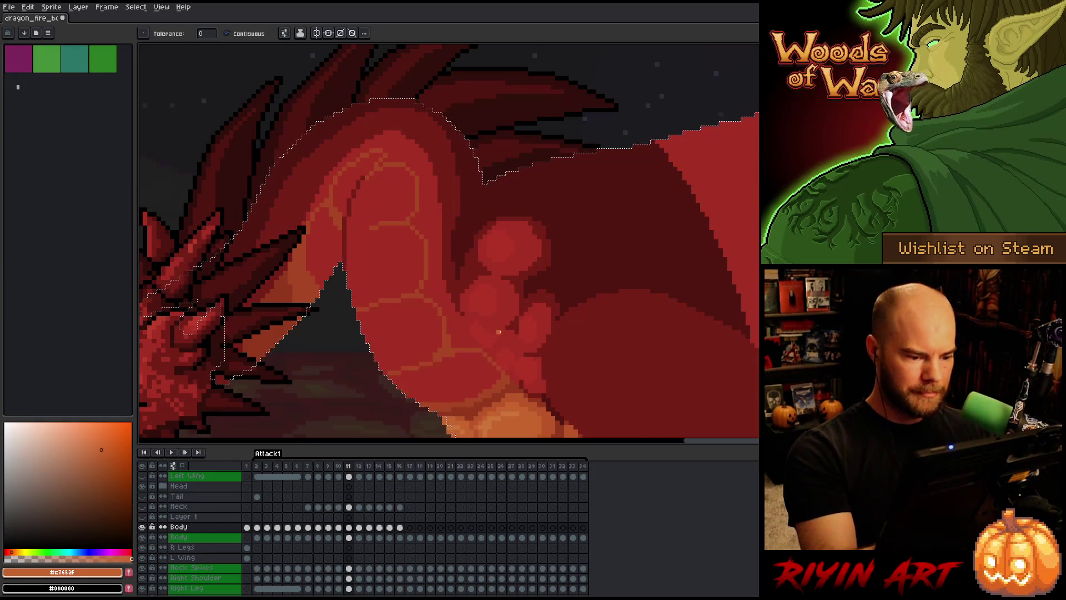
scroll(430, 322, "down", 2)
key("i")
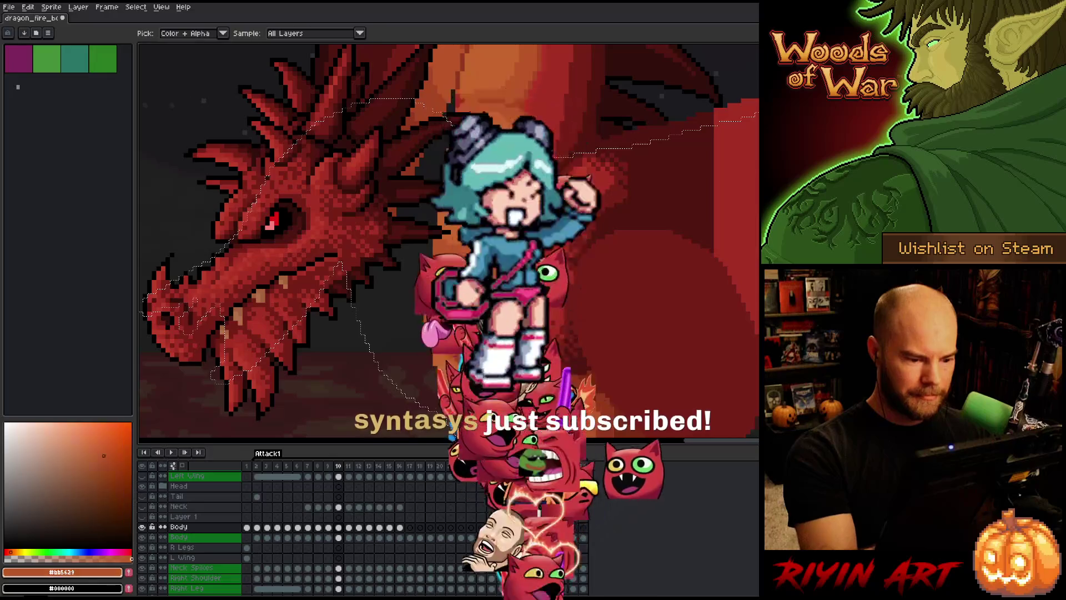
left_click(430, 322)
key("g")
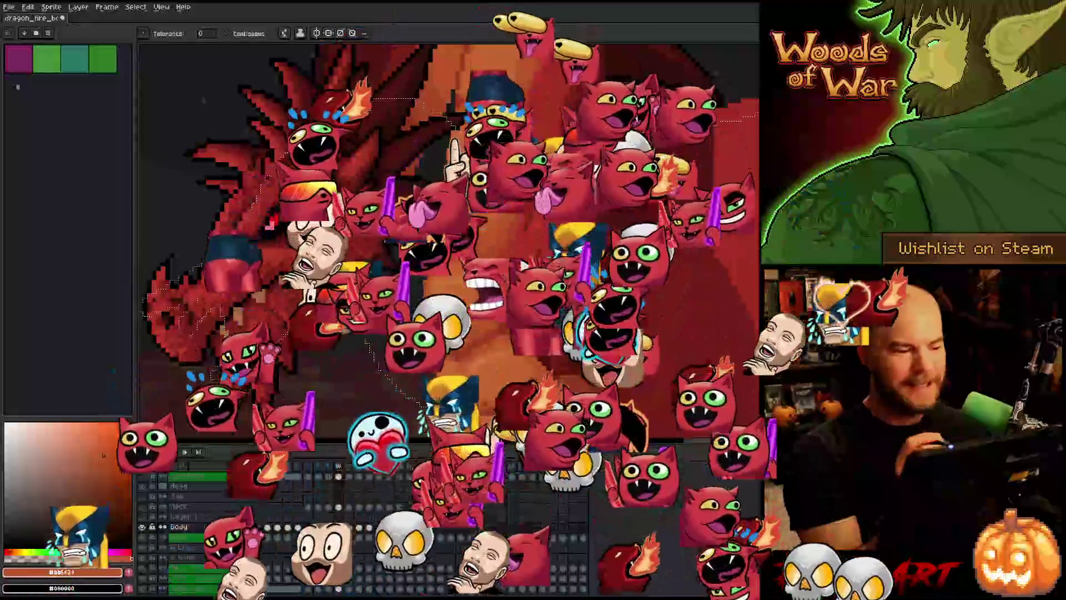
scroll(504, 382, "up", 3)
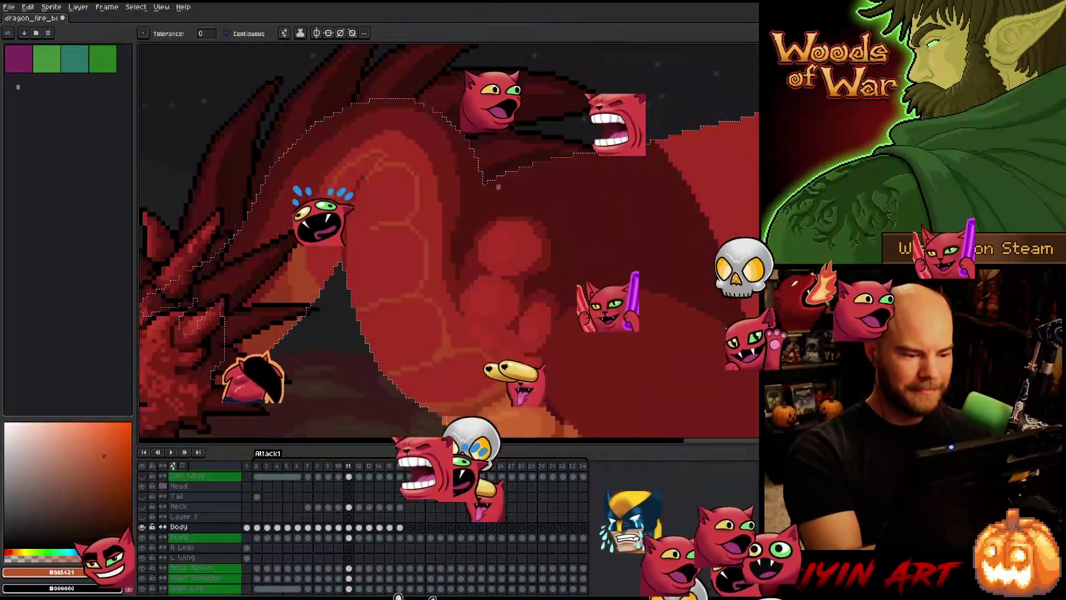
key("Right")
left_click(504, 381, "alt")
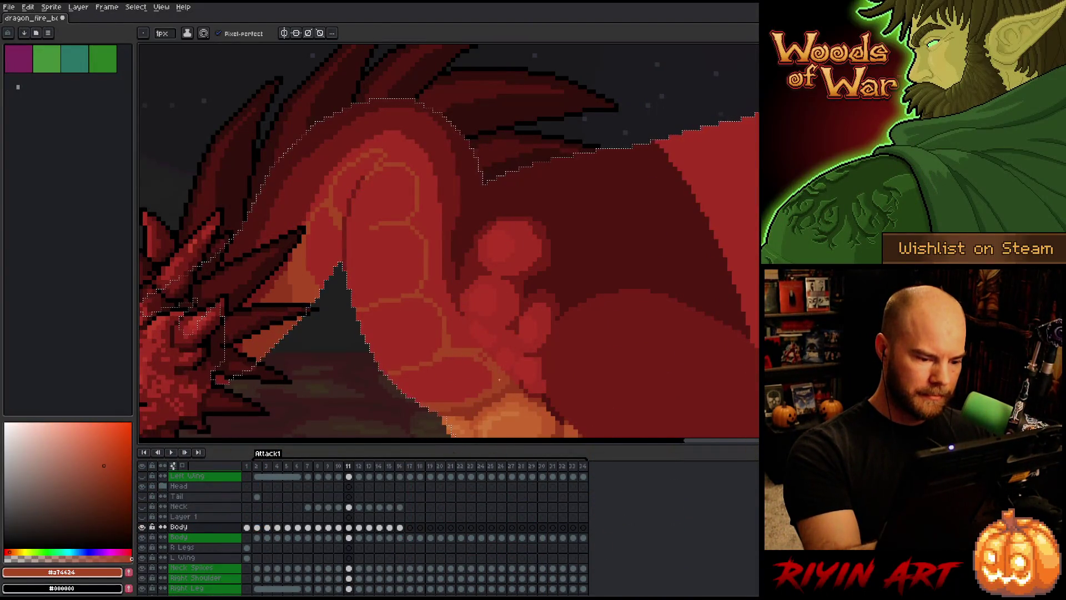
Sample red #a52f24, darker orange #a74624 and lighter orange #bb5629 across frames 10 and 11.
left_click(477, 348, "alt")
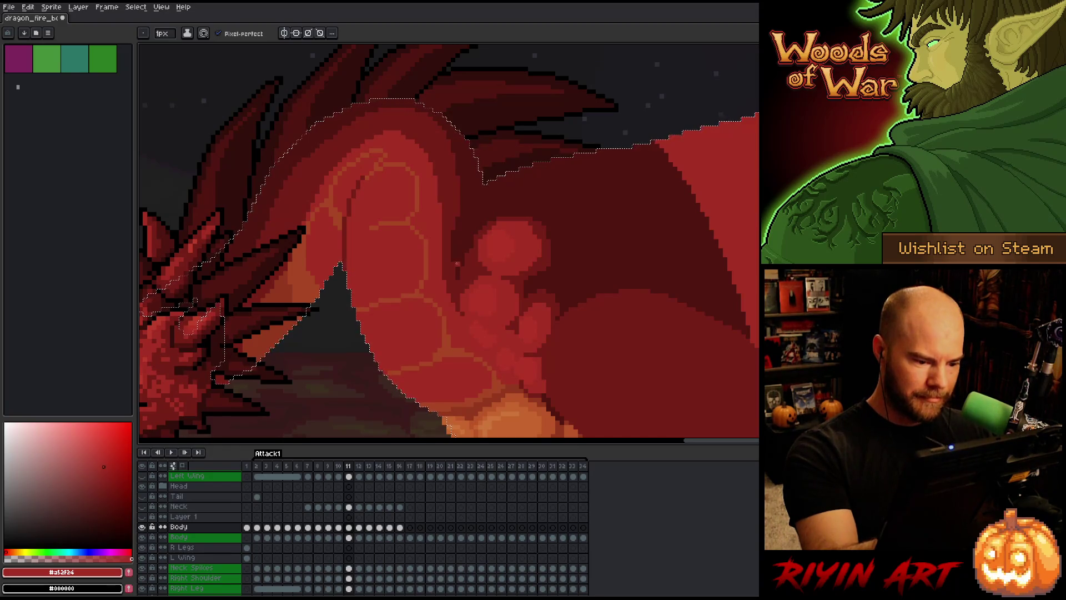
left_click(441, 329, "alt")
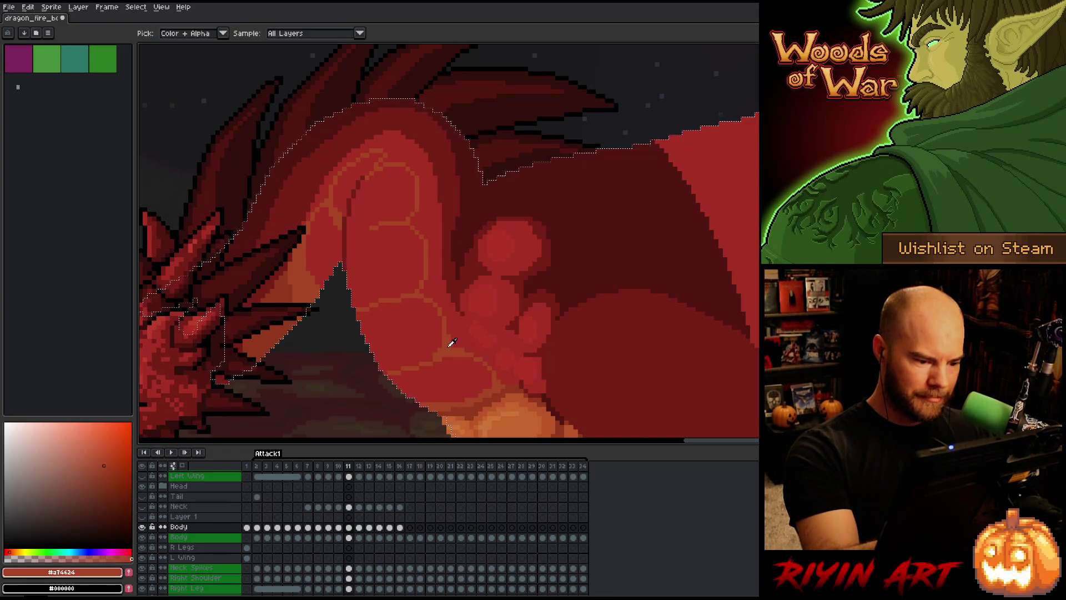
key("comma")
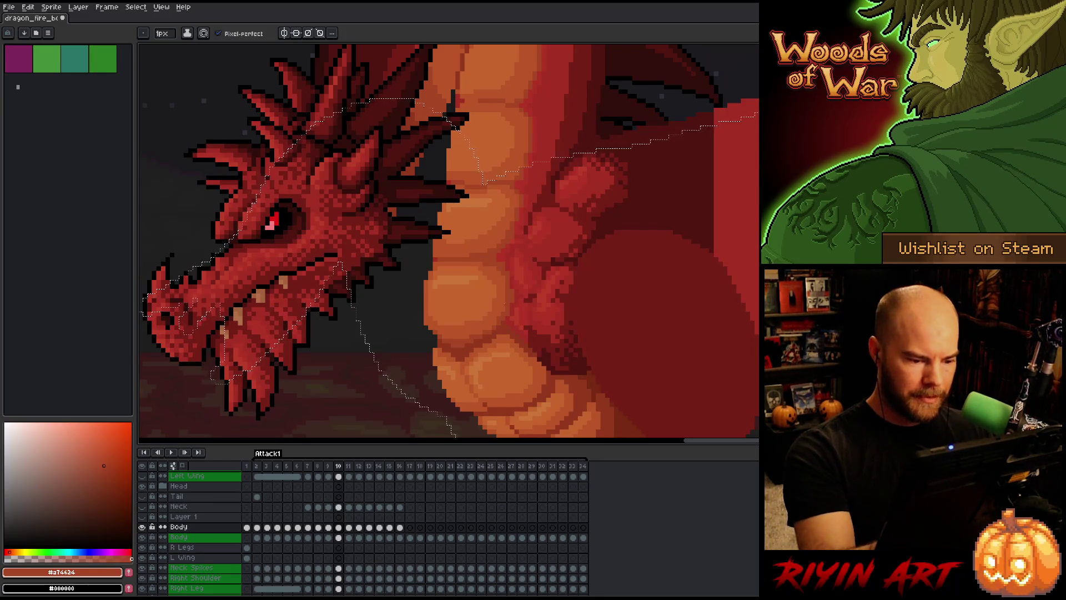
left_click(504, 337, "alt")
key("period")
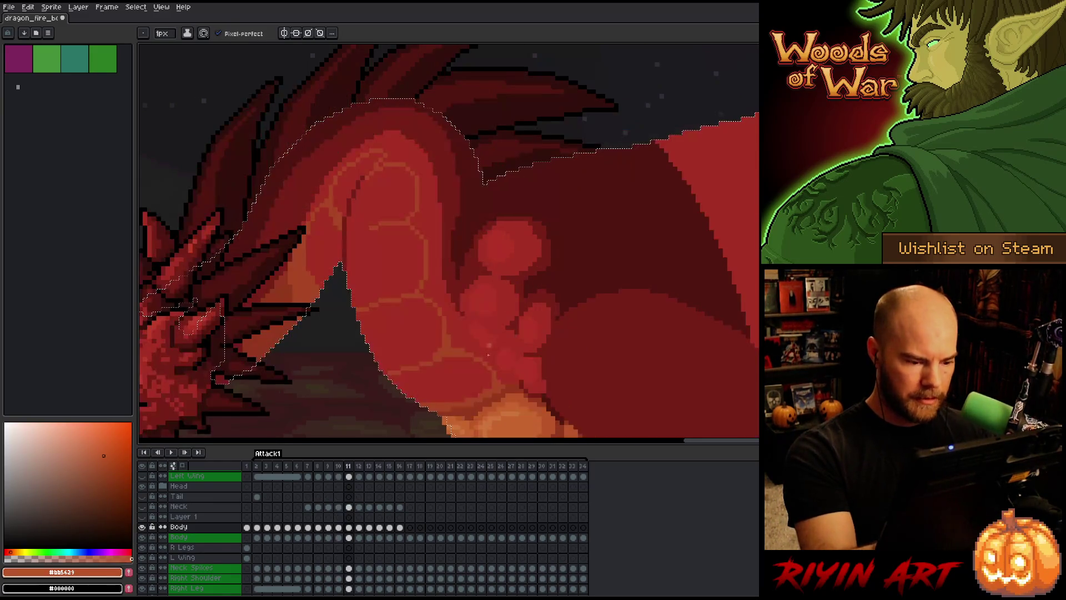
Bucket-fill three chest segments with orange and undo the wrong last fill.
key("g")
left_click(472, 381)
left_click(422, 322)
left_click(396, 187)
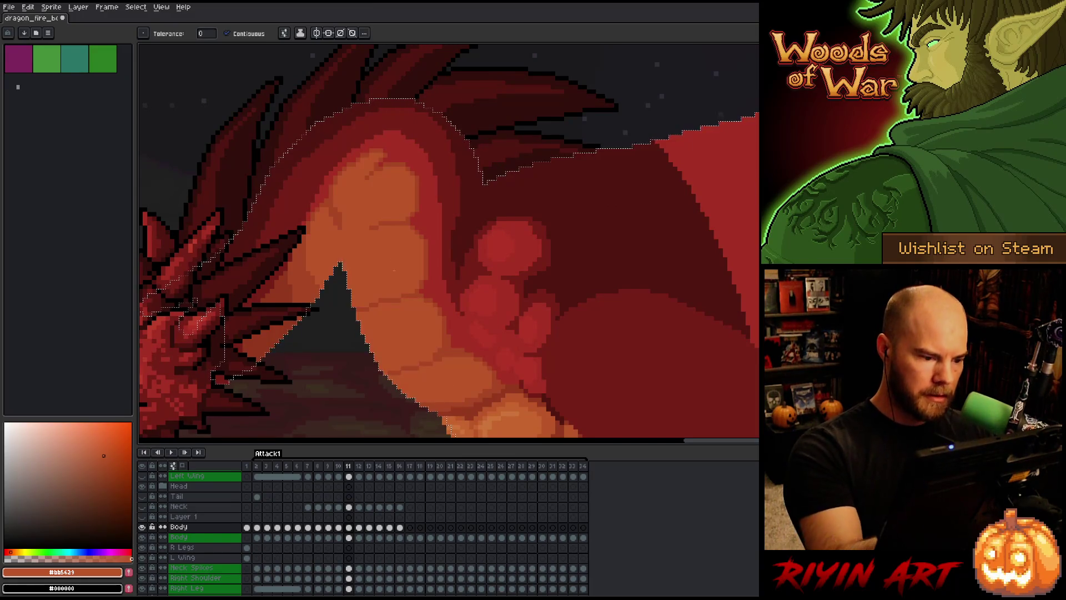
key("ctrl+z")
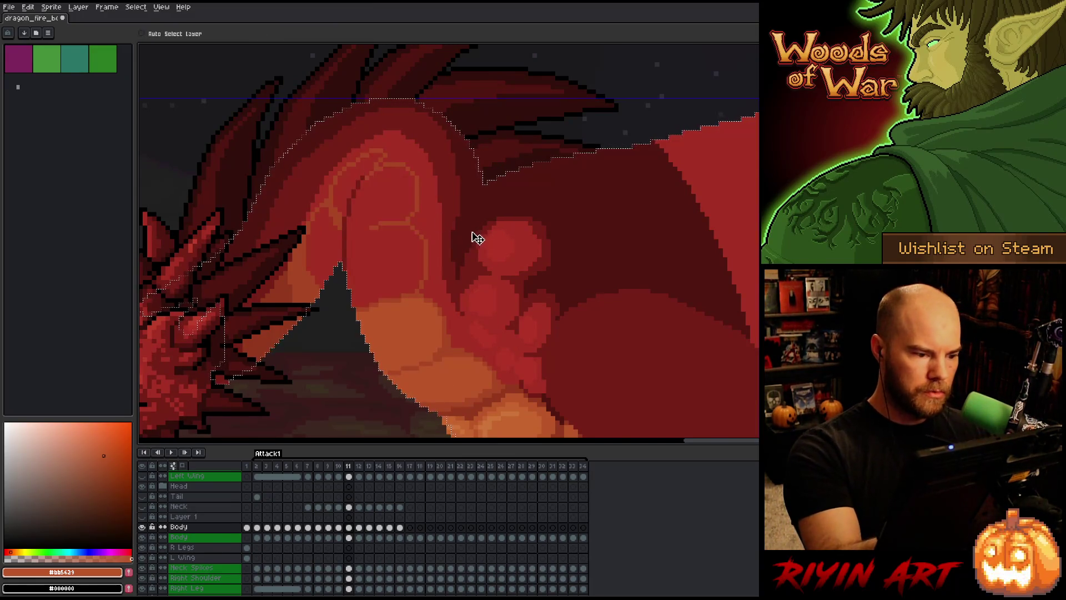
Refill two chest segments with orange #bb5629 after sampling red-brown #92381c.
key("b")
left_click(345, 225, "alt")
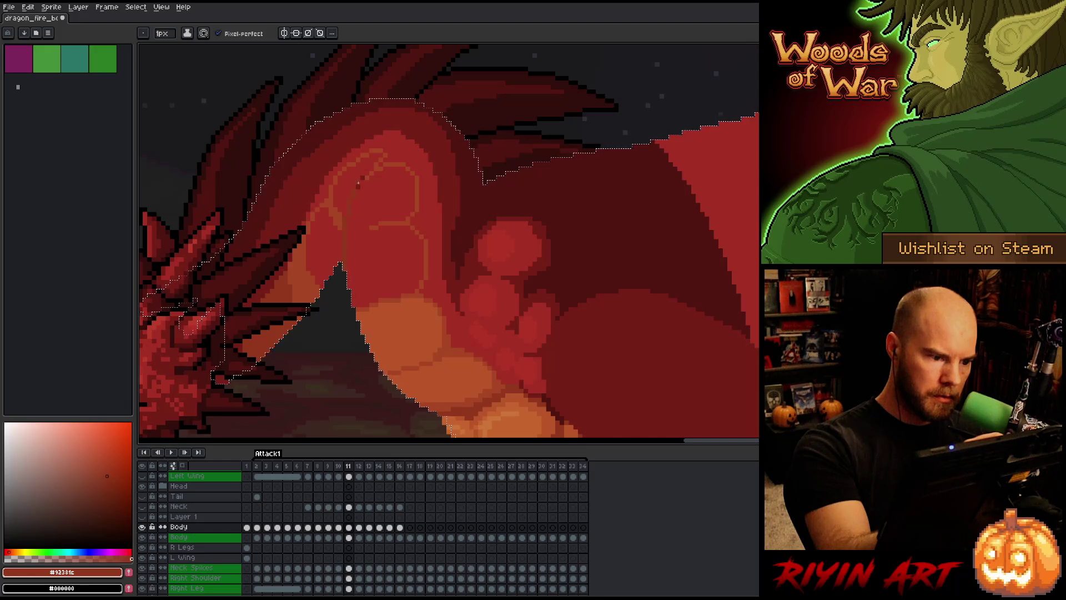
key("g")
left_click(363, 172, "alt")
left_click(383, 239)
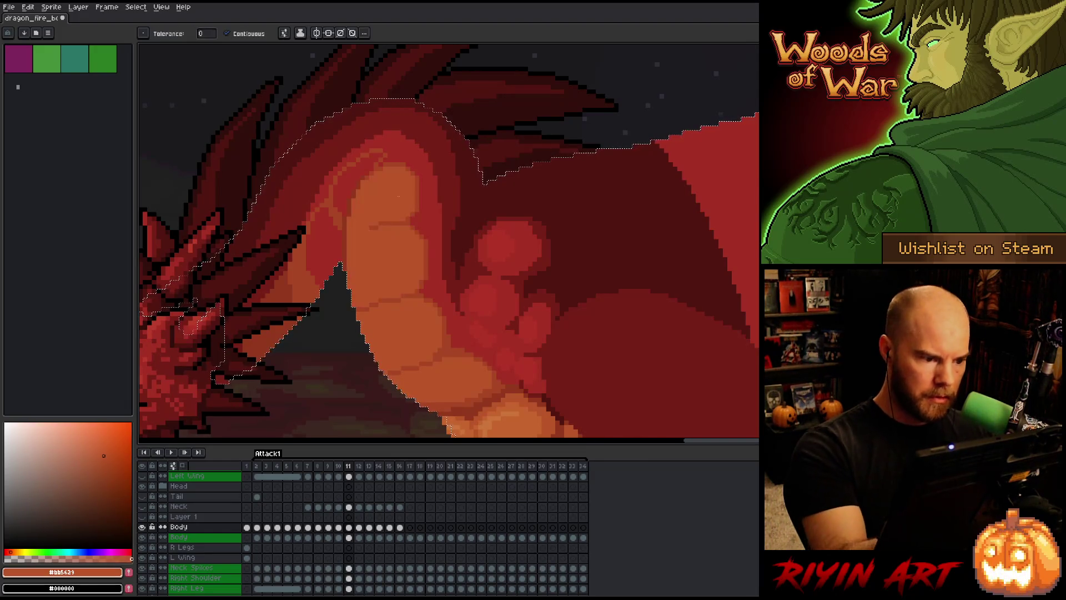
left_click(342, 187)
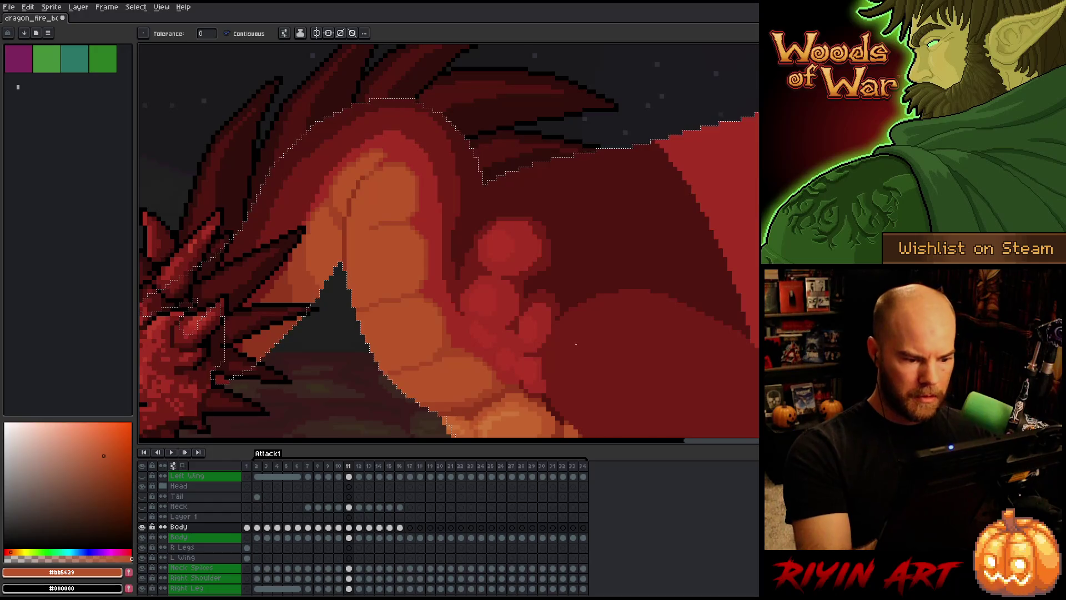
Sample belly oranges #c7652f, #bb5629 and #a74624, compare with frame 10, and save.
left_click_drag(570, 342, 604, 280)
left_click(526, 355, "alt")
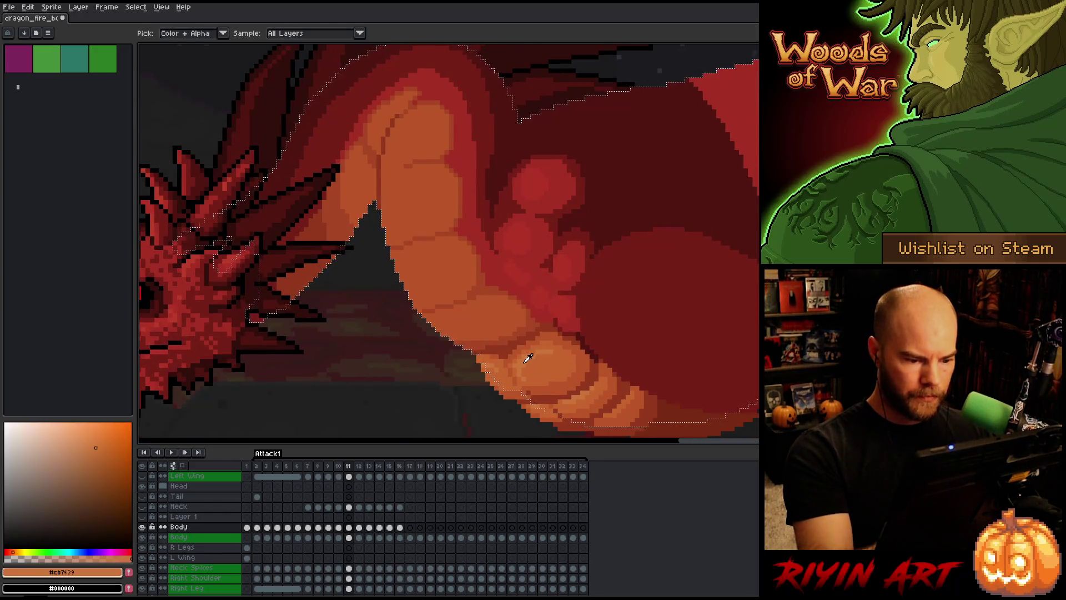
left_click(535, 367, "alt")
key("b")
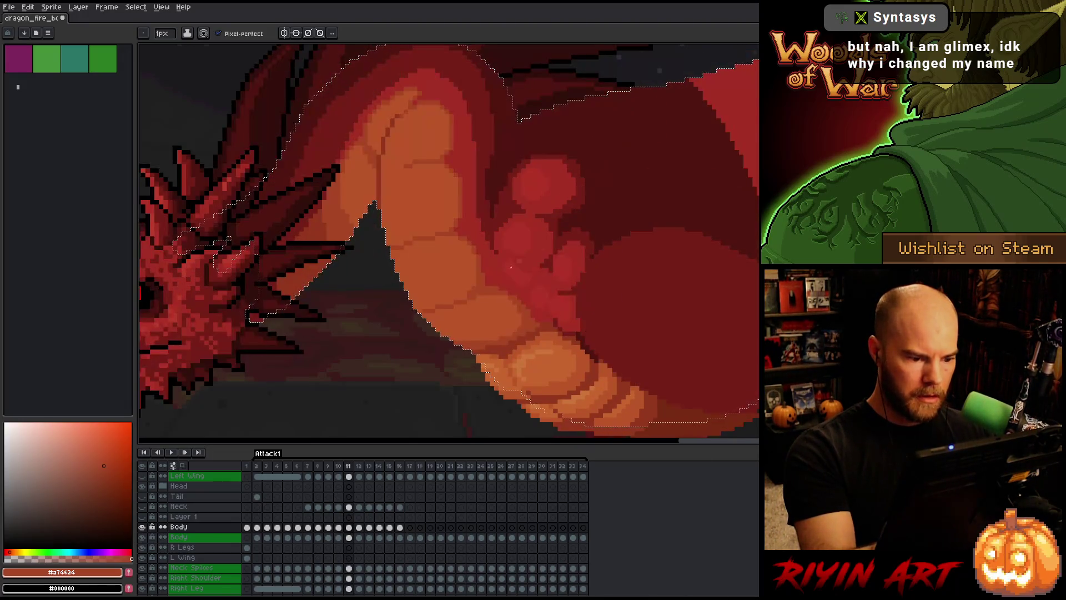
left_click(477, 322, "alt")
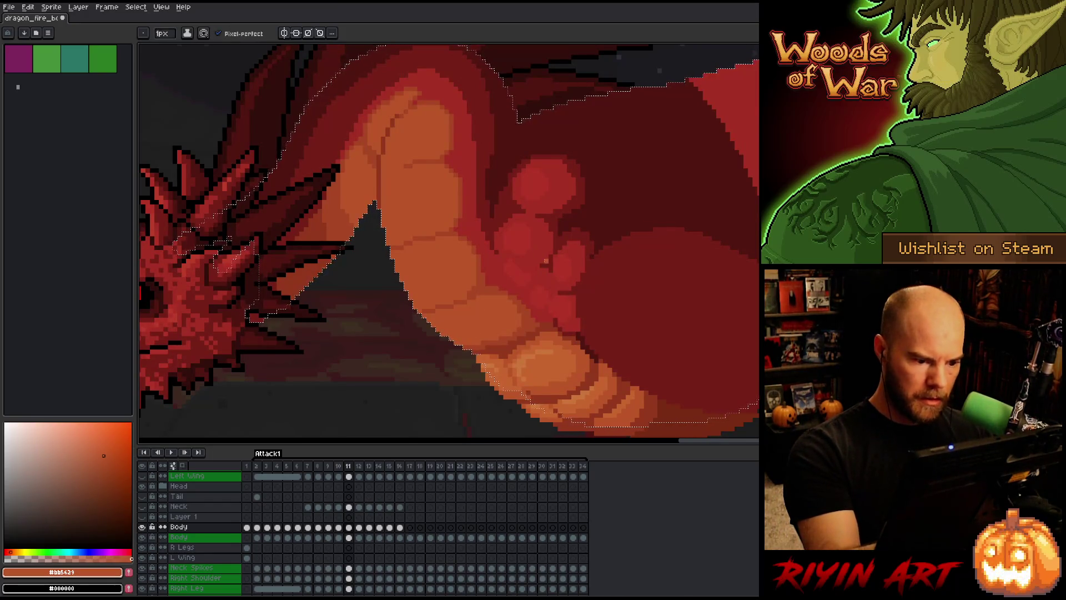
left_click(468, 298, "alt")
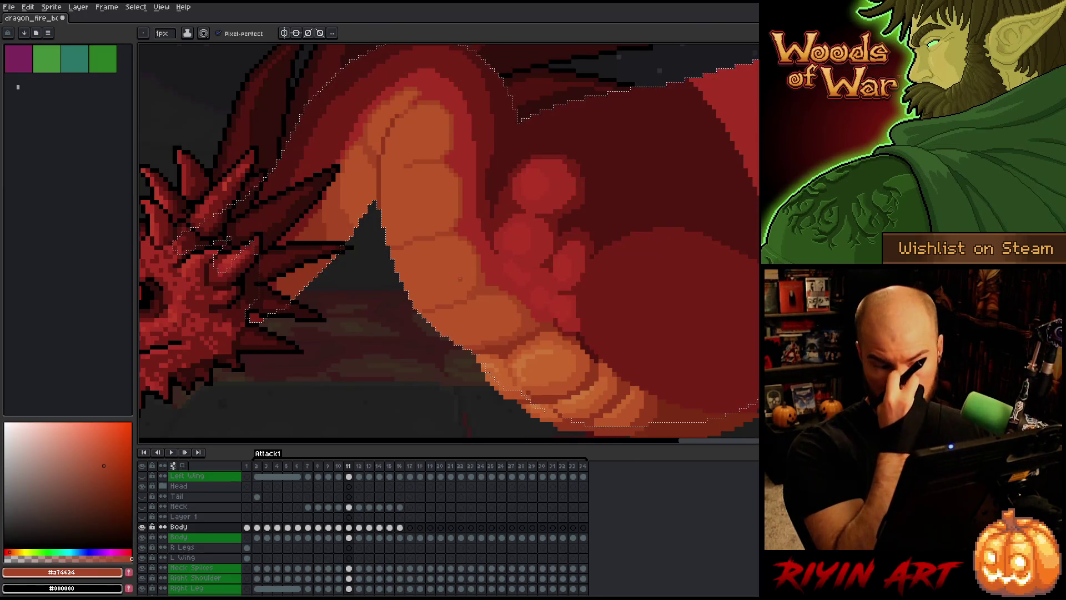
key("comma")
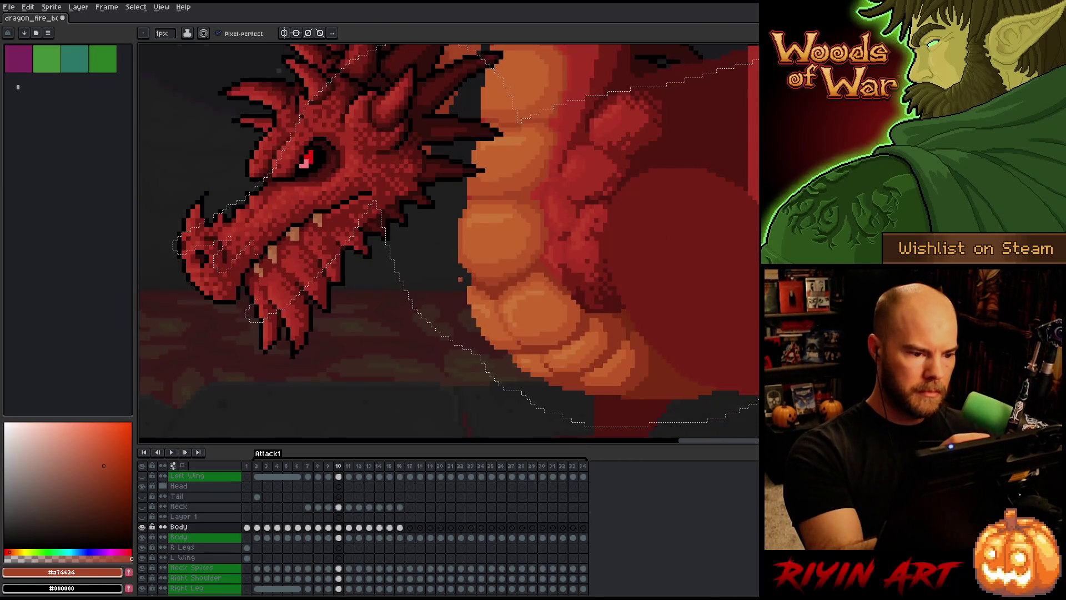
key("period")
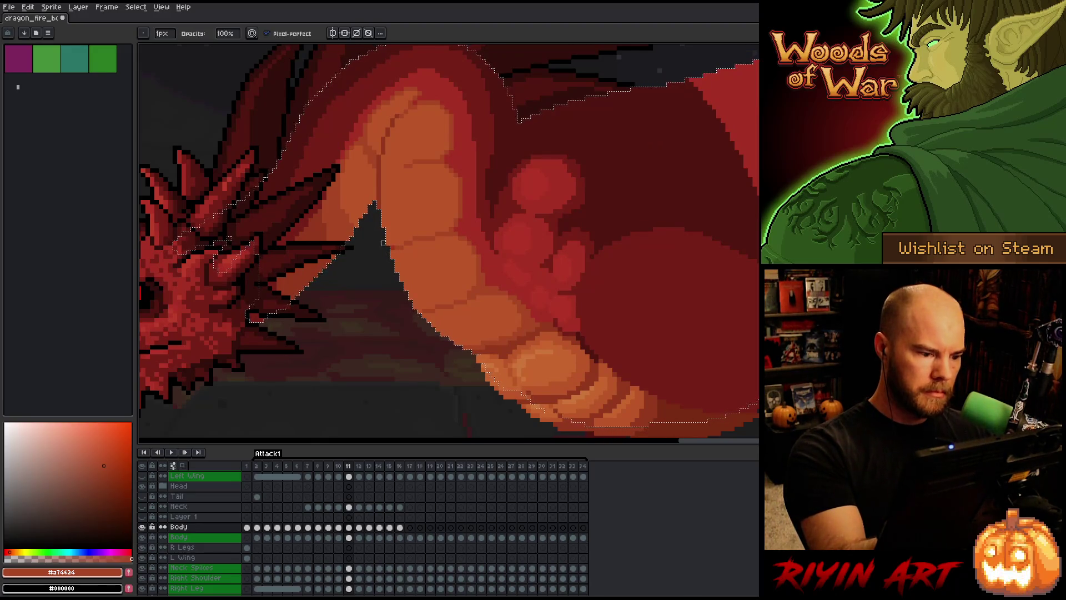
key("ctrl+s")
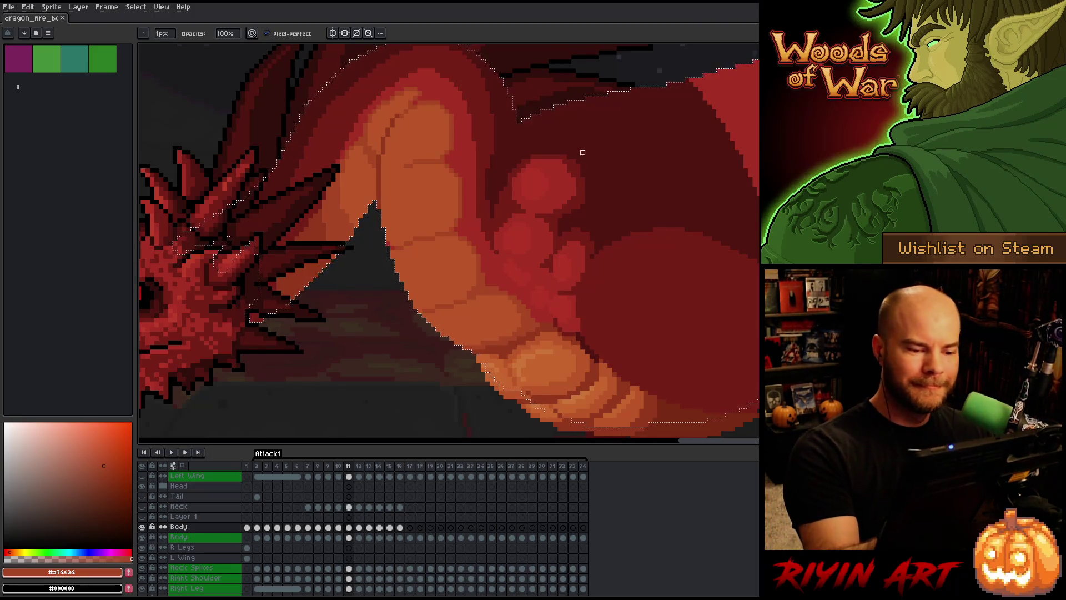
Sample the body reds #a52f24, #761f18 and #501612 to choose a dark shadow colour.
left_click(572, 244, "alt")
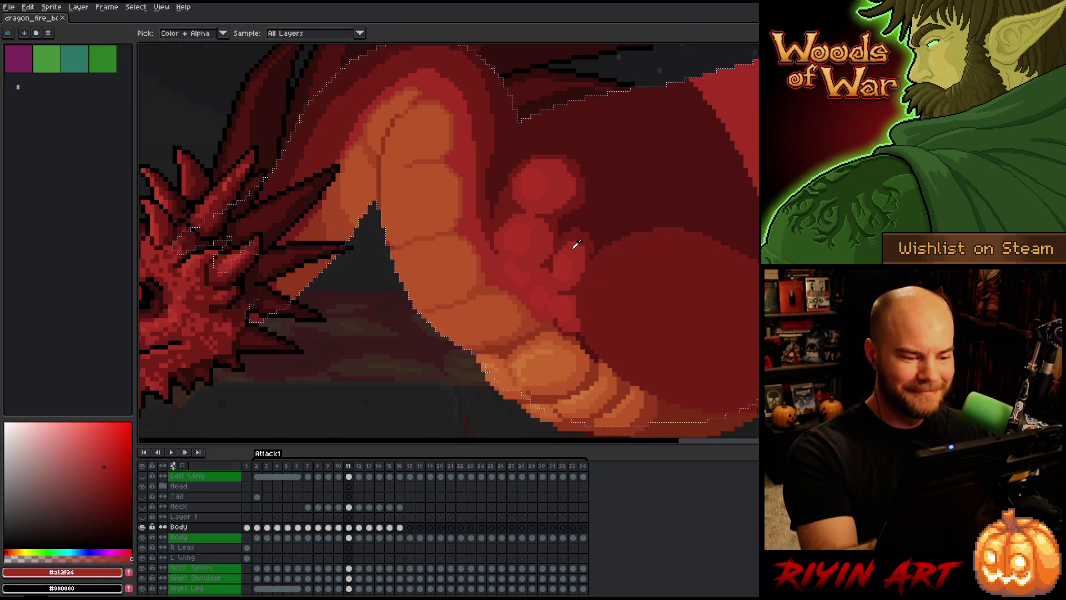
left_click(547, 272, "alt")
left_click(560, 255, "alt")
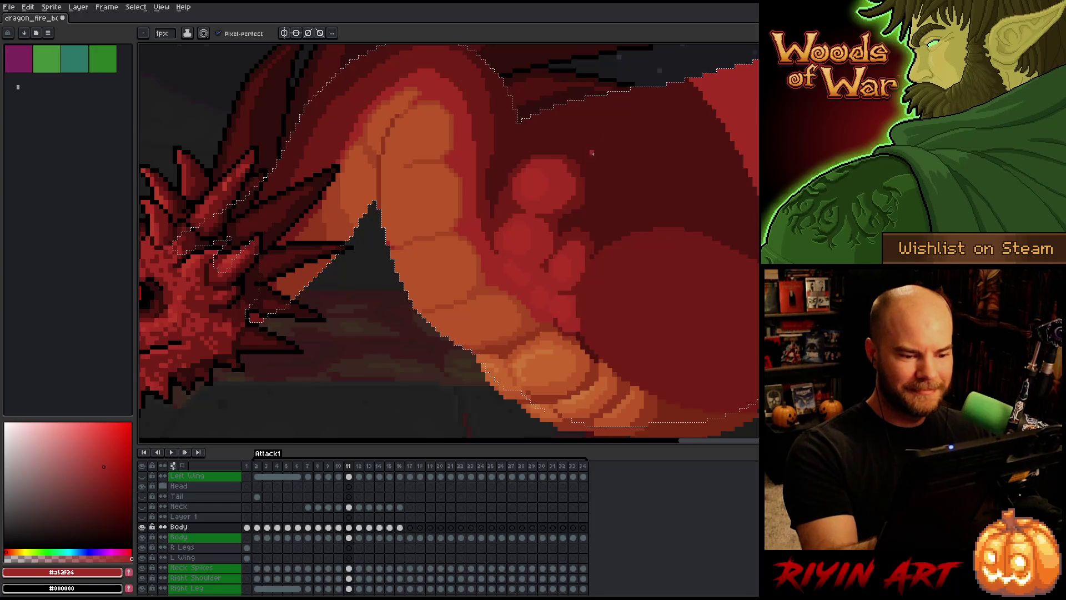
left_click(566, 215, "alt")
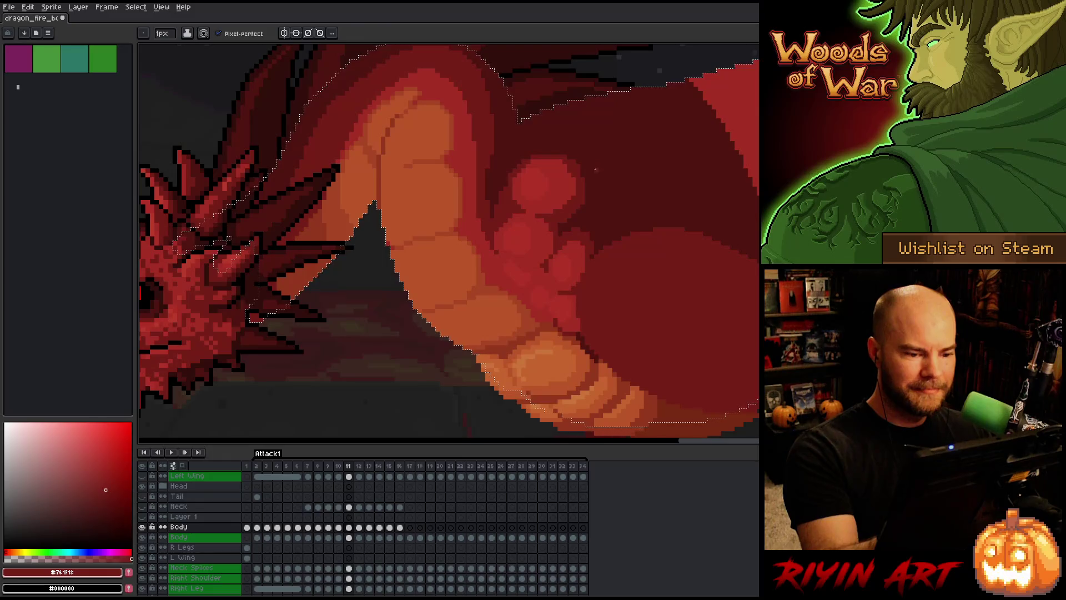
left_click(592, 188, "alt")
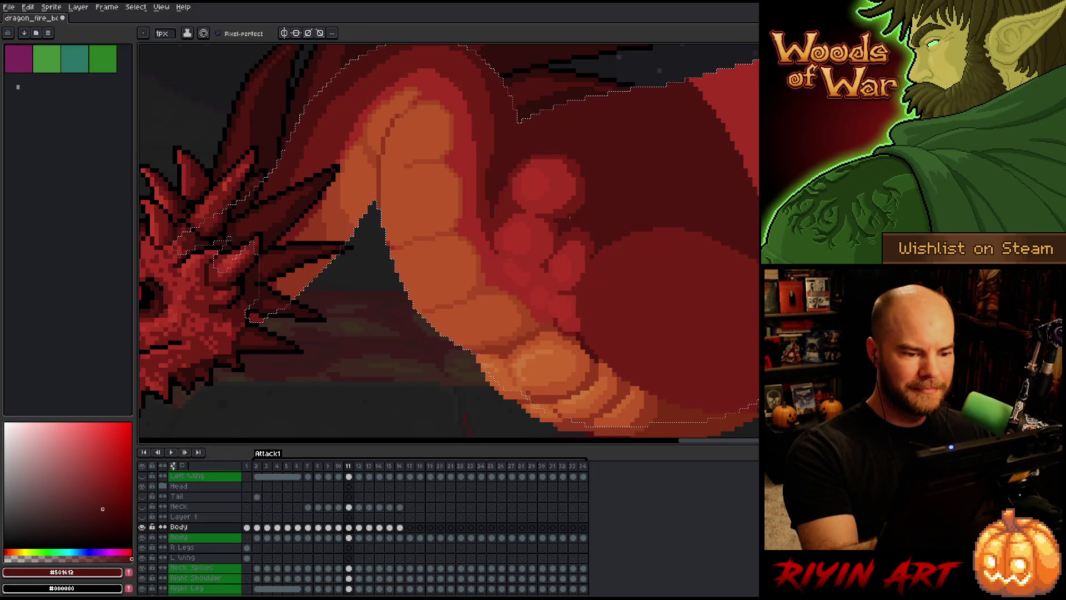
left_click(575, 175, "alt")
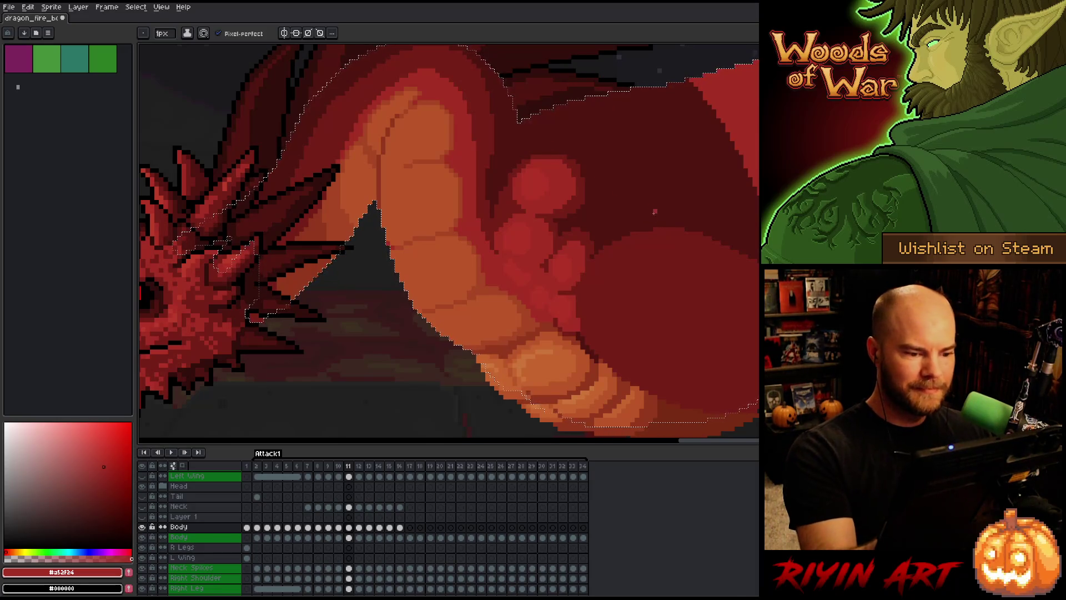
left_click(507, 171, "alt")
Paint dark red shading touches on the body, save, and sample the neck orange.
left_click(491, 132)
key("ctrl+s")
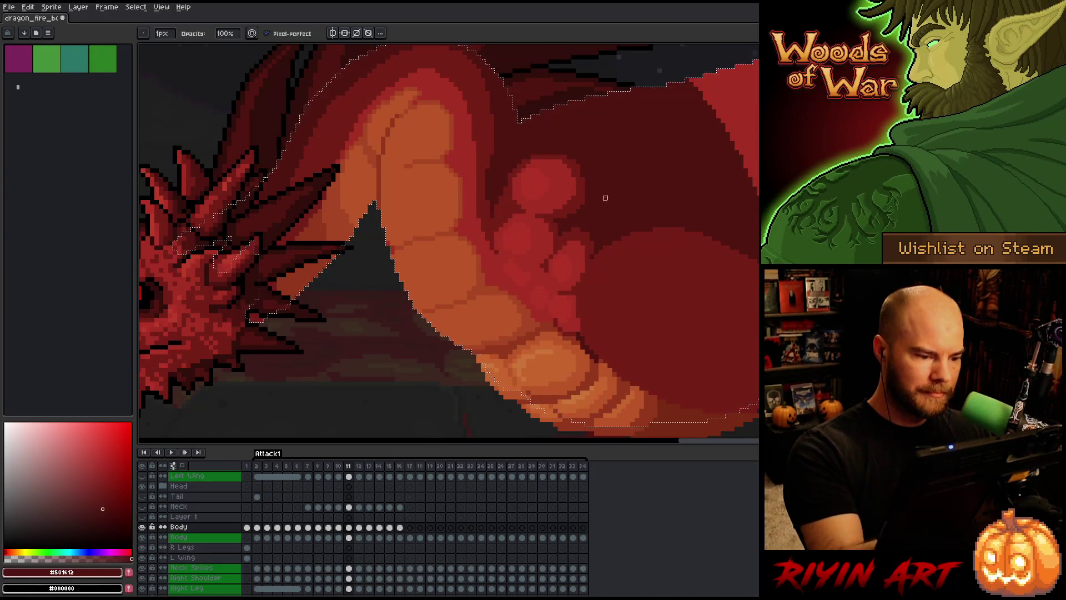
left_click(387, 247)
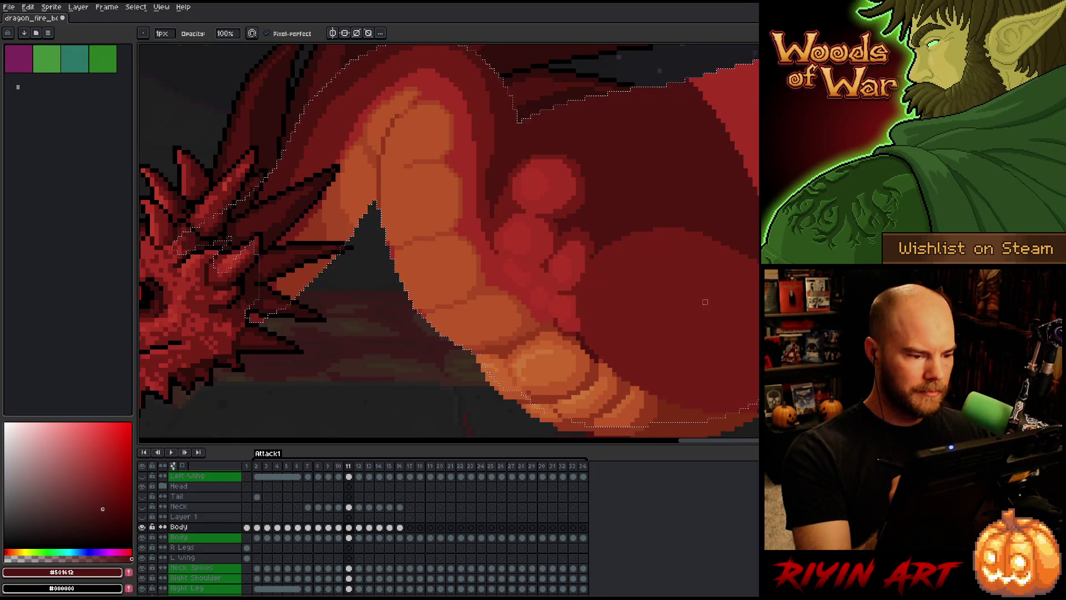
left_click_drag(704, 307, 745, 238)
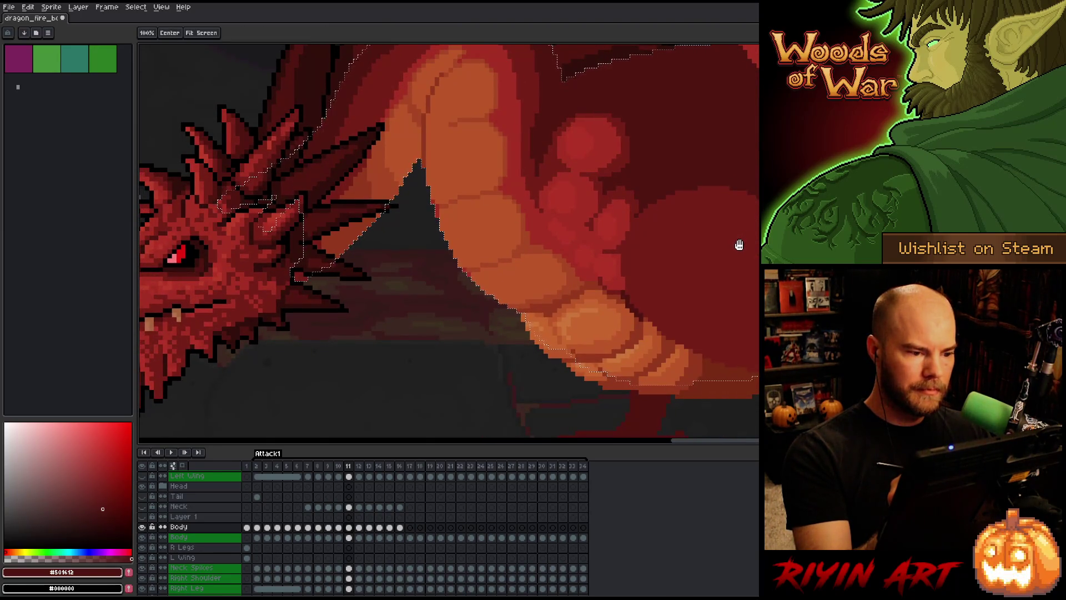
left_click(433, 131, "alt")
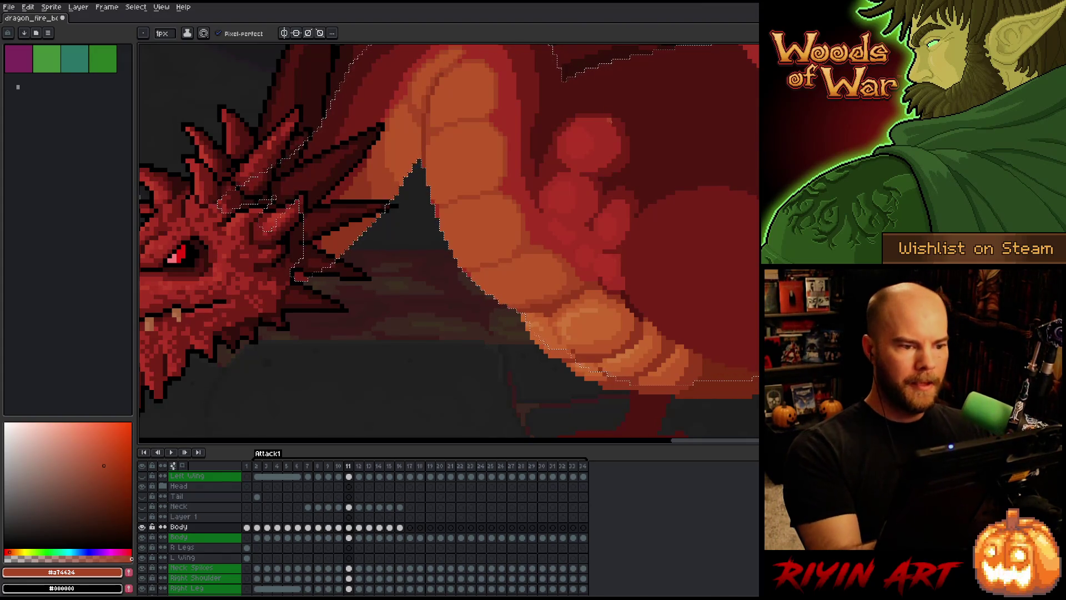
Save the frame 11 shading and compare it against frame 10.
scroll(528, 202, "up", 2)
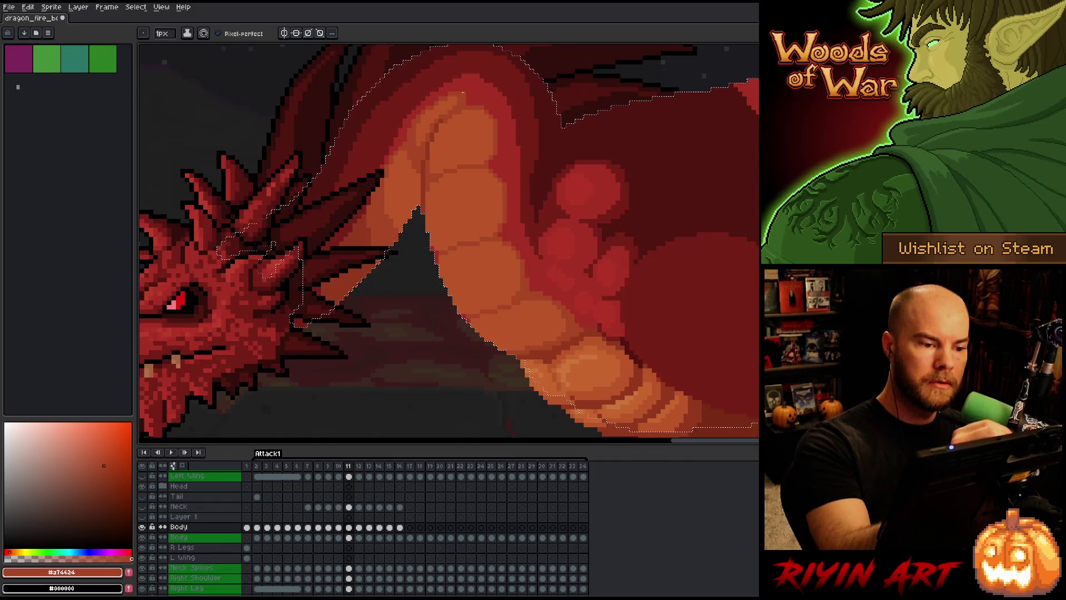
key("ctrl+s")
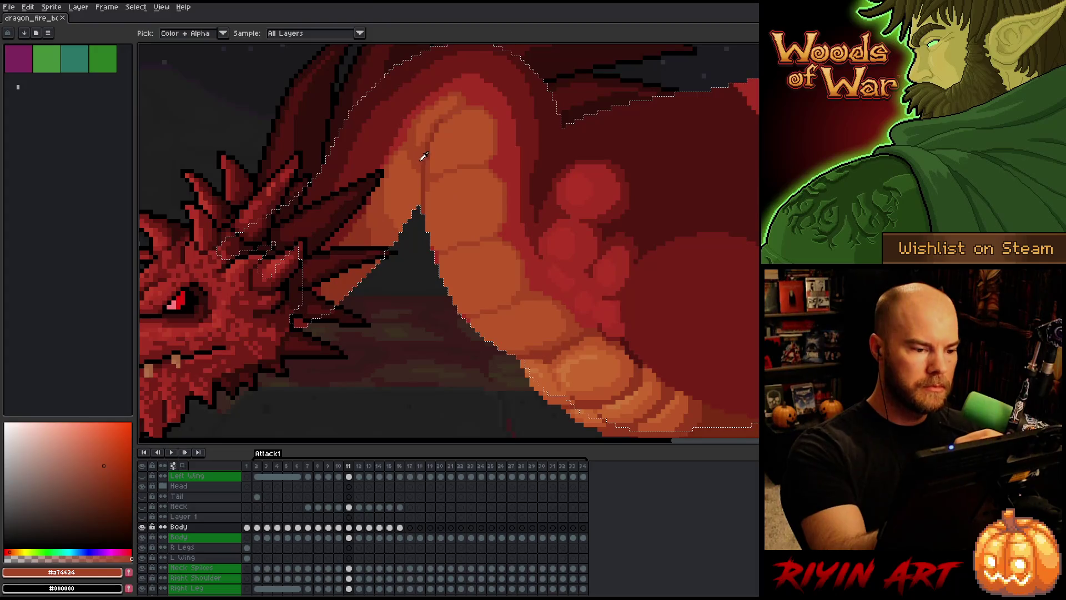
key("ctrl+z")
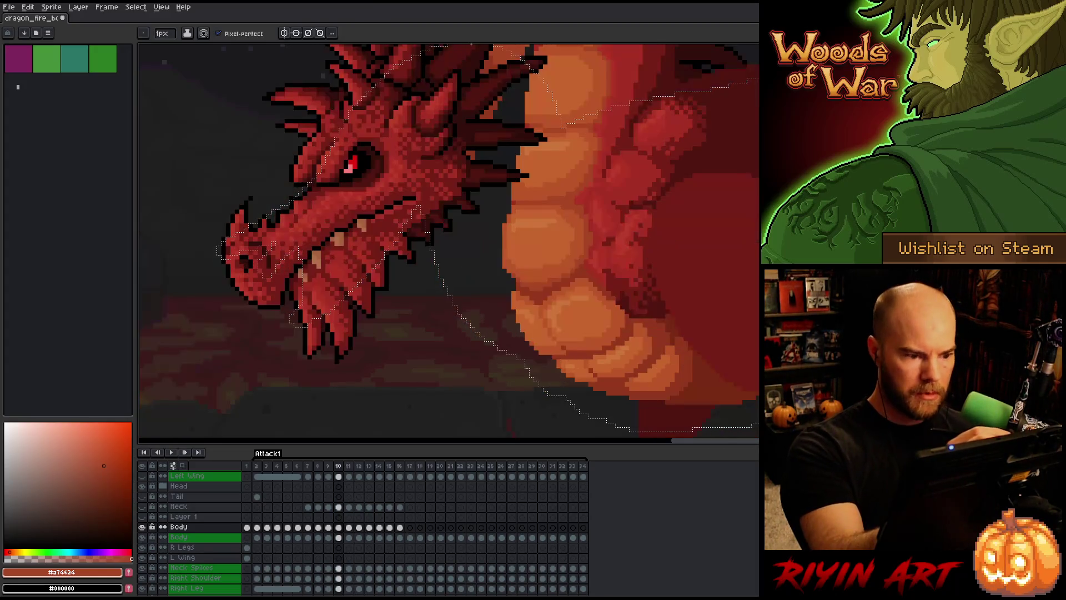
key("Right")
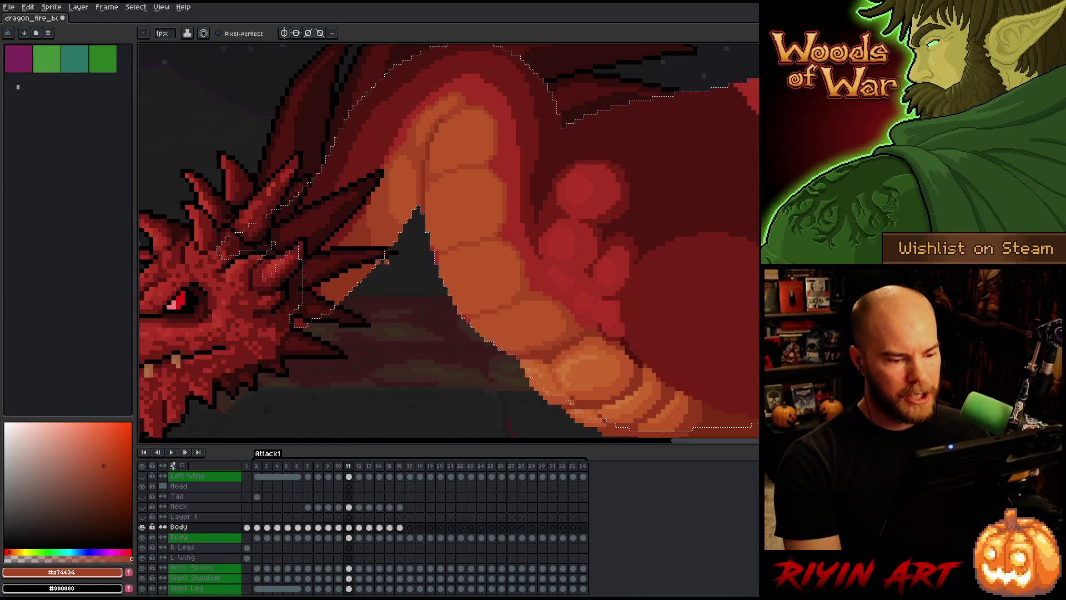
Sample the mid body red and the dark red-brown #92381c shading colour.
scroll(510, 284, "down", 3)
scroll(510, 285, "up", 3)
left_click(510, 284, "alt")
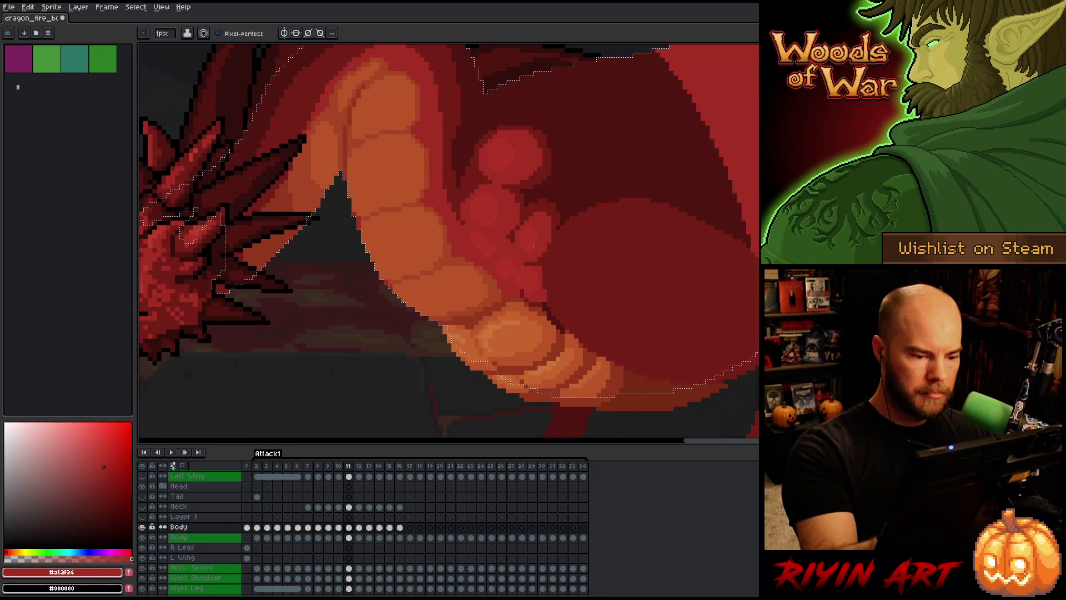
left_click(551, 322, "alt")
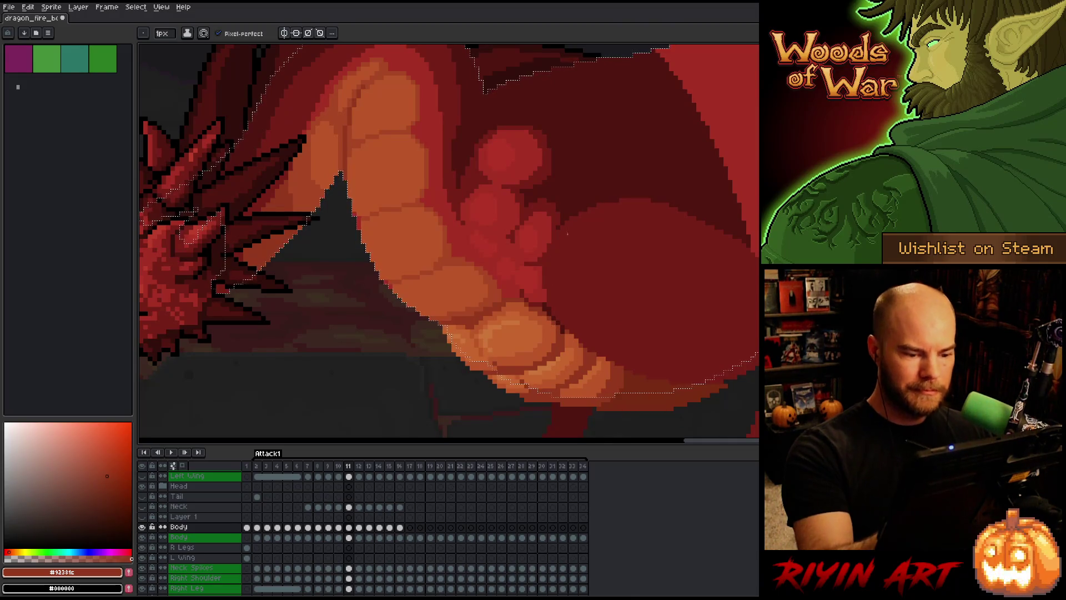
left_click_drag(656, 309, 650, 290)
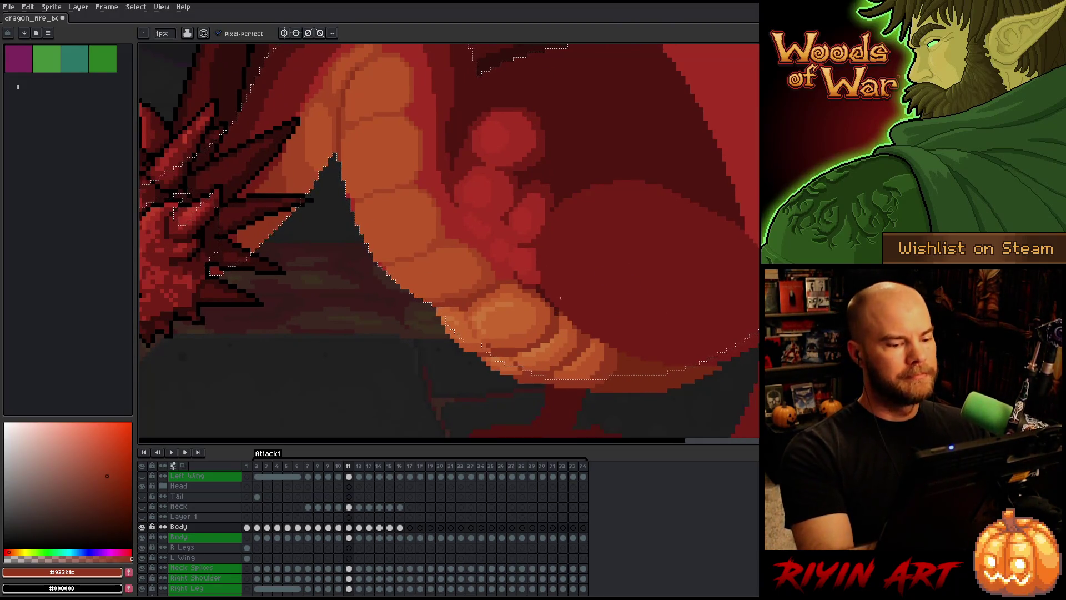
Step from frame 12 back through frame 11 to frame 10, zoomed out to see the whole dragon.
key("v")
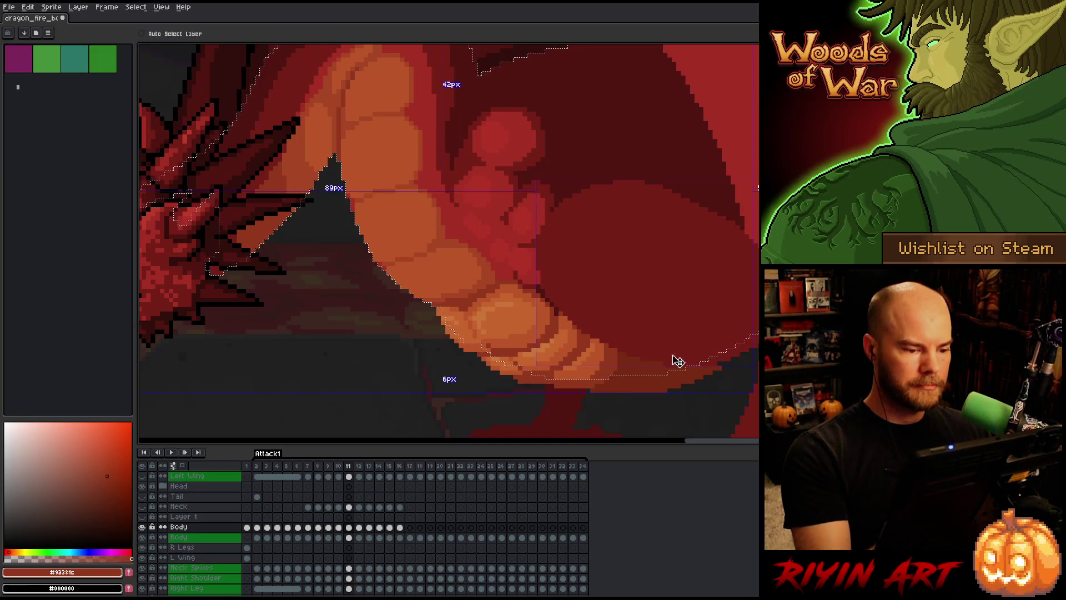
key("b")
key("Right")
scroll(461, 315, "down", 3)
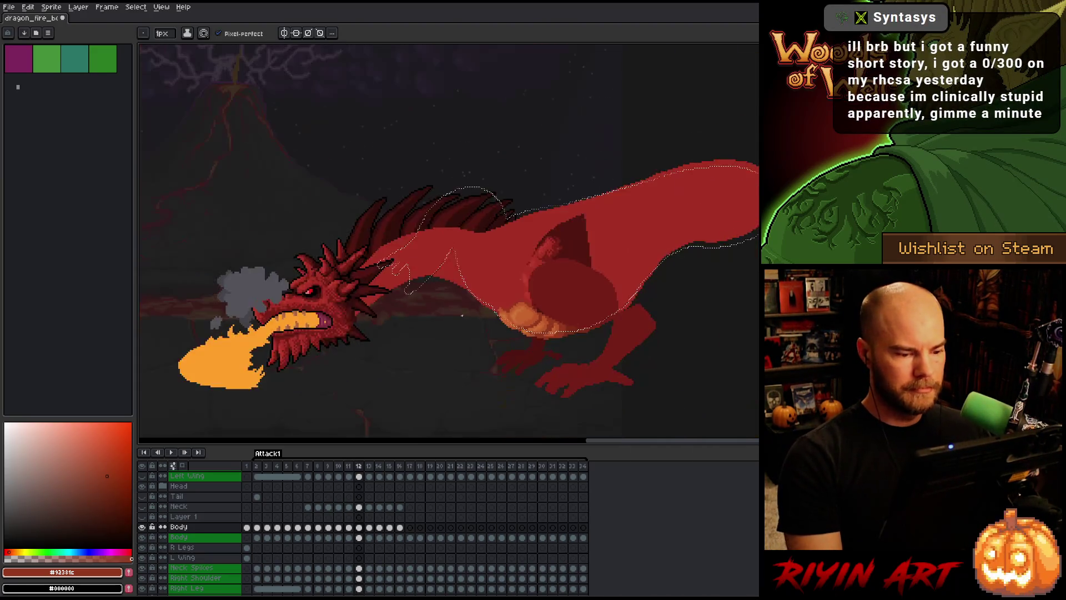
key("Left")
key("ctrl+d")
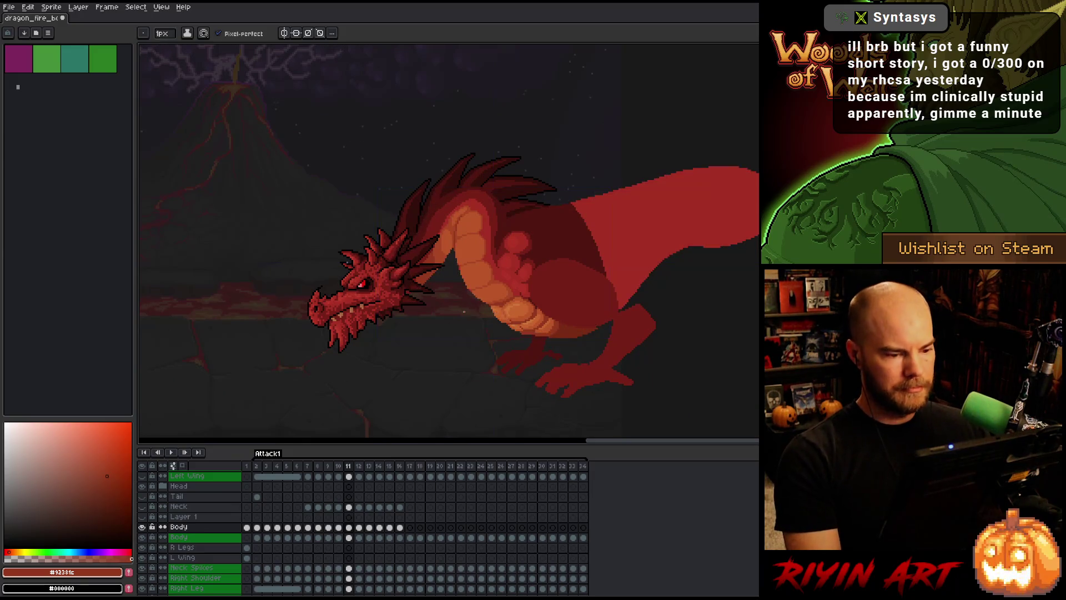
key("Left")
key("Right")
Flip back and forth between frames 10 and 11 to compare the neck poses.
key("Left")
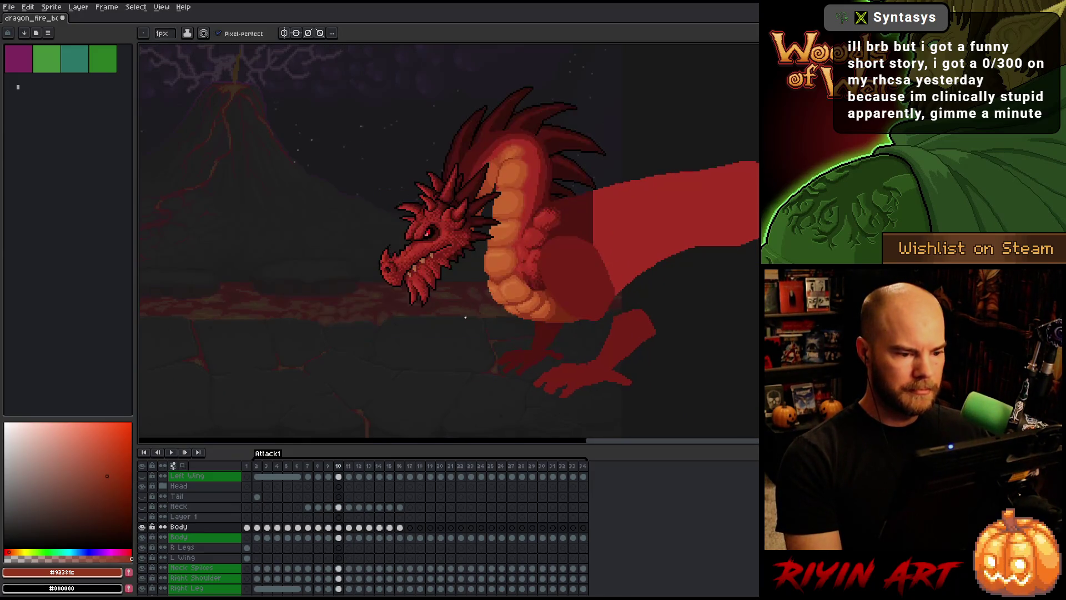
key("Right")
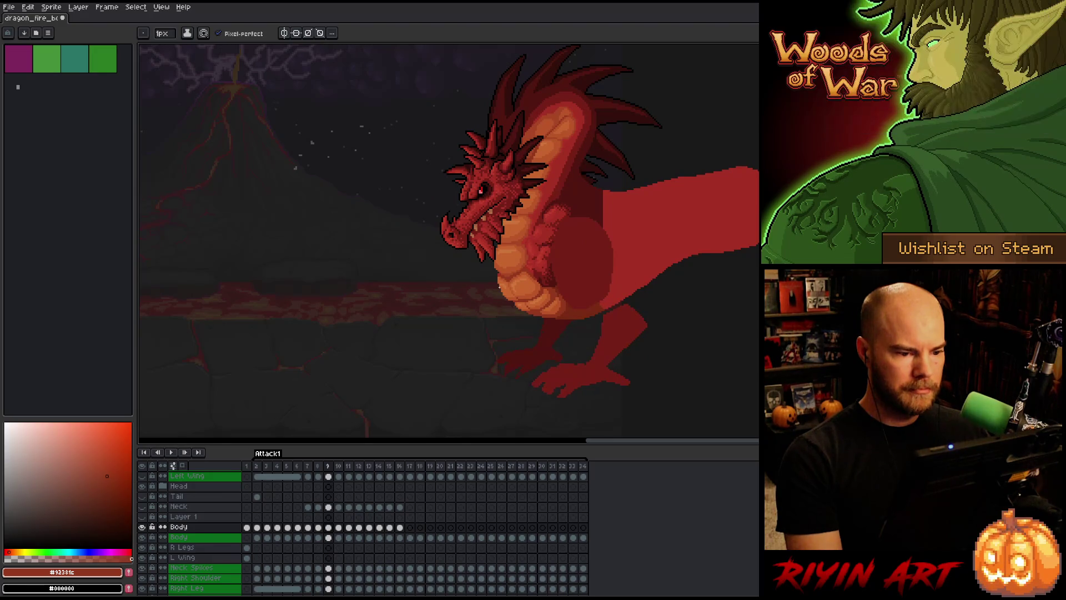
key("Left")
key("Right")
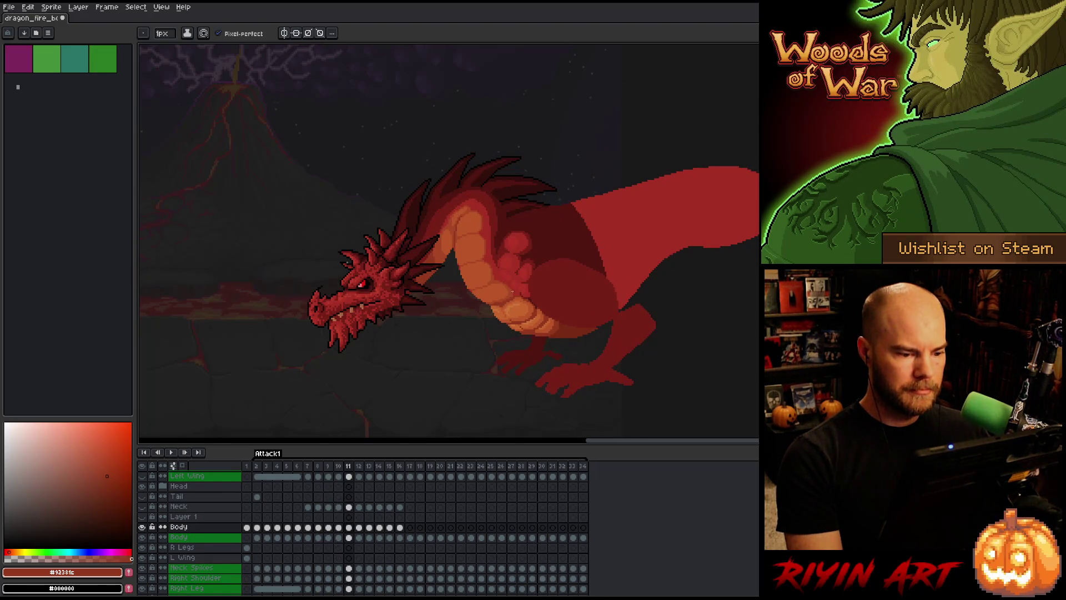
scroll(479, 315, "up", 3)
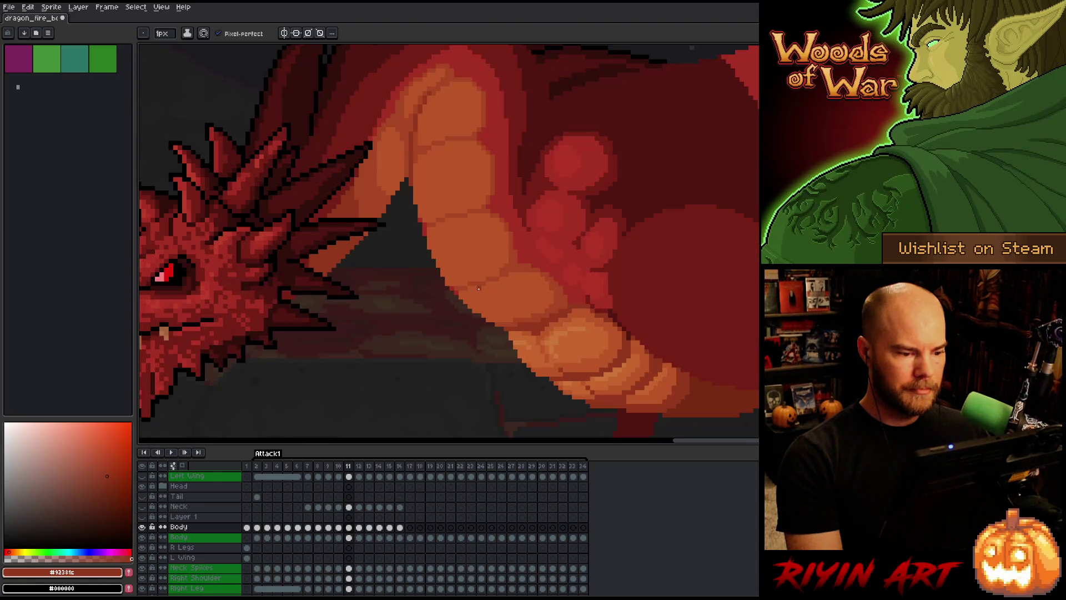
scroll(470, 314, "down", 3)
key("Left")
key("Right")
key("Left")
key("Right")
key("Left")
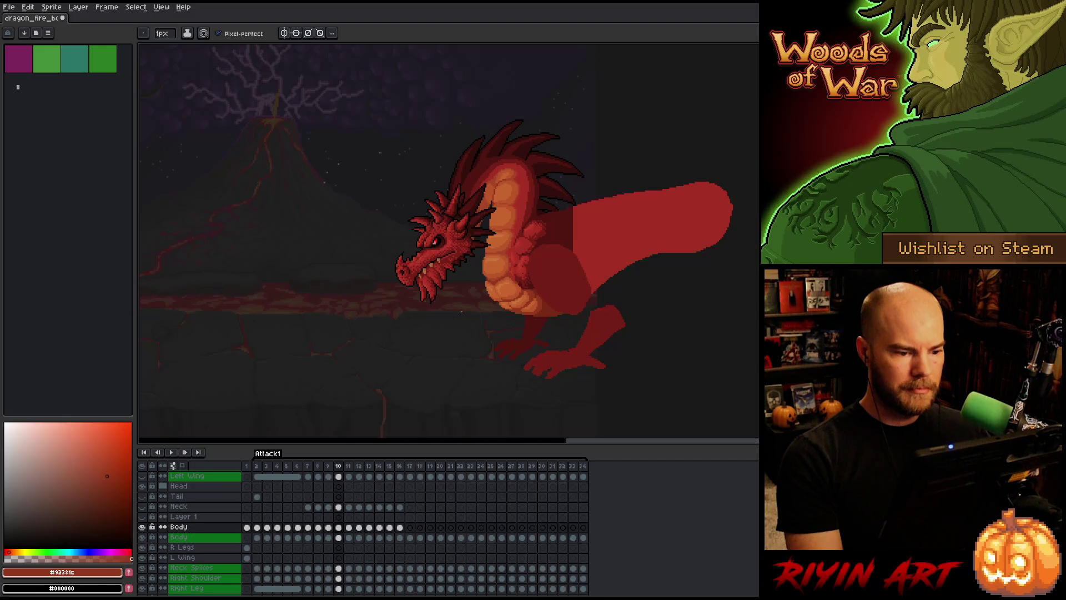
key("Right")
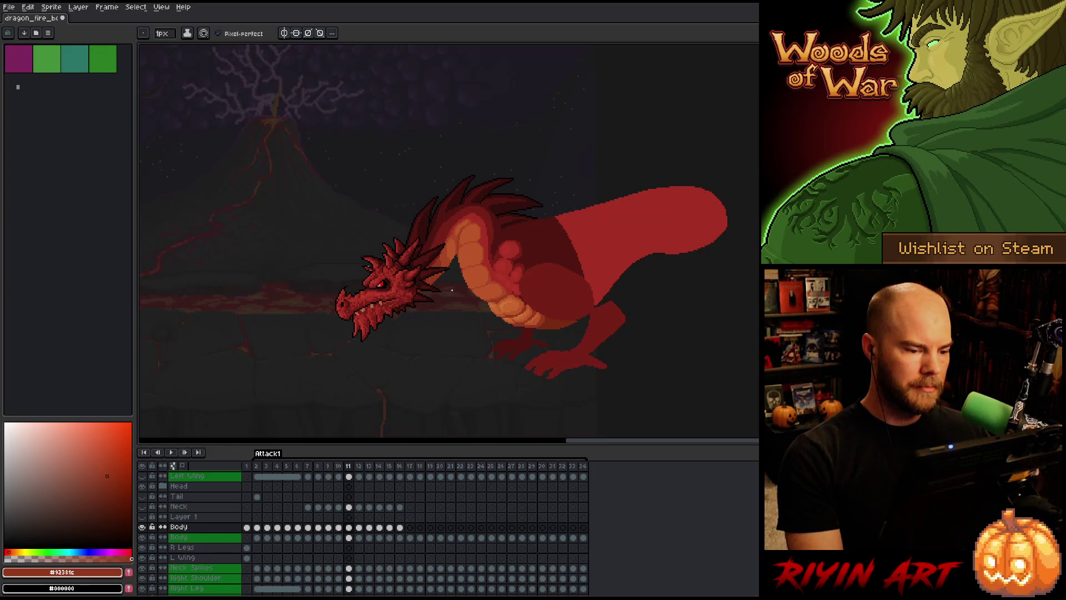
Check frame 9, then settle on frame 10 with its head raised.
scroll(452, 290, "up", 2)
key("Left")
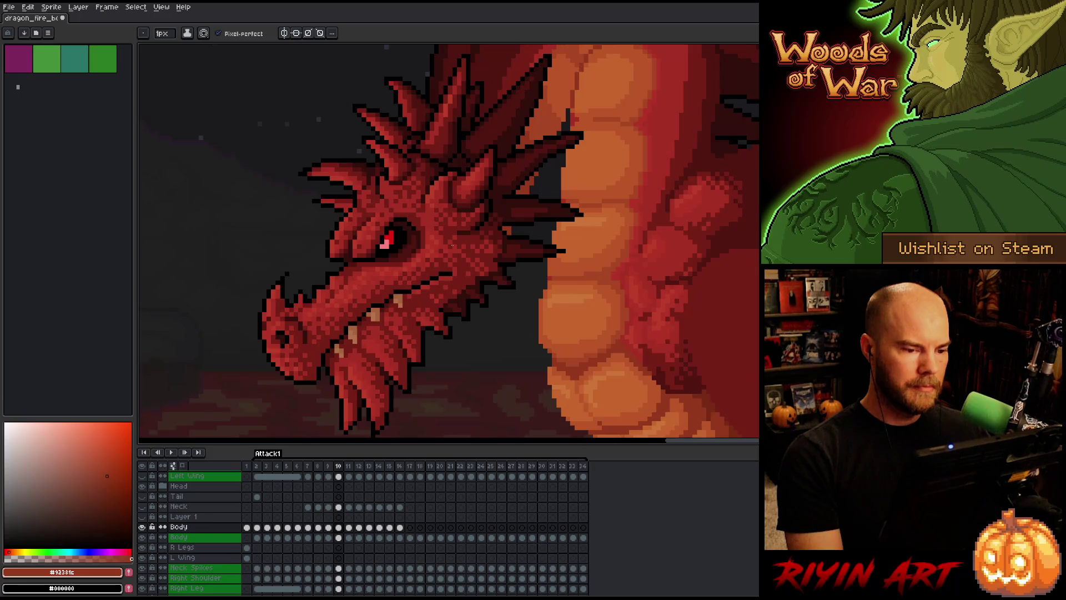
scroll(456, 242, "down", 3)
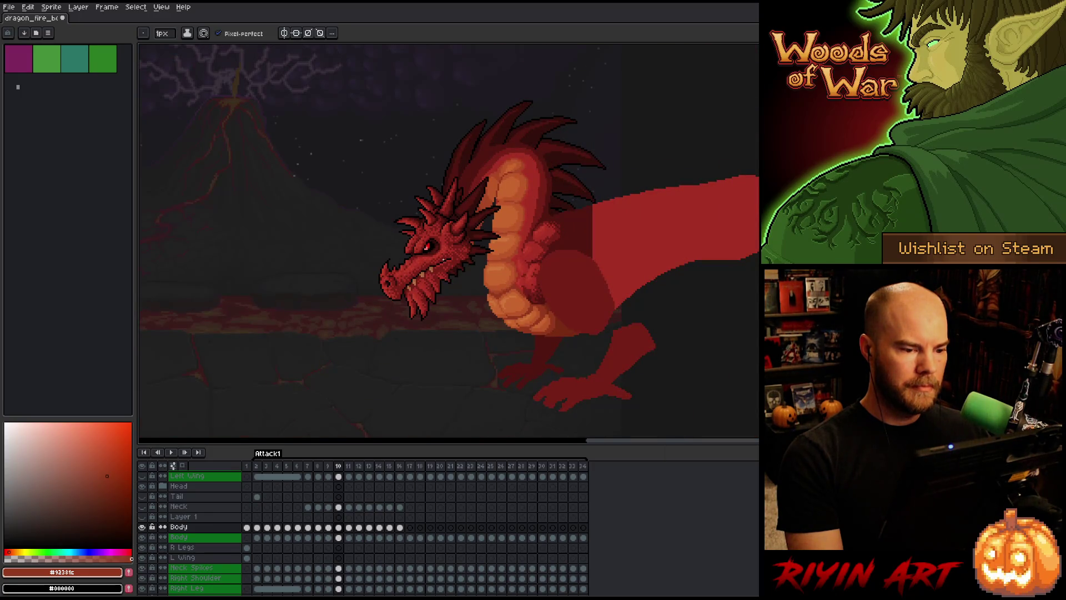
key("Left")
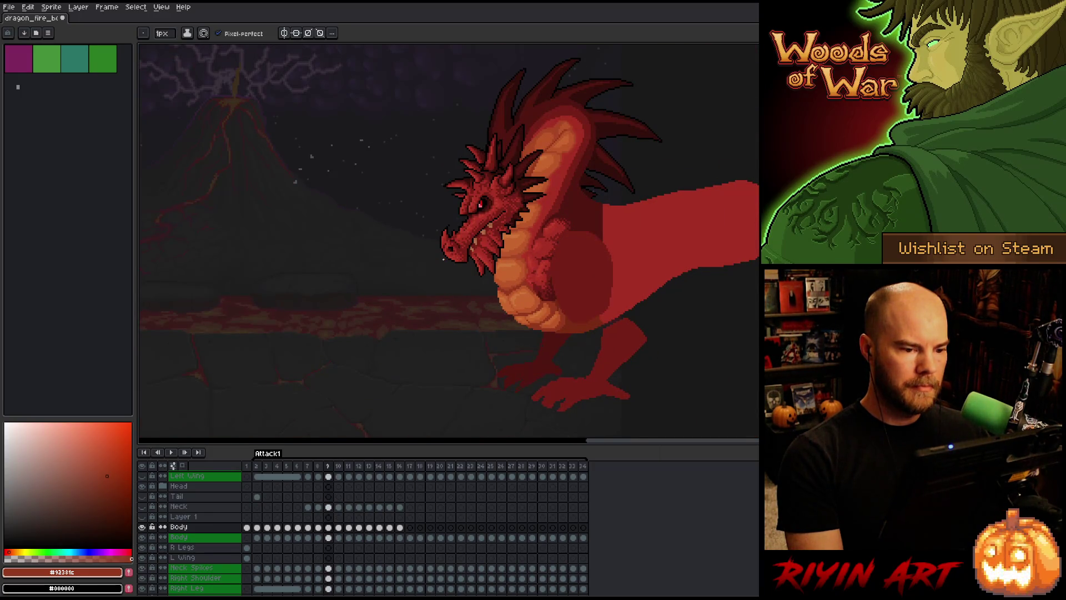
key("Right")
scroll(442, 266, "up", 4)
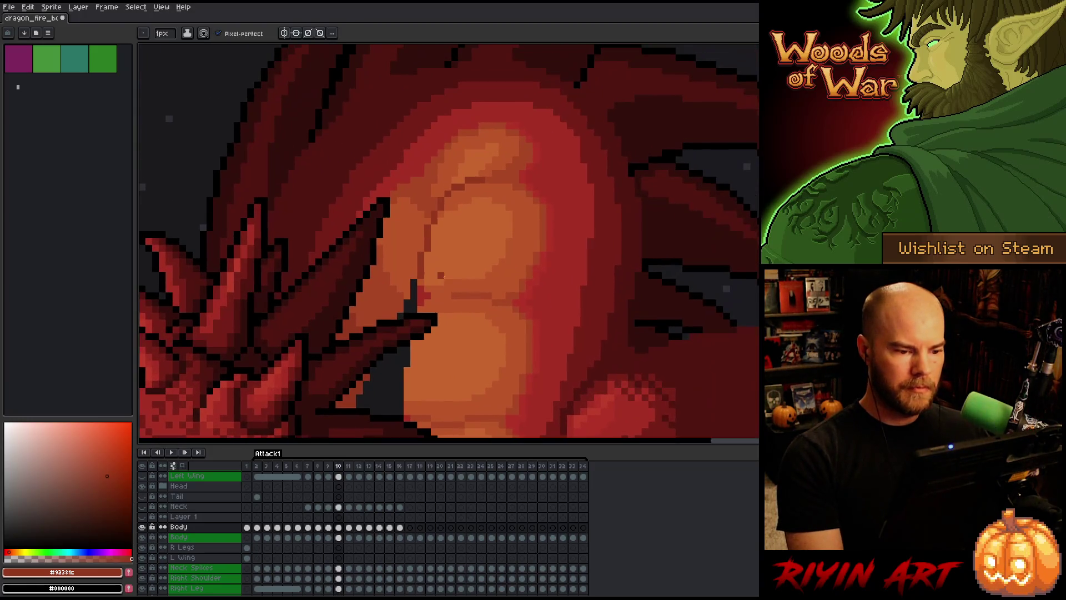
Draw a dark shading line across the neck and sample the belly's darker, mid and light oranges.
mouse_move(423, 268)
left_mouse_down()
mouse_move(441, 227)
mouse_move(489, 178)
left_mouse_up()
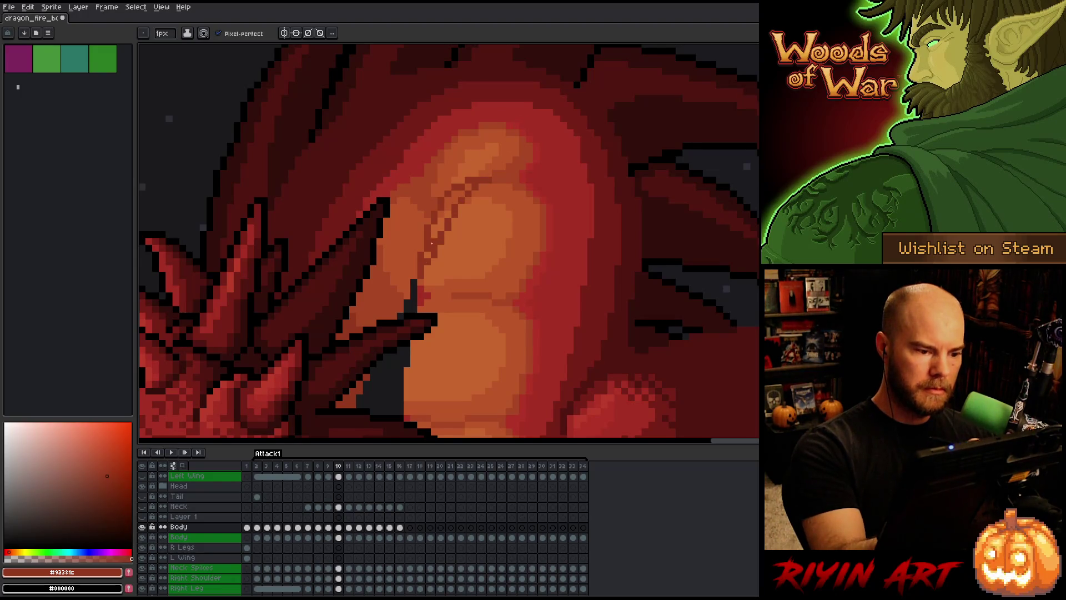
left_click(431, 242, "alt")
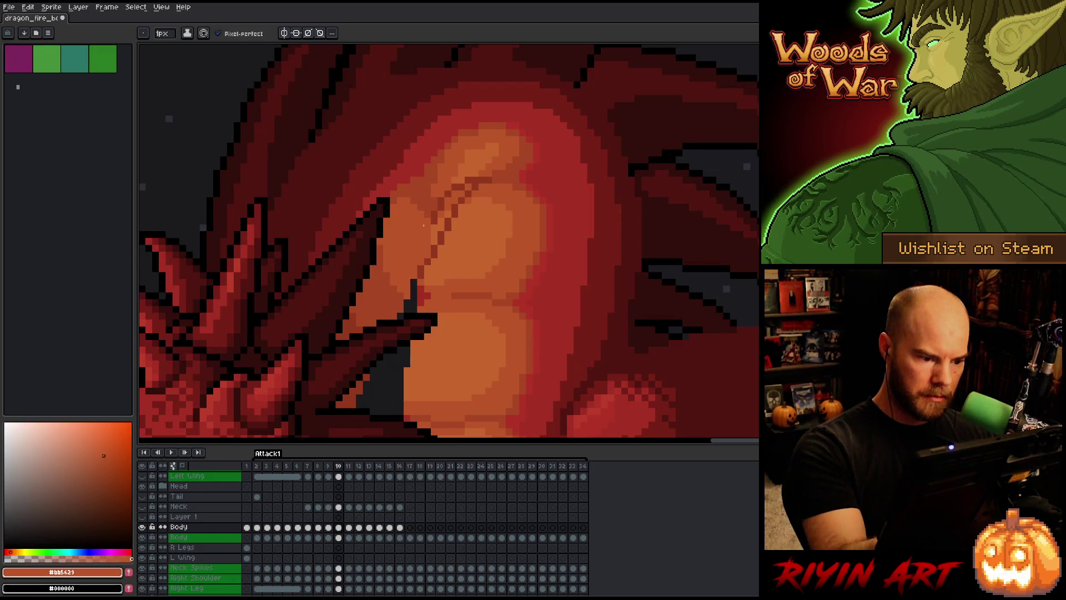
left_click(425, 264, "alt")
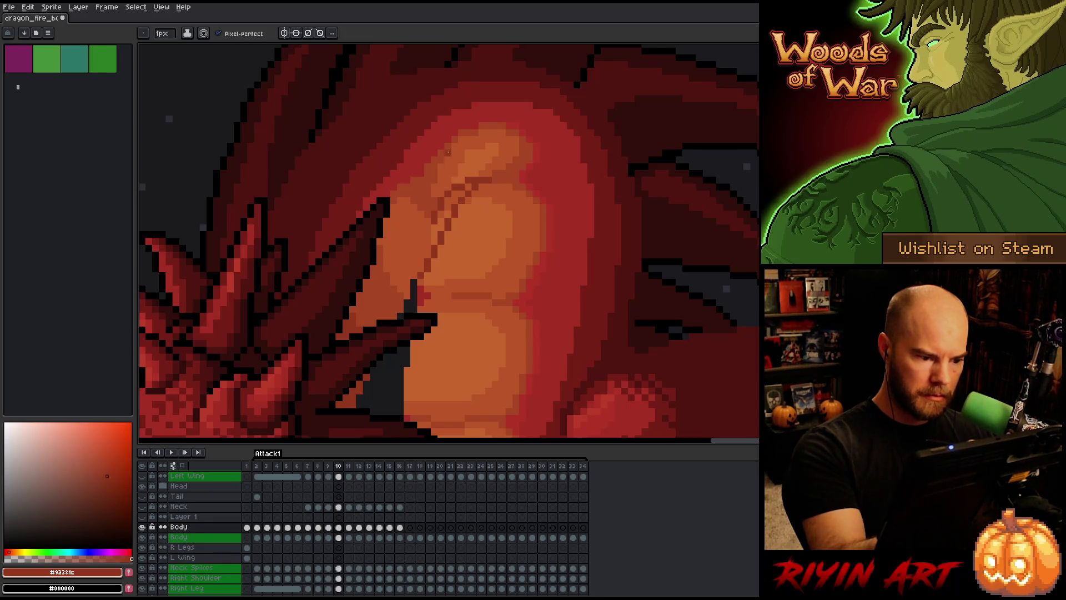
key("alt")
left_click(426, 245, "alt")
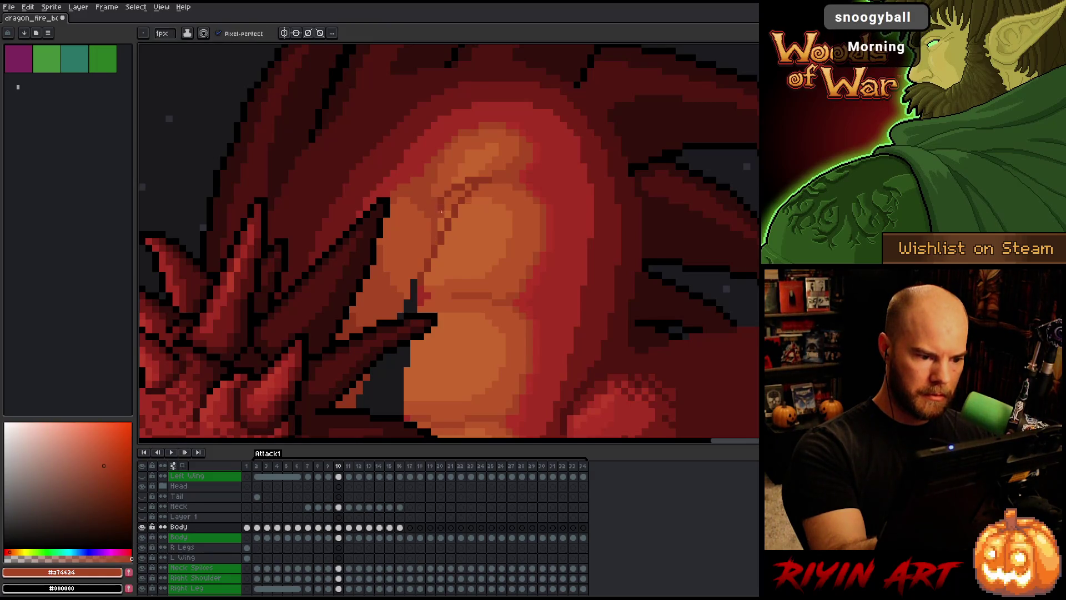
left_click(441, 194, "alt")
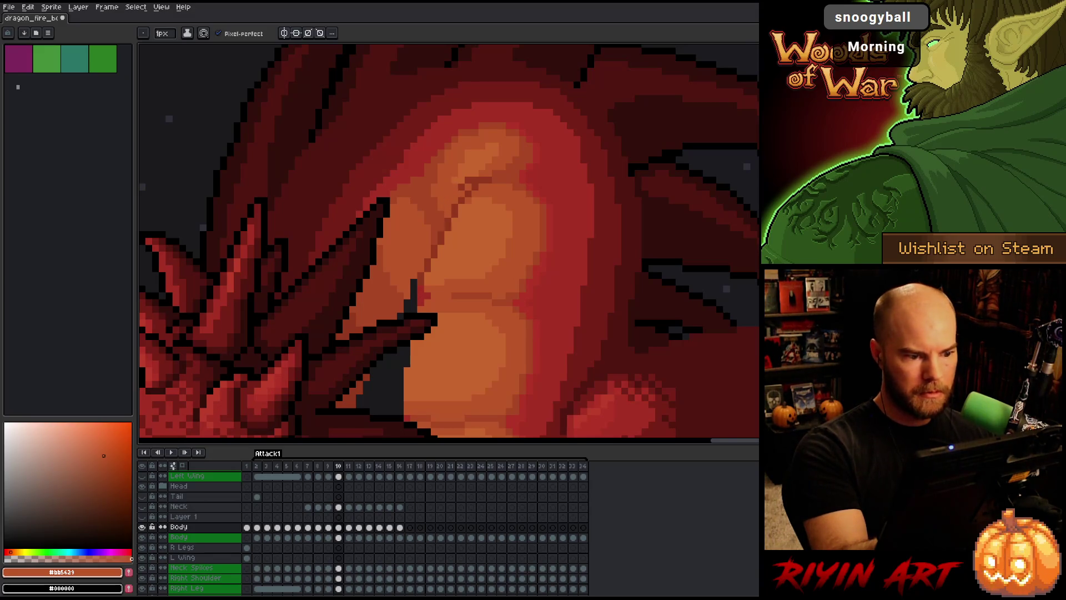
left_click(468, 173, "alt")
Repaint the dark belly-line pixels in lighter orange.
left_click_drag(468, 180, 455, 200)
left_click(461, 187)
left_click(462, 193)
left_click(454, 187)
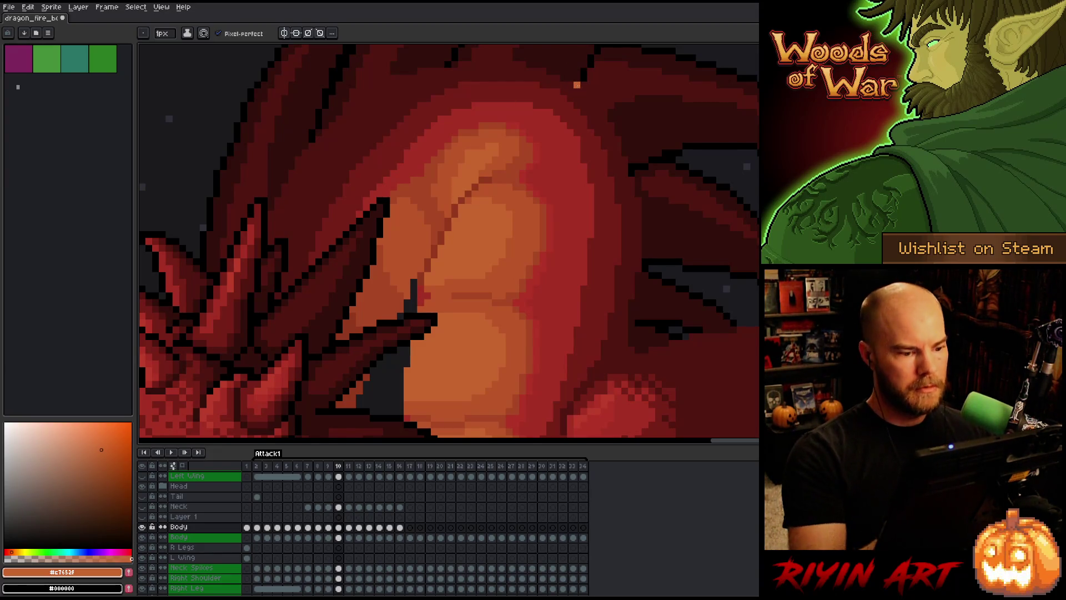
Pick the mid belly orange with the pencil and save the sprite.
scroll(577, 84, "down", 4)
scroll(526, 217, "up", 4)
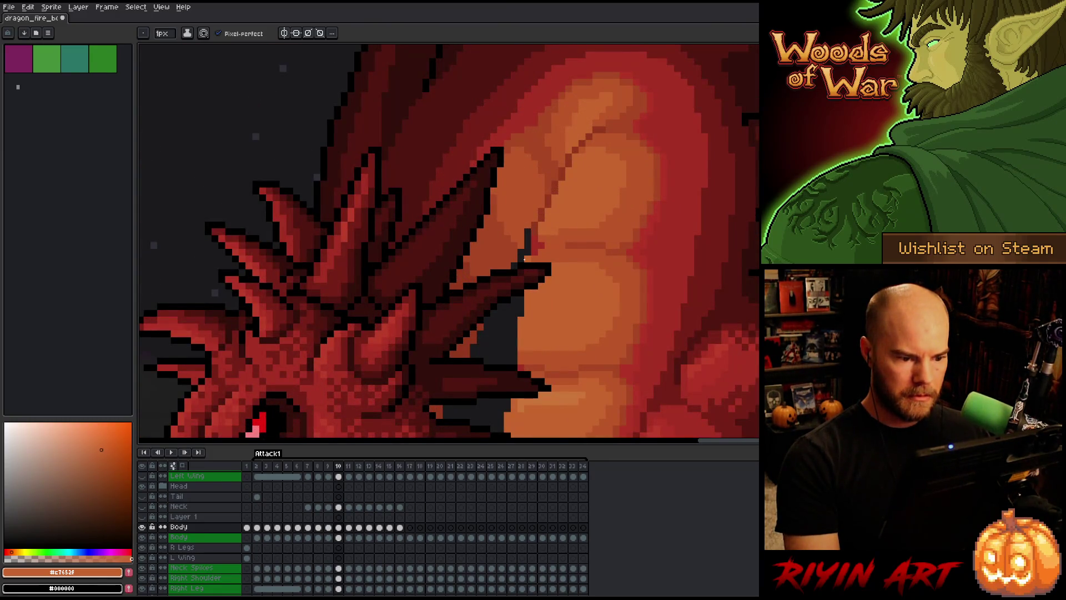
key("b")
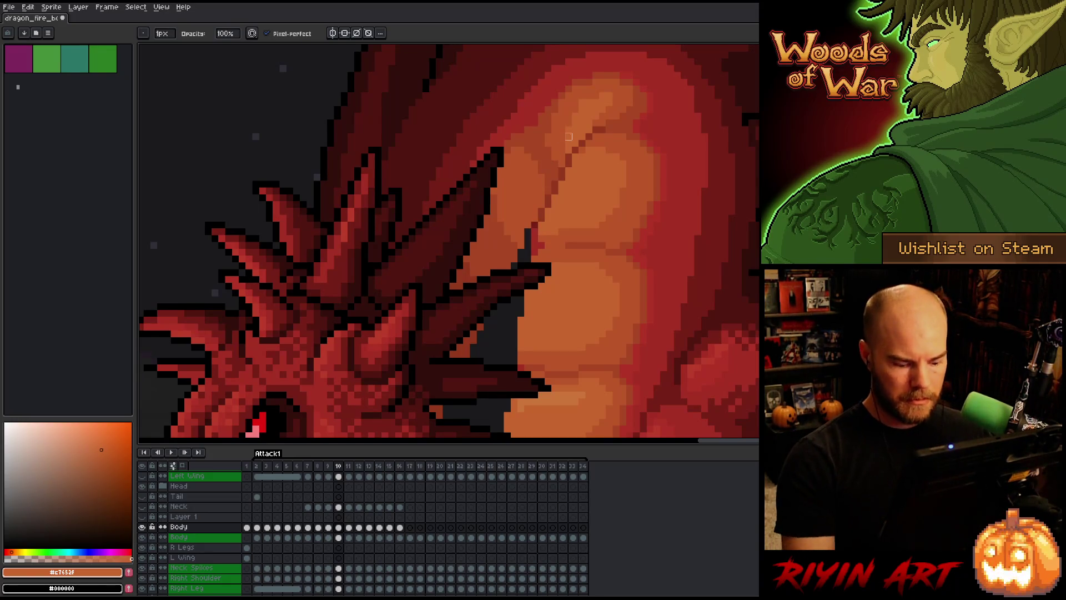
left_click(569, 136, "alt")
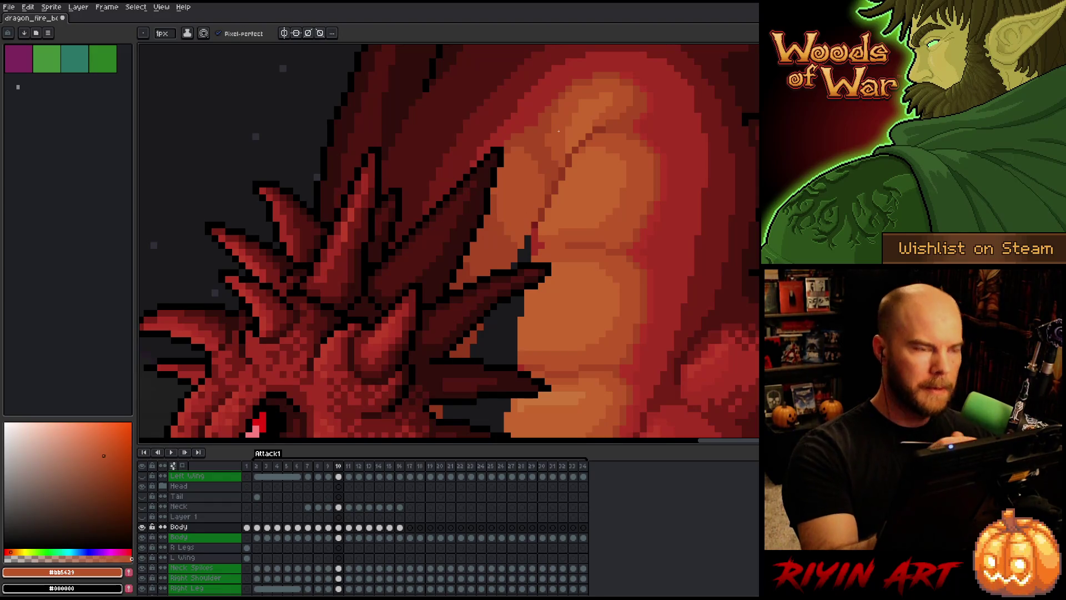
key("ctrl+s")
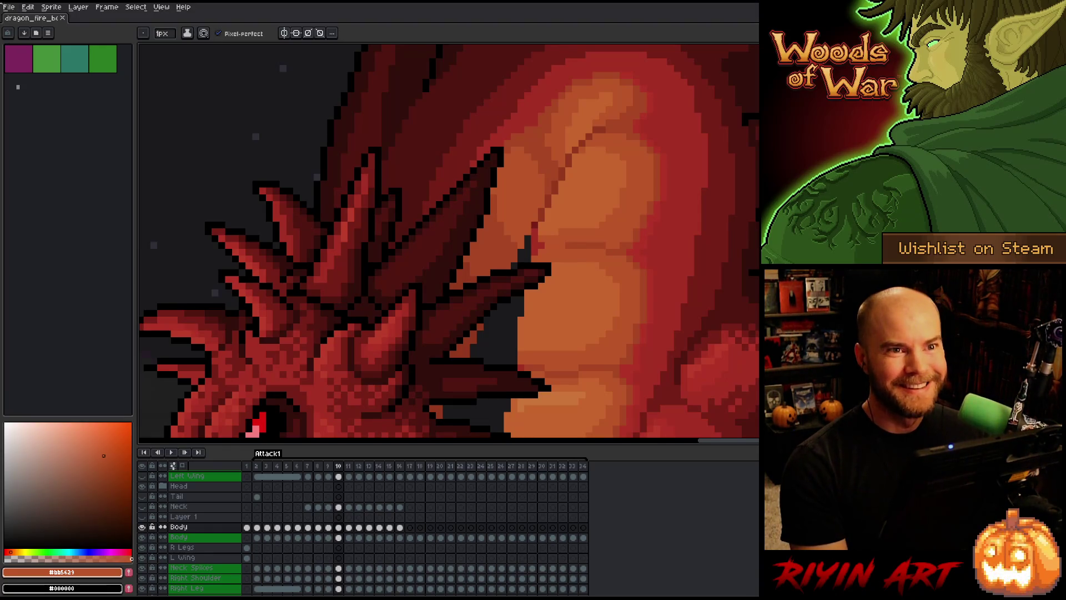
Flip to the previous frame and forward again, panning the dragon's head and belly into view.
scroll(444, 44, "down", 3)
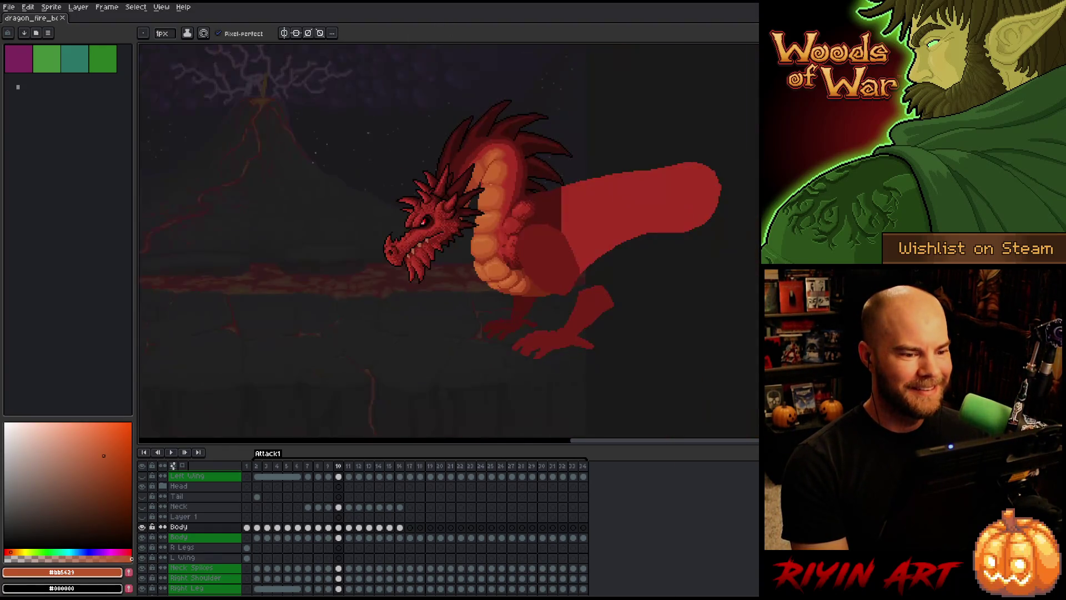
scroll(503, 147, "up", 2)
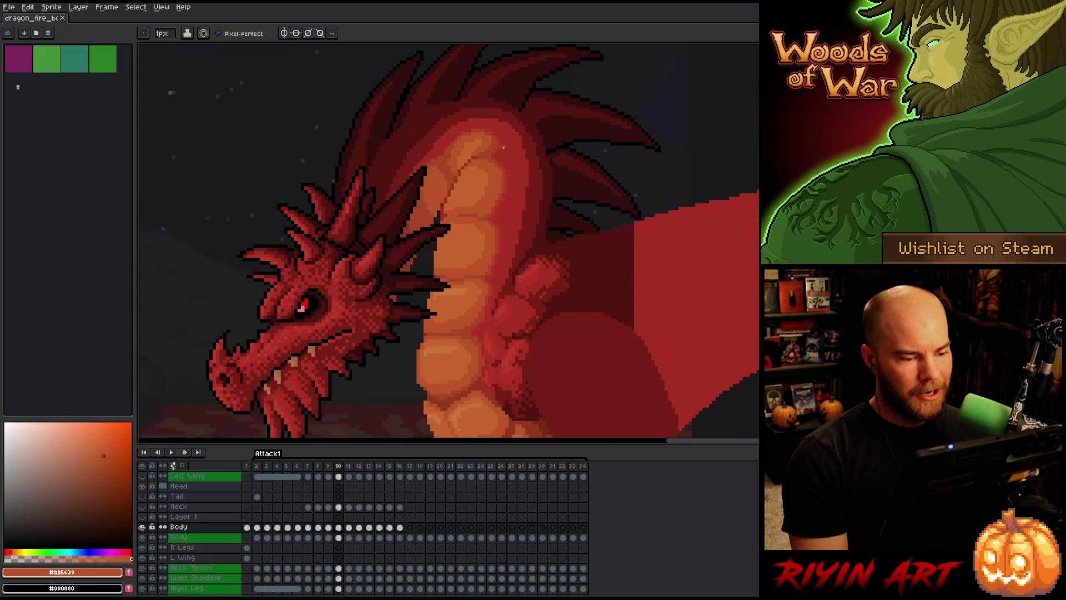
scroll(450, 254, "down", 3)
scroll(453, 212, "up", 4)
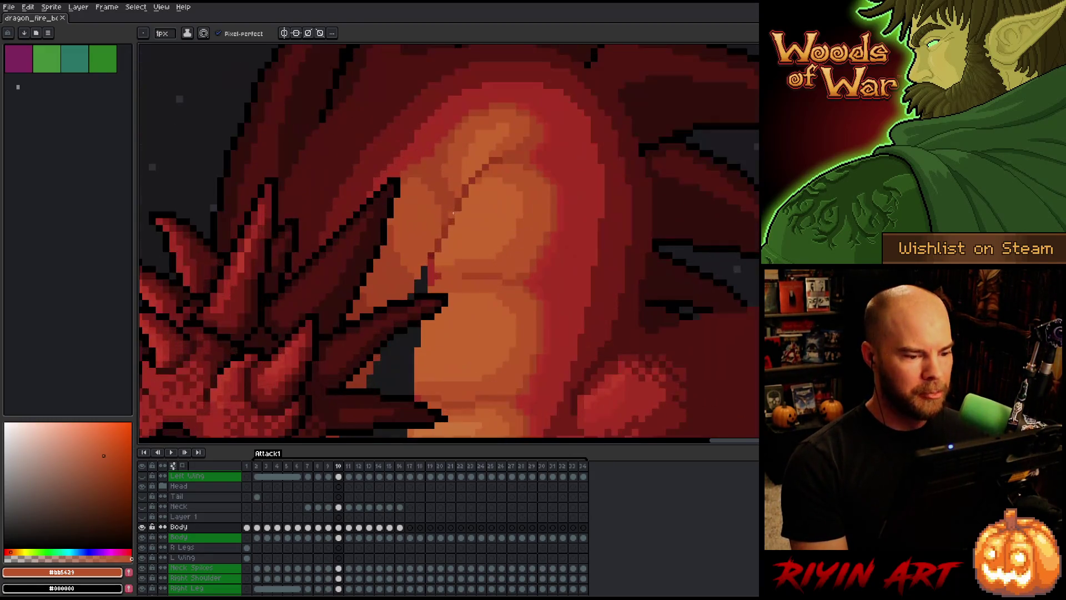
scroll(425, 307, "down", 3)
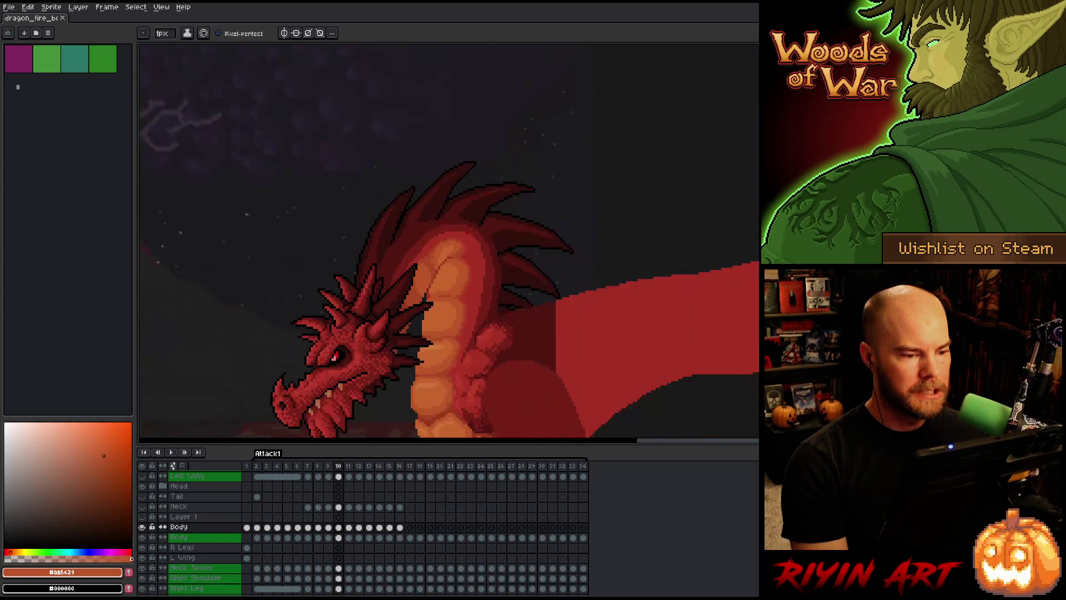
scroll(429, 307, "up", 2)
scroll(413, 321, "down", 2)
scroll(415, 321, "up", 2)
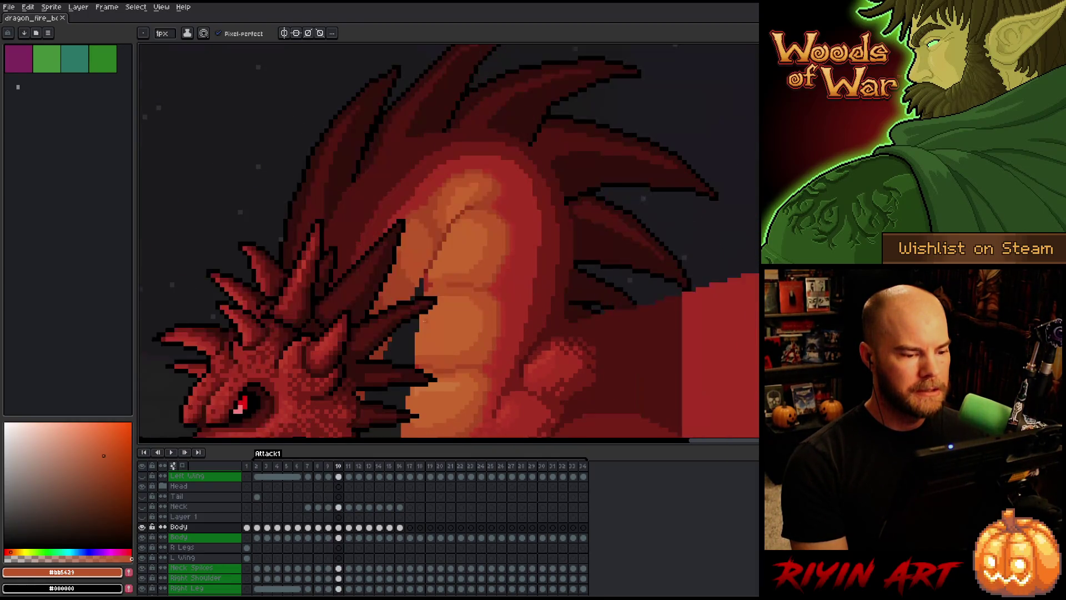
scroll(417, 321, "down", 3)
scroll(421, 322, "up", 1)
key("comma")
scroll(420, 321, "up", 2)
scroll(488, 244, "down", 1)
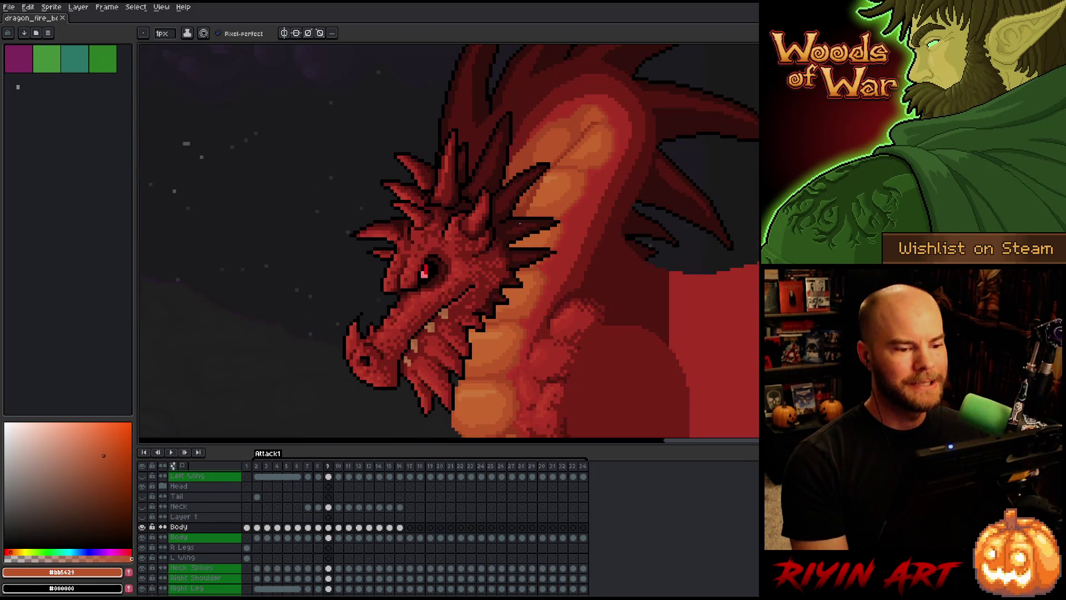
scroll(520, 224, "down", 3)
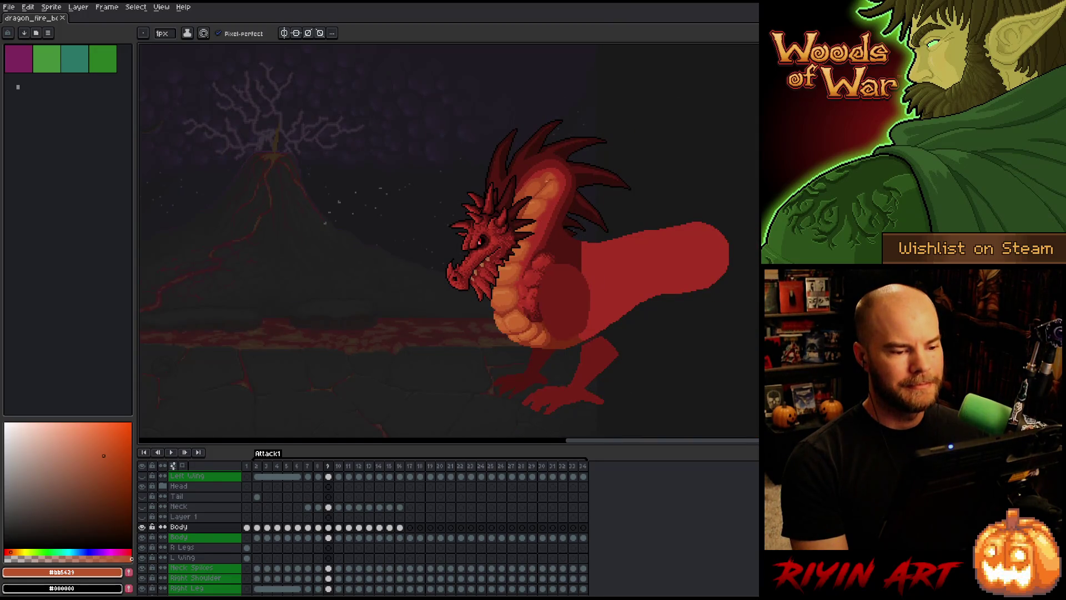
key("period")
key("period")
scroll(519, 238, "up", 4)
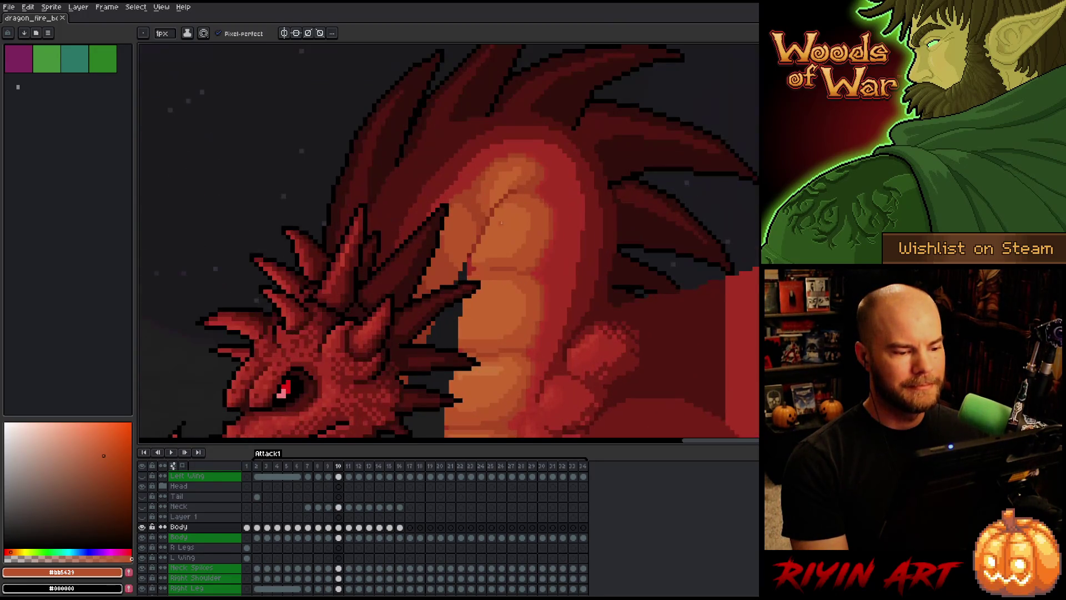
left_click_drag(473, 297, 532, 147)
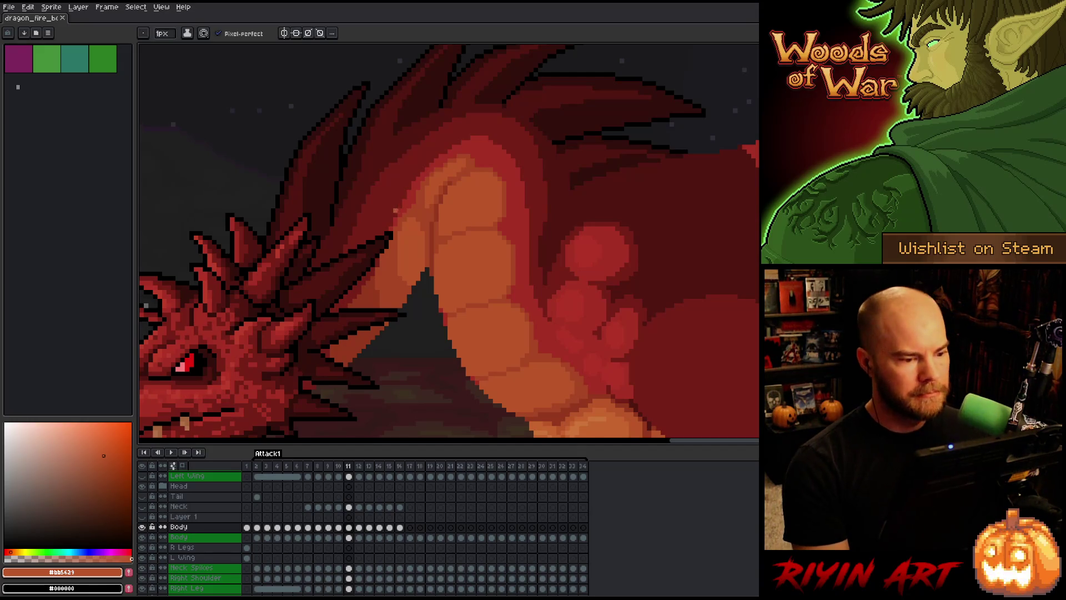
Compare frame 11 against frame 10 by flipping between them.
scroll(392, 197, "down", 1)
scroll(392, 197, "up", 2)
scroll(392, 197, "down", 2)
scroll(409, 222, "up", 2)
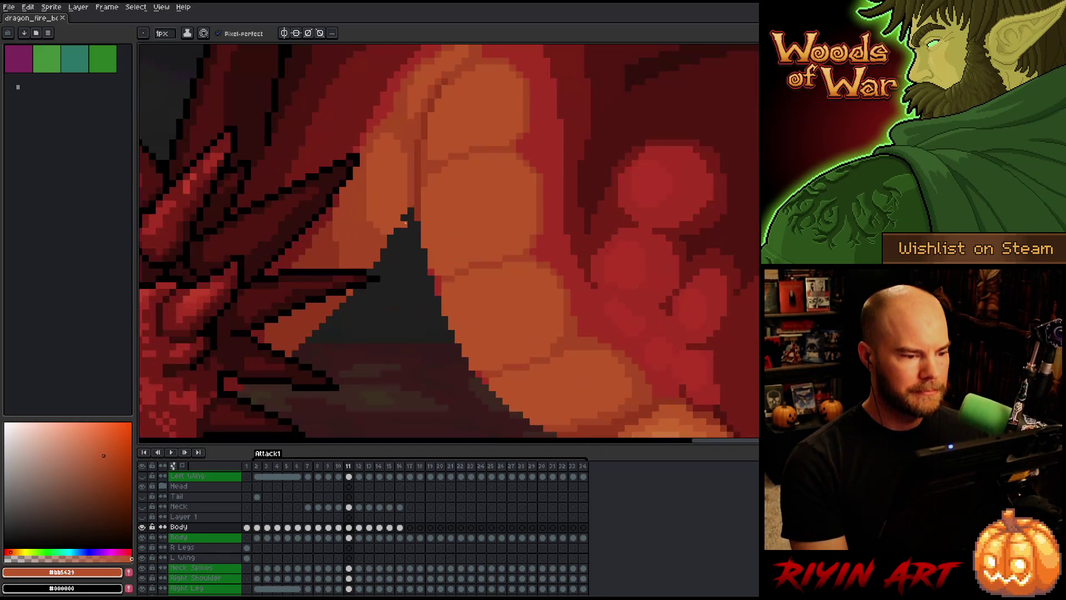
scroll(409, 222, "down", 2)
scroll(408, 221, "up", 2)
scroll(409, 221, "down", 2)
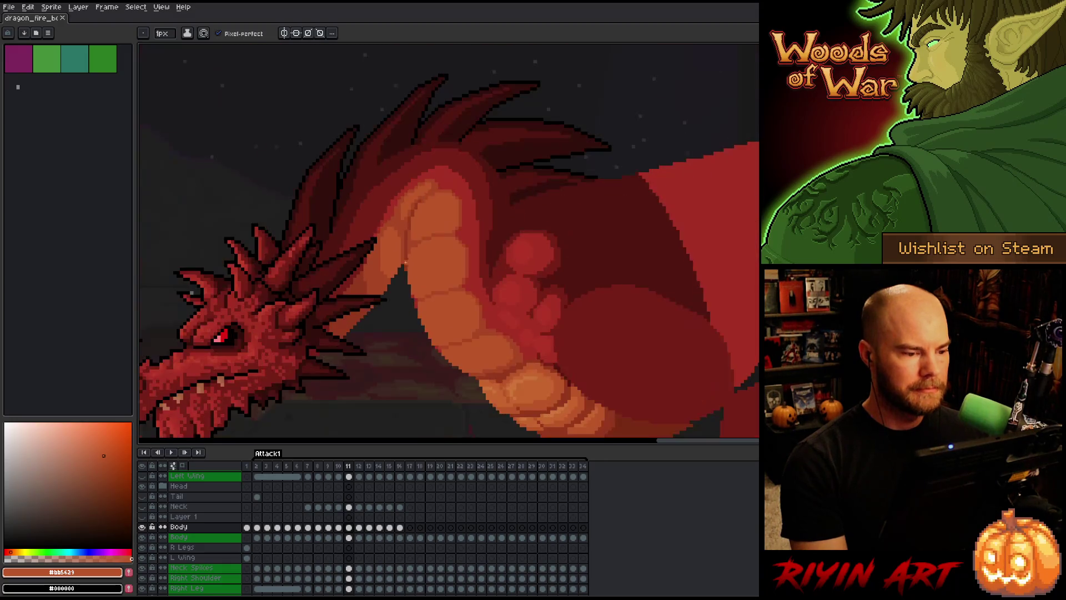
scroll(392, 304, "up", 2)
key("comma")
key("period")
key("comma")
key("period")
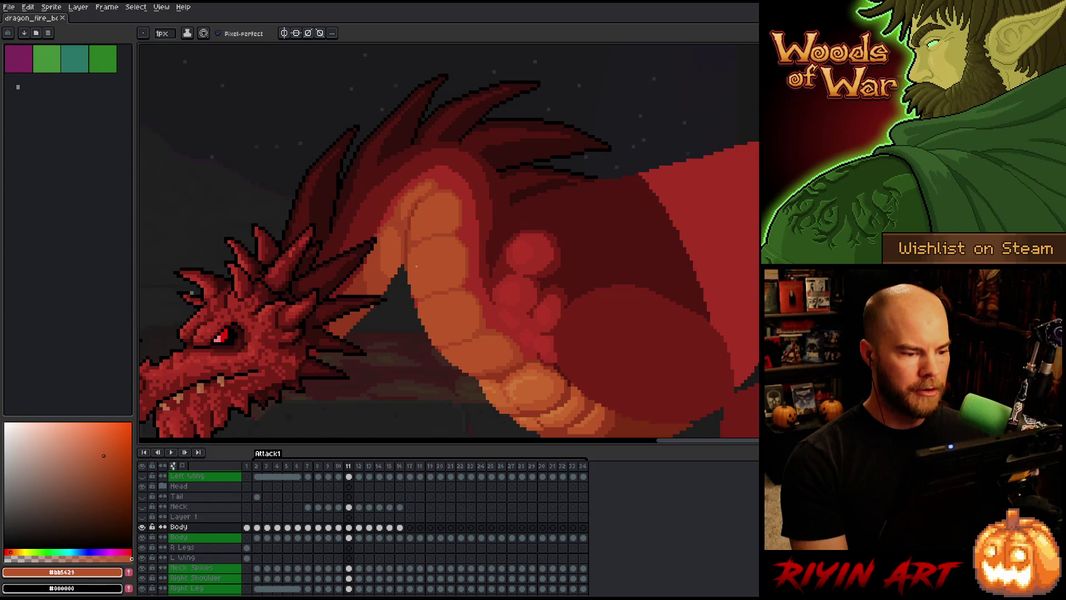
scroll(415, 266, "down", 2)
scroll(426, 275, "up", 1)
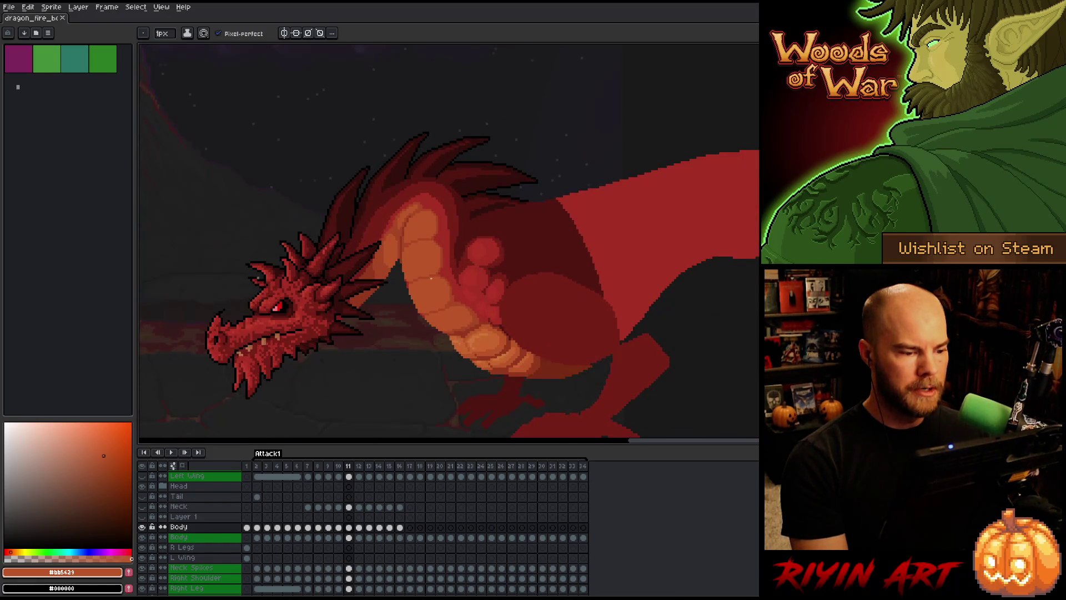
scroll(420, 255, "up", 4)
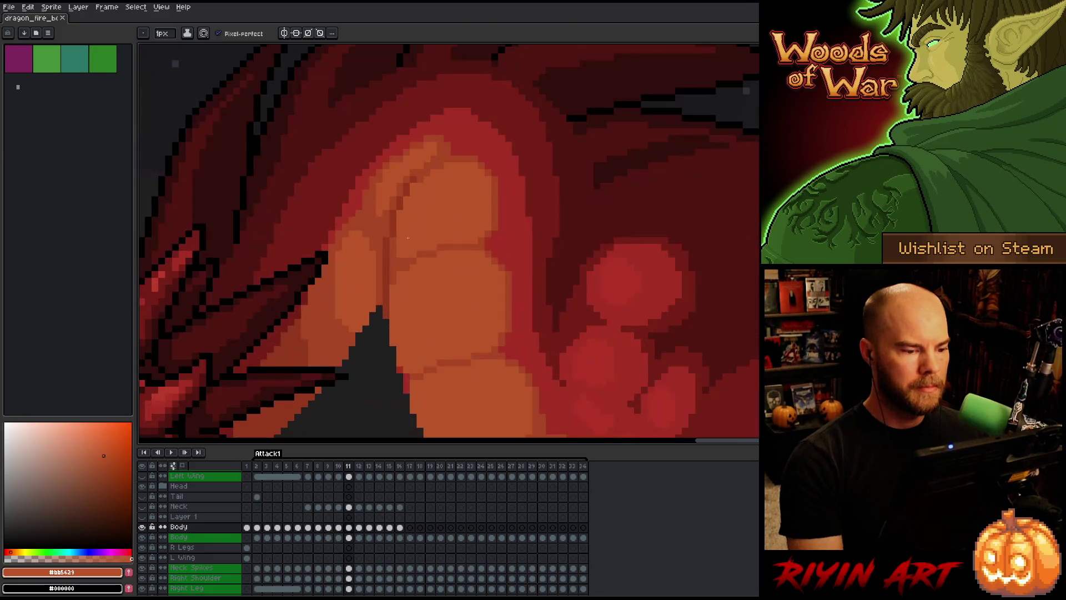
Draw a dark red crease up the neck and soften it with lighter orange strokes.
left_click(388, 266, "alt")
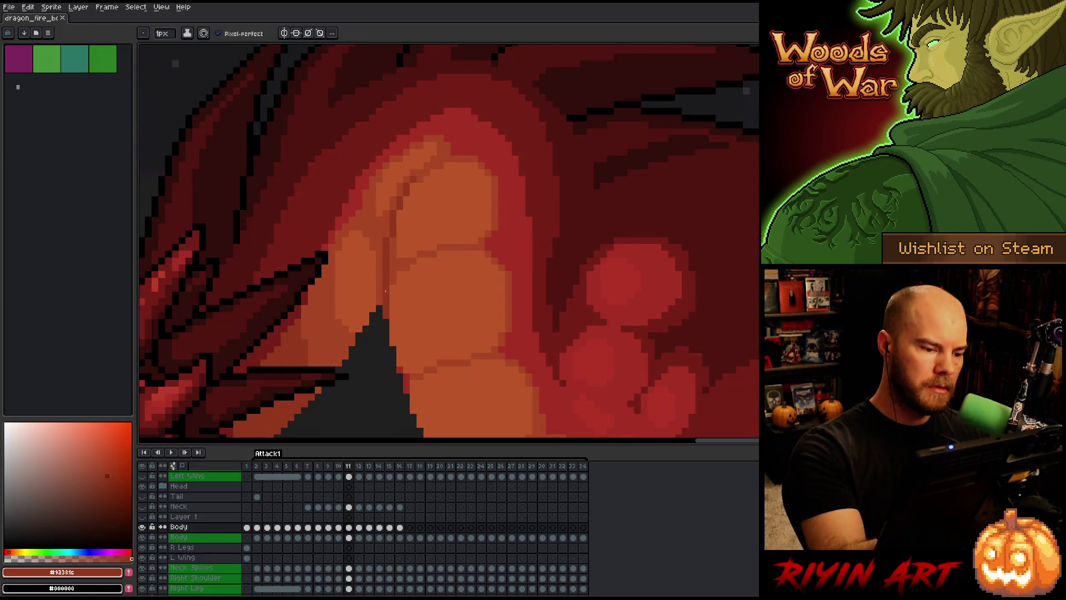
mouse_move(384, 288)
left_mouse_down()
mouse_move(434, 165)
mouse_move(406, 197)
mouse_move(387, 249)
left_mouse_up()
left_click(425, 174, "alt")
left_click(393, 194, "alt")
left_click_drag(393, 211, 389, 241)
mouse_move(400, 184)
left_mouse_down()
mouse_move(399, 229)
mouse_move(414, 170)
left_mouse_up()
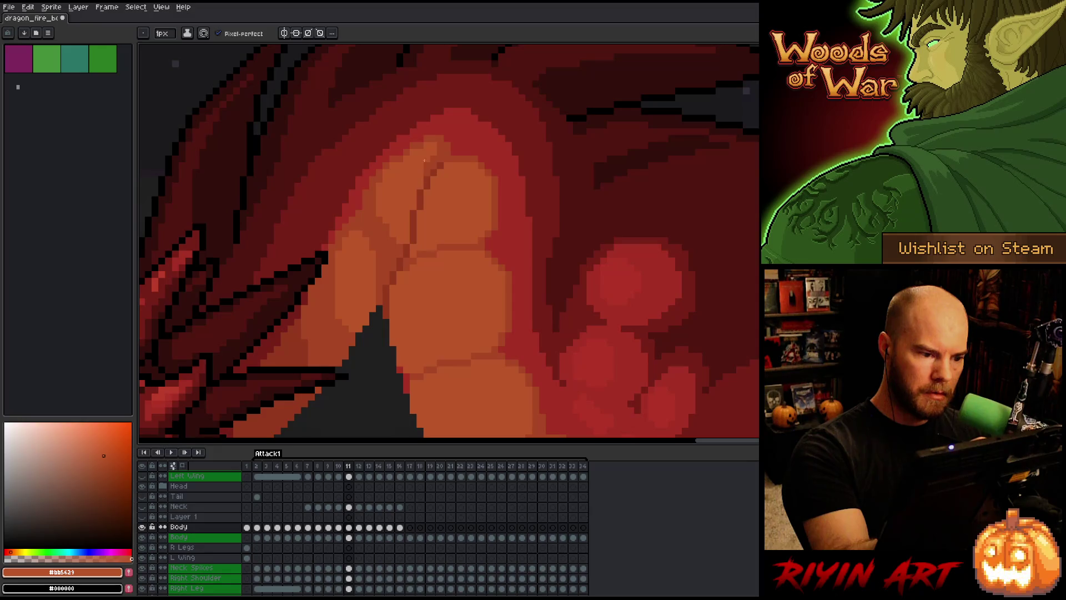
left_click(433, 165, "alt")
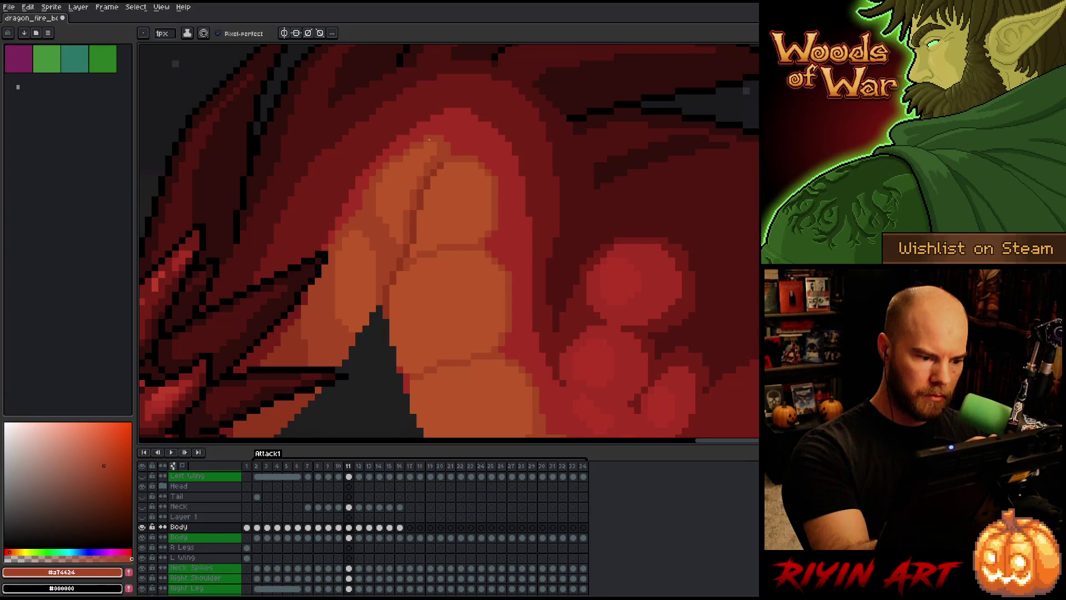
left_click(371, 272, "alt")
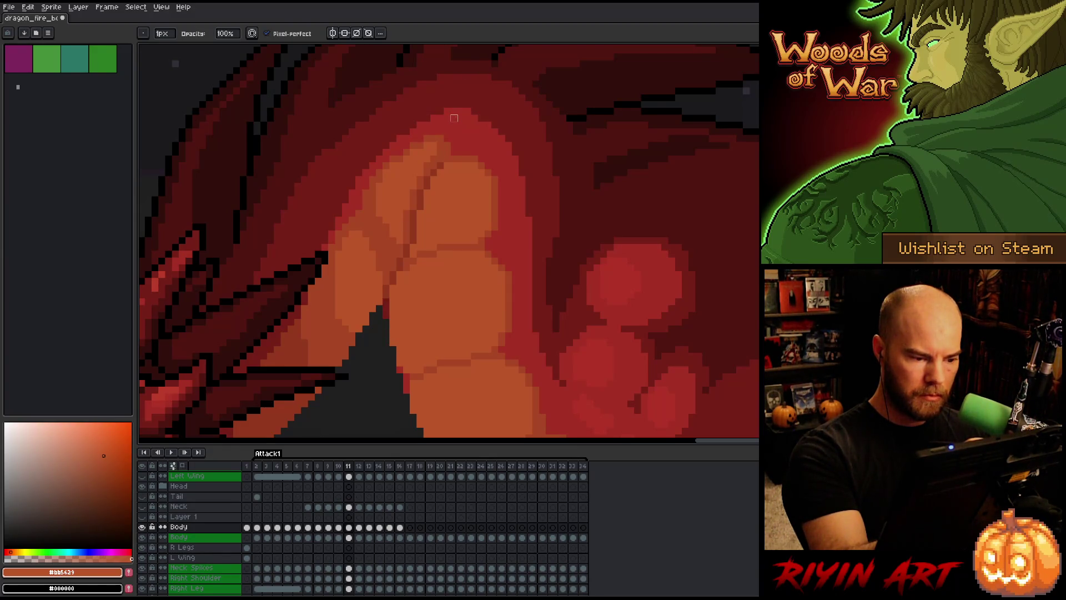
Flip between frames 10 and 11, panning to bring the whole dragon into view.
key("Right")
key("Left")
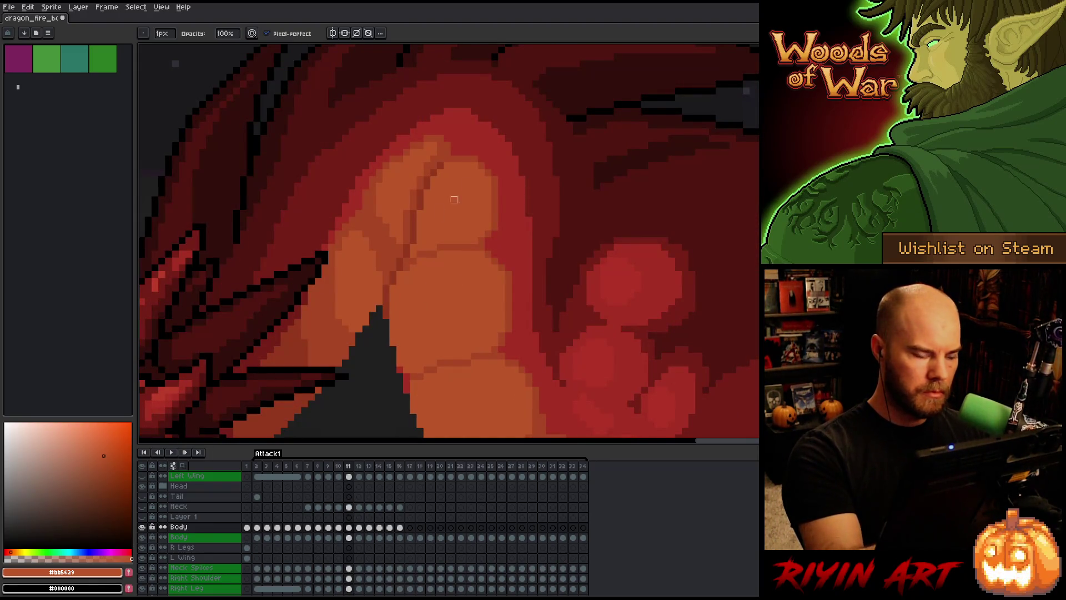
key("Left")
mouse_move(571, 166)
left_mouse_down()
mouse_move(536, 287)
mouse_move(542, 186)
left_mouse_up()
key("Right")
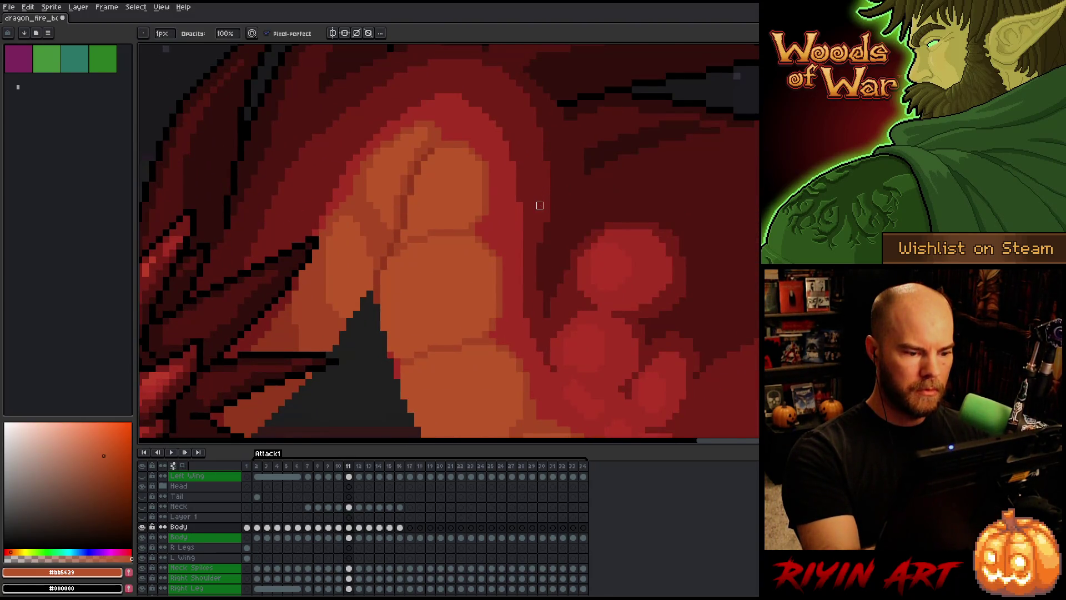
key("Left")
key("Right")
key("Left")
key("Right")
scroll(549, 249, "down", 1)
scroll(550, 249, "down", 2)
left_click_drag(509, 239, 336, 239)
scroll(336, 239, "up", 2)
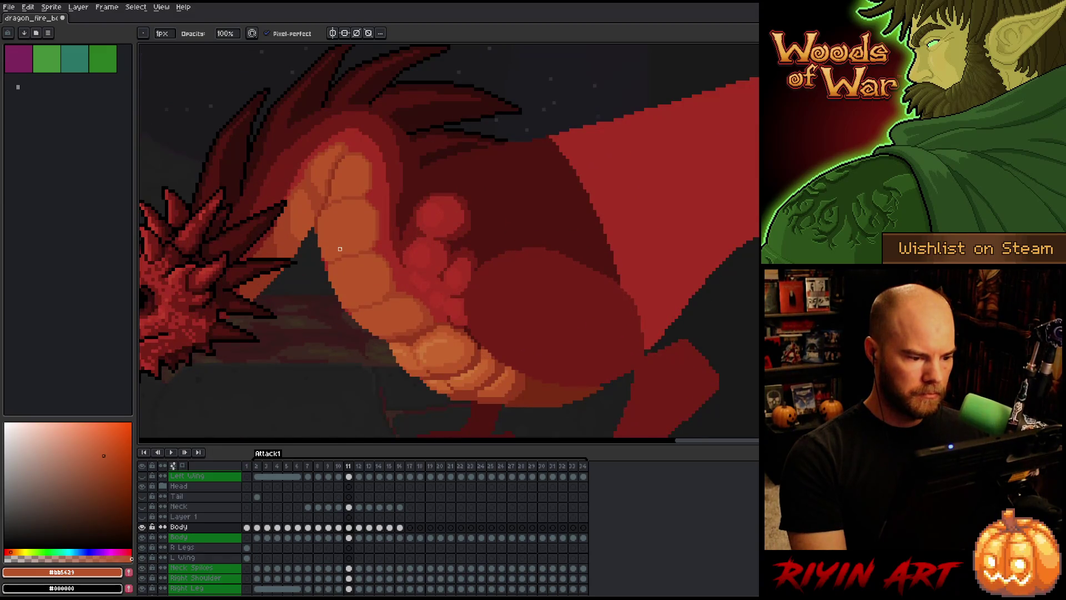
Compare frames 10 and 11 again and sample the darker neck orange.
key("e")
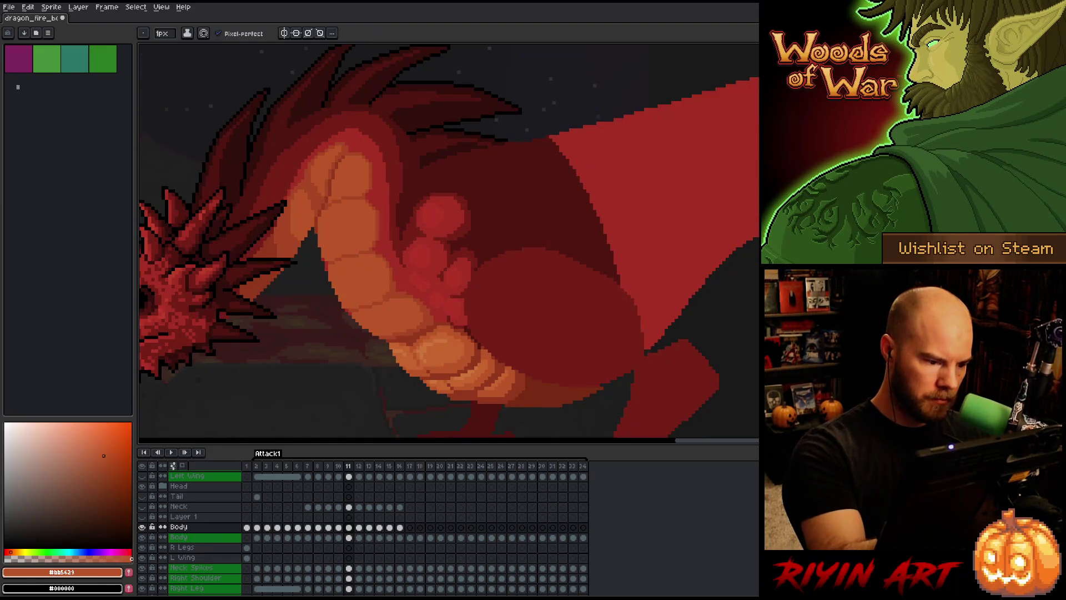
key("comma")
key("period")
key("comma")
key("period")
key("comma")
key("period")
left_click(381, 304, "alt")
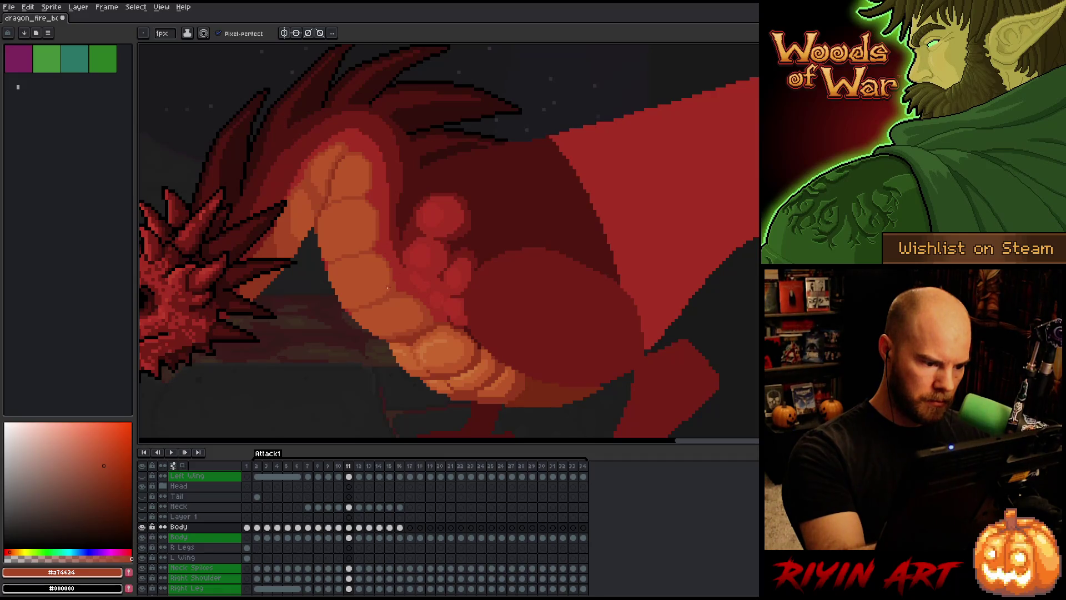
key("comma")
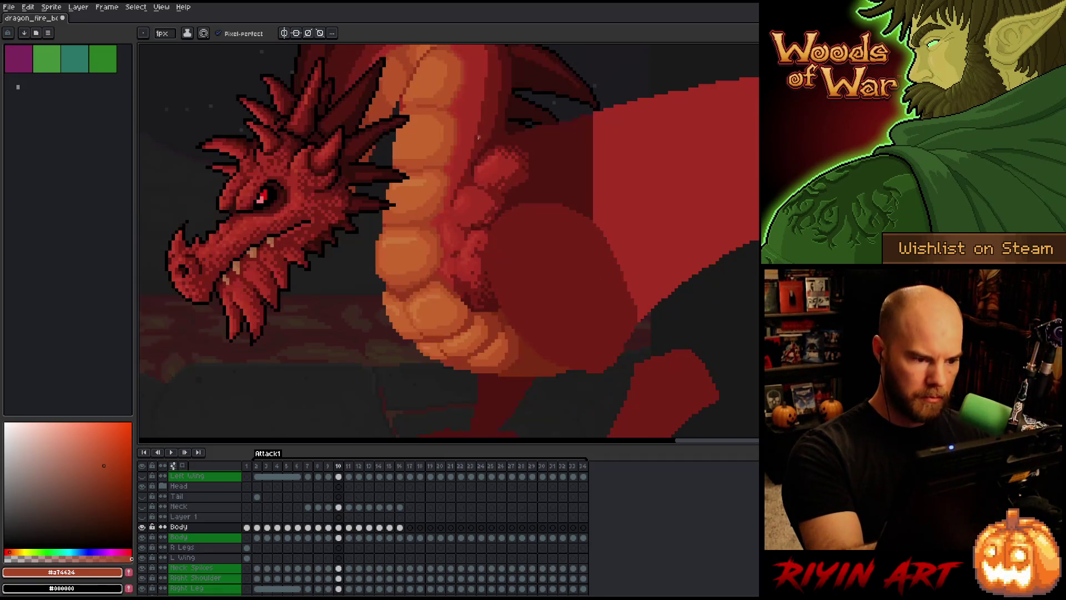
key("period")
key("comma")
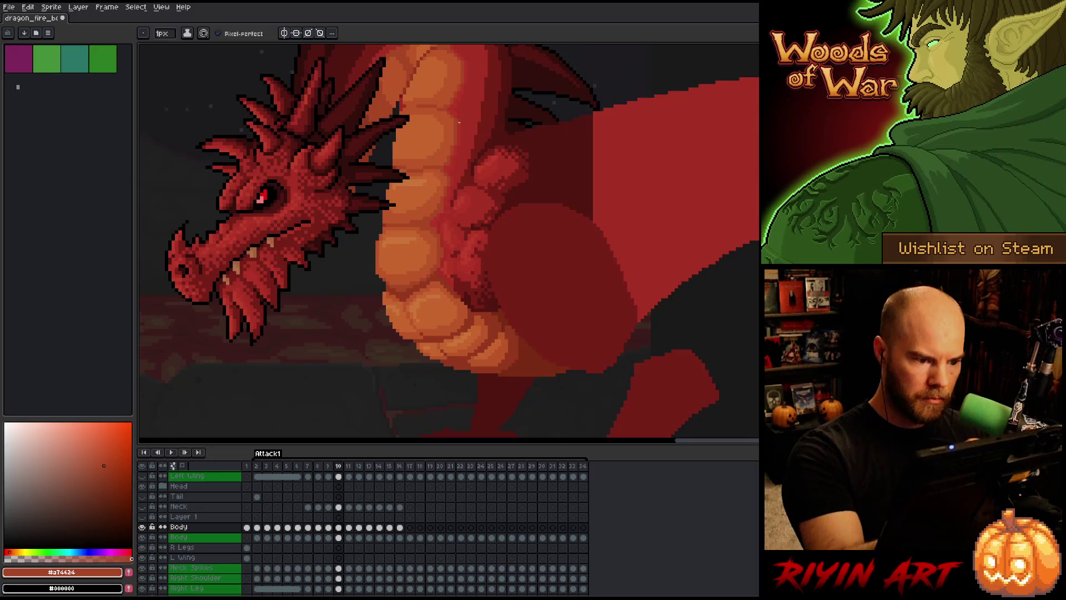
Eyedrop the belly orange #c7652f, return to frame 11 and start a select-by-colour.
left_click(450, 161, "alt")
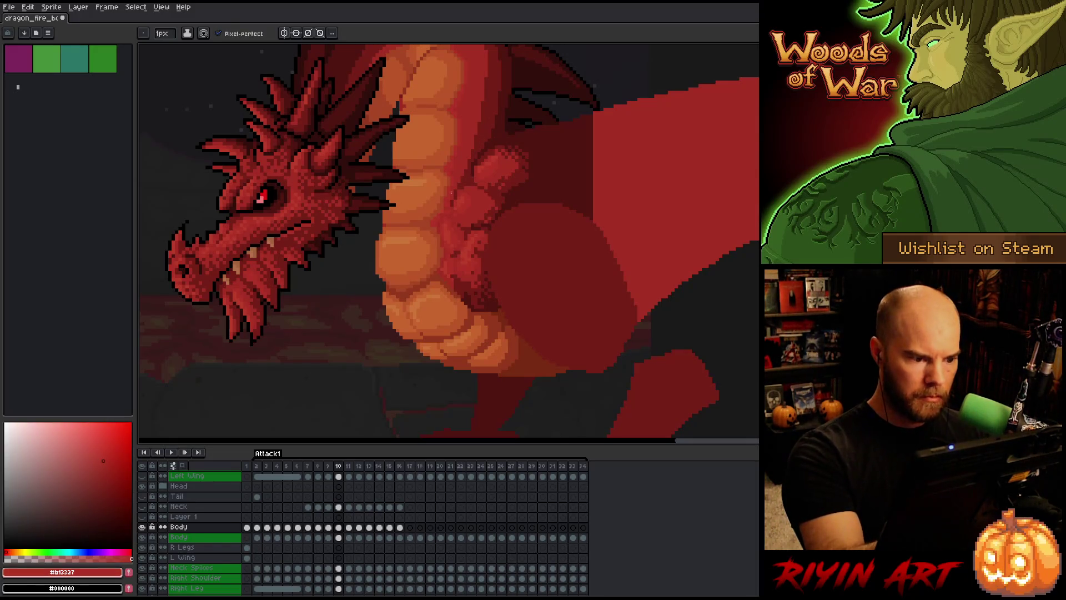
left_click(424, 219, "alt")
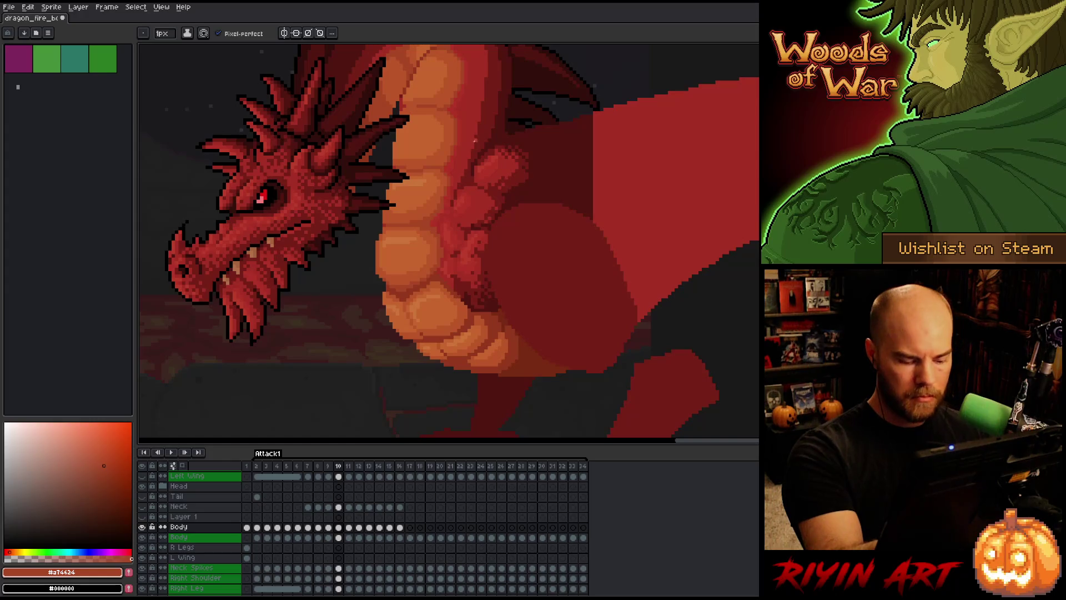
left_click(417, 190, "alt")
key("period")
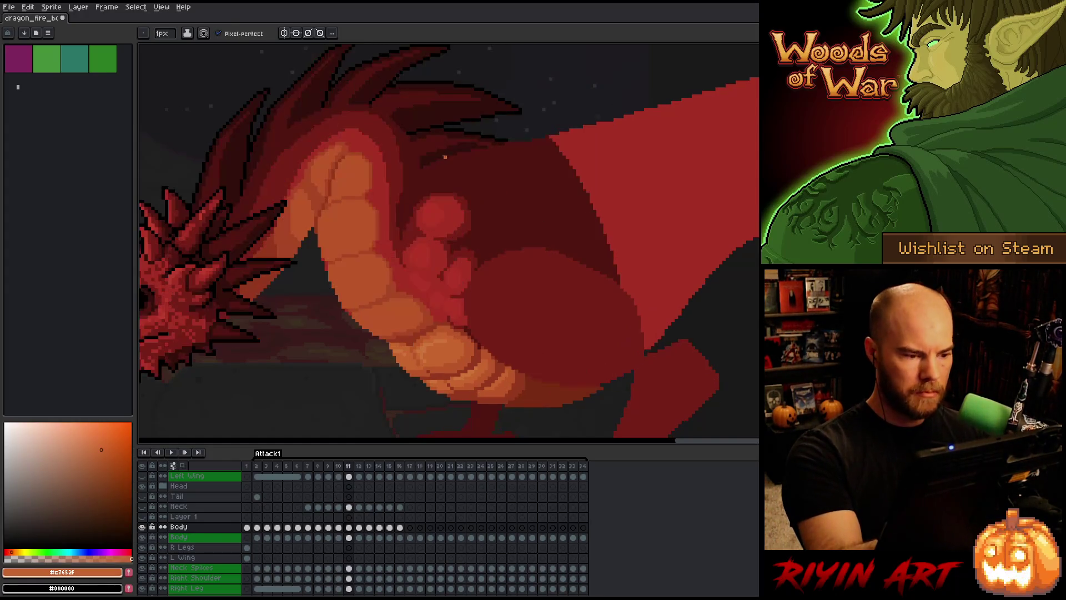
key("shift+c")
Select the orange belly areas by colour, set brush size 4 with pixel-perfect off, then deselect.
left_click(370, 275)
left_click(354, 287)
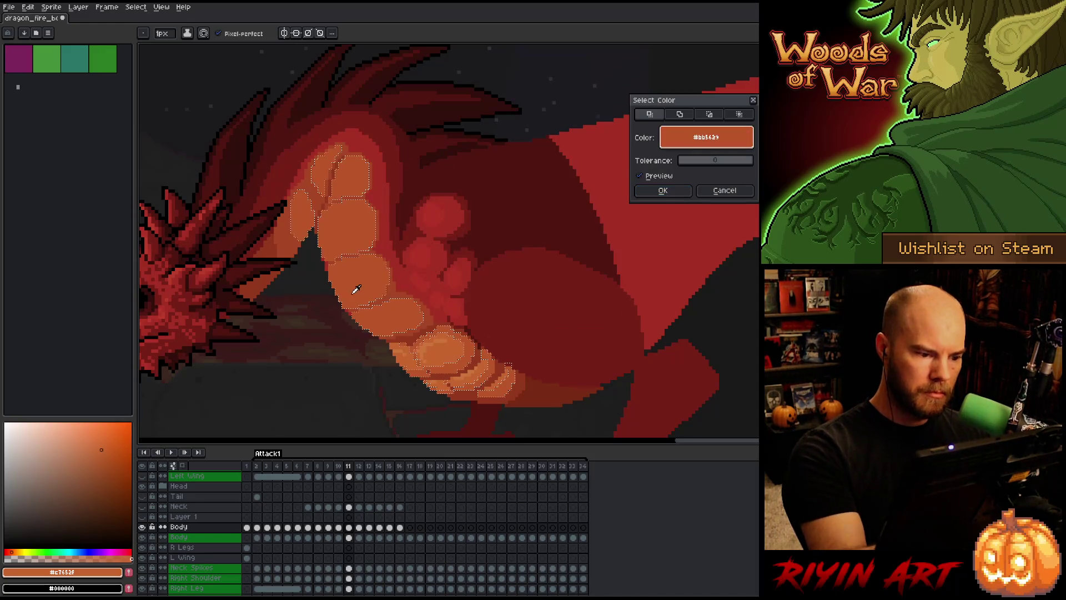
left_click(663, 190)
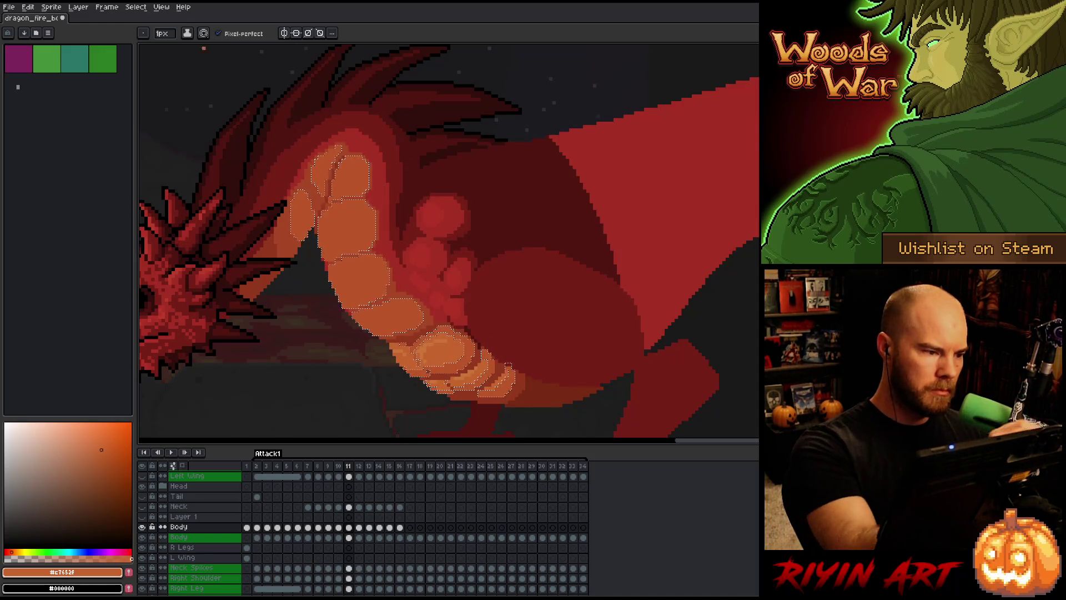
left_click(166, 34)
type("4")
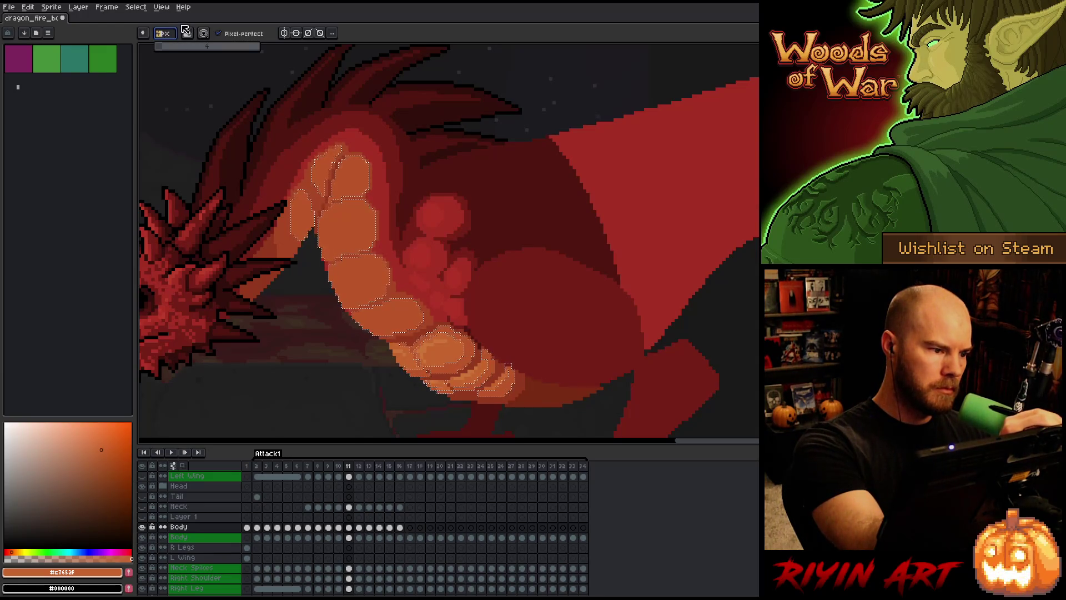
left_click(241, 34)
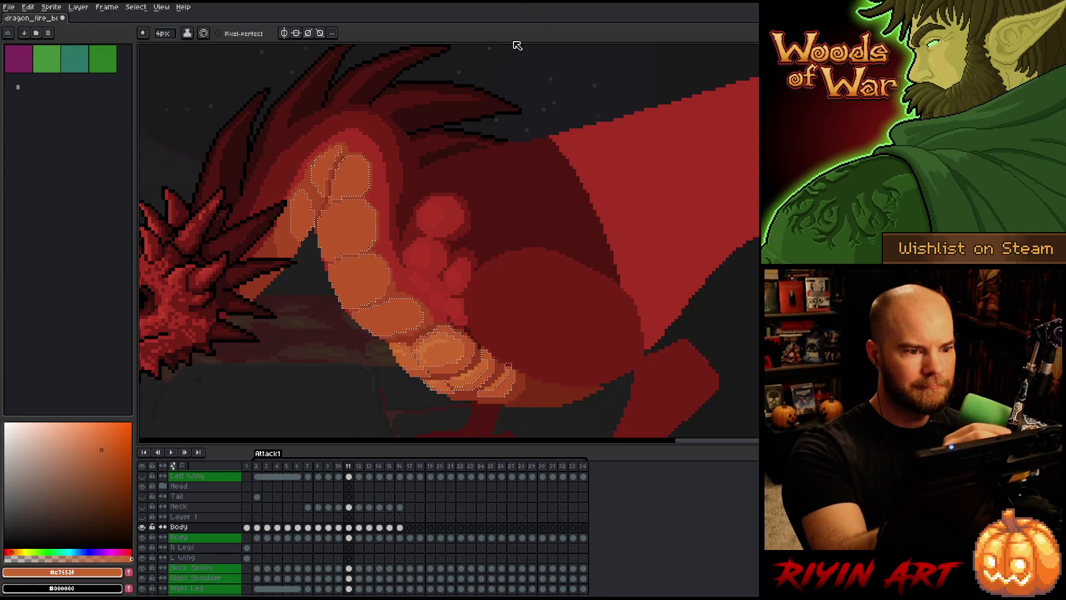
key("ctrl+d")
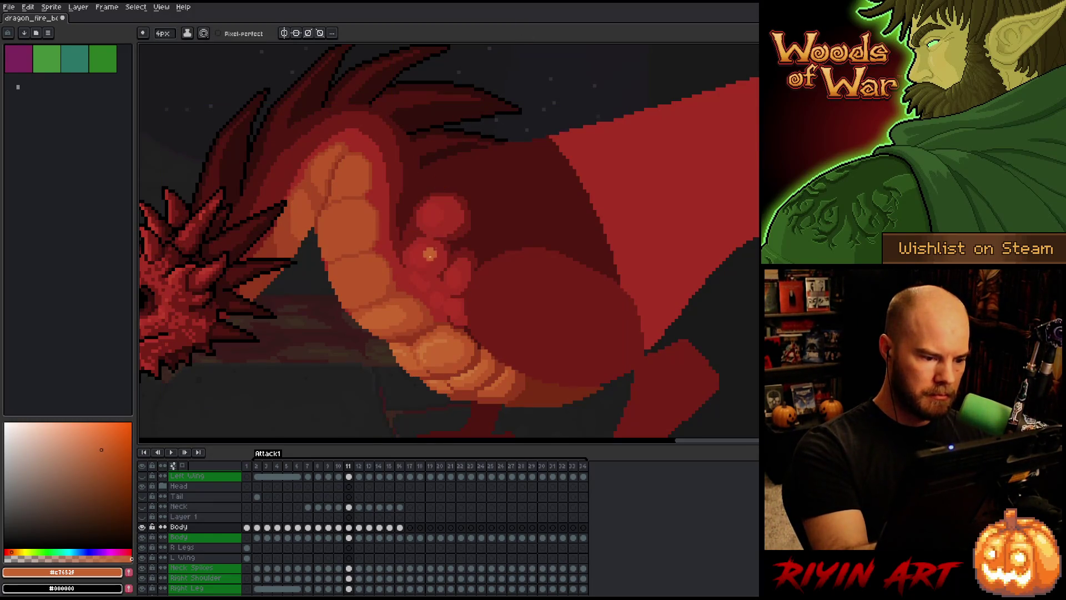
Flip between frames 10 and 11 to compare the shading, ending on frame 11.
key("comma")
key("period")
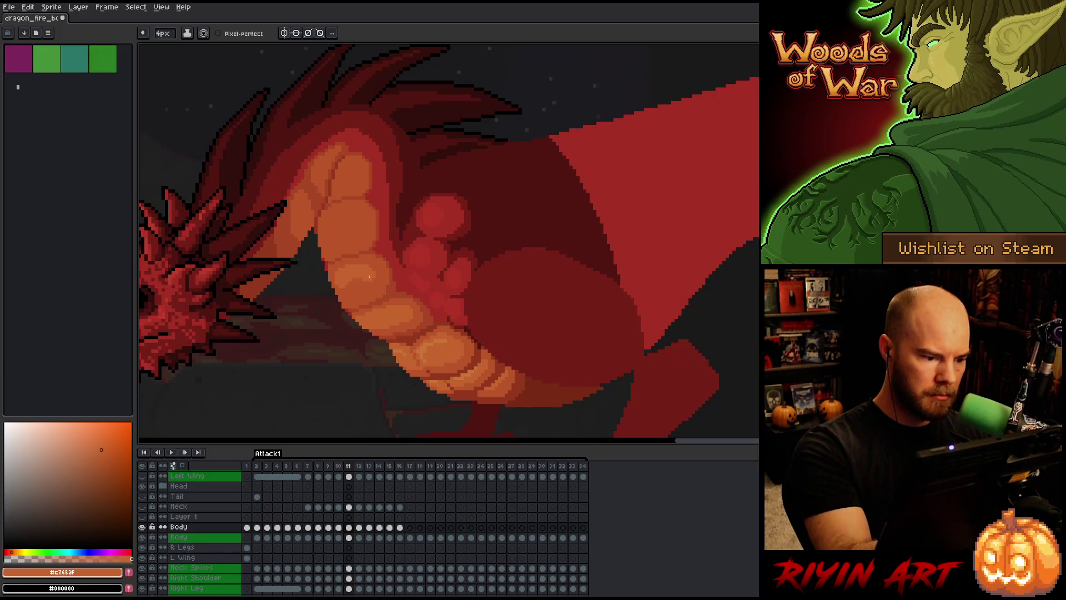
key("comma")
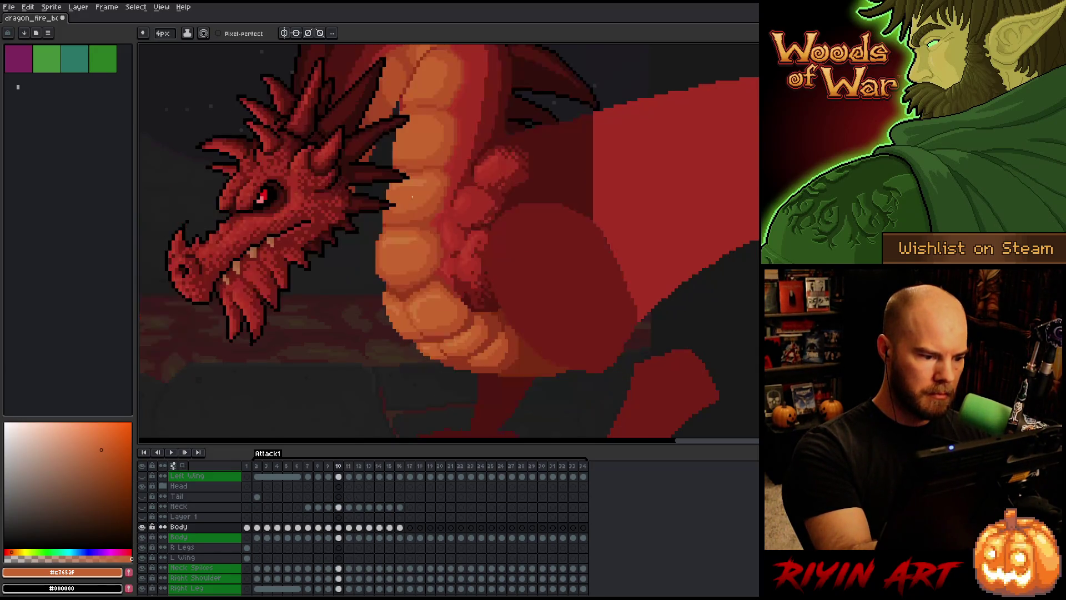
key("period")
key("comma")
key("period")
key("comma")
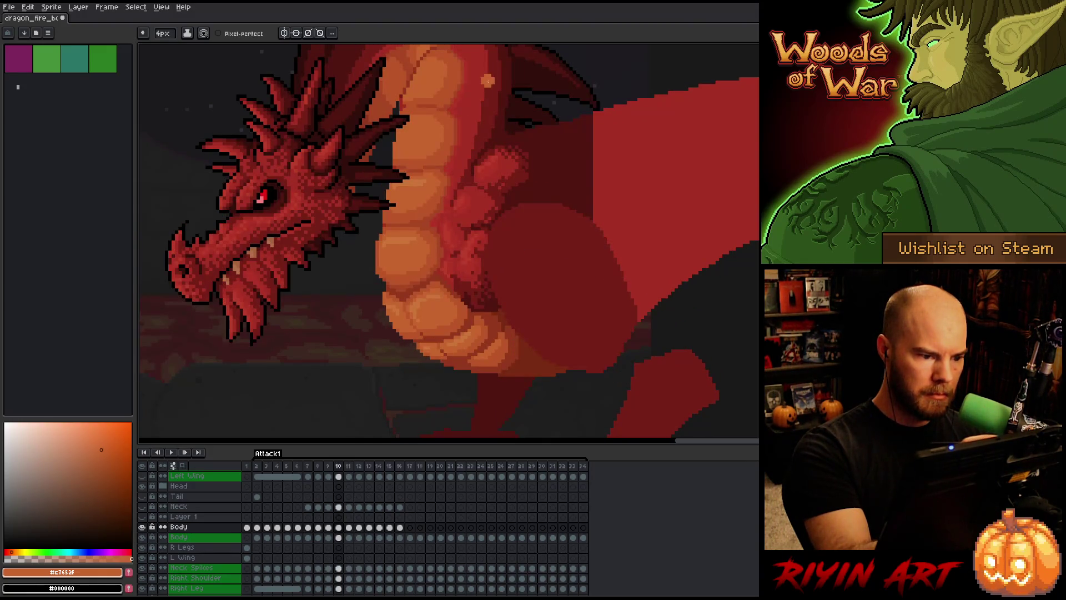
key("period")
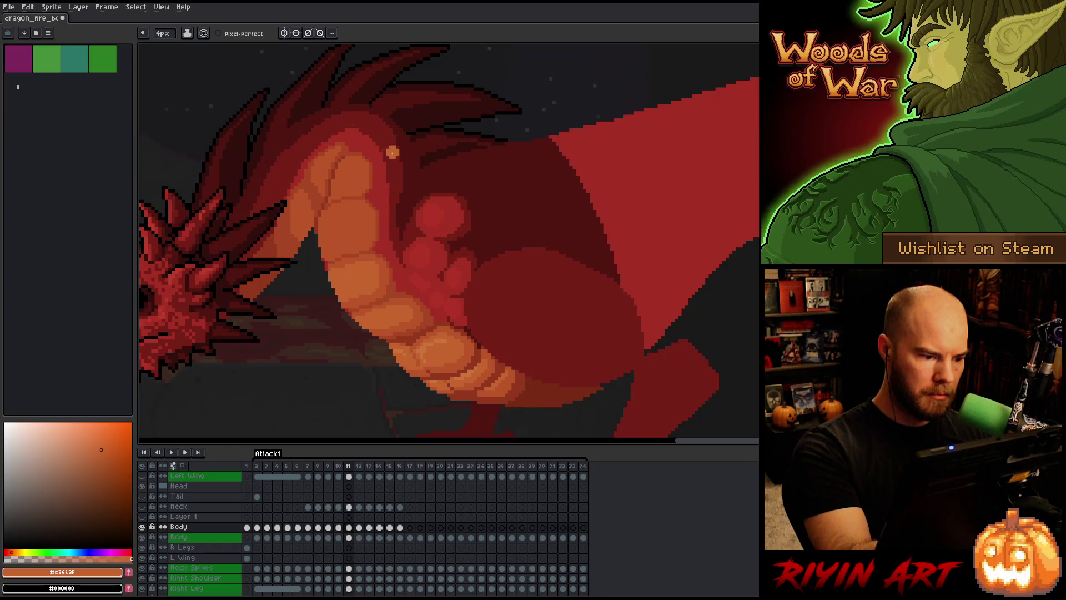
Sample several belly oranges to compare tones, settling on the lighter orange #c7652f.
left_click(372, 303, "alt")
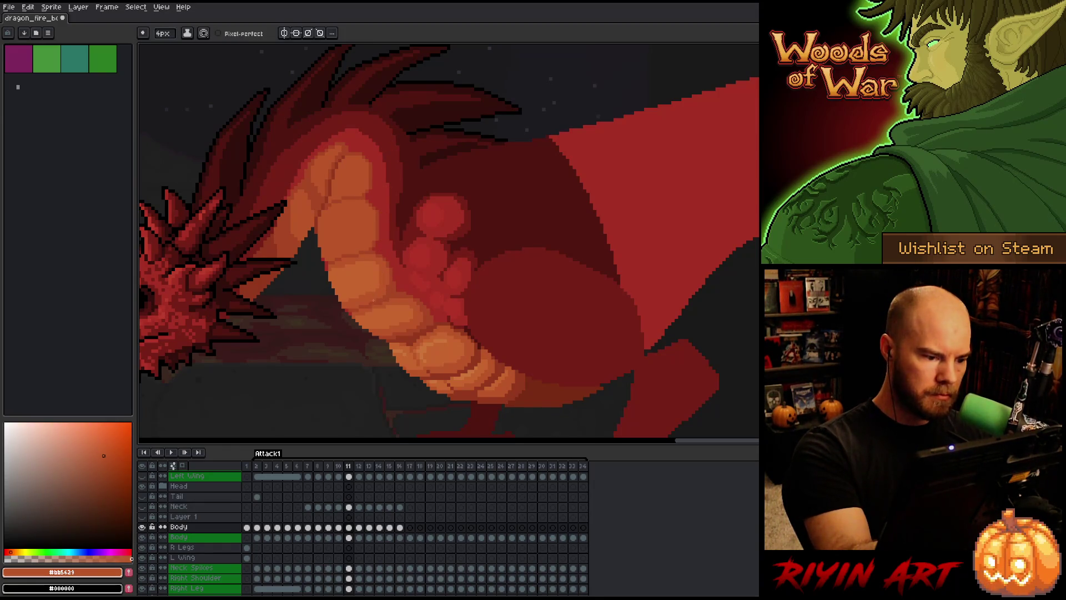
left_click(365, 274, "alt")
left_click(344, 252, "alt")
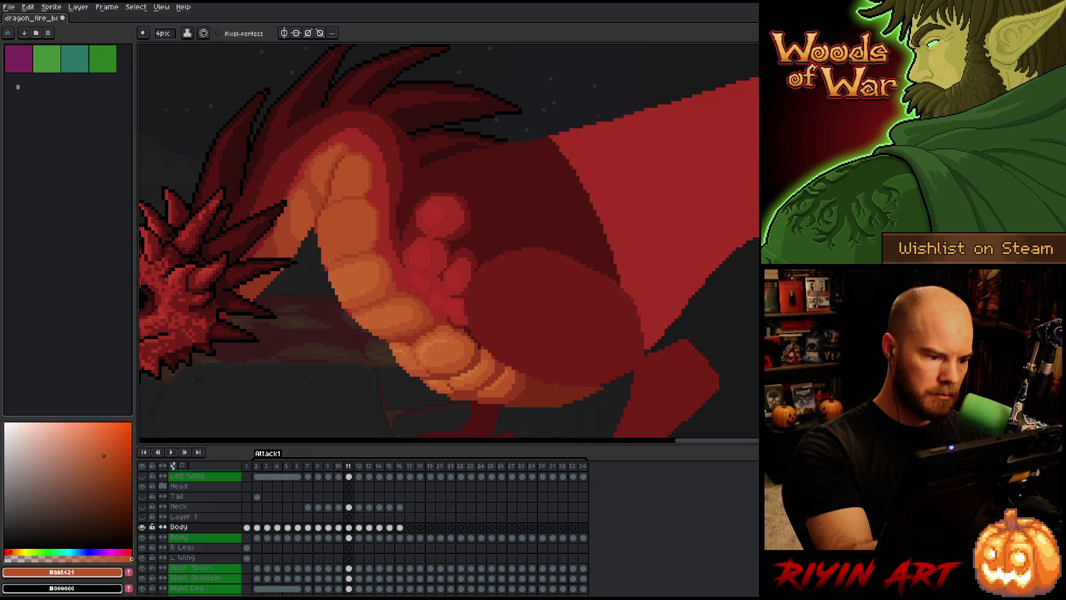
left_click(365, 253, "alt")
left_click(331, 258, "alt")
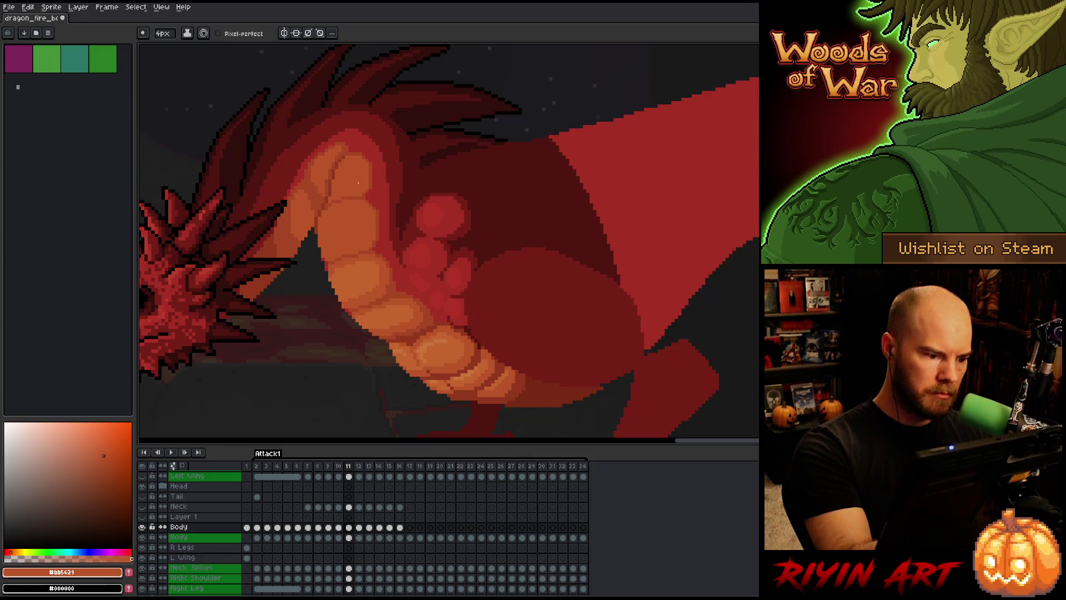
left_click(355, 273, "alt")
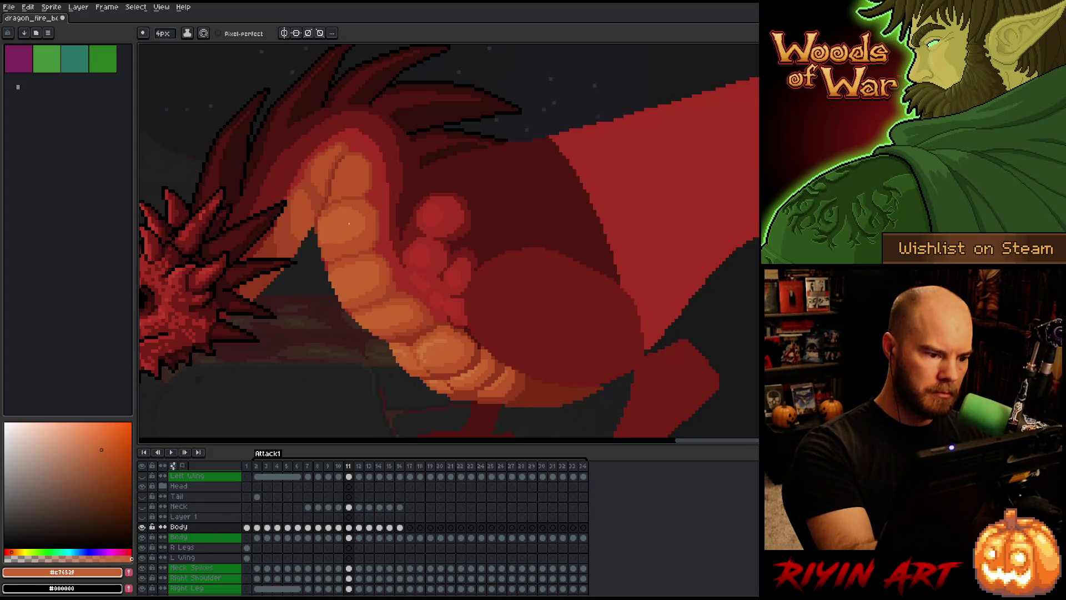
Flick repeatedly between frames 10 and 11 to compare head pose and shading, ending on frame 11.
key("comma")
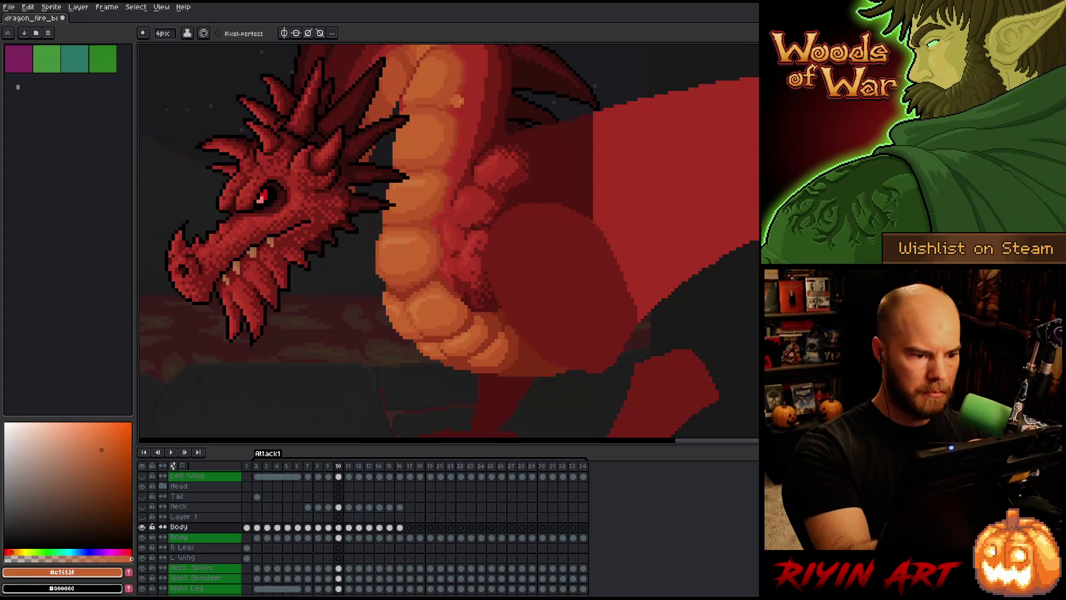
key("period")
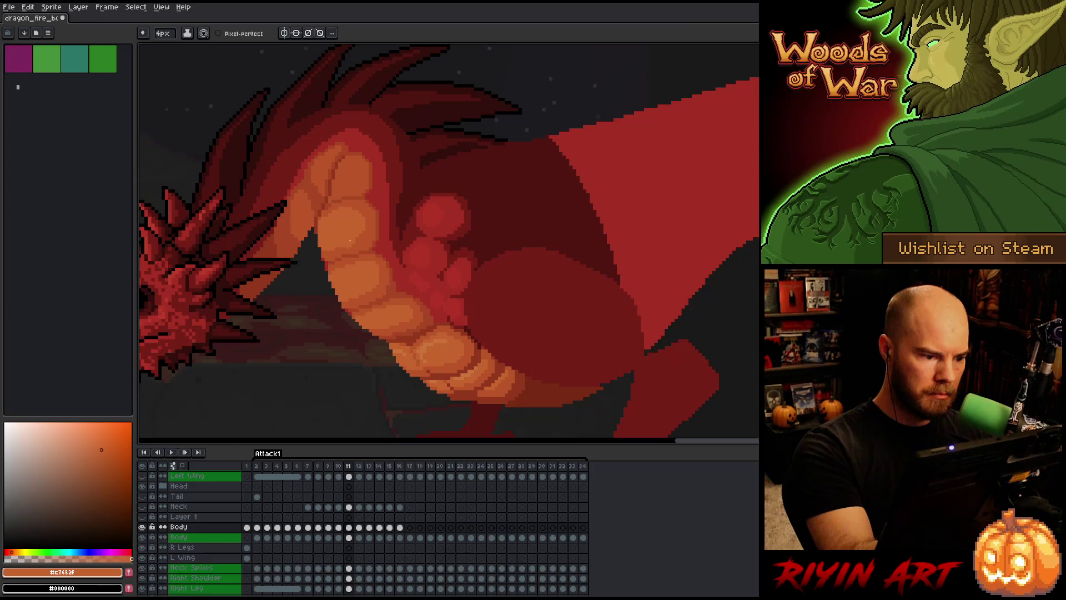
key("comma")
key("period")
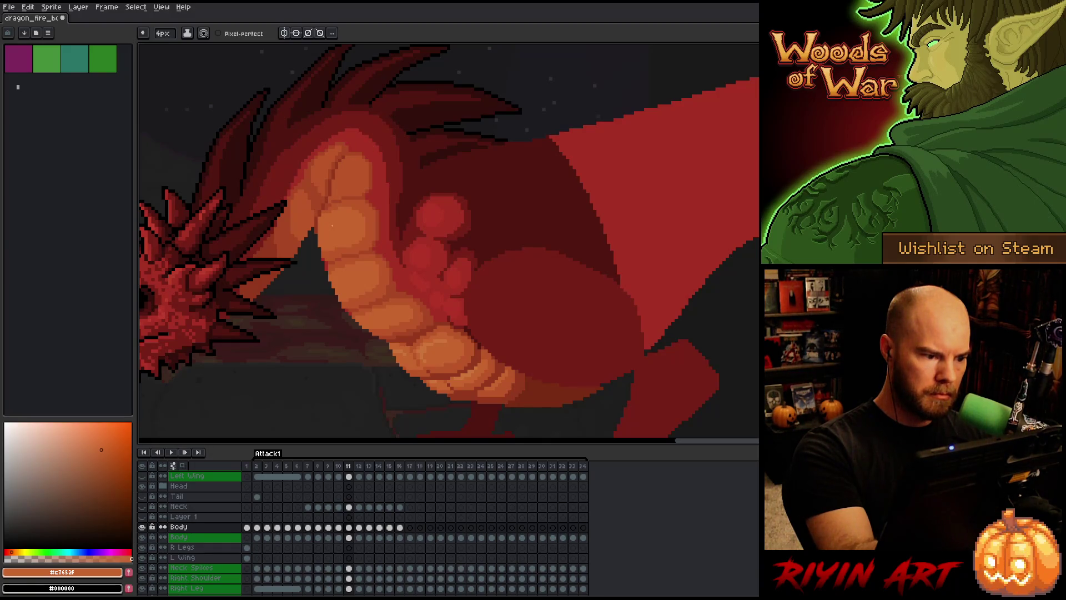
key("comma")
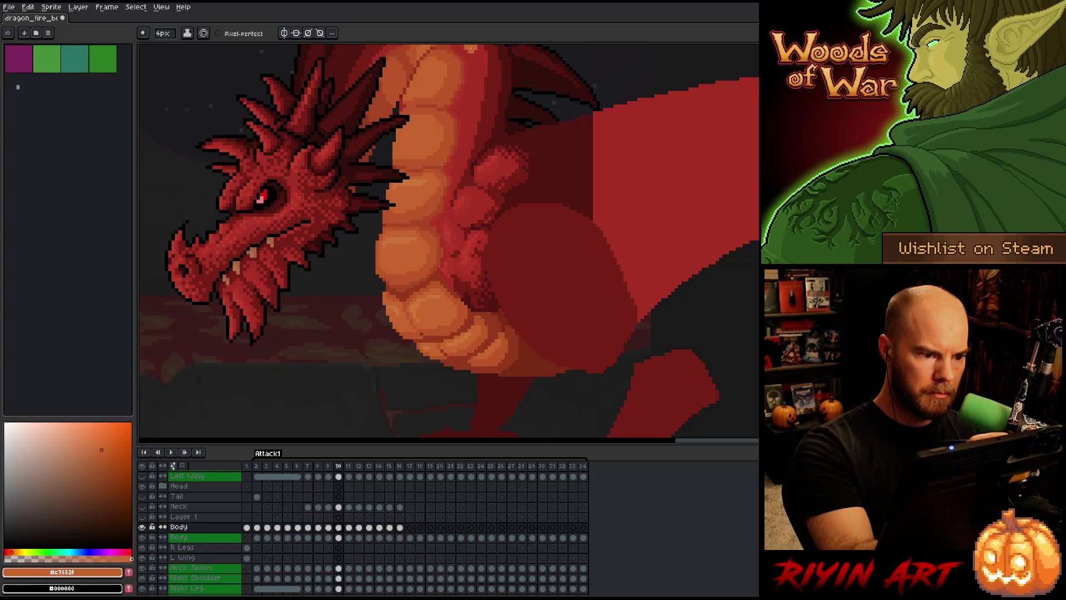
key("period")
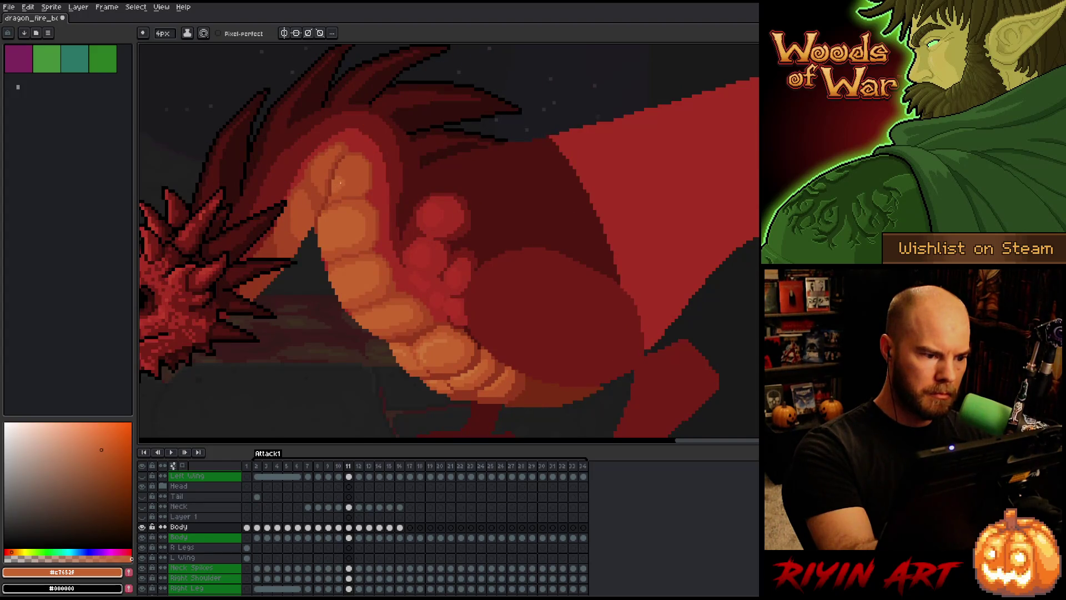
key("comma")
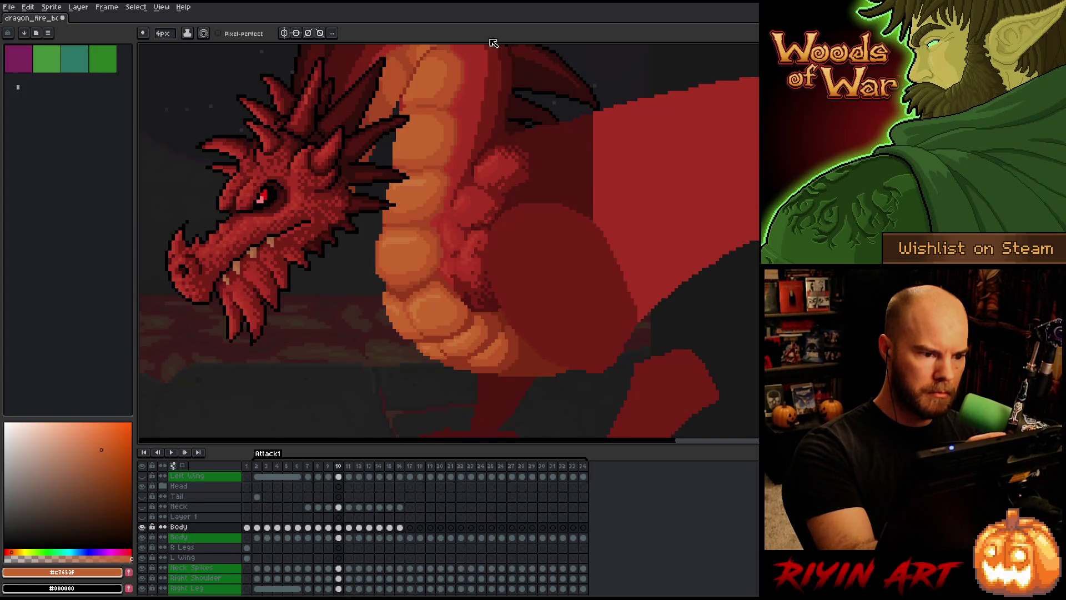
key("period")
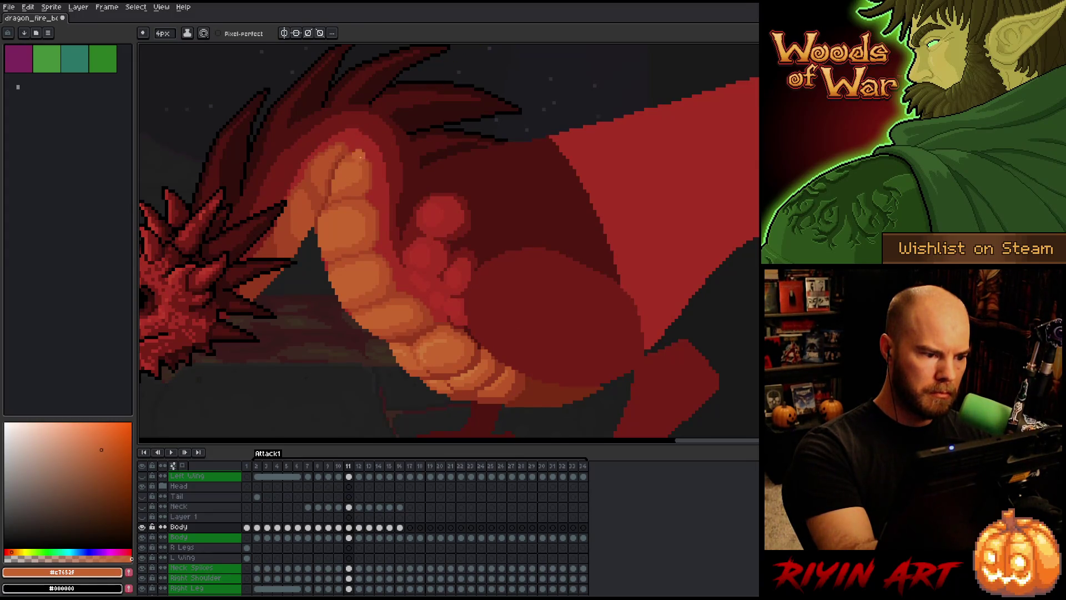
key("comma")
key("period")
key("period")
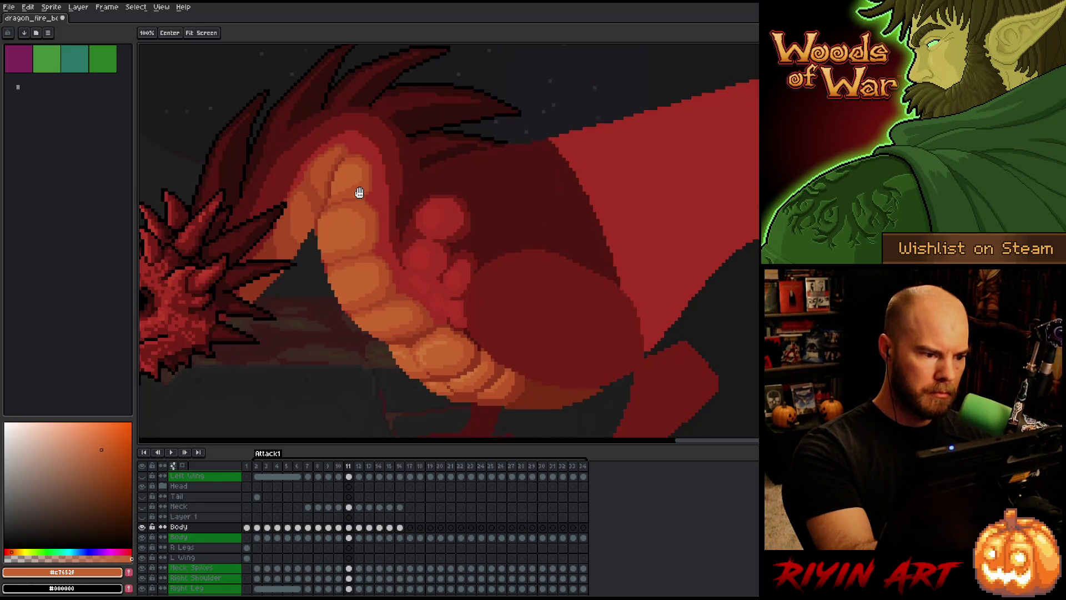
key("comma")
key("comma")
key("period")
key("comma")
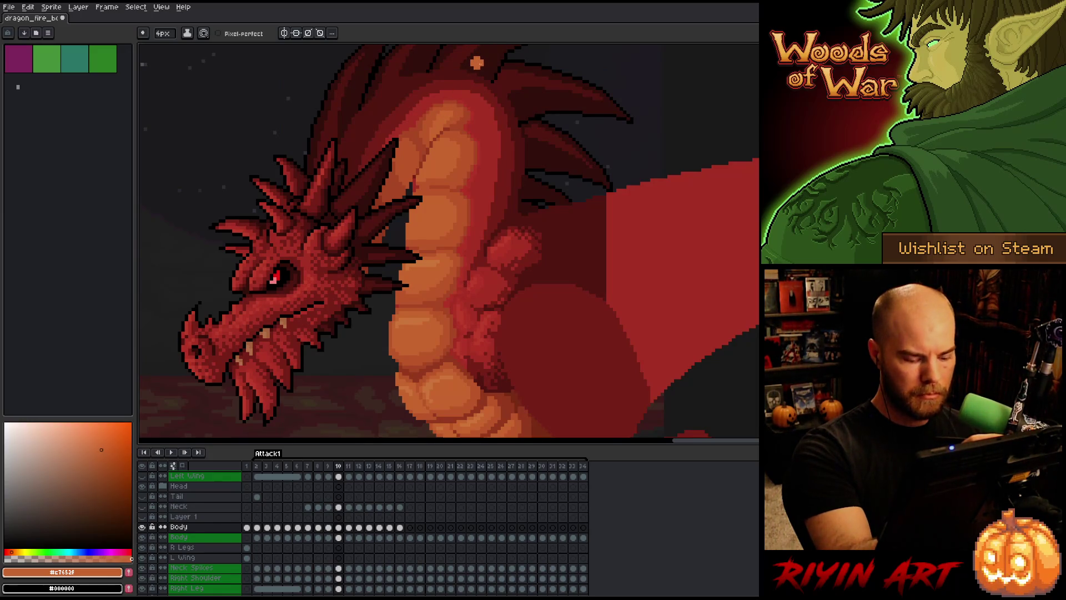
key("period")
Lasso a region on the dragon's shoulder in frame 11.
key("q")
left_click_drag(338, 275, 345, 245)
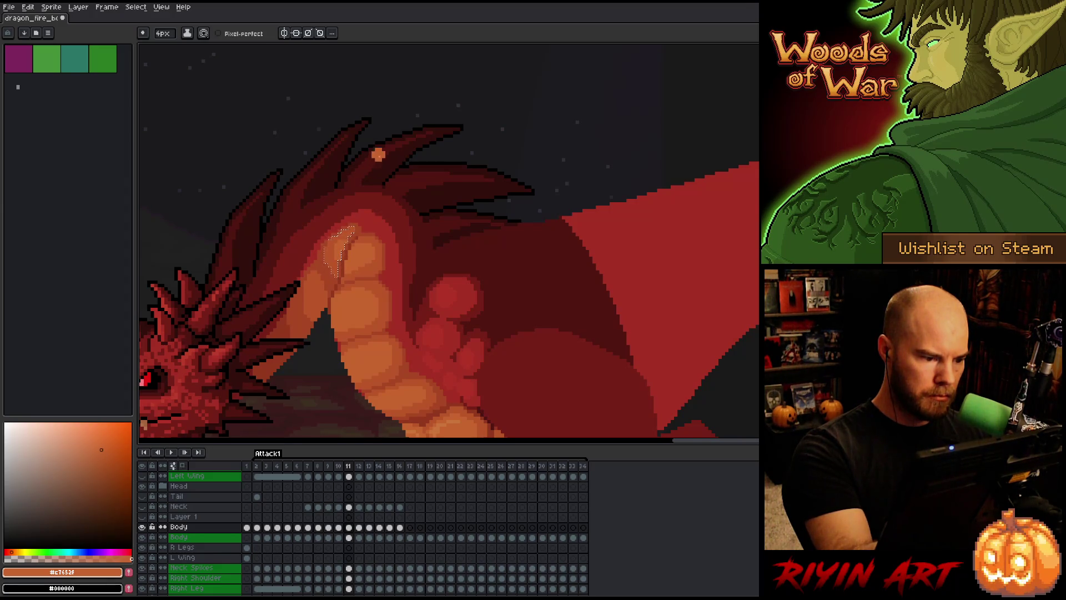
key("v")
key("b")
Paint a darker #a74624 stroke on the chest, then set a 1px pixel-perfect brush.
left_click(345, 247, "alt")
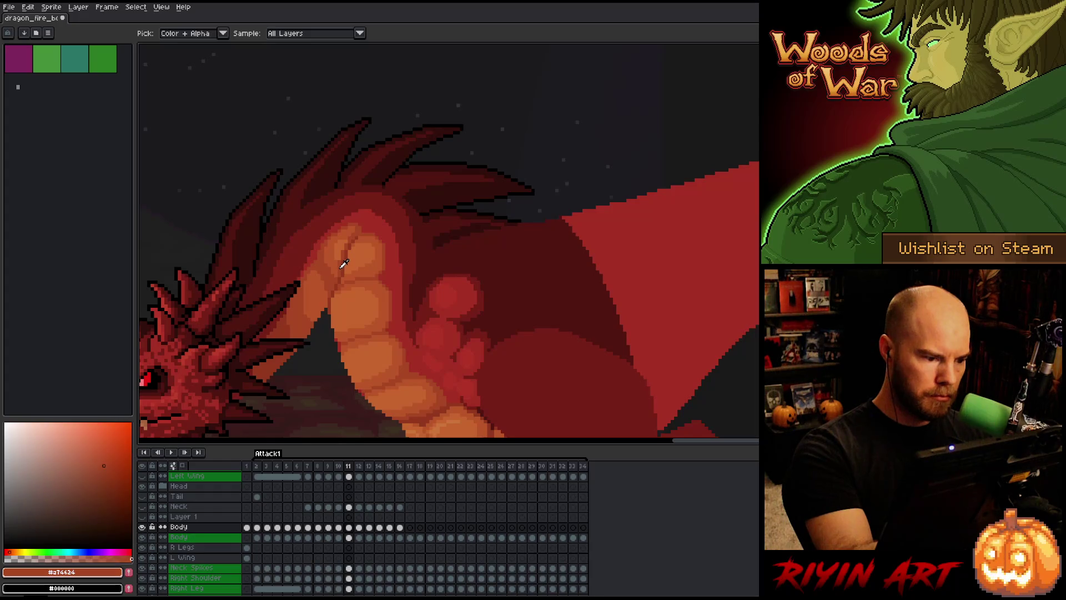
left_click_drag(340, 259, 345, 243)
key("minus")
key("minus")
key("minus")
left_click(218, 33)
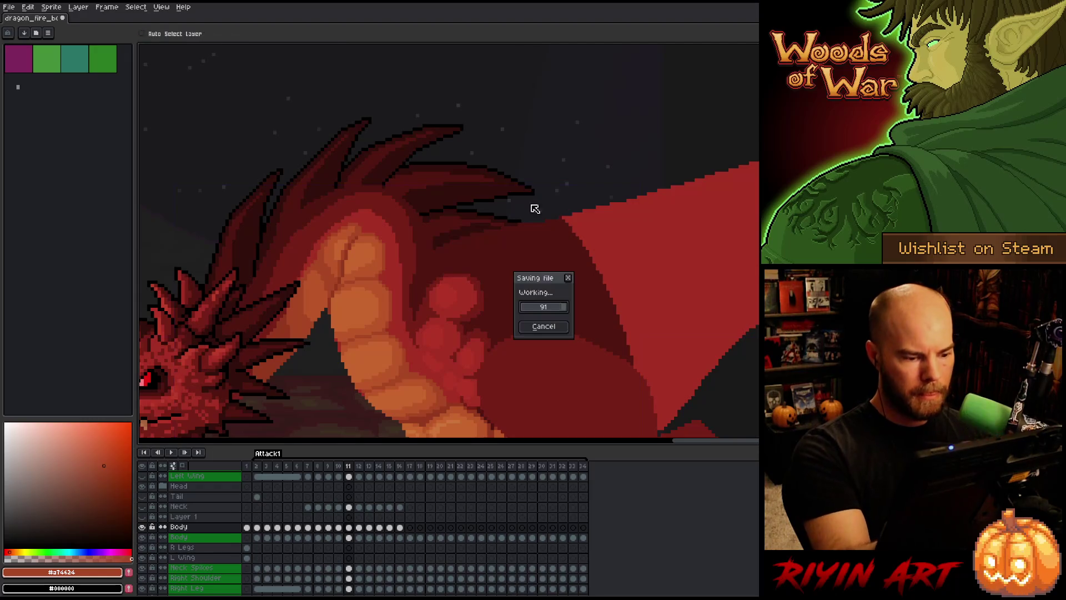
key("Right")
Compare frames 10 and 11, sample a mid orange from frame 10's chest, and save.
key("Left")
key("Left")
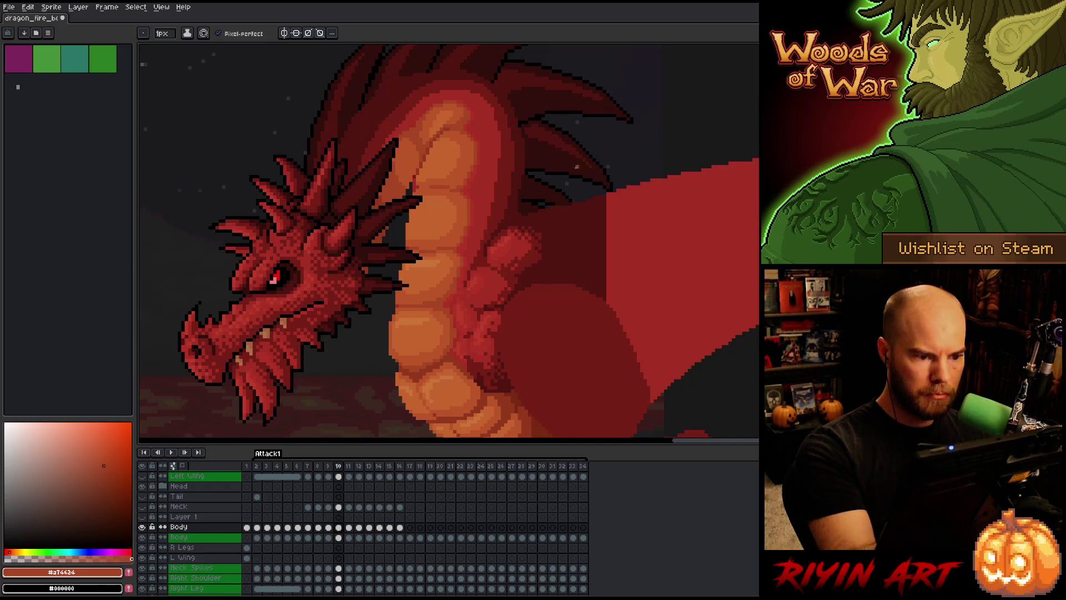
key("Right")
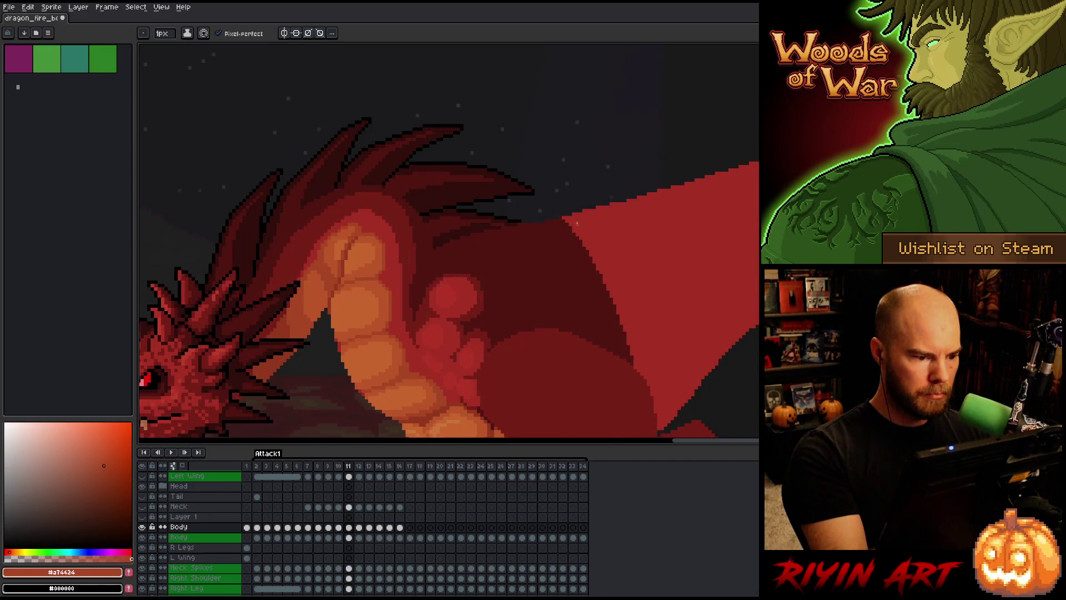
key("Left")
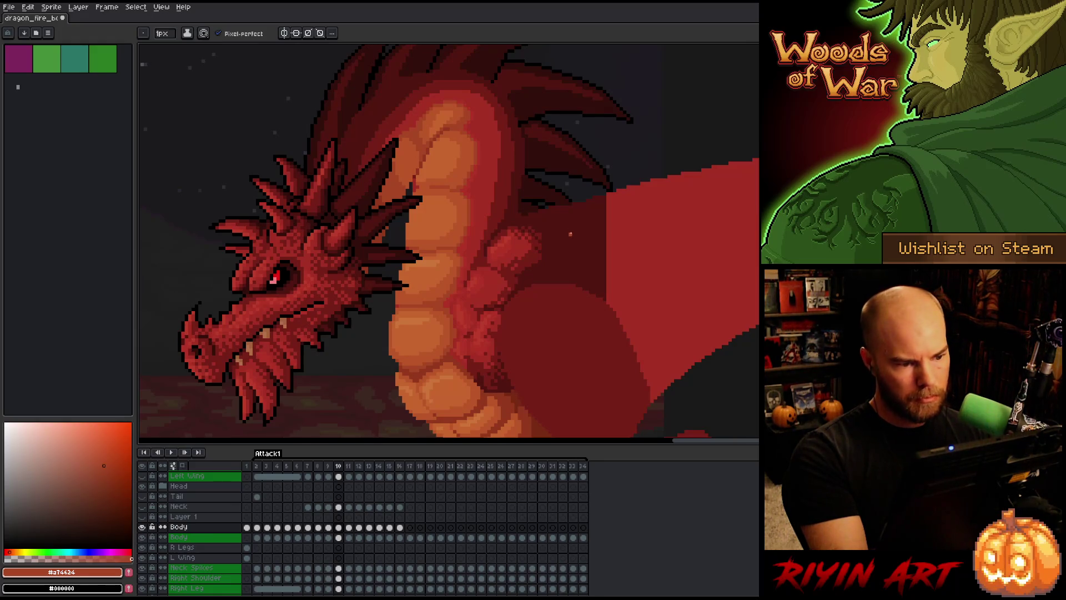
key("b")
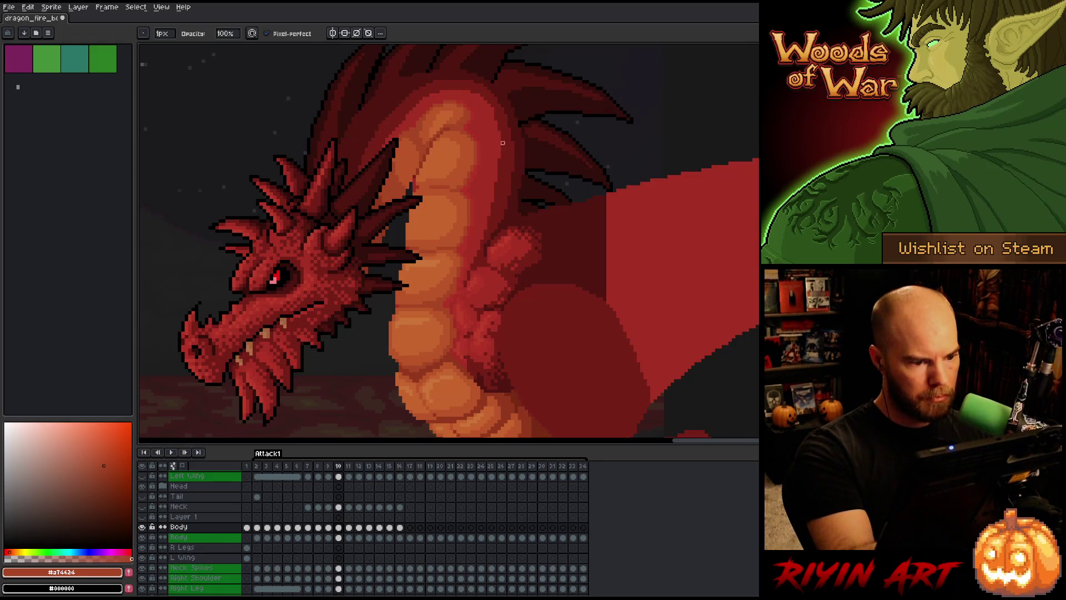
left_click(446, 105, "alt")
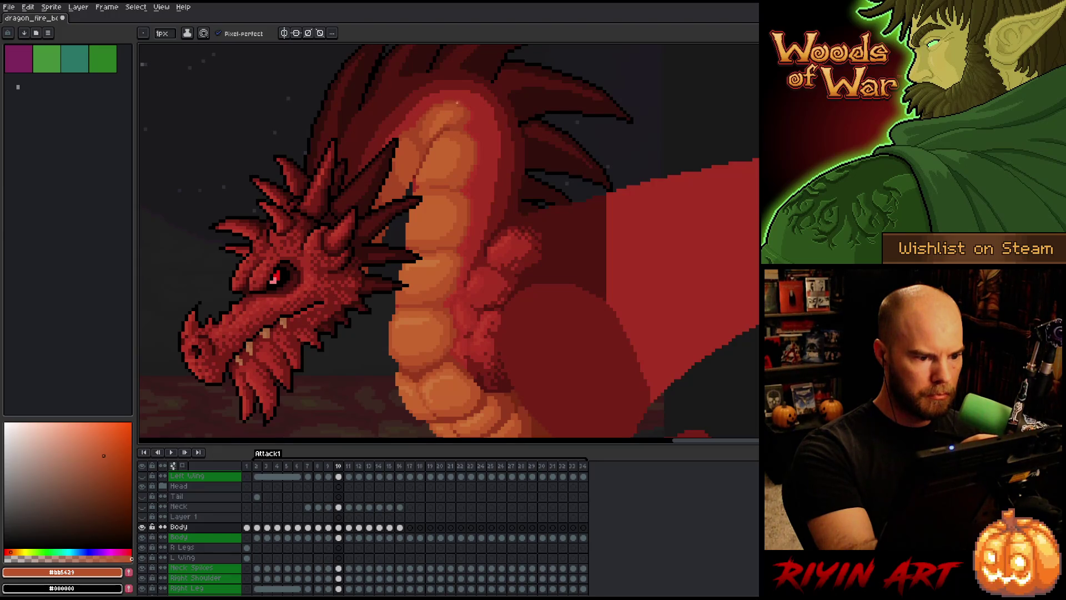
key("ctrl+s")
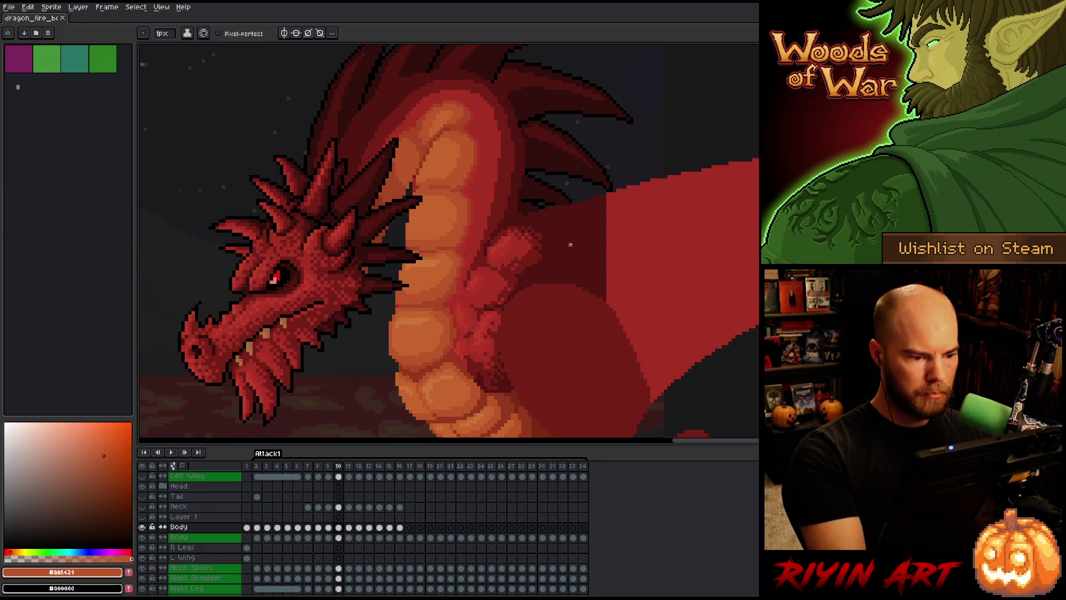
Pick the lighter belly orange #cb7639, compare frames 8–10, and pan to the head and neck.
left_click(455, 167, "alt")
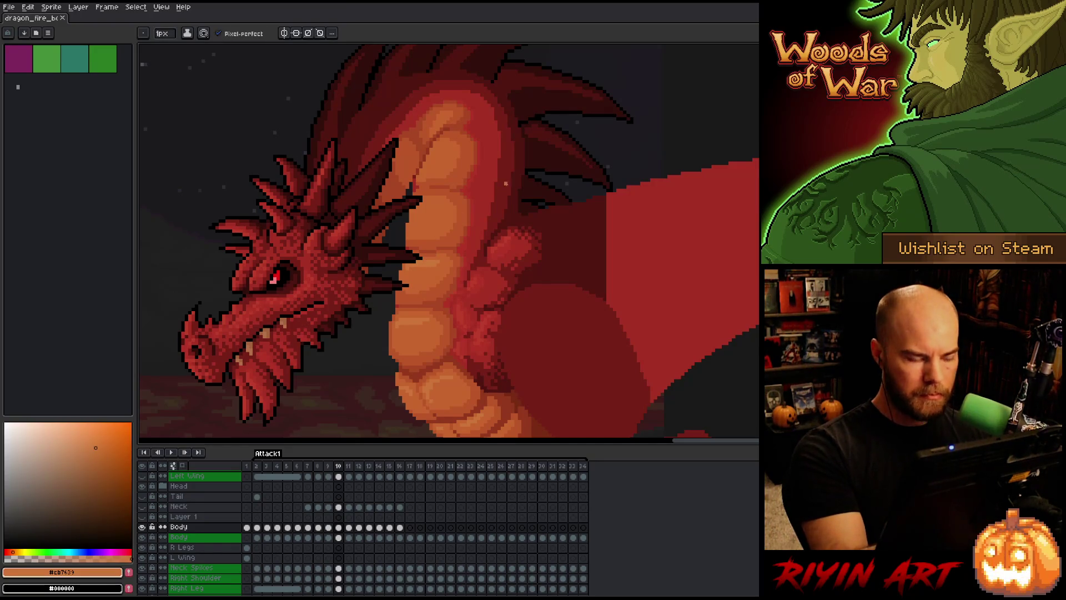
key("Left")
key("Right")
key("Left")
key("Right")
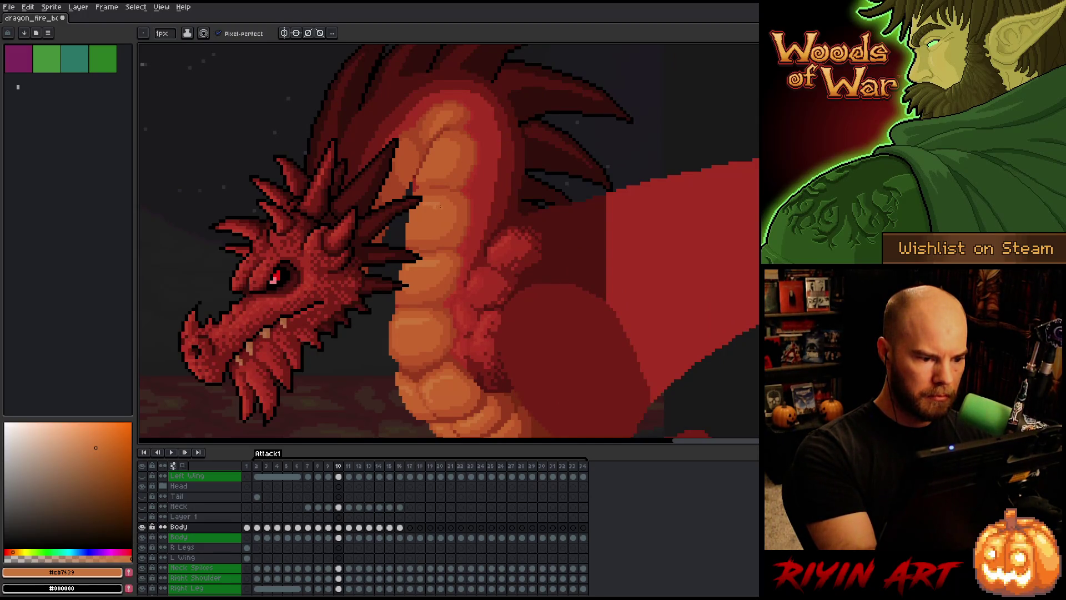
key("Left")
key("Left")
key("Right")
key("Right")
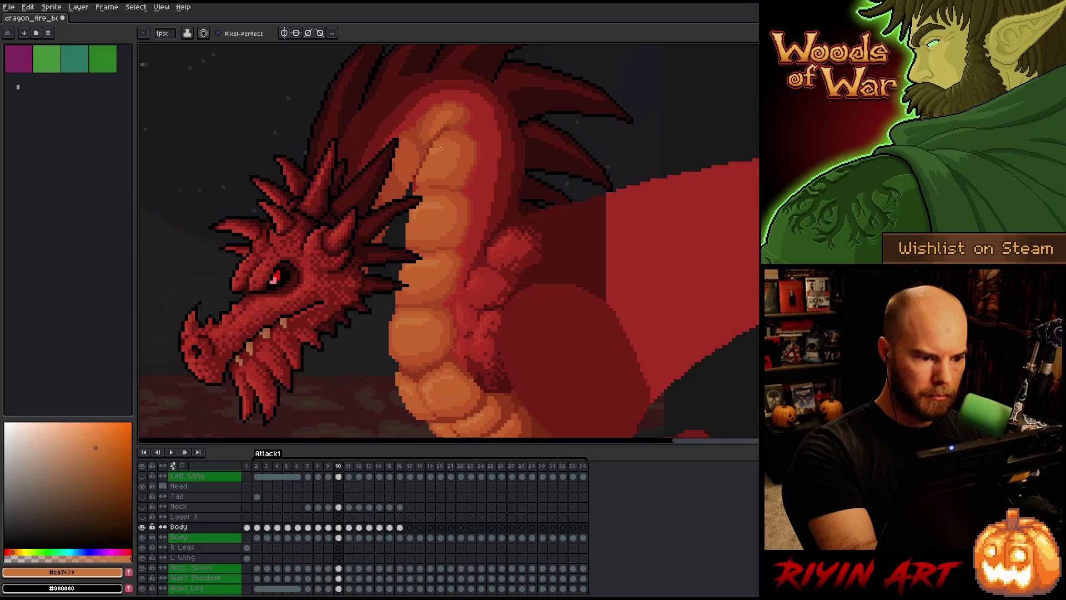
left_click_drag(495, 165, 492, 232)
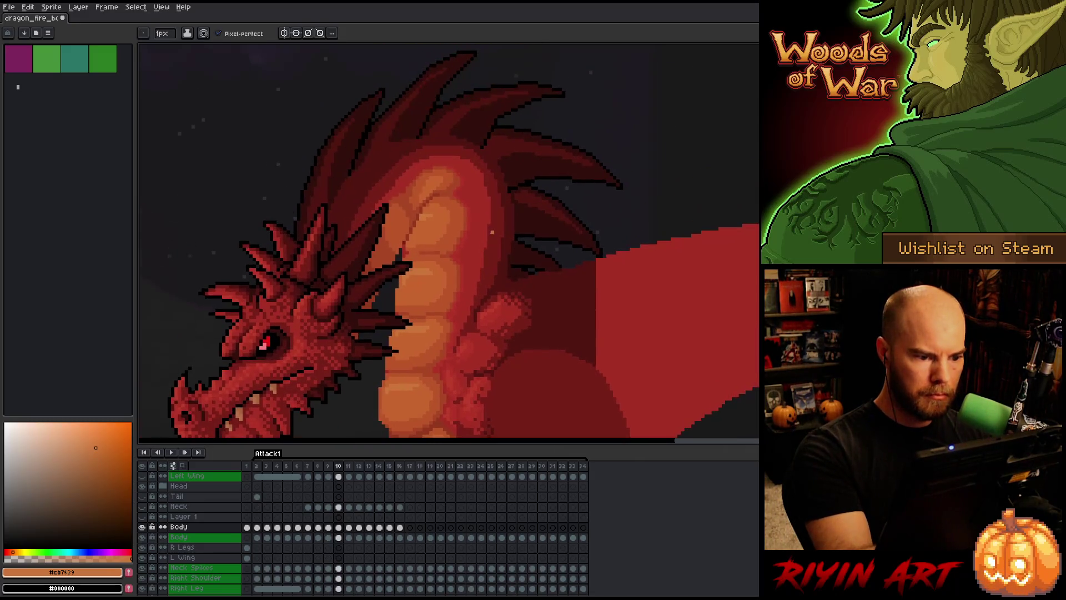
Flip between frames 8, 9 and 10 to compare, ending on frame 9.
key("comma")
key("period")
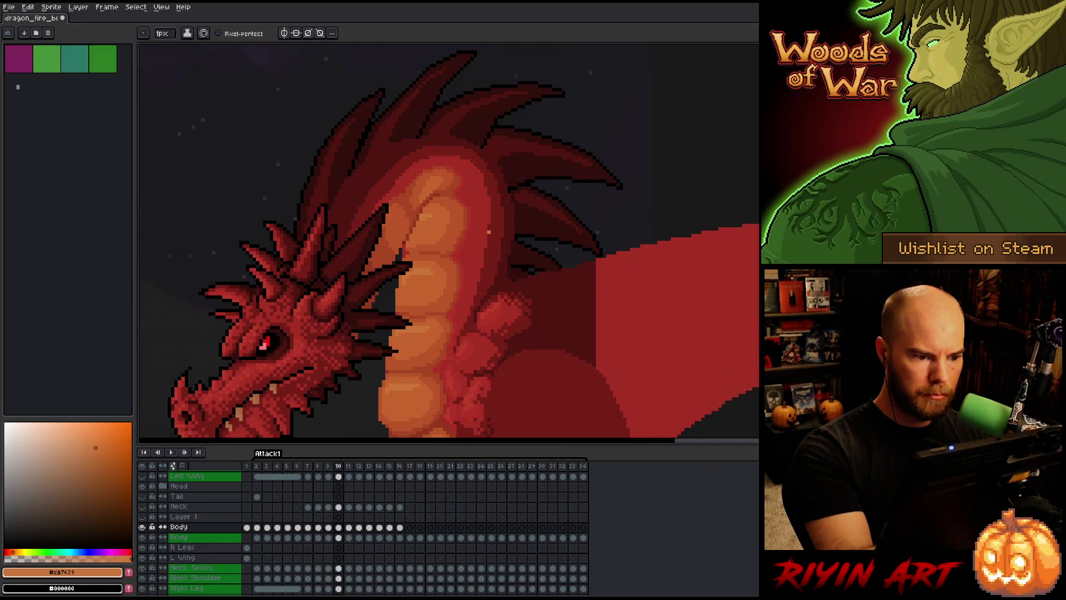
key("comma")
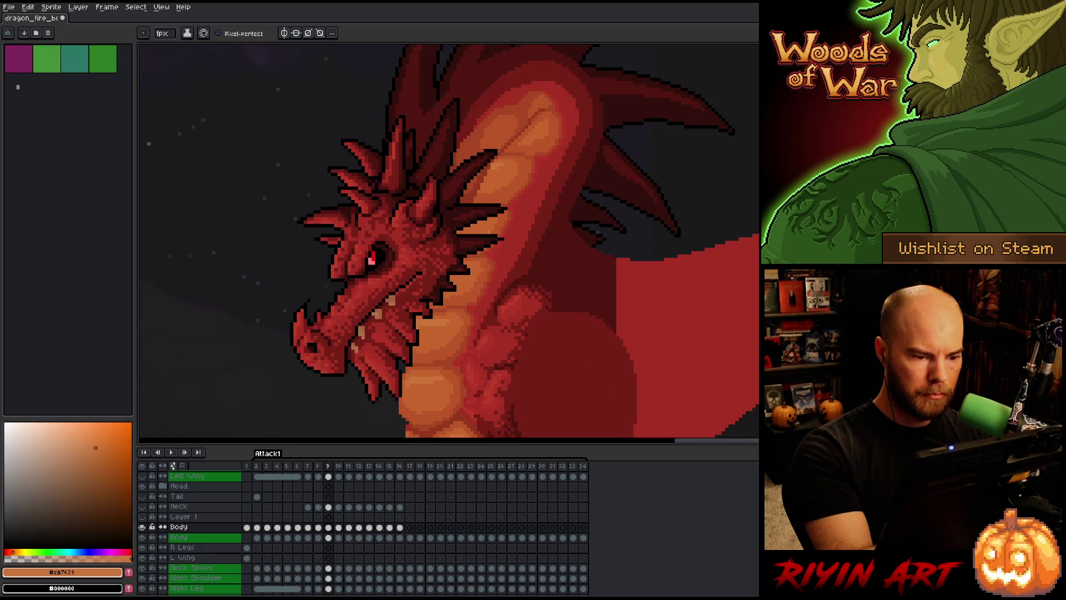
key("comma")
key("period")
key("period")
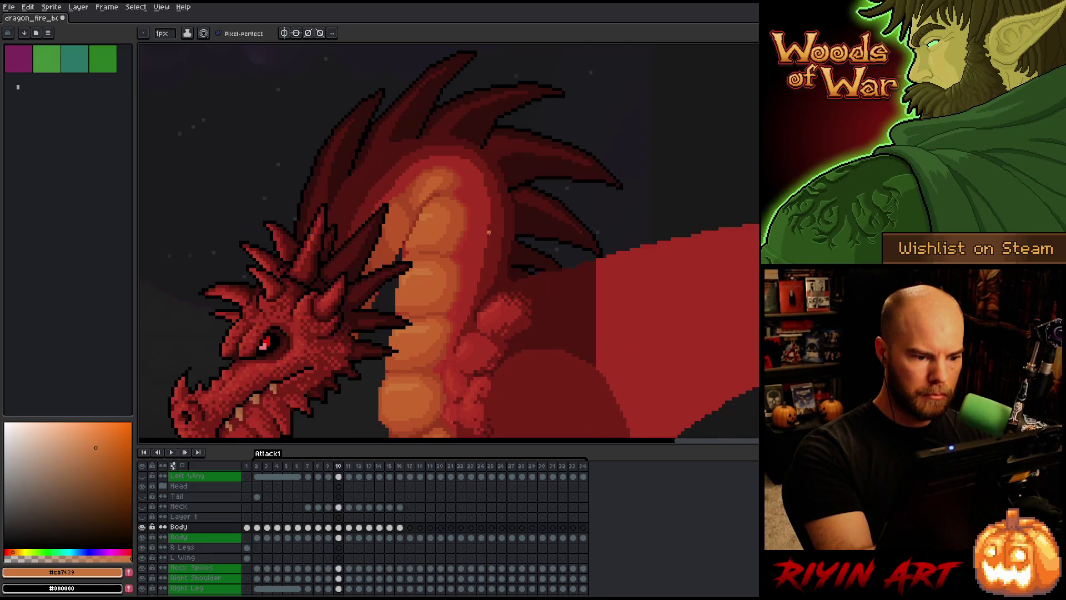
key("comma")
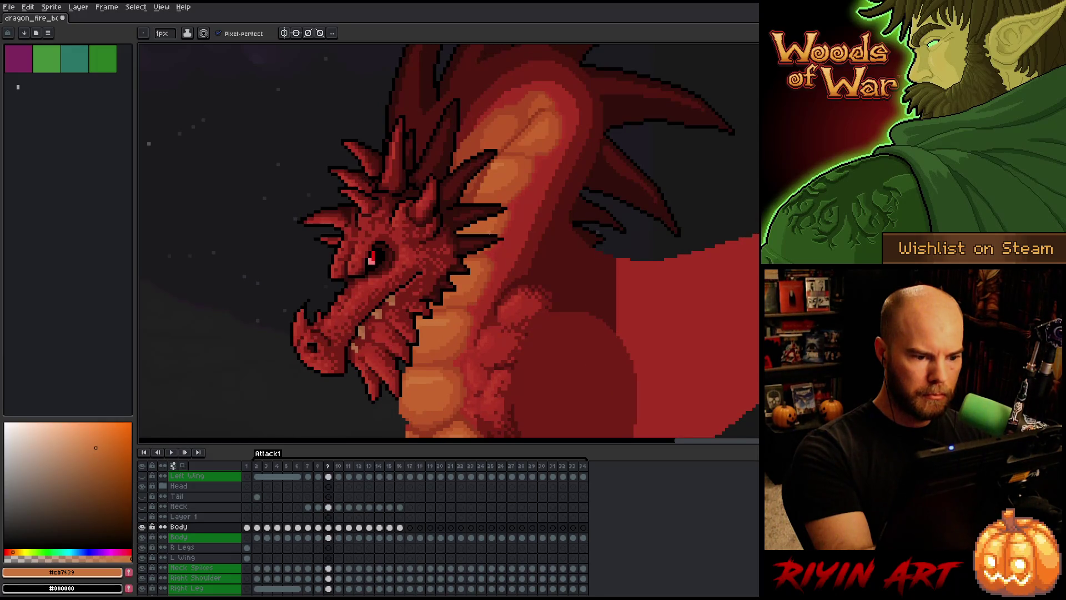
Lasso the lit neck area, sample the light neck orange #cb7639, then deselect.
key("q")
left_click_drag(547, 114, 507, 149)
key("b")
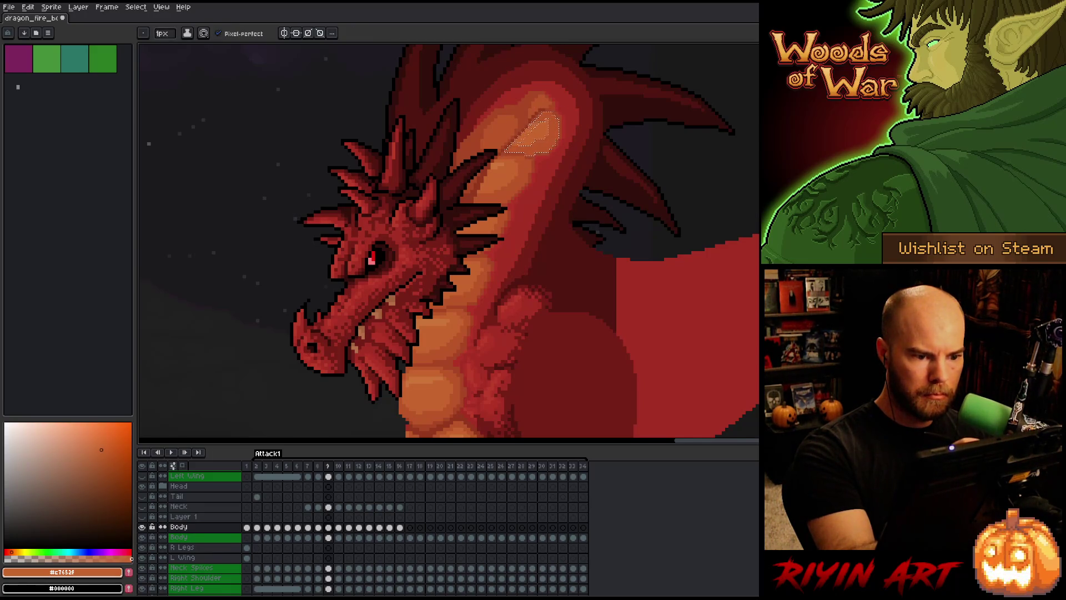
left_click(500, 159, "alt")
key("ctrl+d")
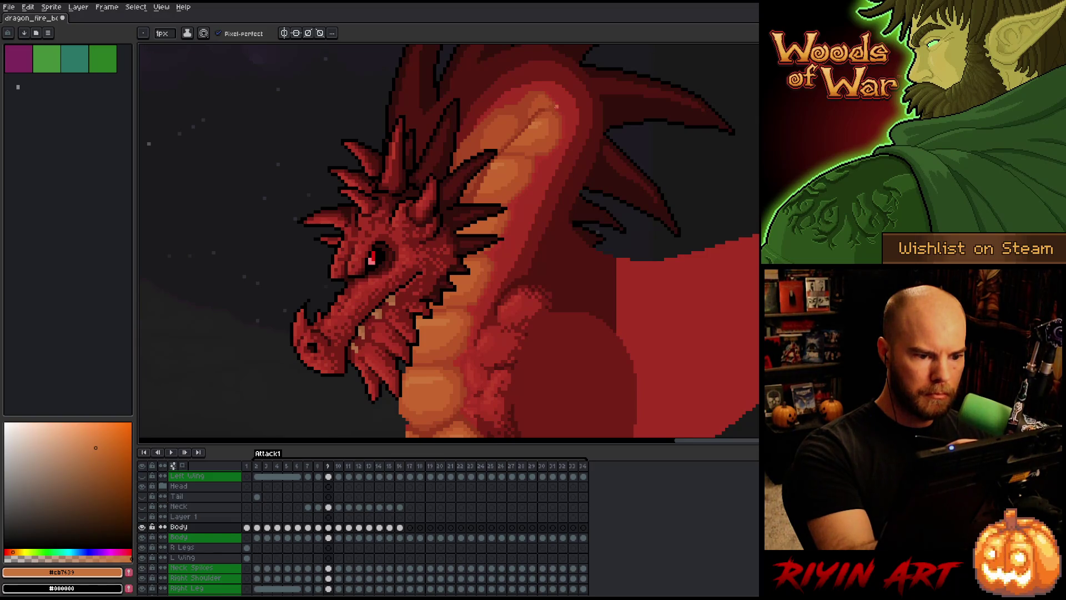
Compare the raised-head and lowered-head frames 8 and 9, settling on frame 8.
key("Left")
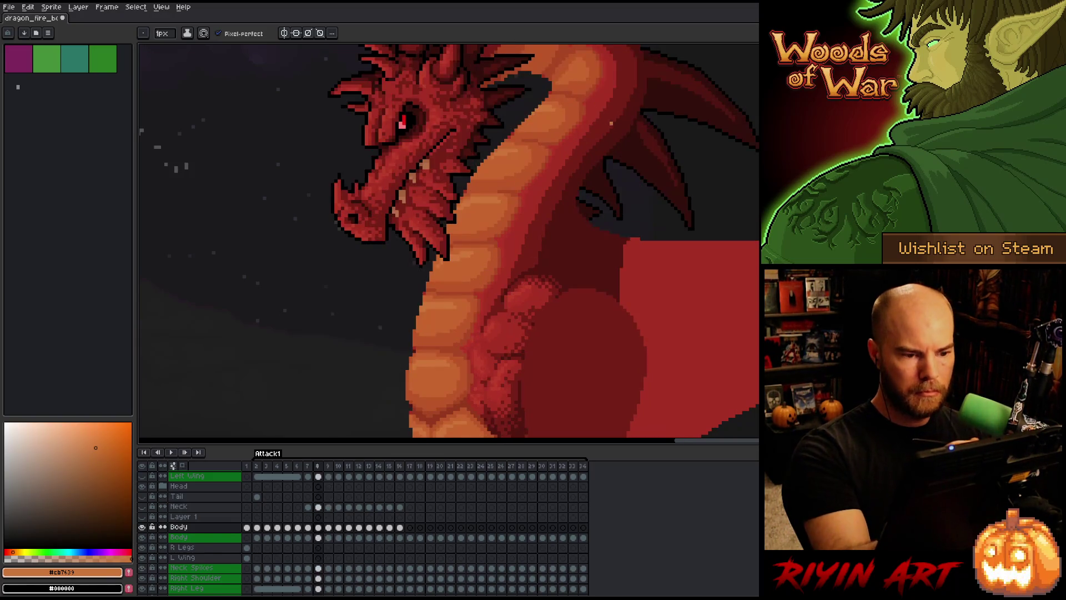
key("Right")
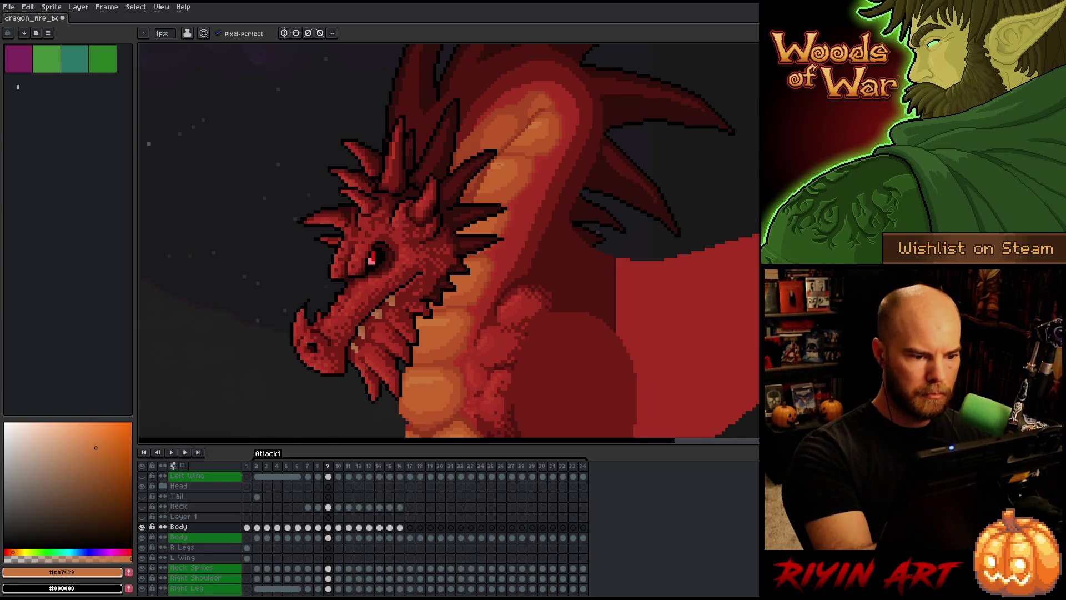
key("Left")
key("Right")
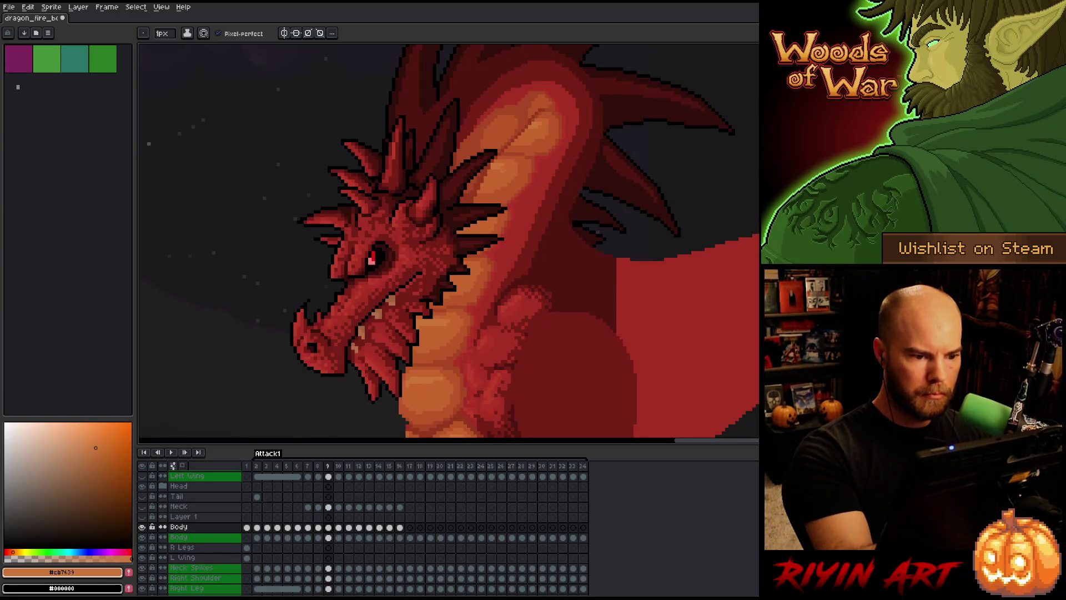
key("Left")
key("Right")
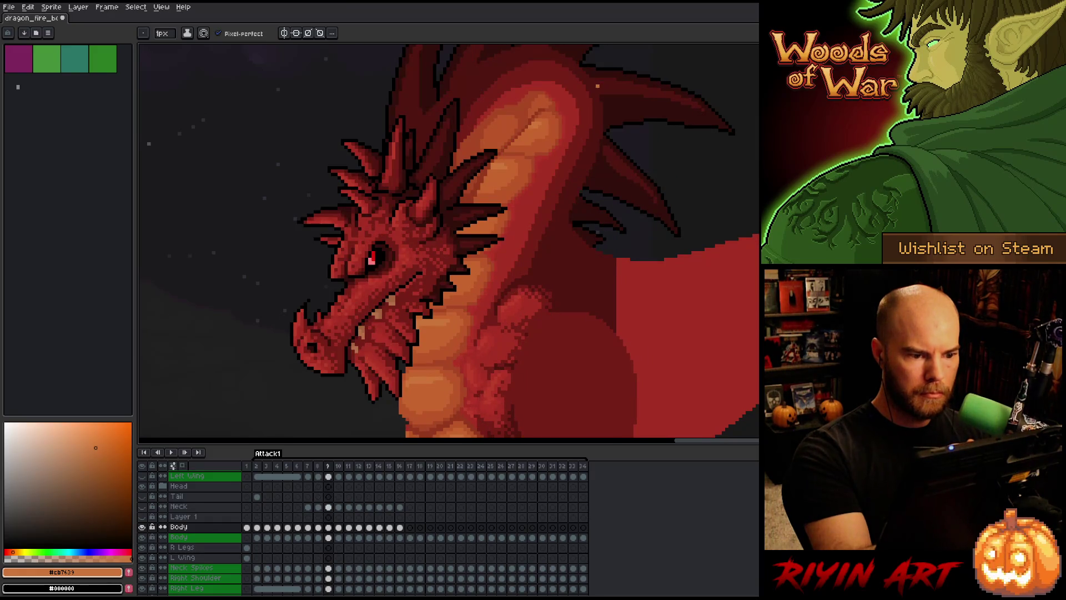
key("Left")
Pan to the top of the neck and spines, recheck frames 8 and 9, and zoom out.
left_click_drag(604, 82, 574, 258)
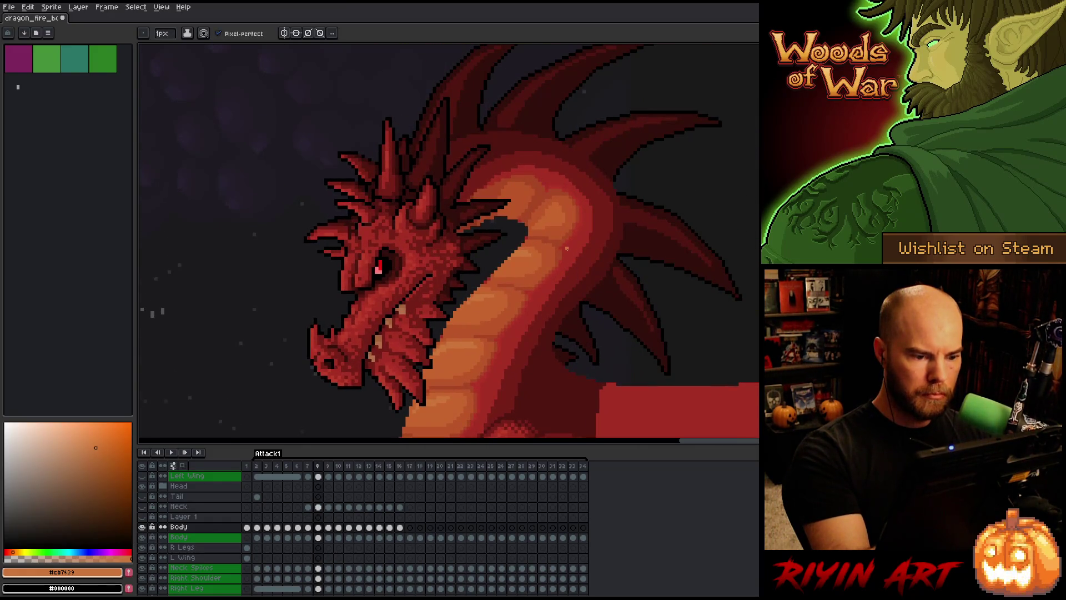
key("Right")
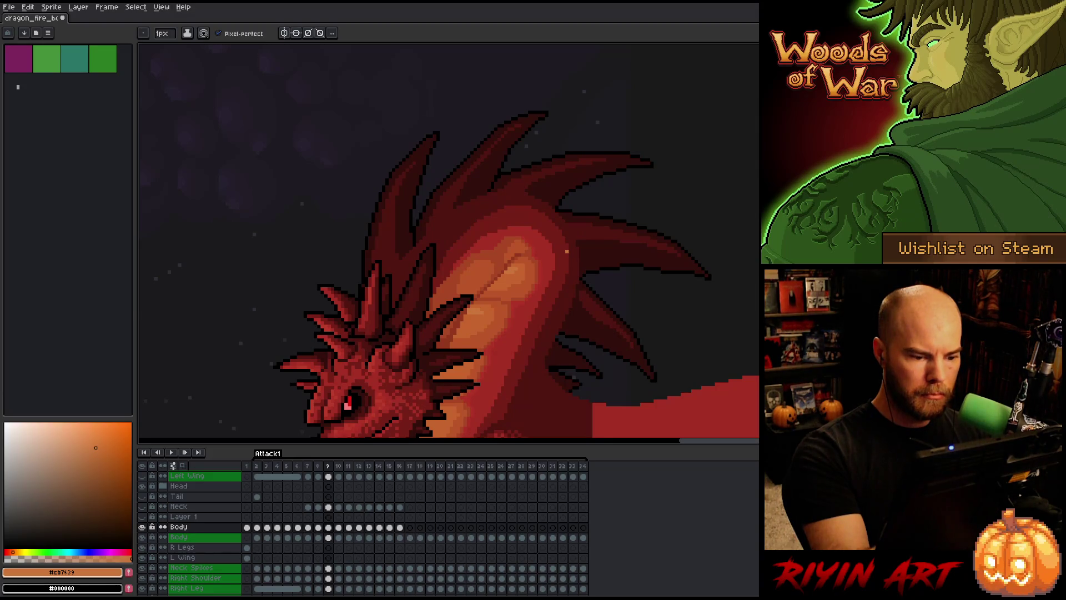
key("Left")
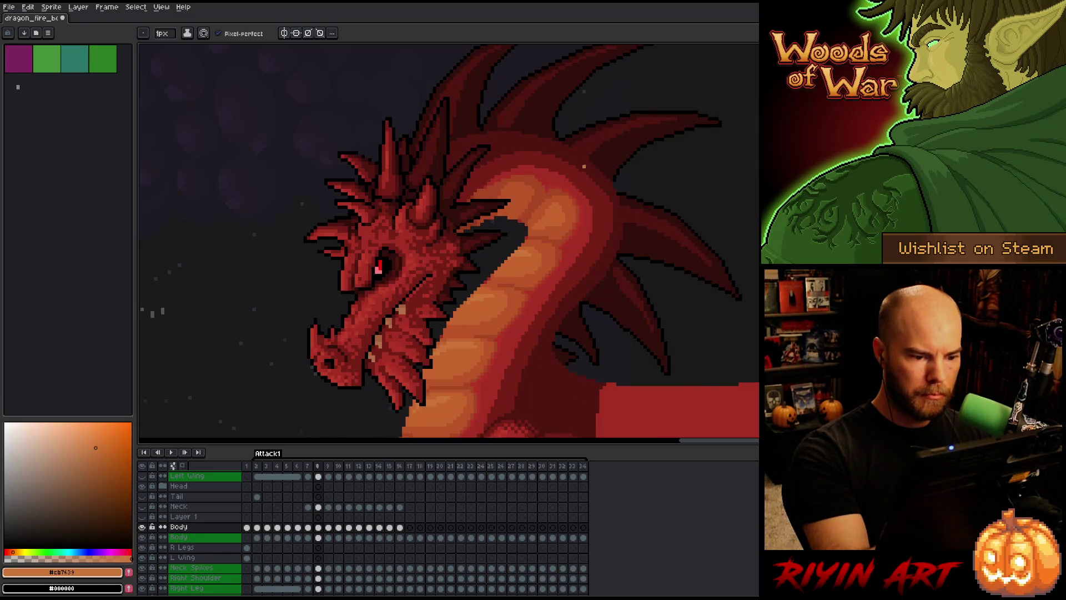
key("Right")
key("g")
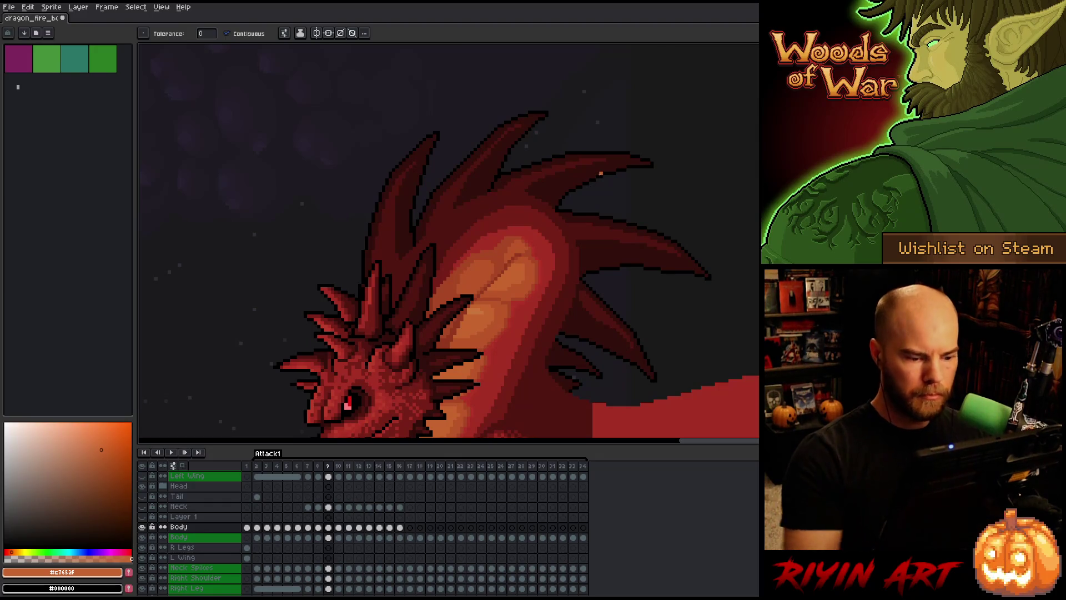
key("minus")
key("minus")
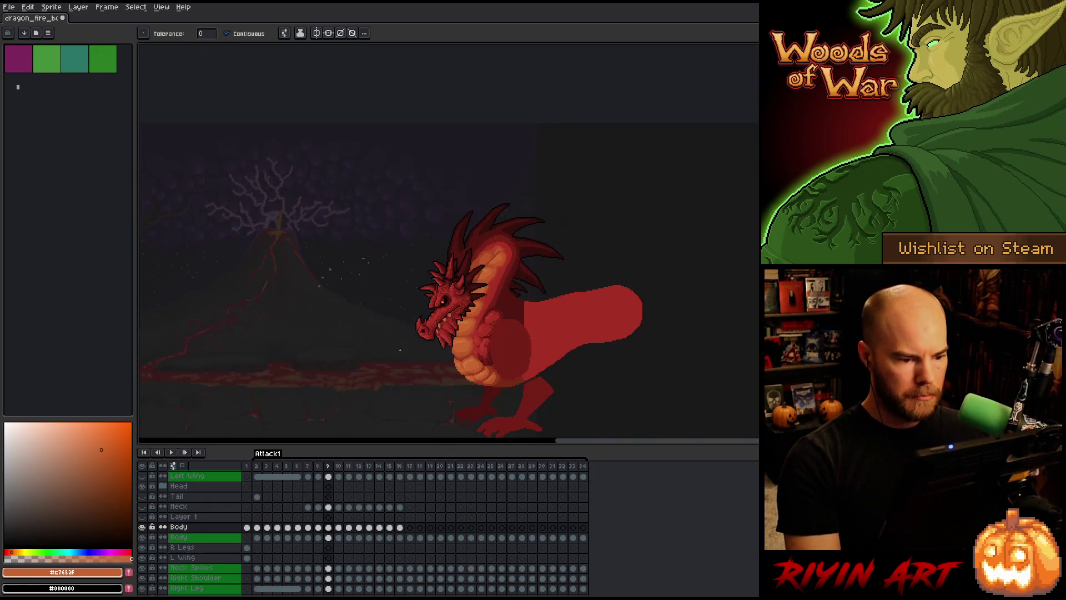
key("Left")
Zoom in on the dragon's head and chest in frame 9 and return to the 1px pencil.
key("Right")
key("Left")
key("Right")
key("plus")
key("plus")
key("Left")
key("Right")
key("b")
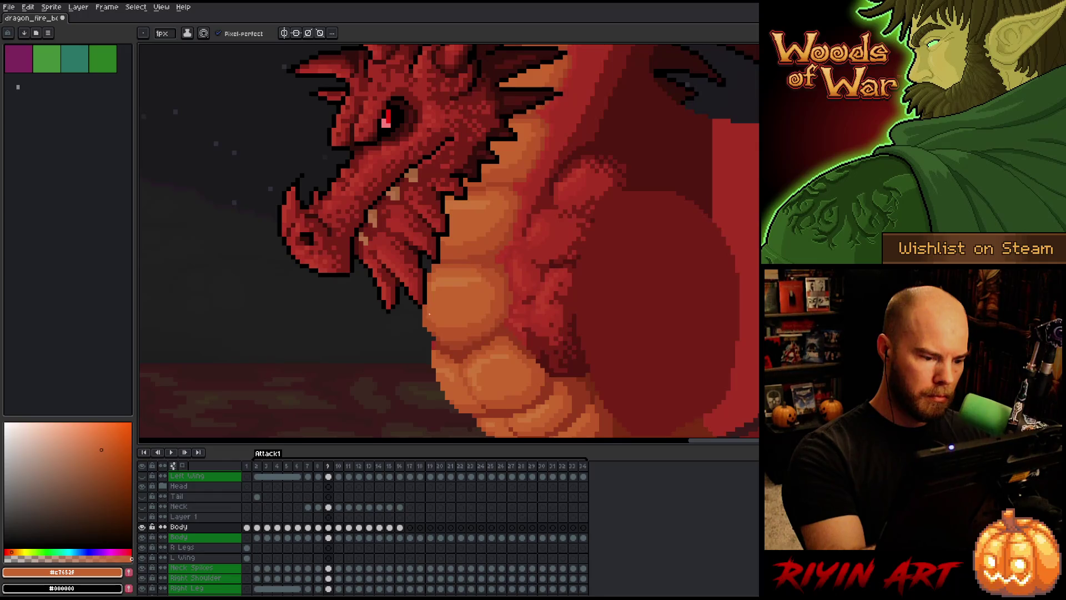
Compare frame 8 and 9 chests, sample the darker chest orange #bb5429, and save.
key("Left")
key("Right")
key("Left")
key("Right")
key("Left")
key("Right")
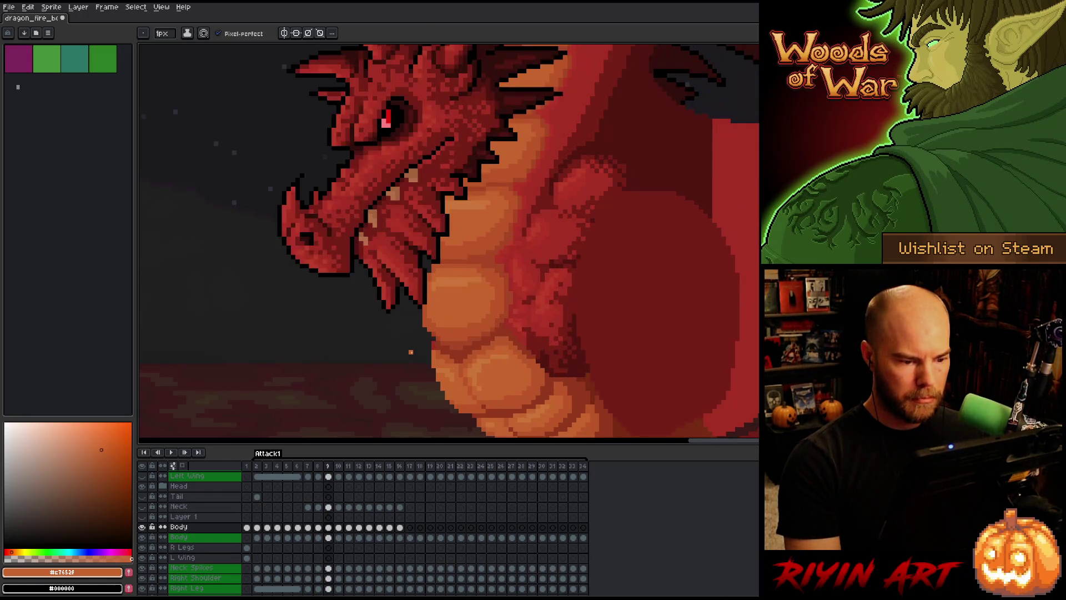
left_click(510, 280, "alt")
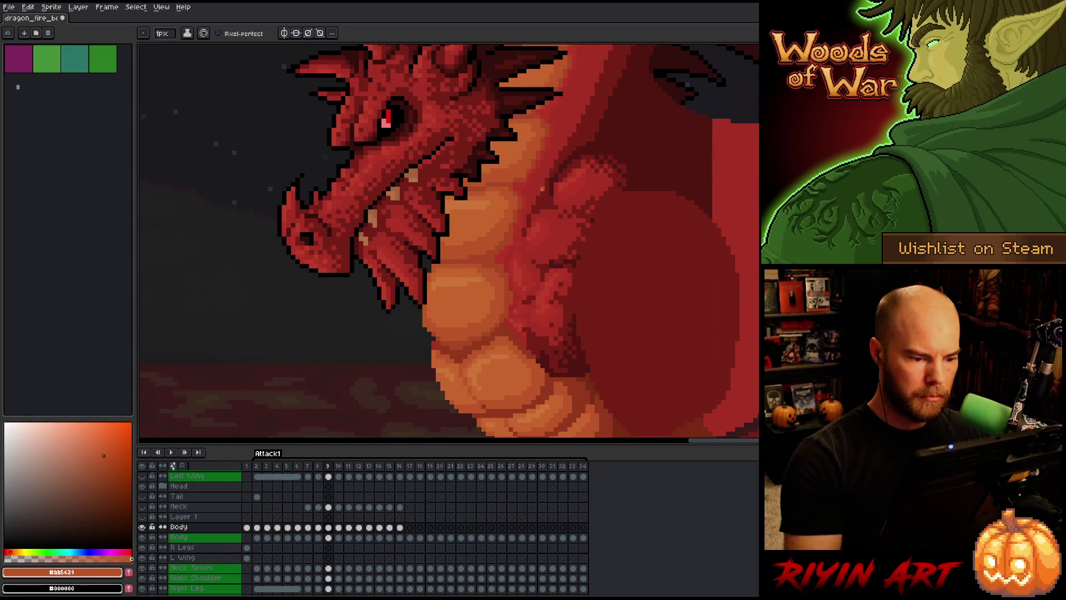
left_click(494, 284, "alt")
key("ctrl+s")
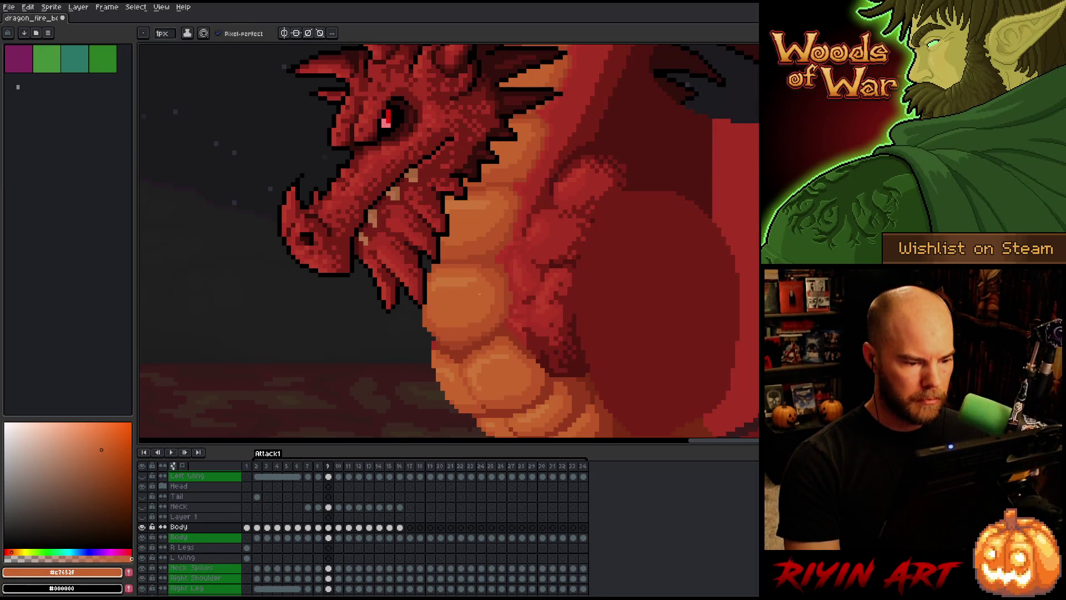
Resample lighter and darker chest oranges on frame 9 and save again.
key("comma")
key("period")
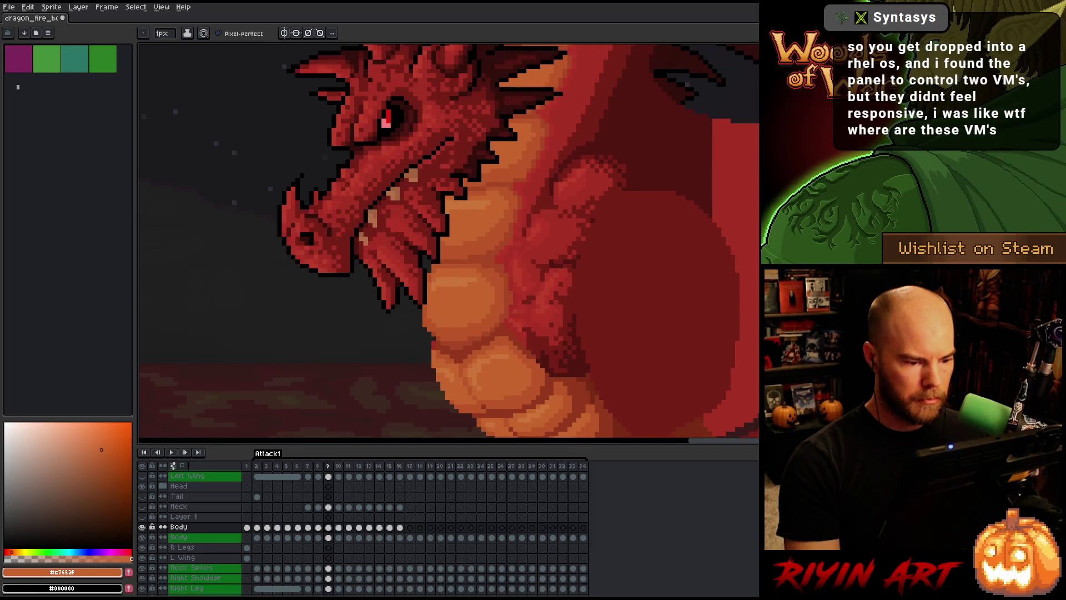
left_click(477, 285, "alt")
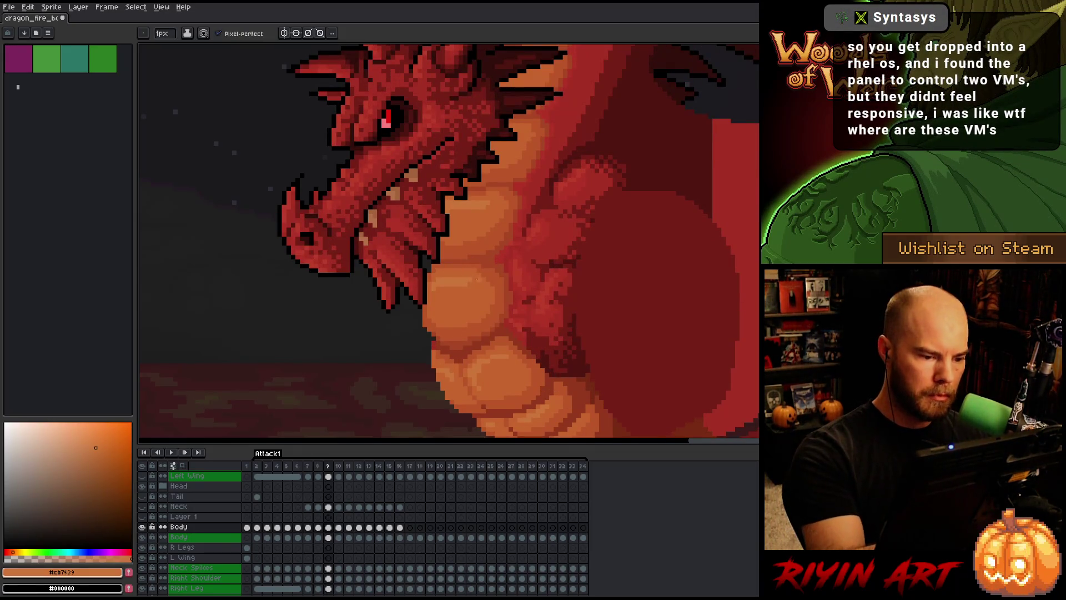
left_click(482, 287, "alt")
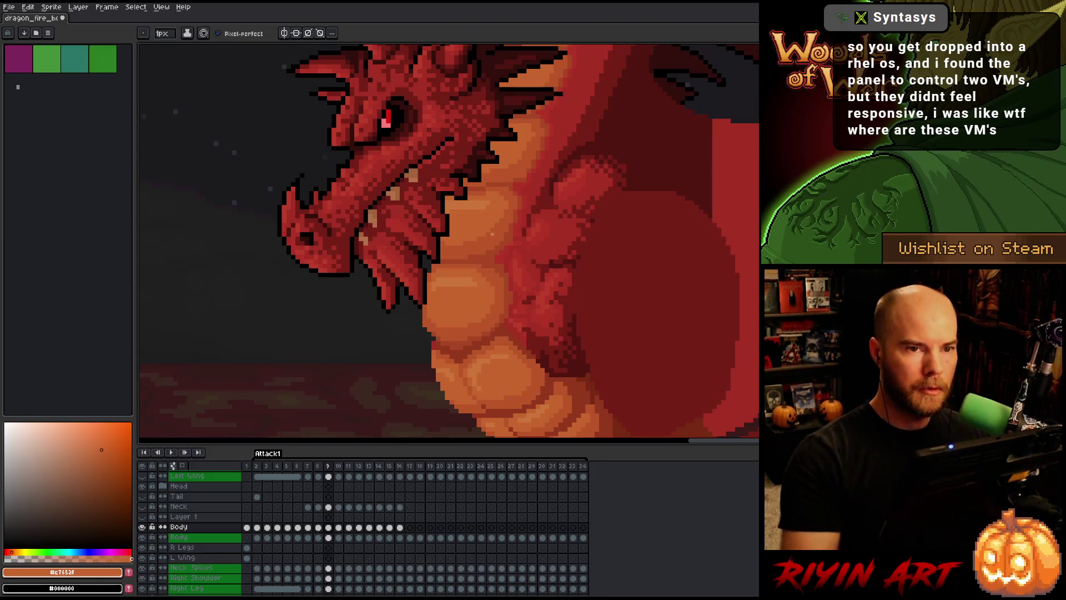
key("ctrl+s")
Compare frames 8 and 9, then sample the darker orange-brown #a74424 from the body.
key("comma")
key("period")
key("comma")
key("period")
key("comma")
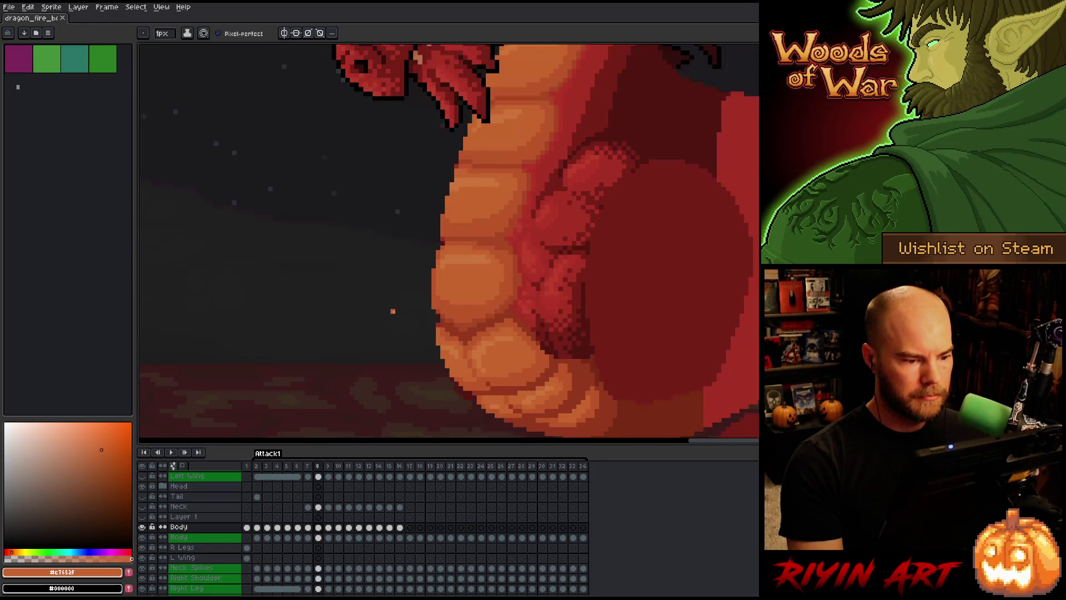
key("period")
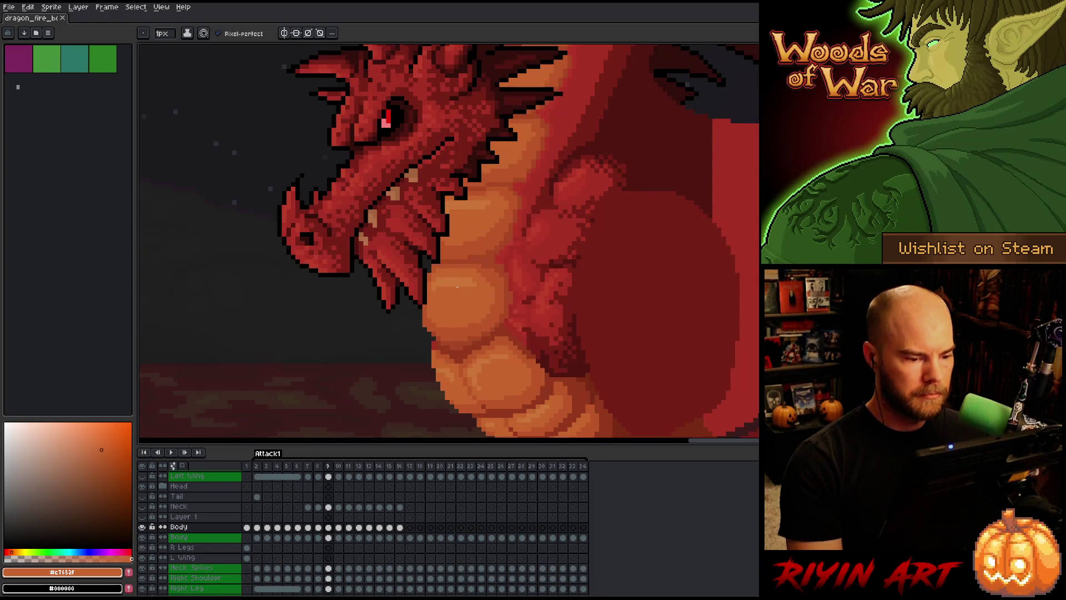
left_click(489, 266, "alt")
left_click(487, 257)
left_click(486, 257, "alt")
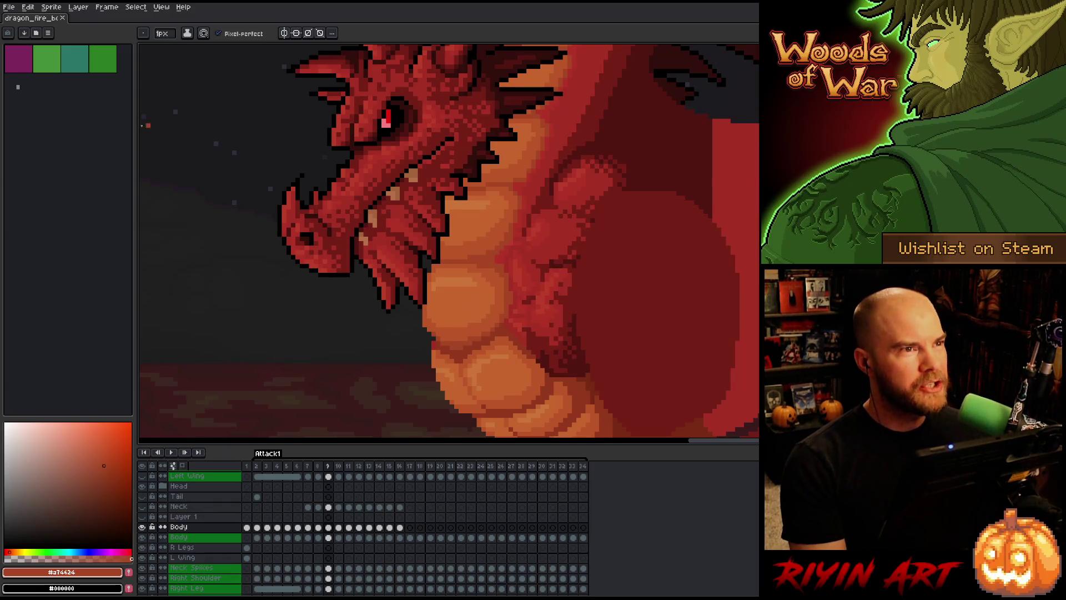
Zoom out to the whole dragon scene and compare poses in frames 8 and 9.
key("minus")
key("minus")
key("minus")
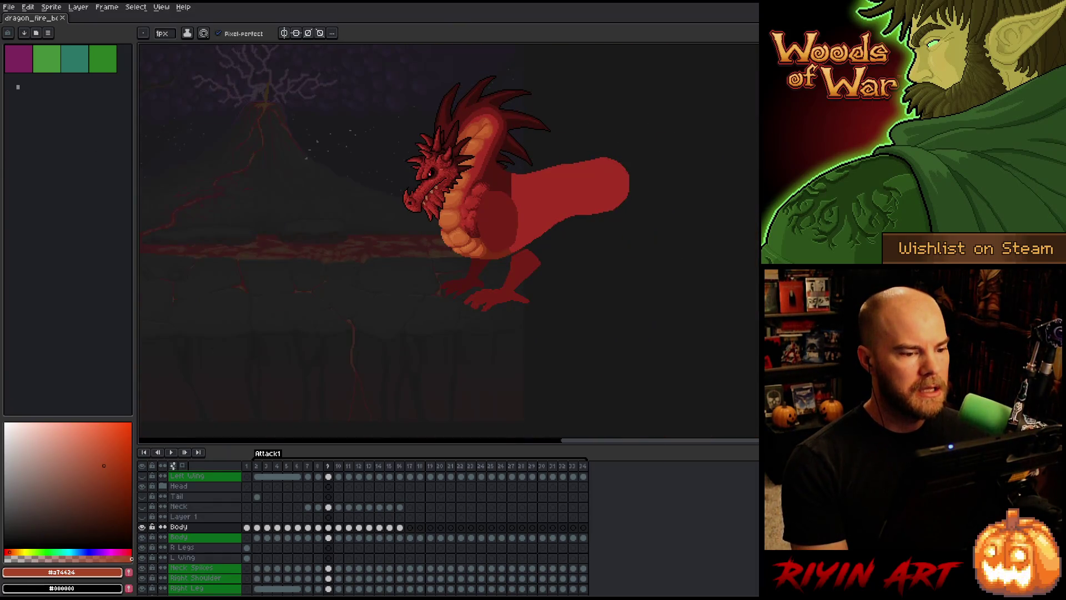
scroll(469, 132, "up", 2)
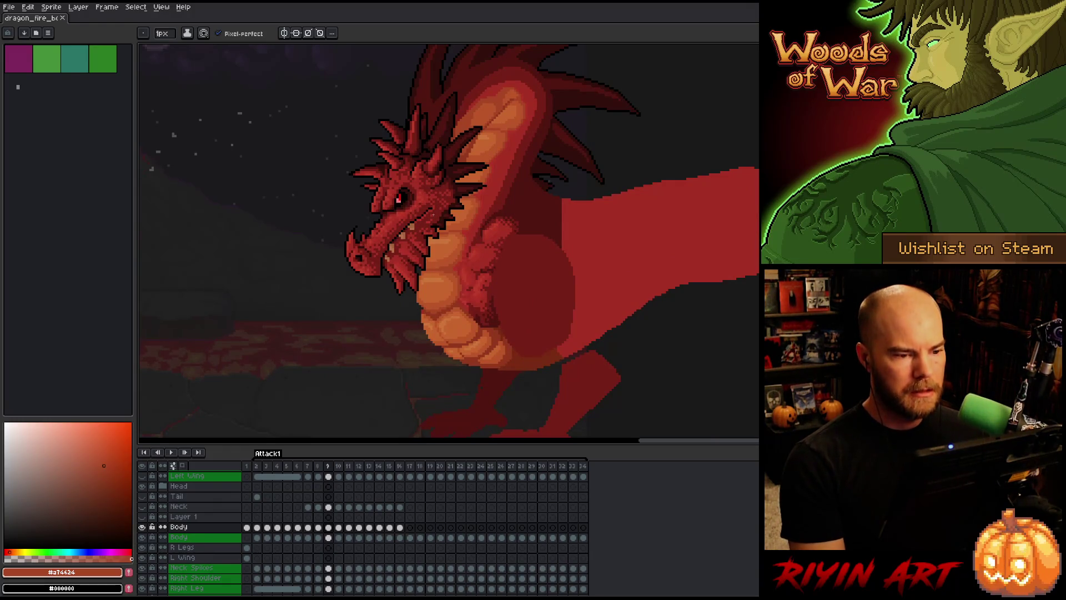
key("Left")
key("Right")
key("Left")
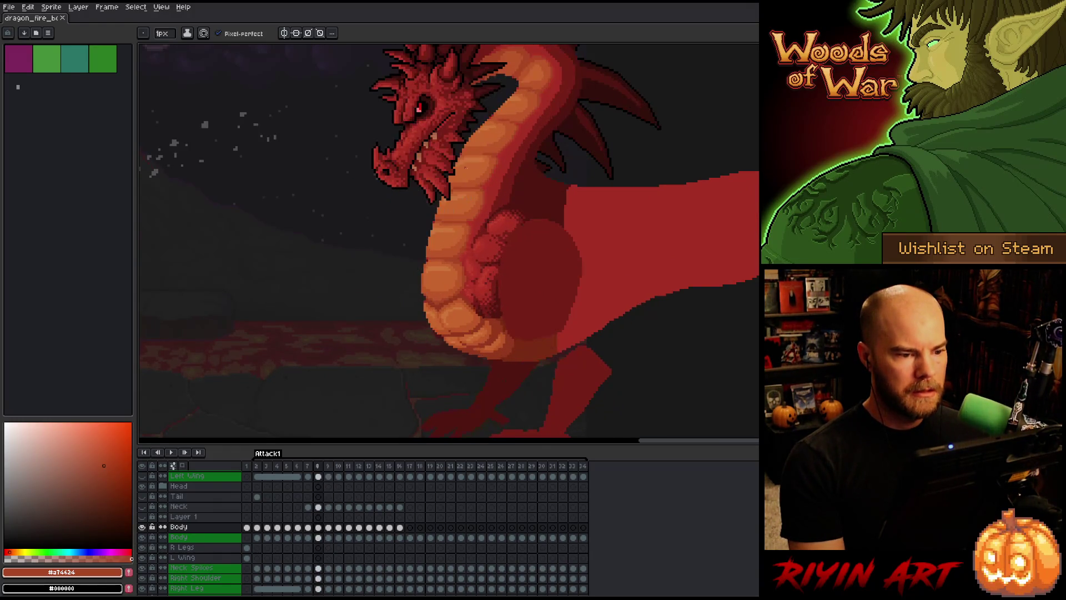
scroll(475, 271, "down", 2)
scroll(475, 271, "up", 1)
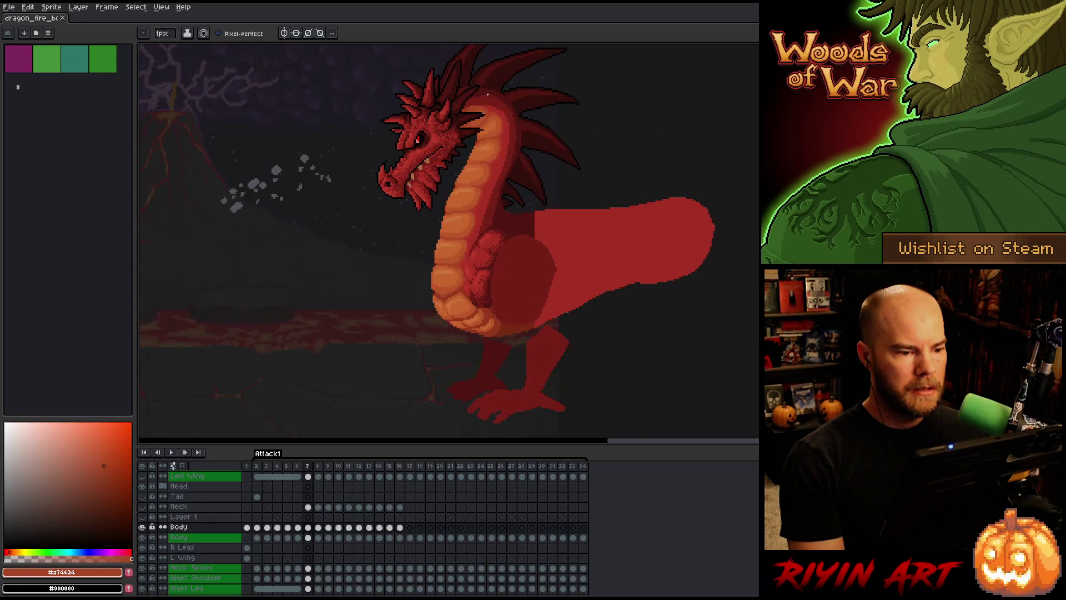
key("Right")
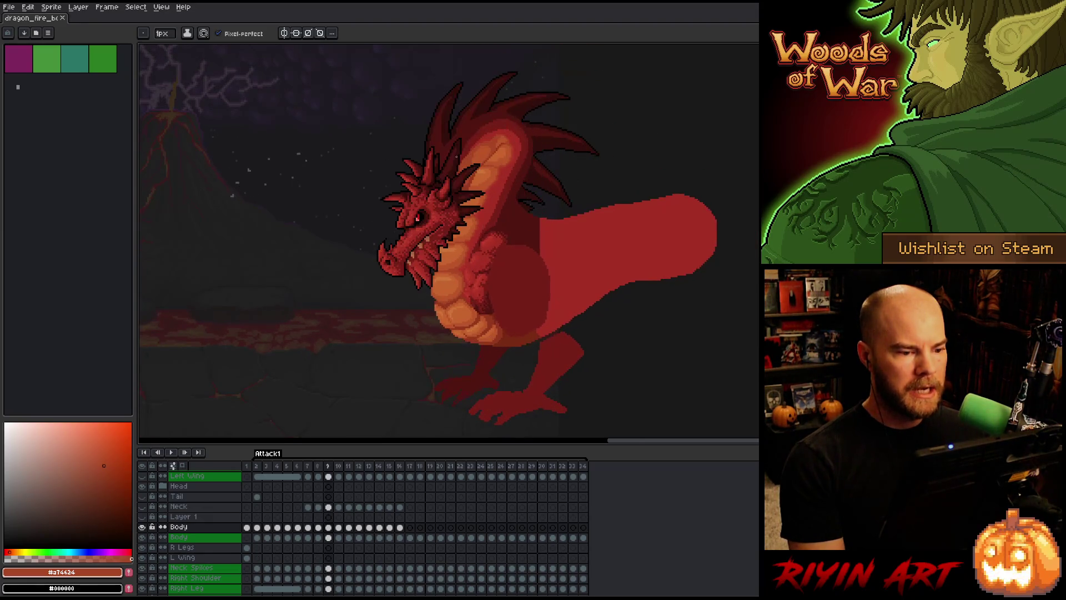
scroll(496, 211, "up", 5)
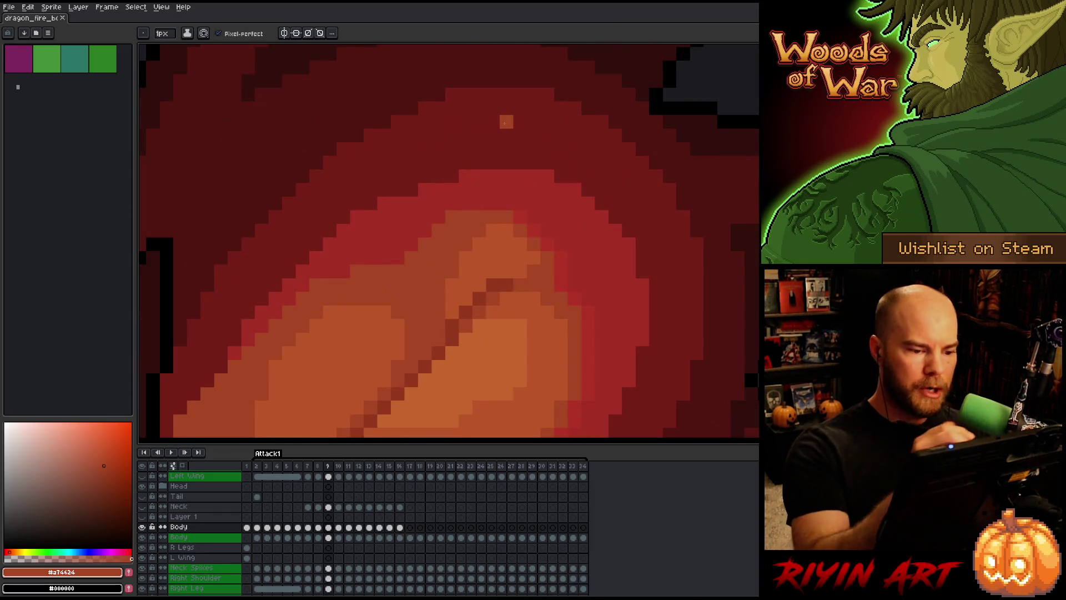
Paint an orange shading pixel on frame 9's chest and check it against frame 8.
key("alt")
left_click(561, 230)
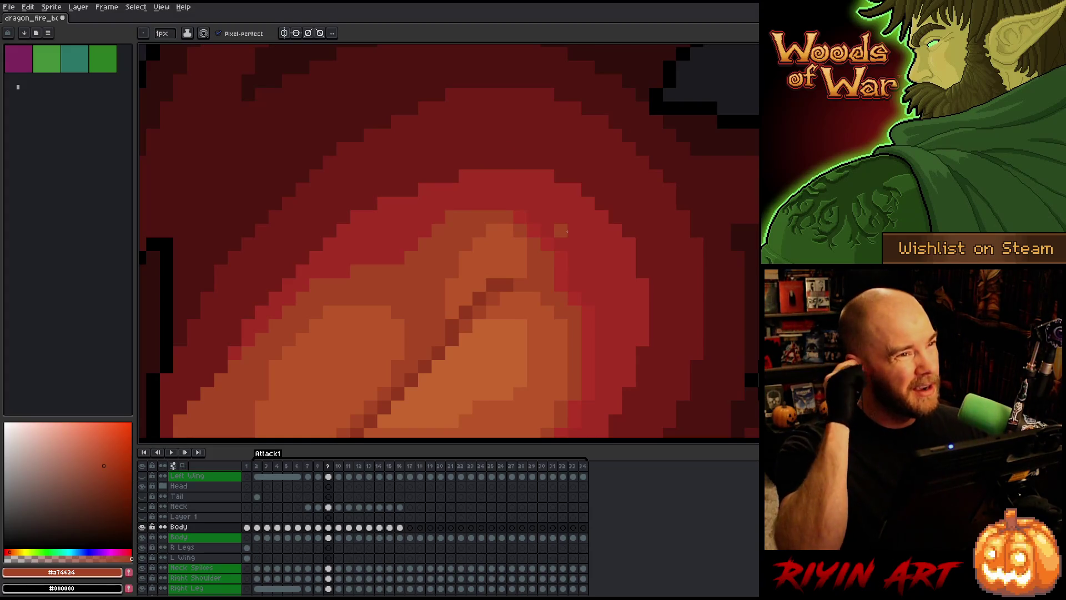
key("alt")
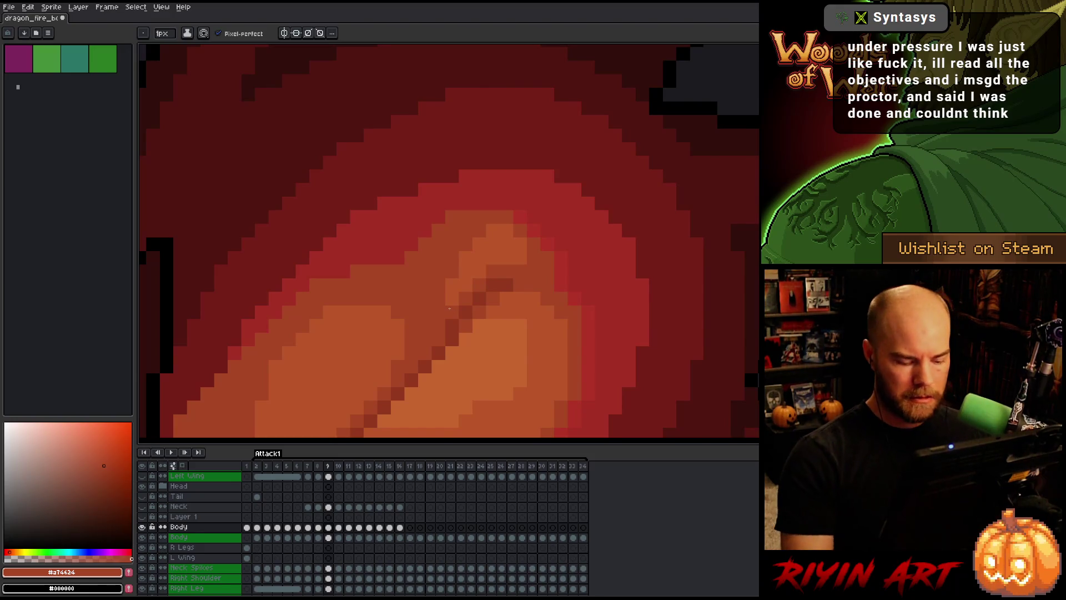
key("comma")
scroll(424, 321, "down", 3)
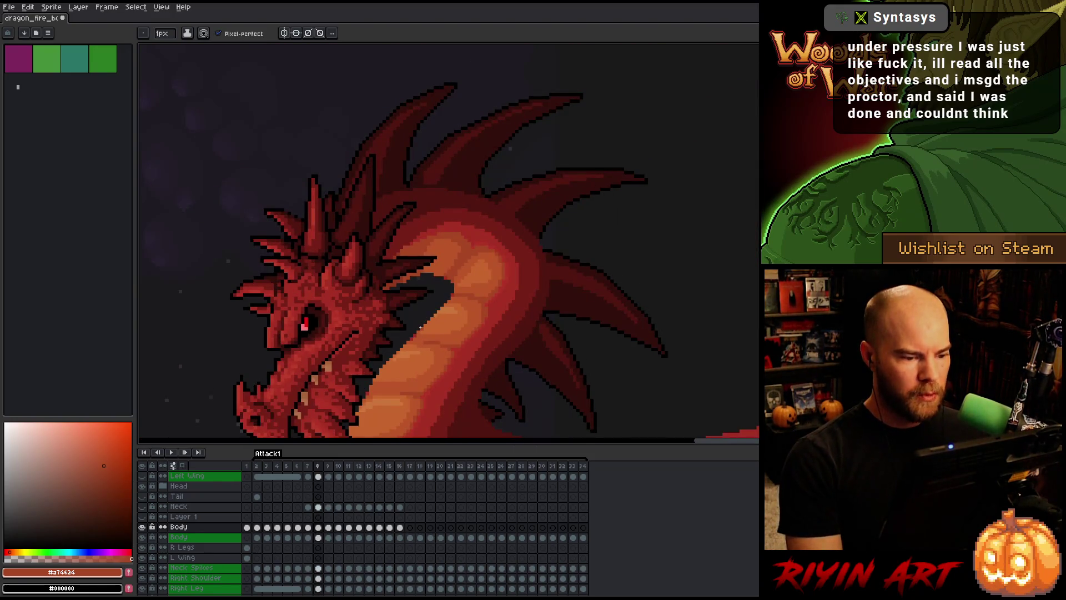
scroll(420, 327, "down", 1)
scroll(427, 326, "up", 3)
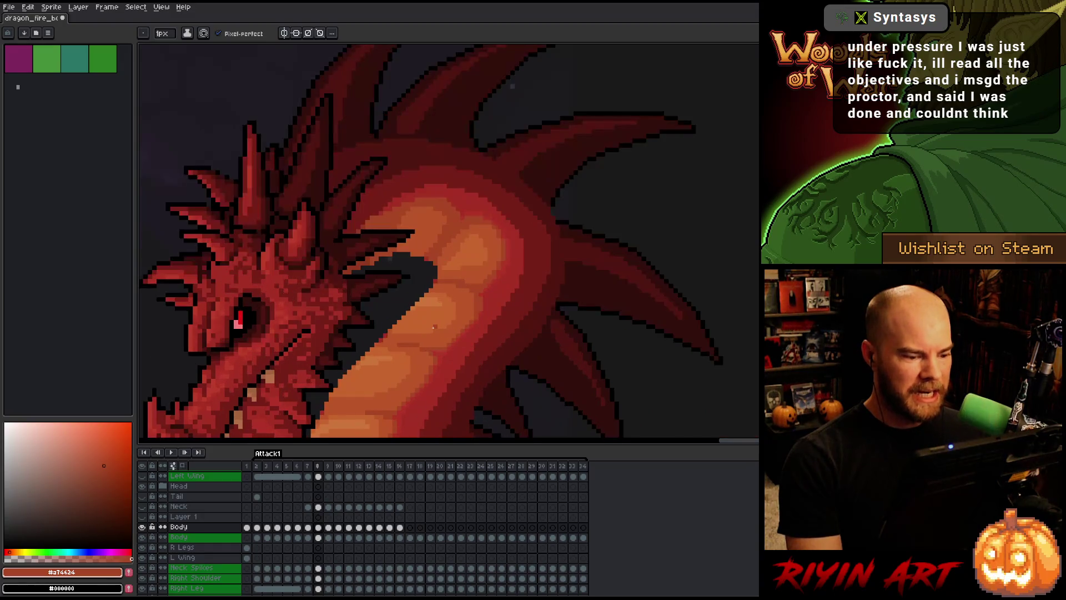
Flip between frames 8 and 9 while zooming to compare the chest shading.
key("period")
key("comma")
key("period")
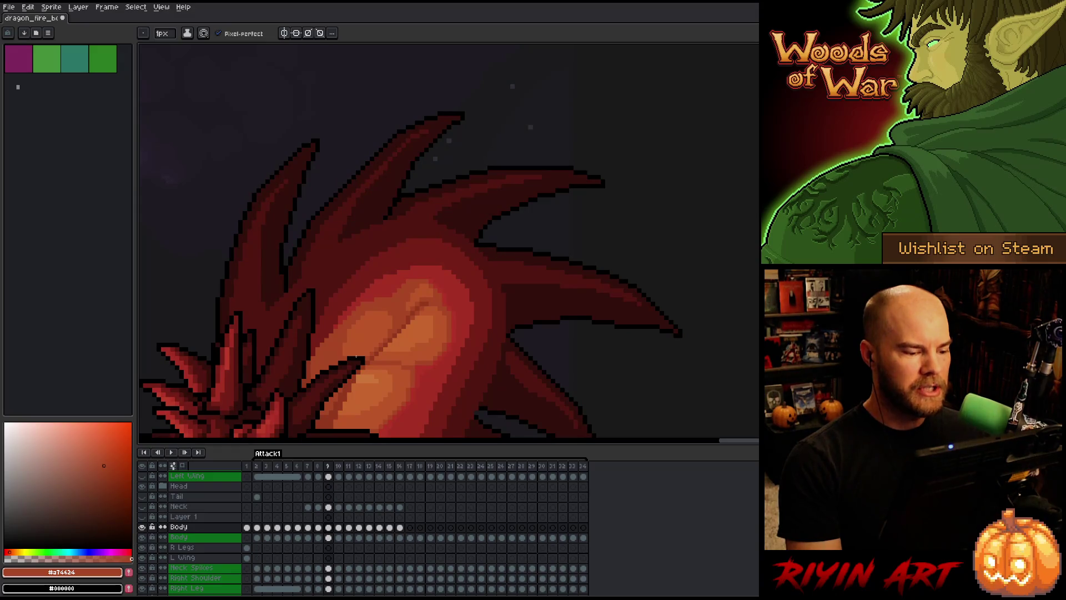
scroll(356, 357, "down", 3)
scroll(376, 348, "up", 2)
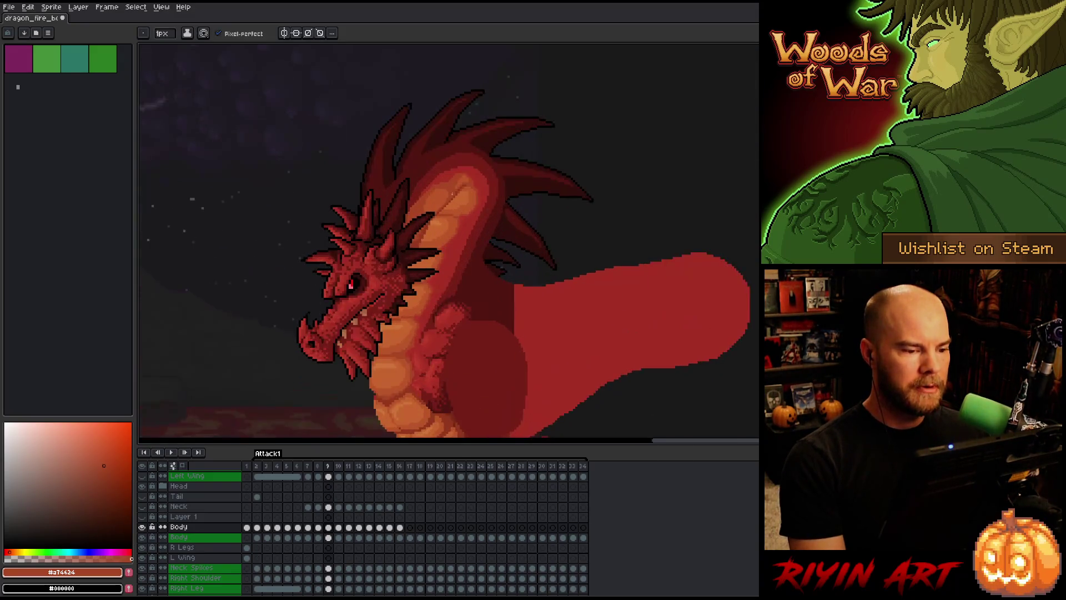
scroll(452, 193, "up", 3)
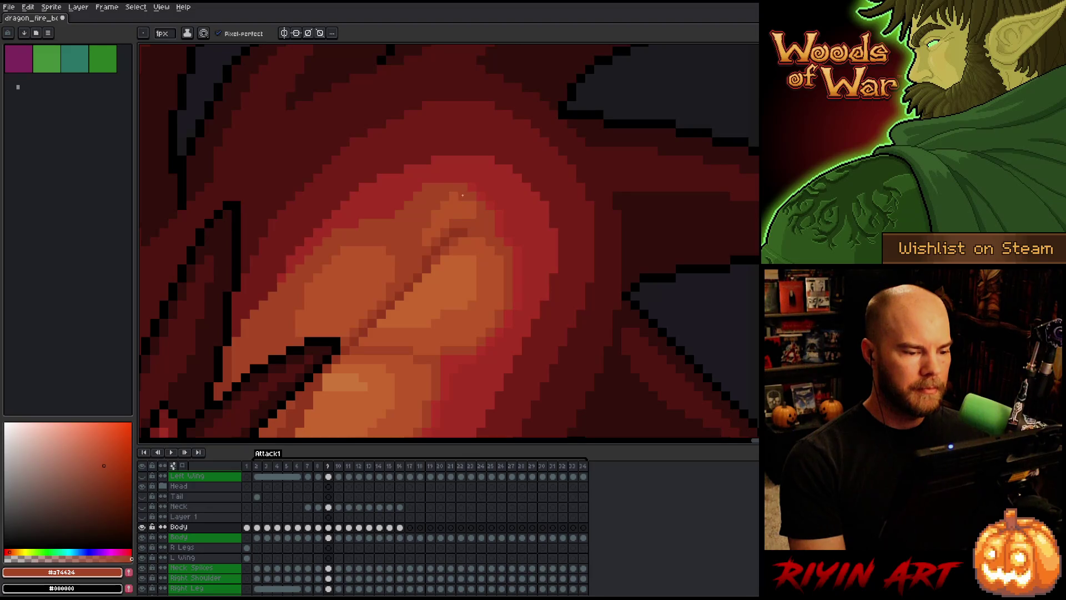
scroll(462, 195, "down", 4)
key("Left")
key("Right")
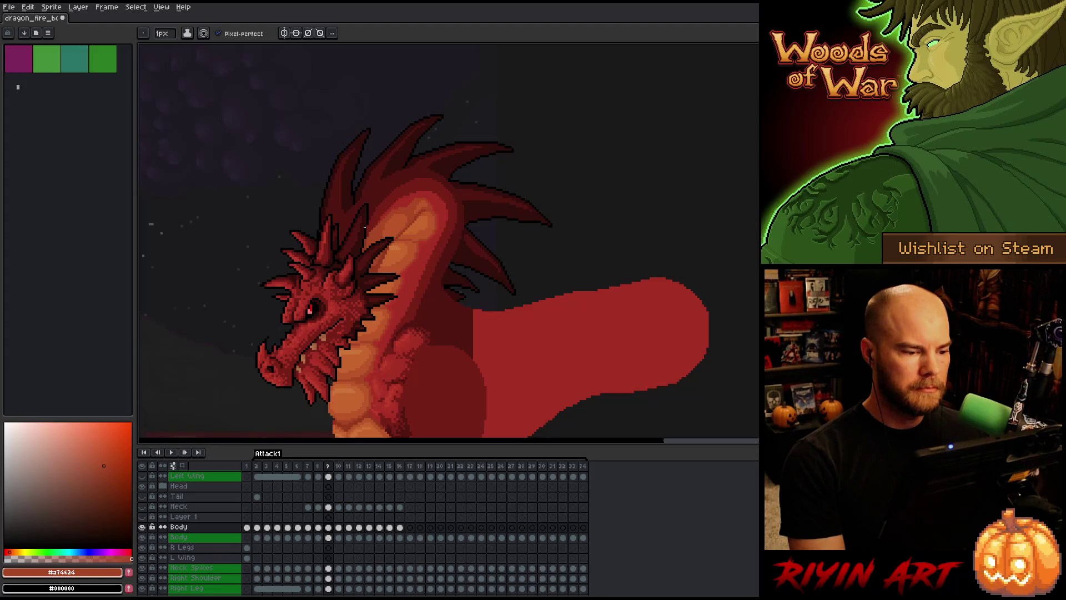
scroll(365, 226, "down", 3)
key("Left")
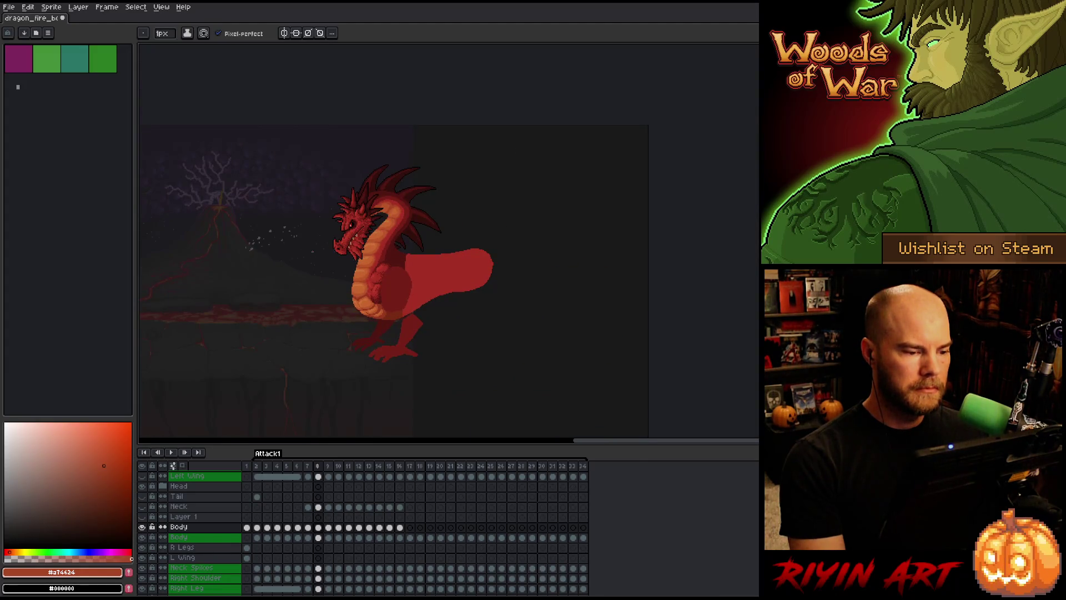
On frame 10, sample deeper reds from the dragon's neck and save the sprite.
key("Right")
key("Right")
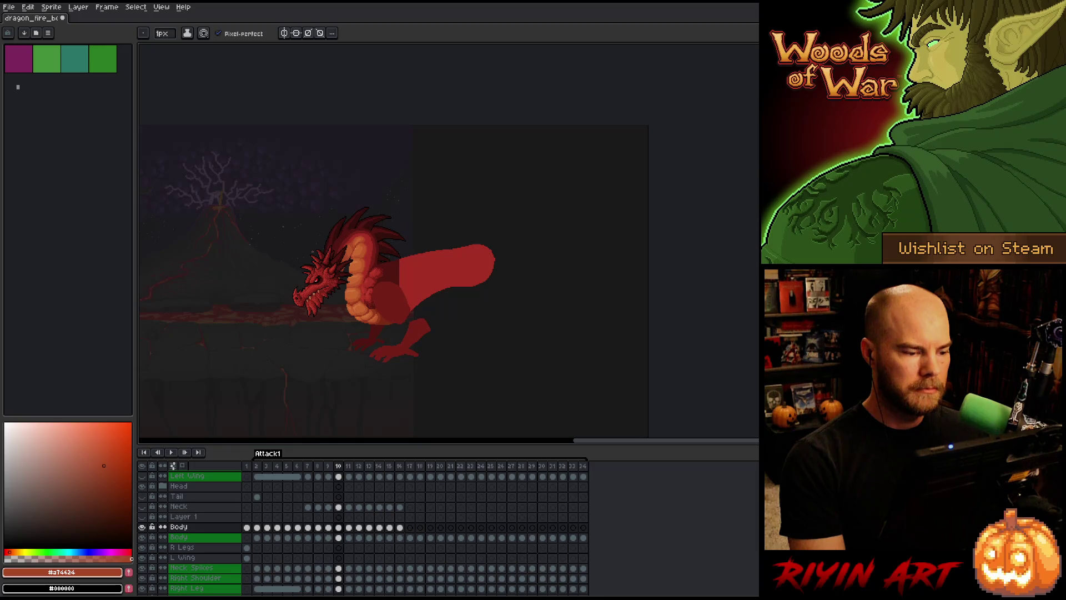
key("Left")
scroll(344, 255, "up", 5)
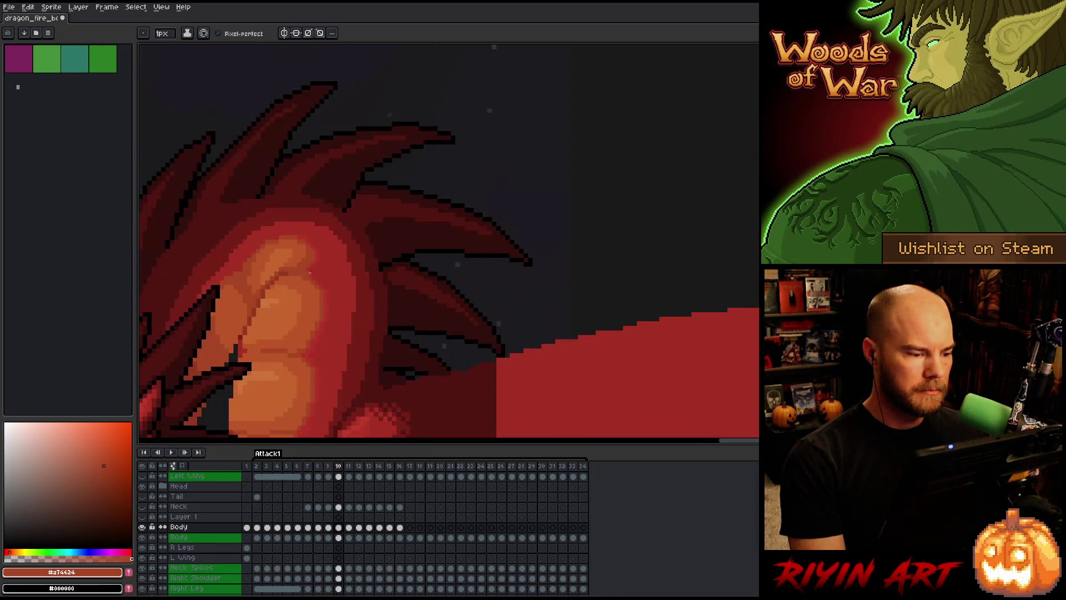
key("Right")
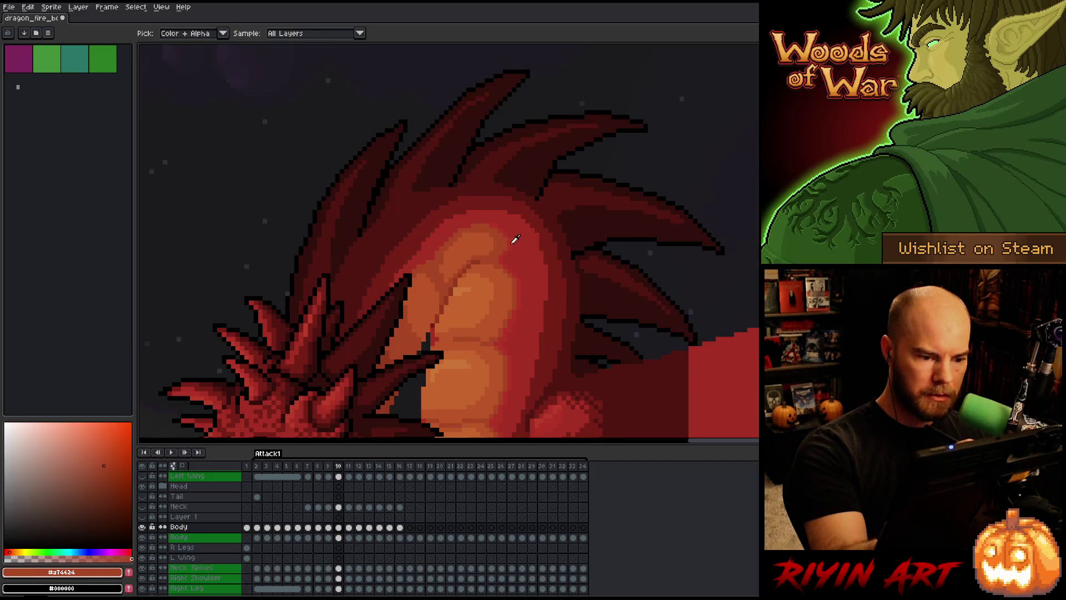
left_click(500, 225, "alt")
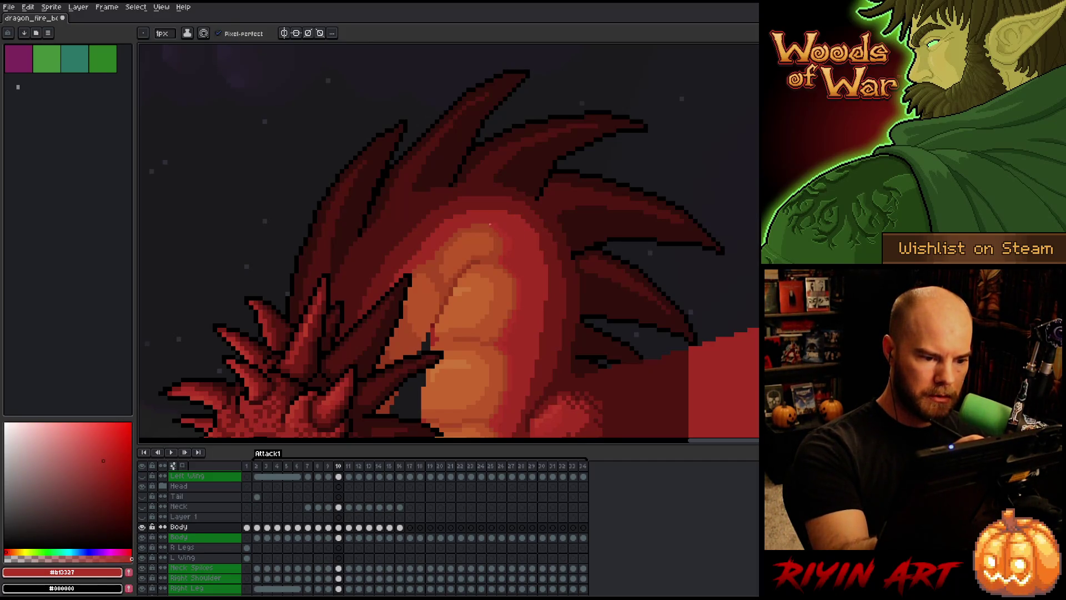
left_click(498, 224, "alt")
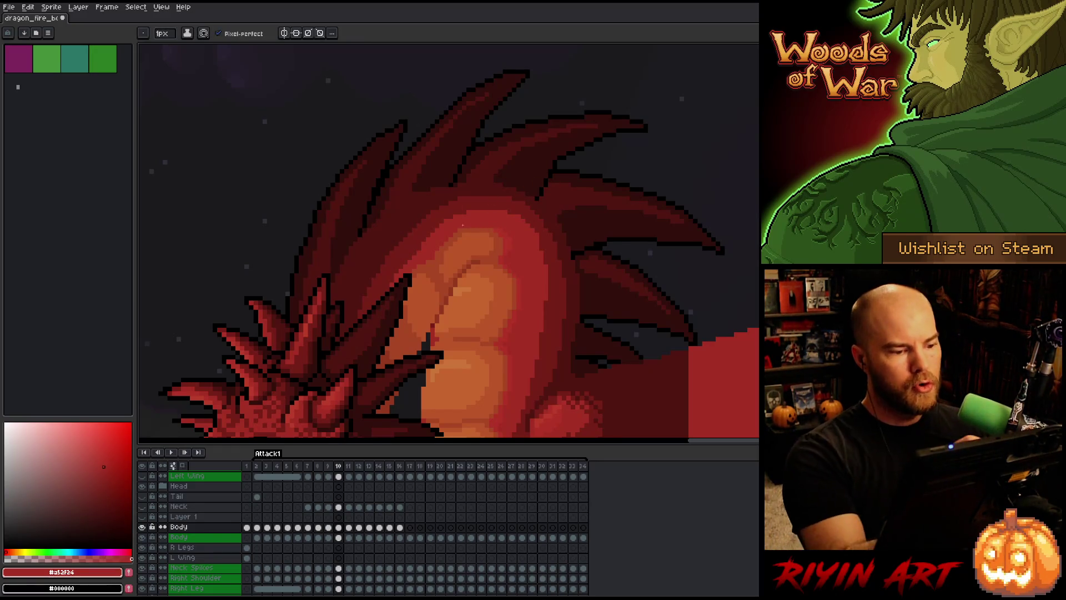
key("ctrl+s")
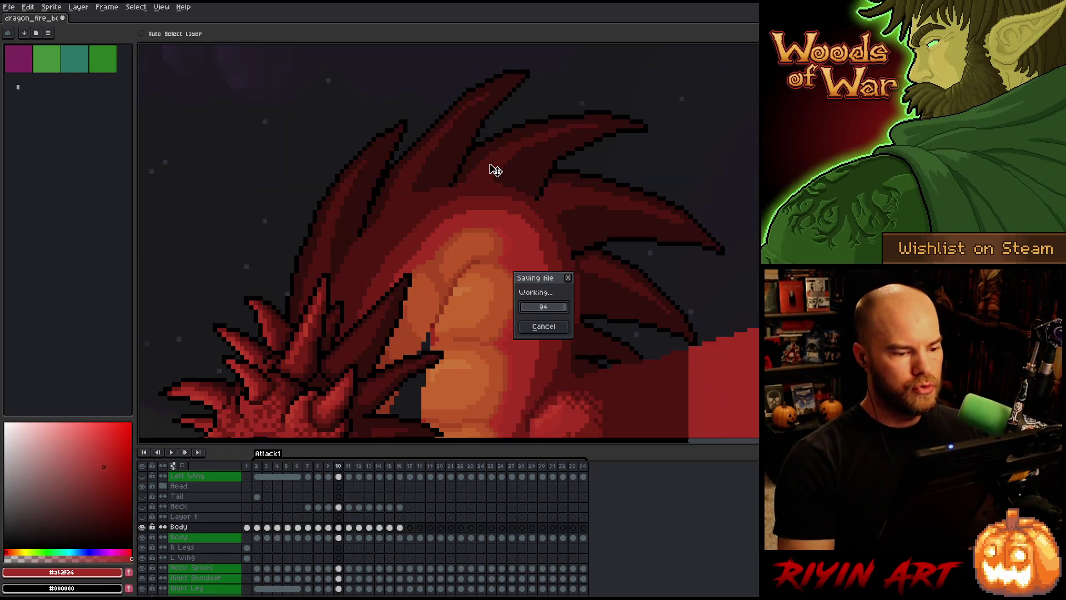
Touch up the chest with the lighter orange, return to body red #a52f24, save, and show the whole dragon.
left_click(499, 236, "alt")
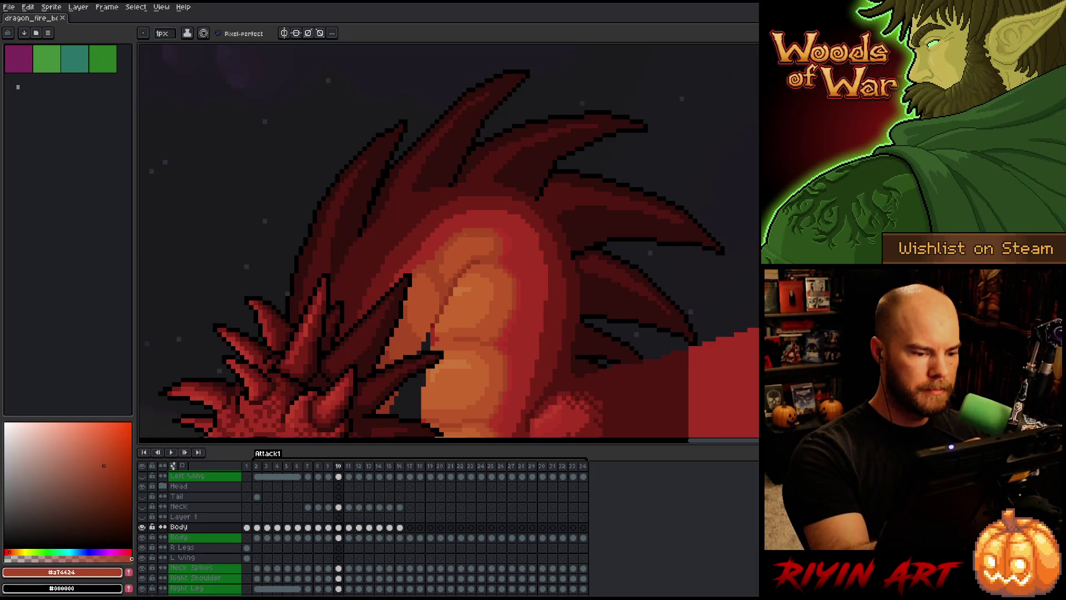
left_click(442, 274, "alt")
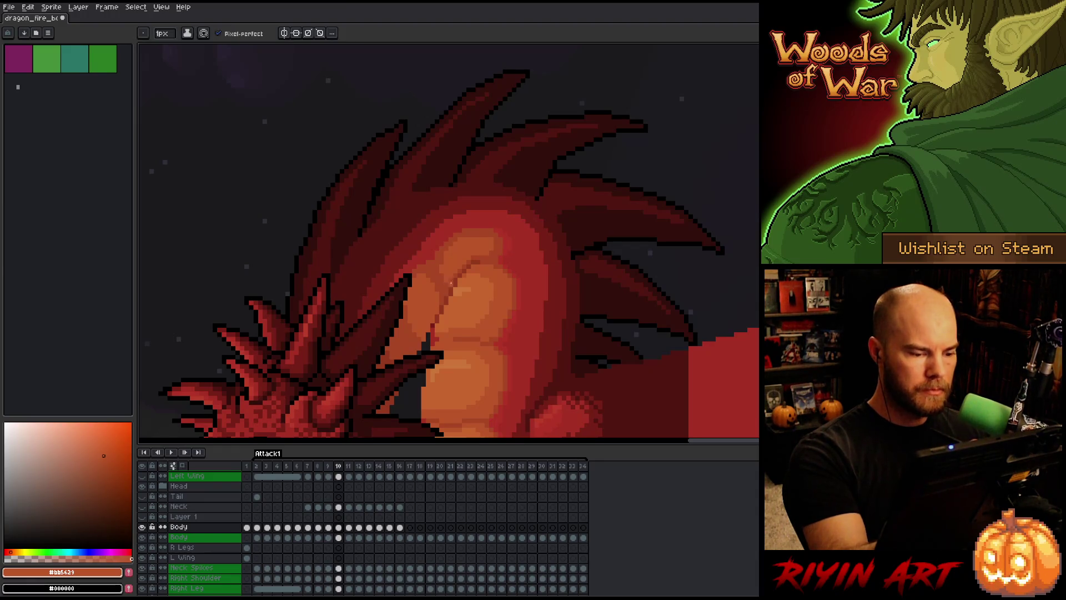
key("ctrl+s")
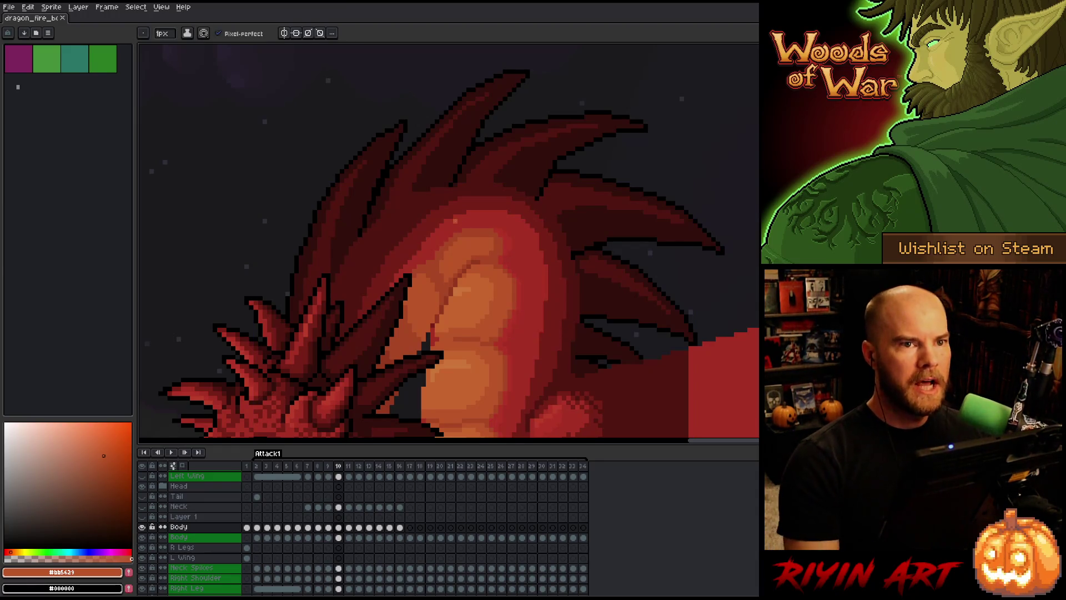
scroll(383, 280, "down", 2)
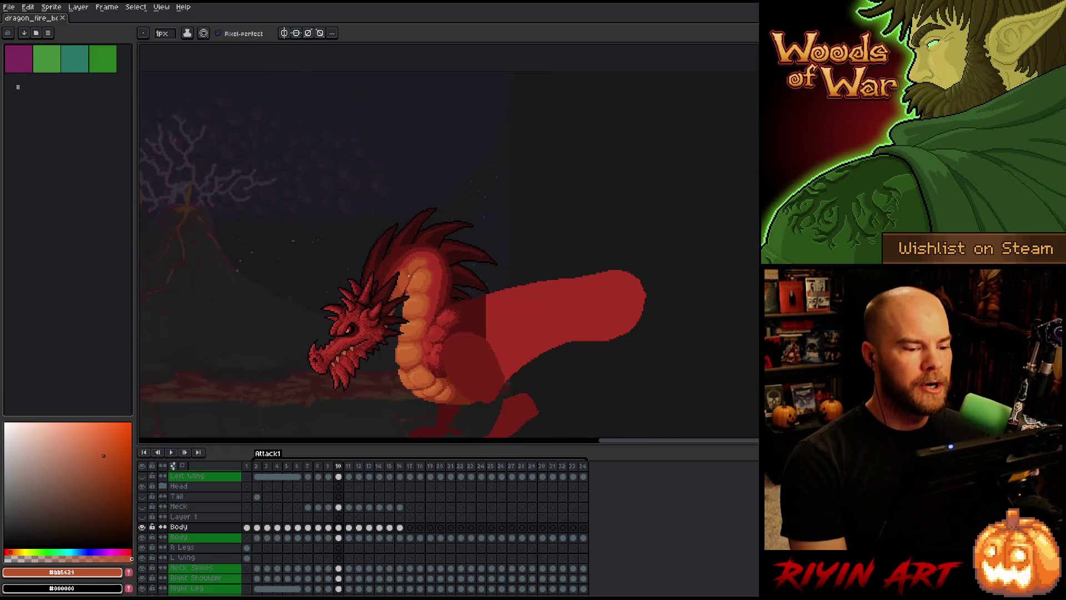
scroll(389, 278, "up", 4)
left_click(417, 275, "alt")
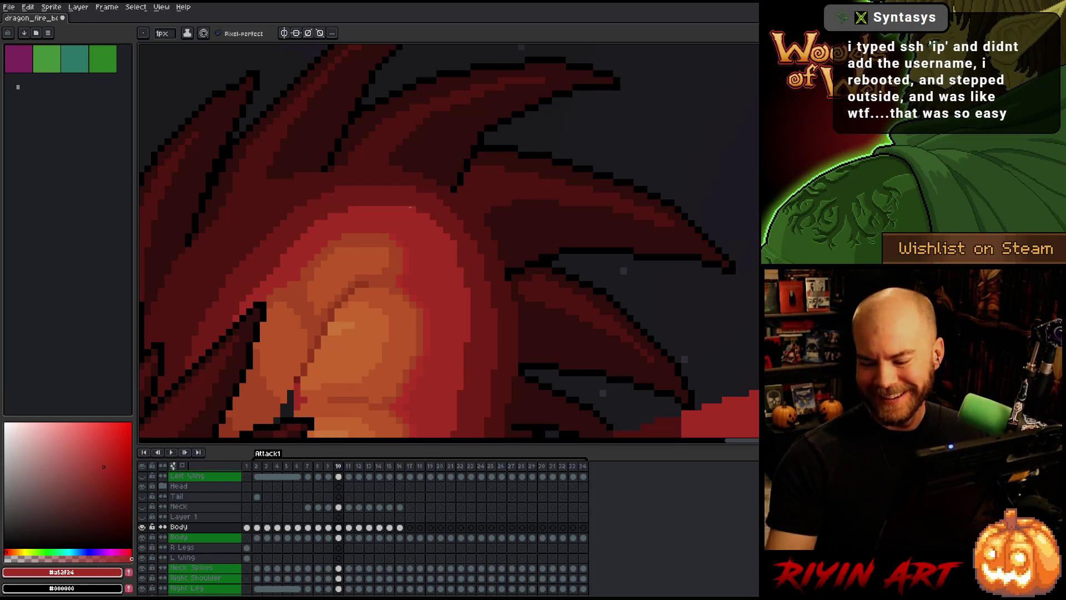
key("ctrl+s")
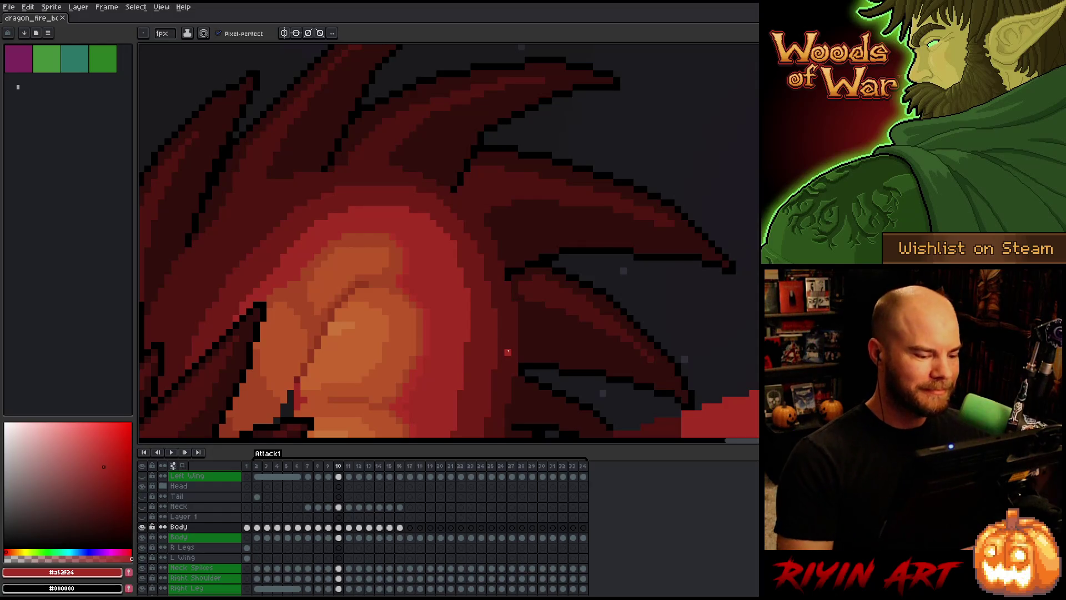
scroll(507, 351, "down", 3)
scroll(361, 383, "up", 1)
left_click_drag(362, 383, 501, 128)
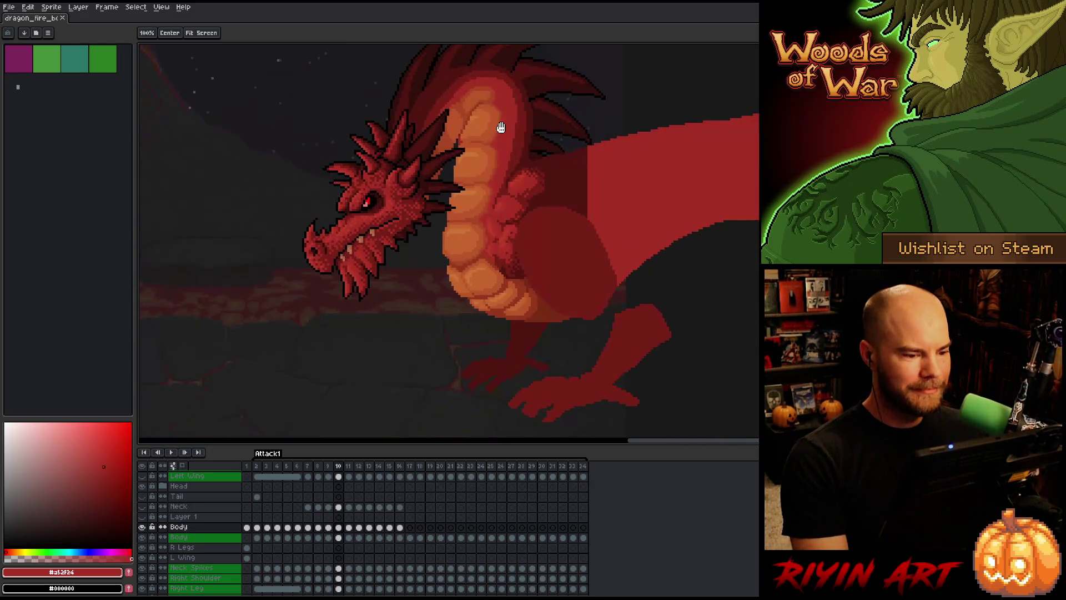
Zoom in and out to compare the raised- and lowered-head poses, stopping on frame 11.
scroll(485, 258, "down", 3)
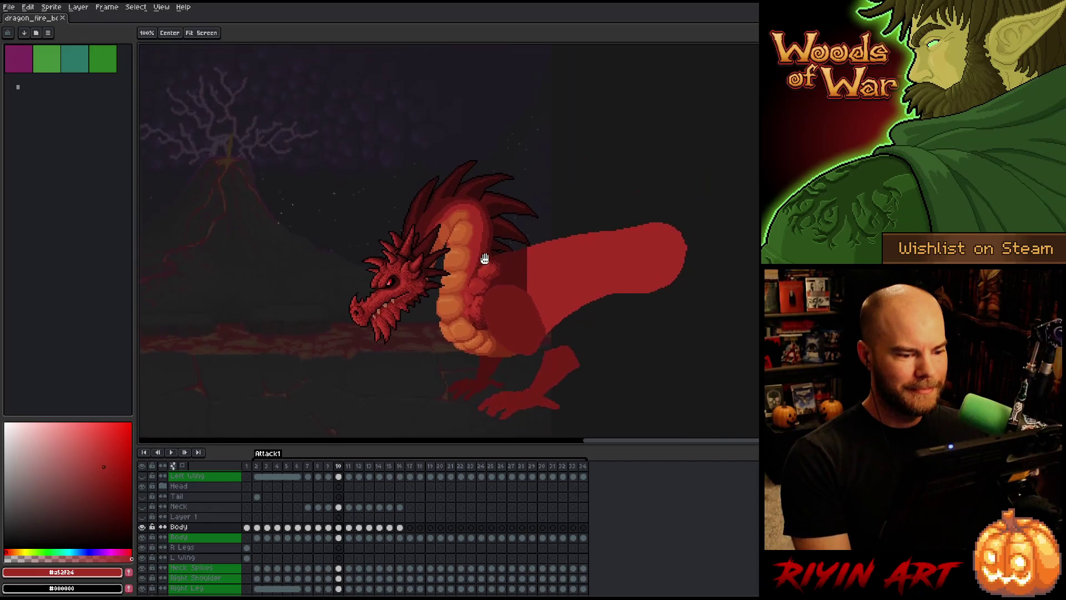
scroll(483, 252, "up", 1)
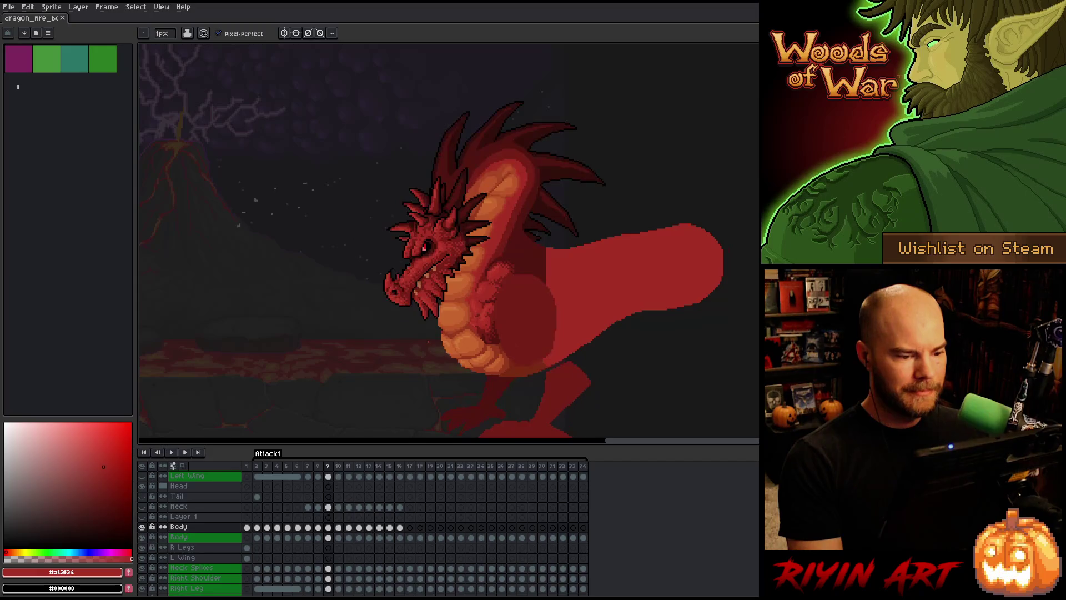
scroll(429, 341, "down", 1)
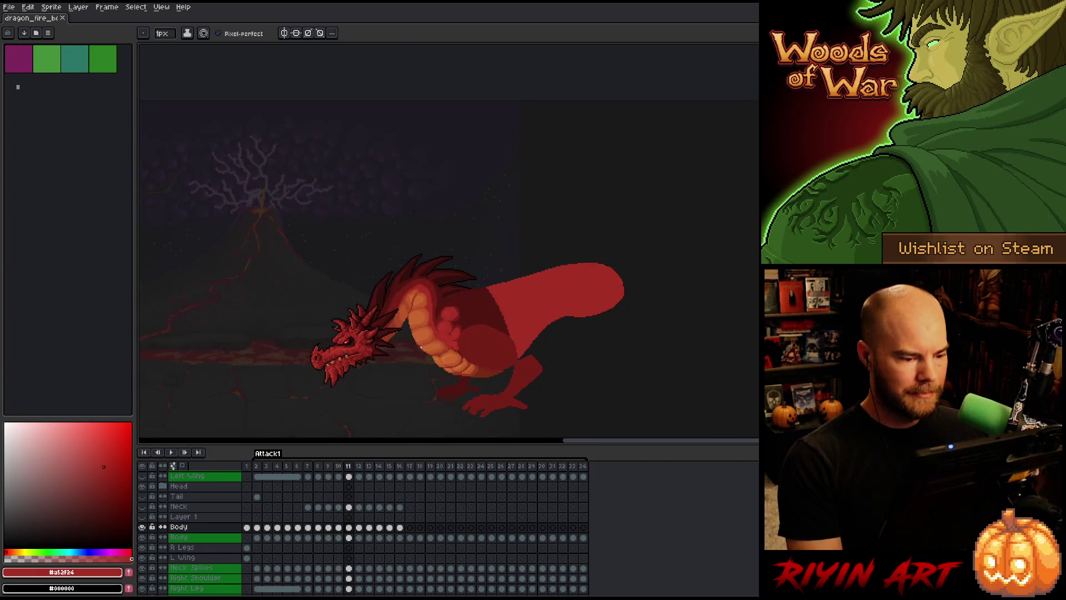
scroll(420, 347, "up", 1)
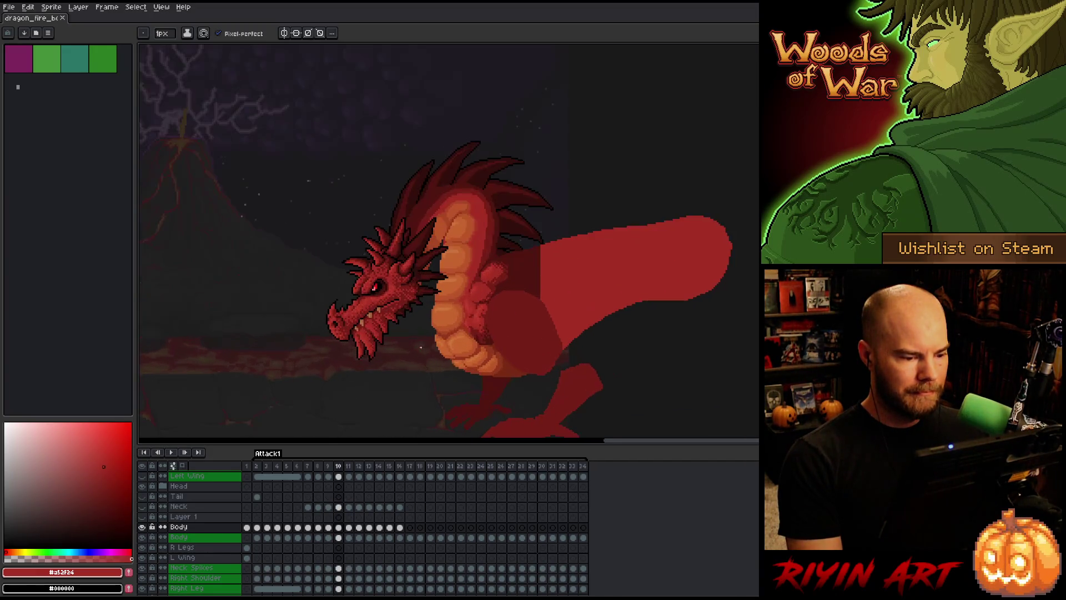
scroll(420, 347, "up", 1)
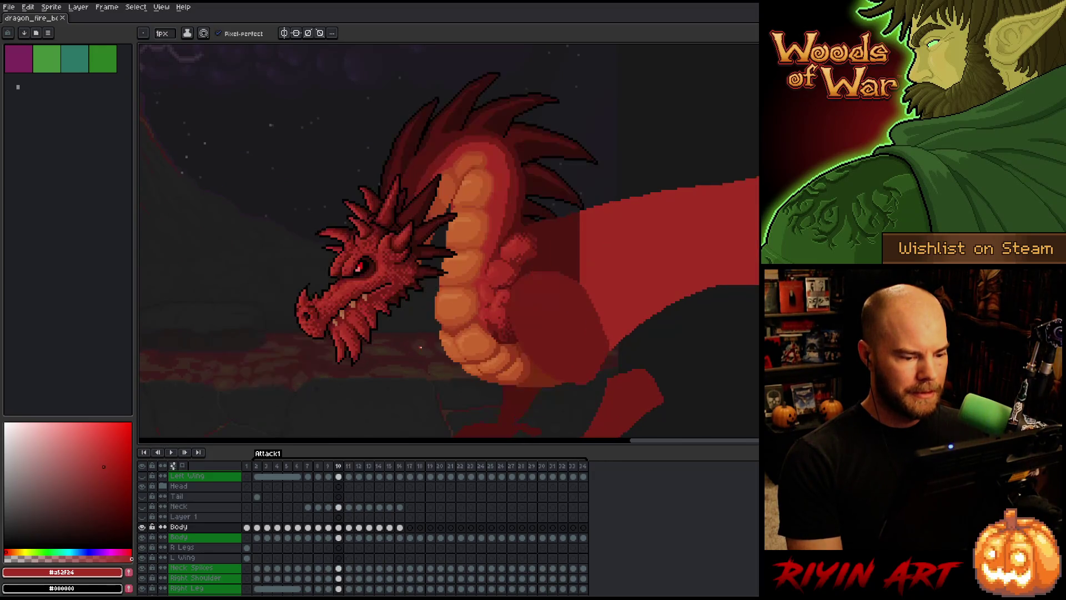
scroll(420, 347, "down", 2)
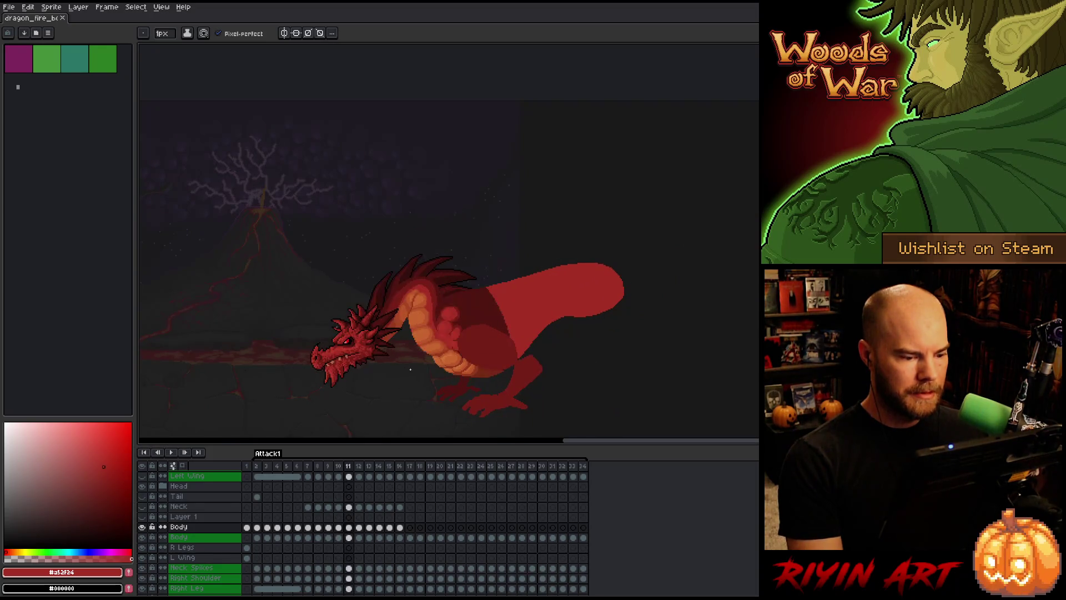
scroll(426, 356, "down", 2)
scroll(417, 370, "up", 3)
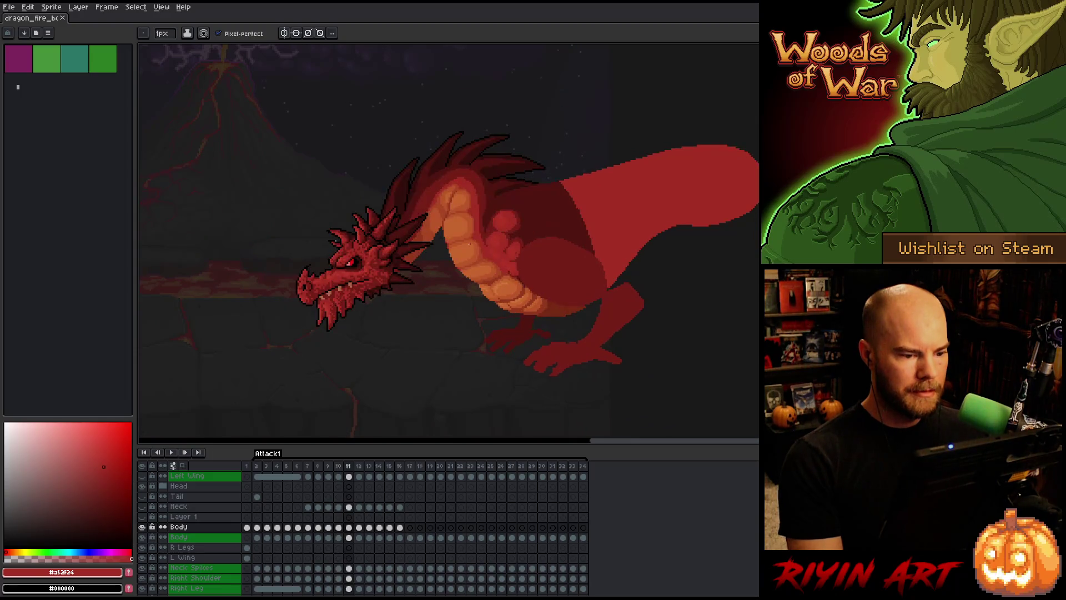
scroll(469, 243, "up", 2)
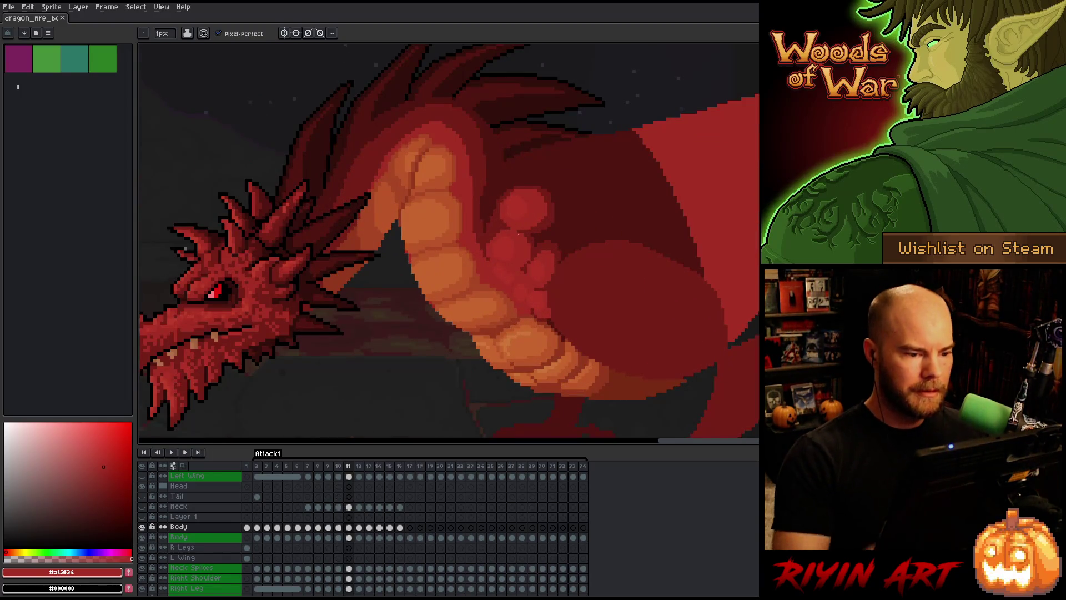
Paint a dark red #761f18 shading stroke down the neck, then pick the mid body red.
key("i")
left_click(468, 138)
key("b")
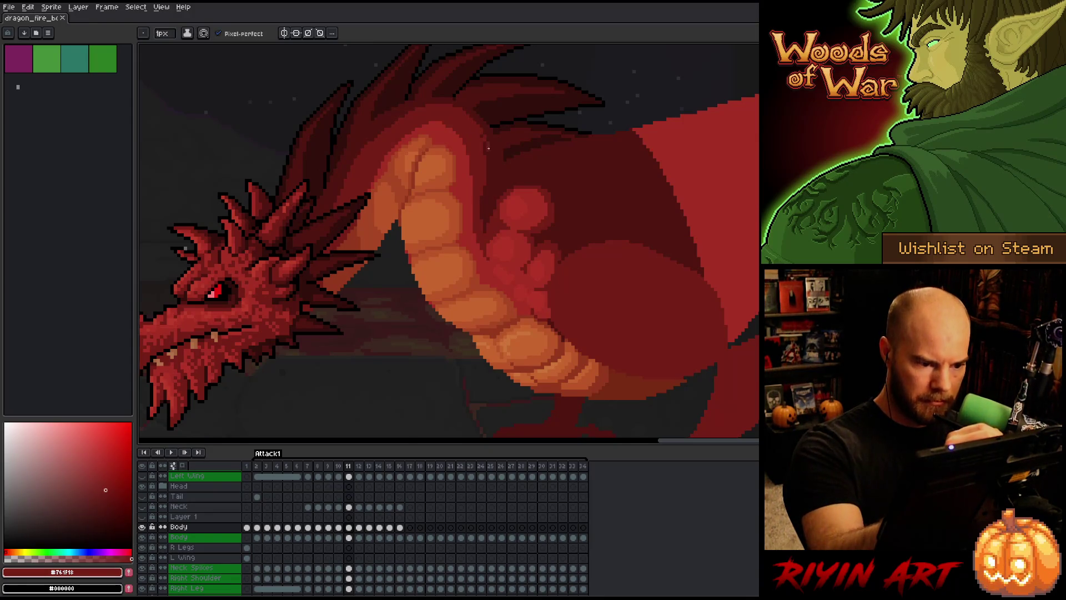
left_click_drag(492, 183, 483, 214)
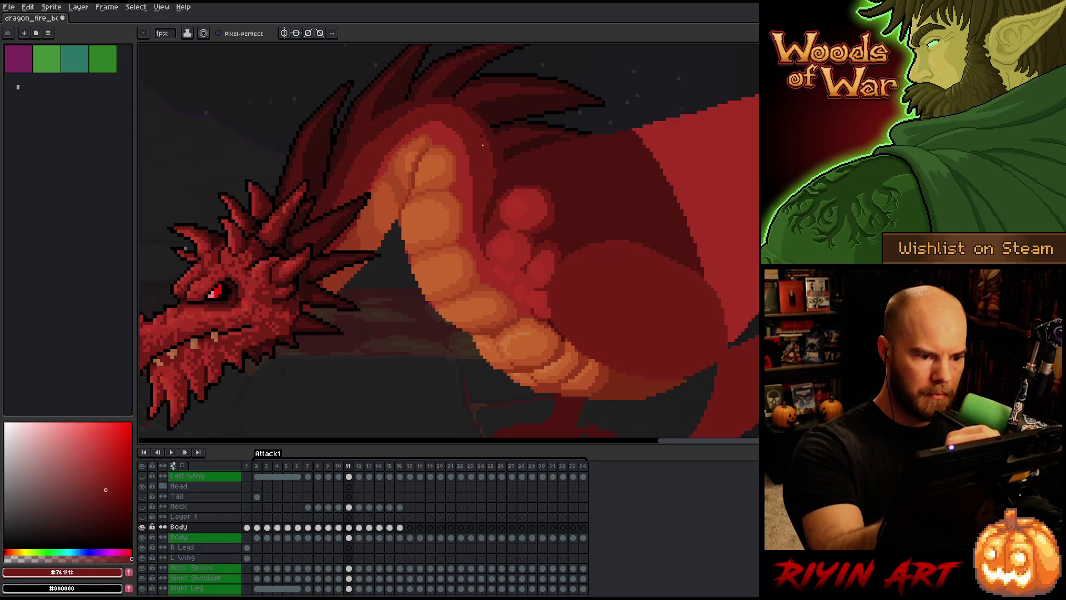
left_click(457, 126, "alt")
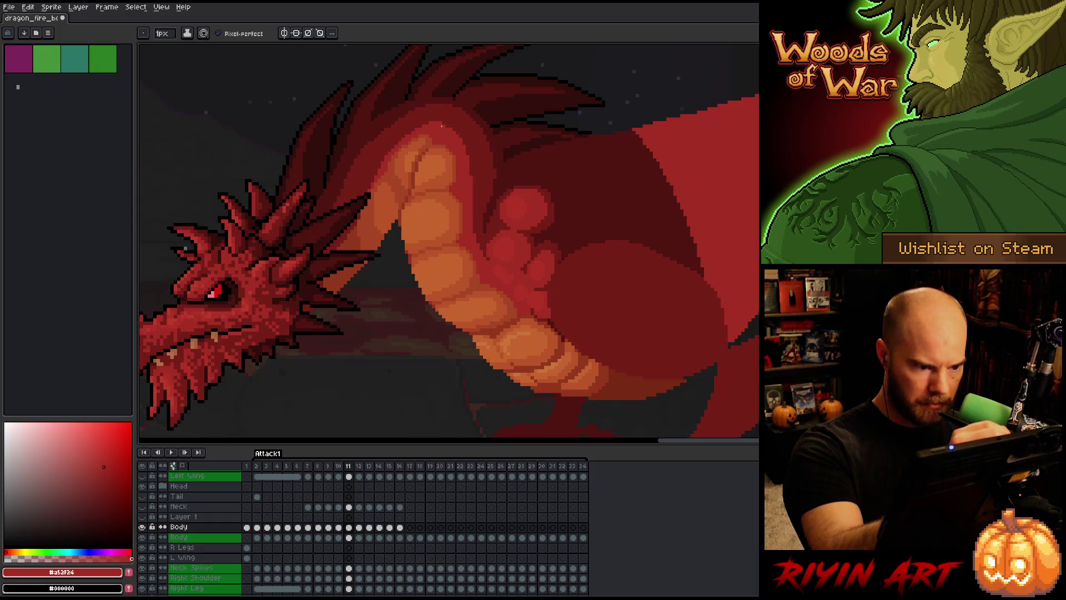
With the fill tool selected, compare the neck shading between frames 10 and 11.
key("g")
scroll(564, 53, "down", 2)
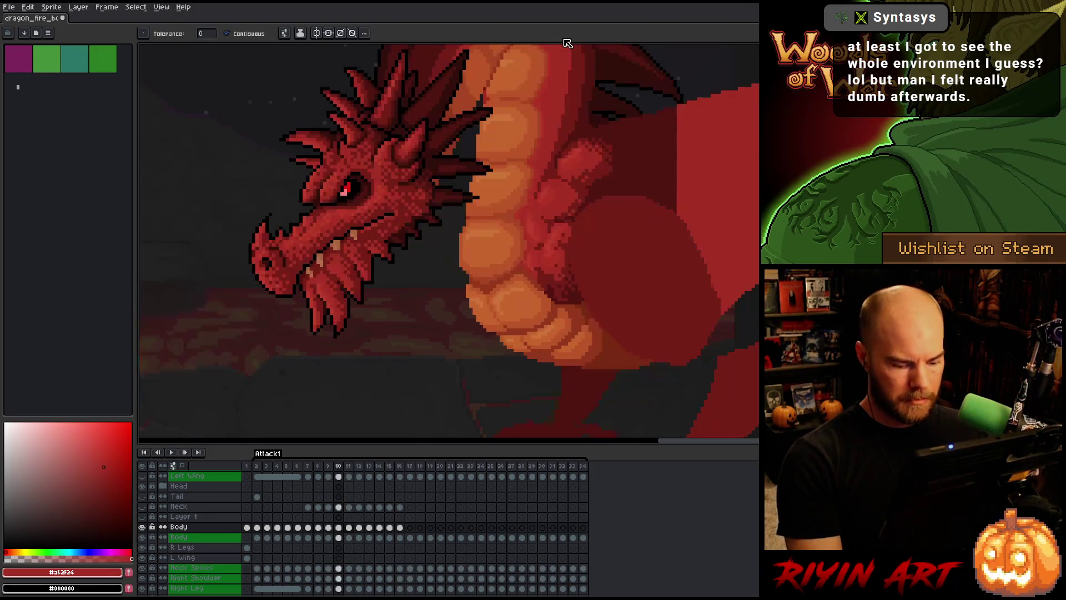
scroll(563, 54, "down", 1)
scroll(594, 140, "down", 1)
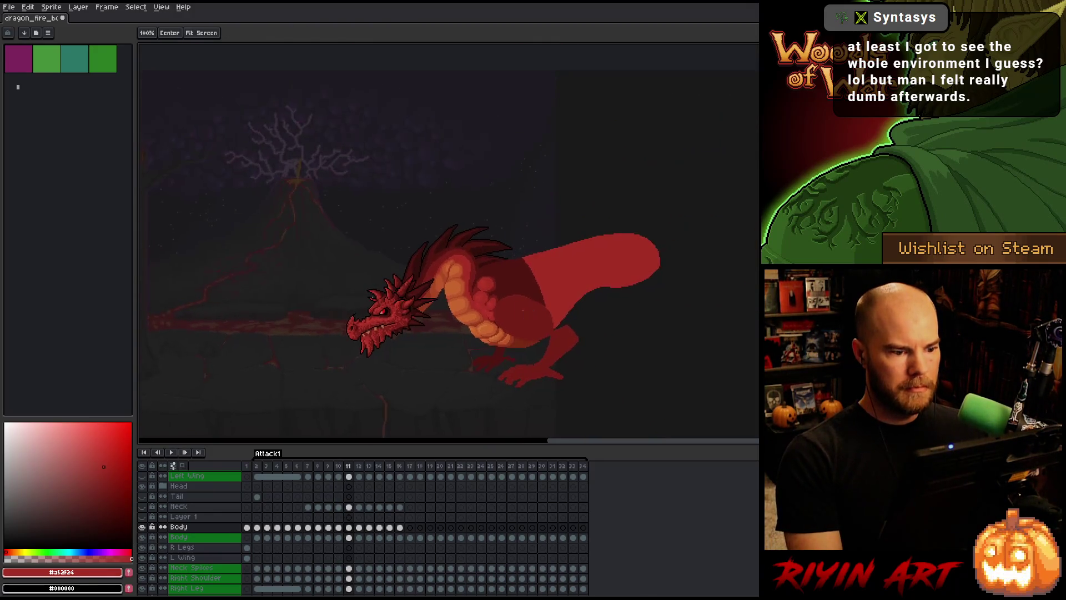
scroll(474, 341, "up", 1)
scroll(483, 317, "up", 3)
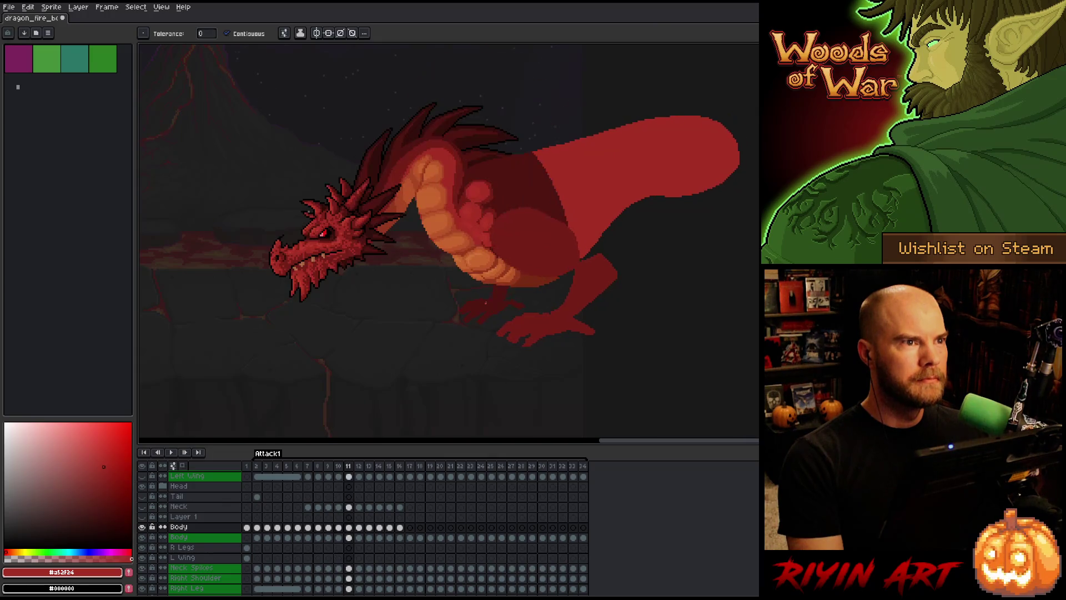
key("comma")
key("period")
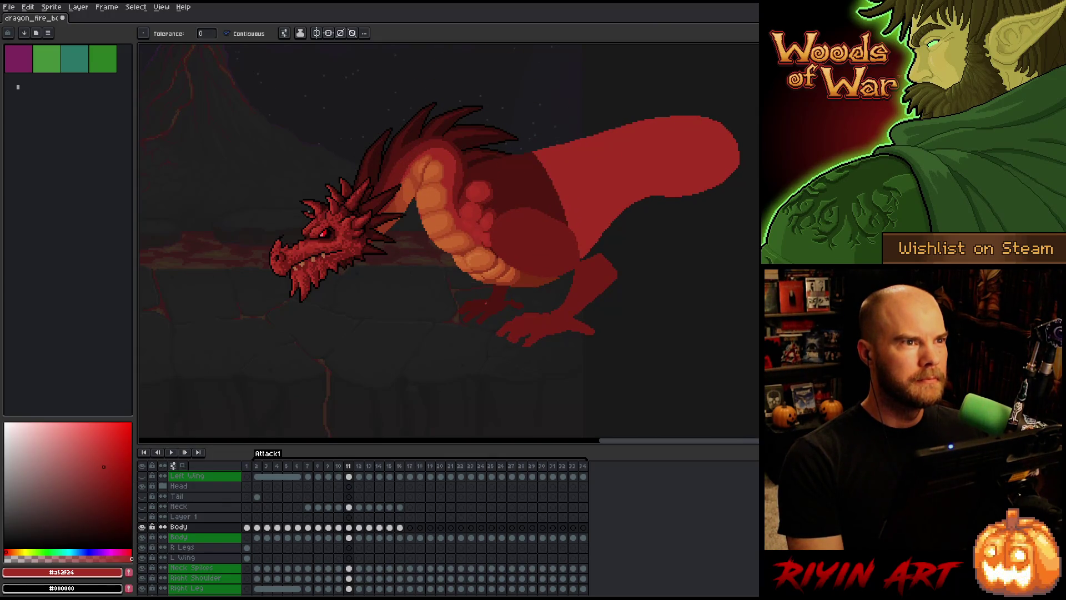
key("comma")
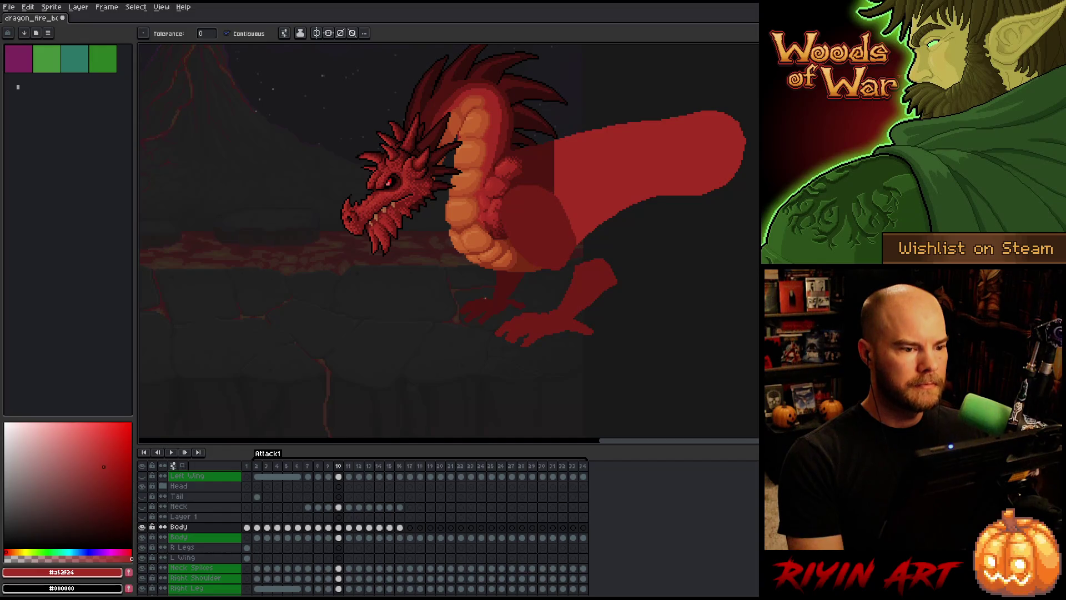
Pick the deep shadow red #501612 from frame 10's neck and save the sprite.
scroll(488, 216, "up", 1)
key("i")
scroll(515, 202, "up", 1)
left_click(515, 202)
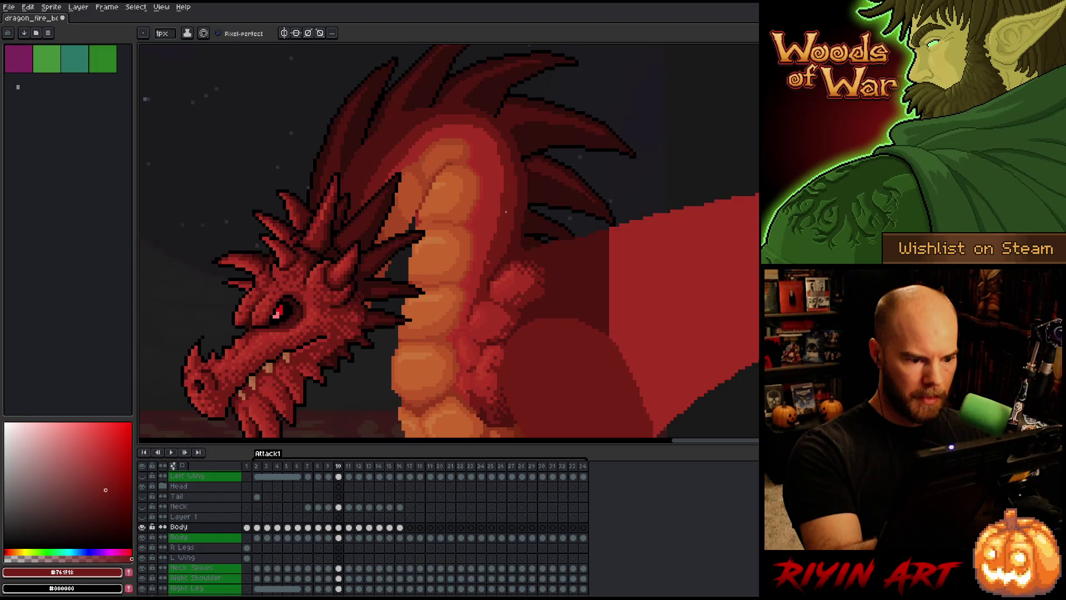
left_click(506, 254, "alt")
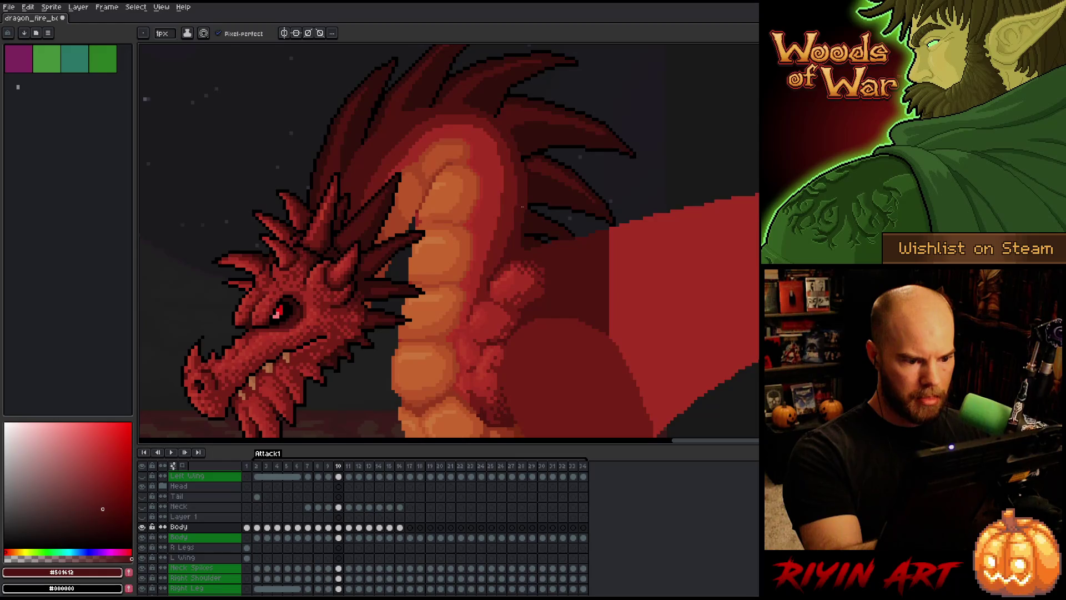
key("ctrl+s")
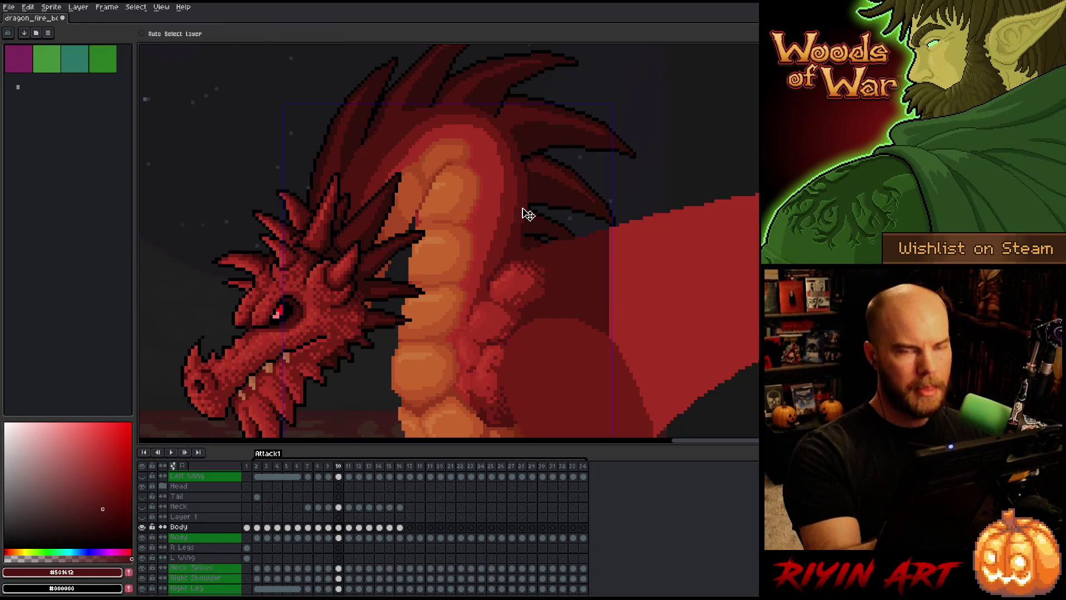
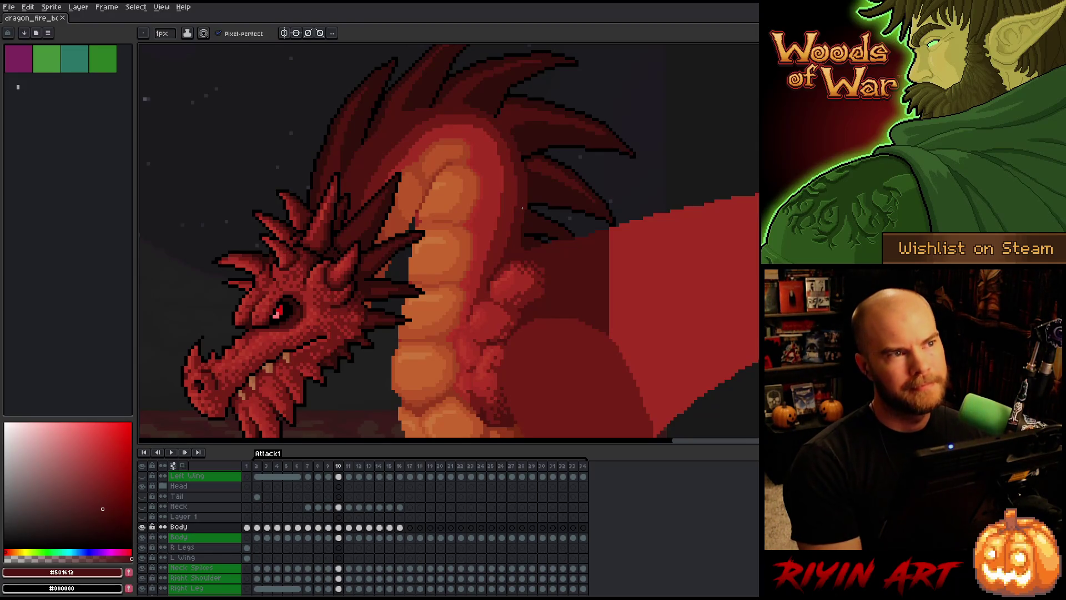
Eyedrop a dark red and then a brighter red from the dragon's body.
scroll(434, 262, "down", 3)
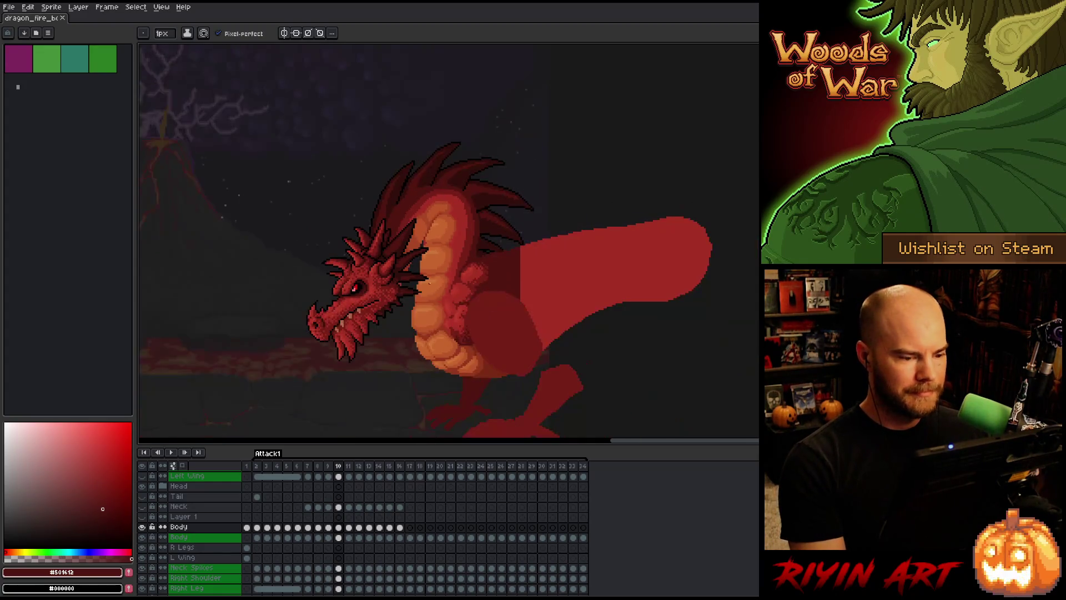
scroll(457, 277, "up", 4)
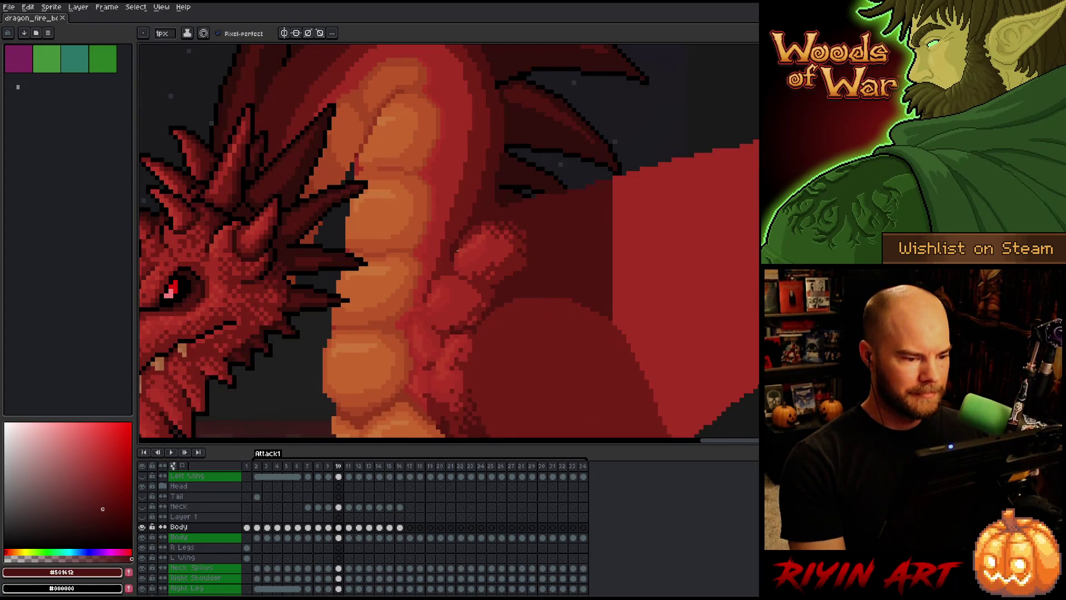
left_click(503, 239, "alt")
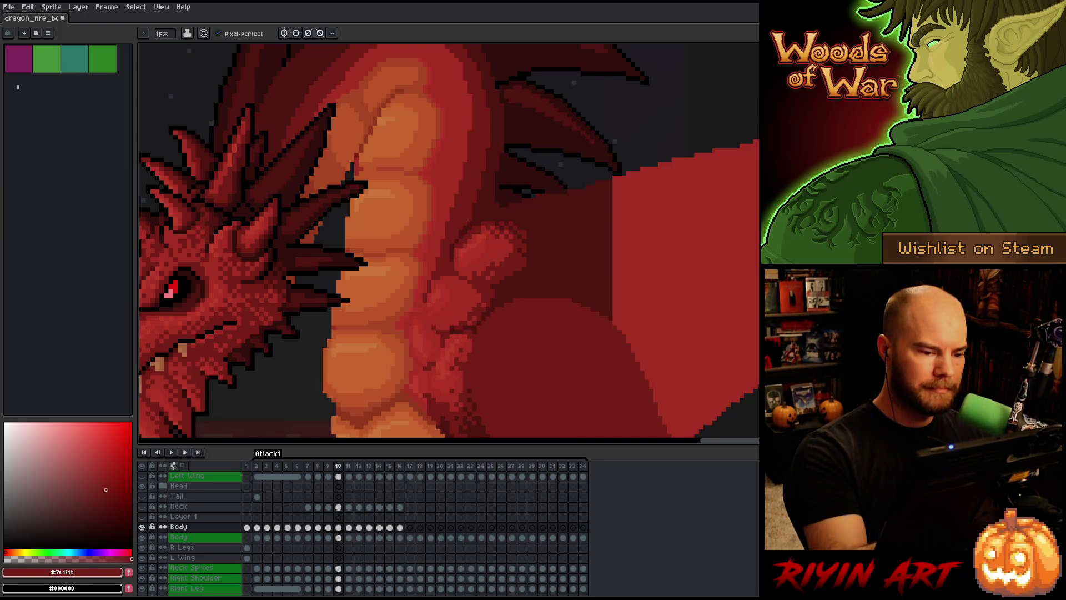
left_click(473, 219, "alt")
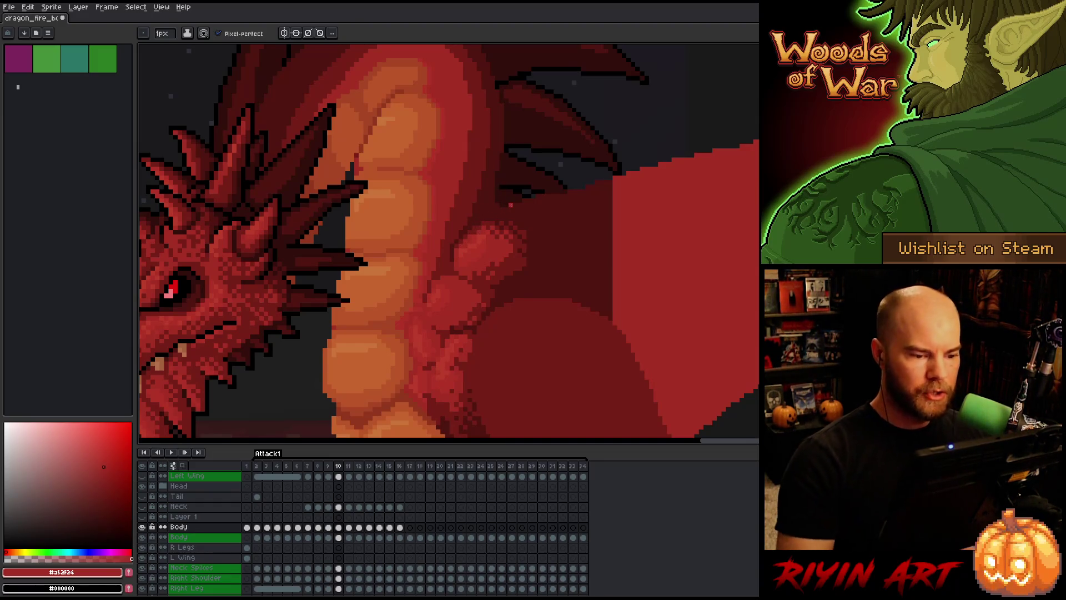
scroll(511, 205, "down", 4)
scroll(470, 196, "up", 2)
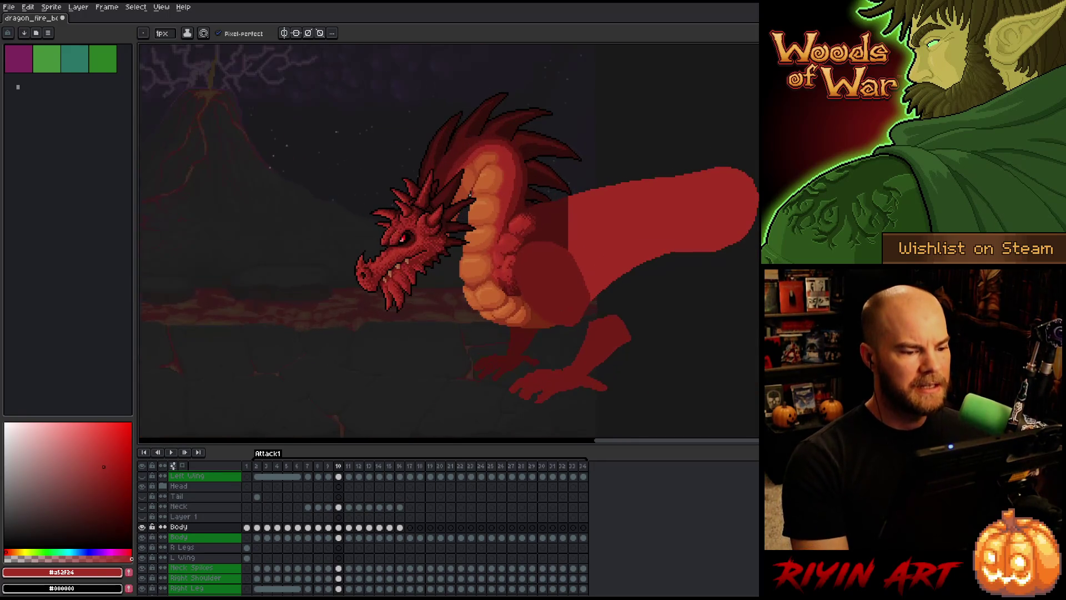
Compare the head poses of frames 9, 10 and 11, then pick the orange belly tone #cb7639.
key("Left")
key("Right")
scroll(491, 268, "down", 1)
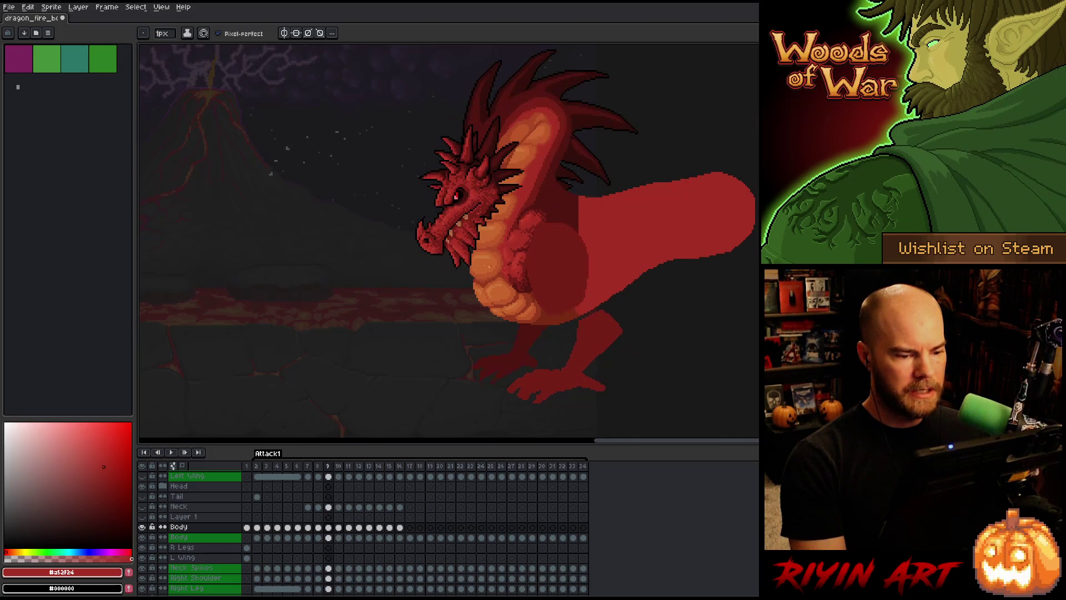
scroll(450, 220, "up", 1)
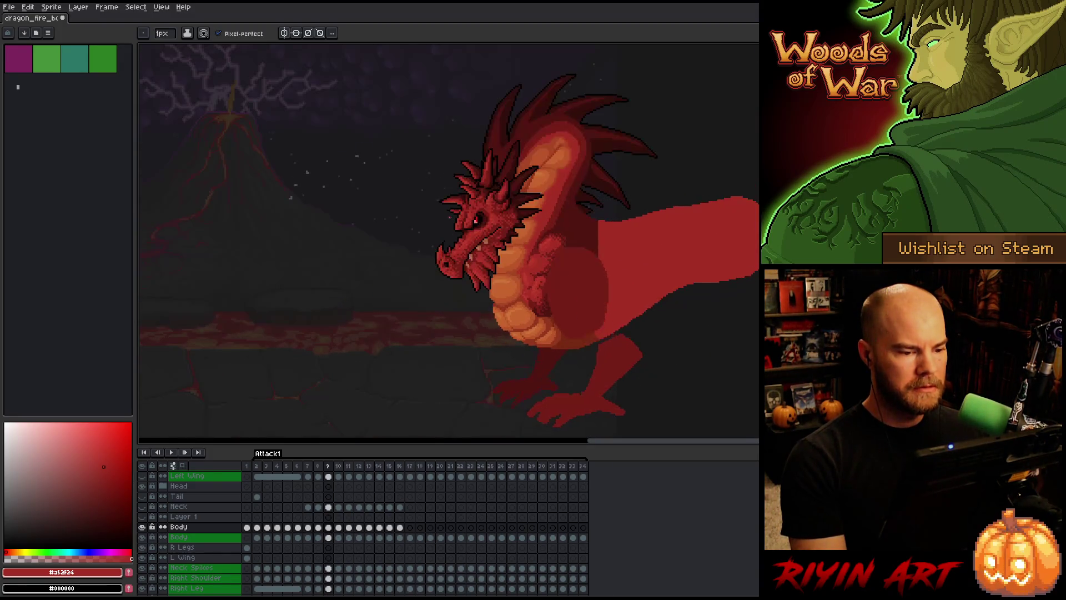
scroll(461, 267, "down", 1)
scroll(461, 267, "up", 1)
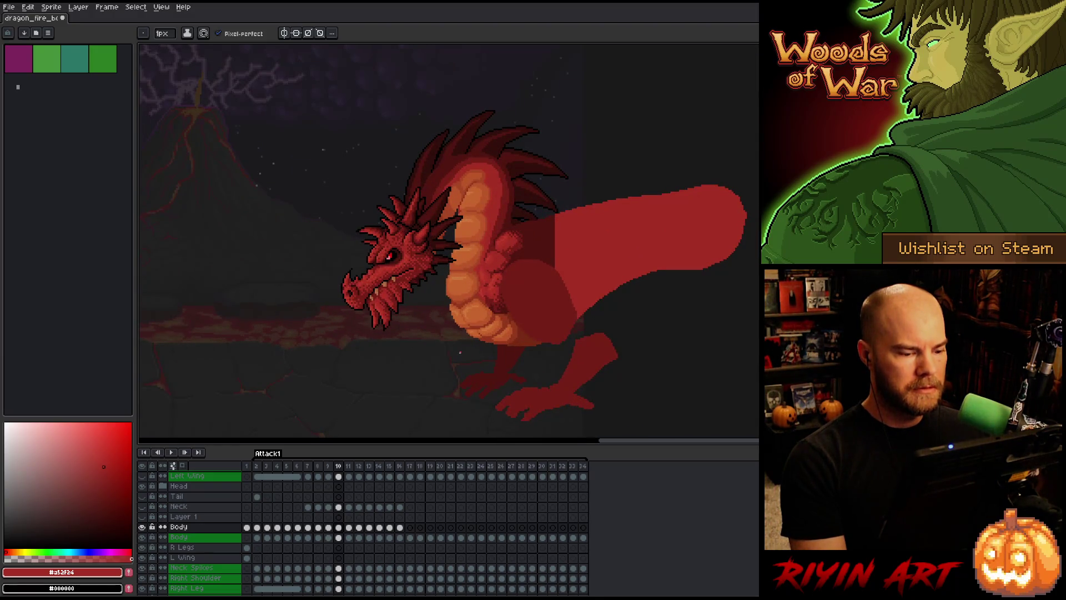
scroll(459, 352, "down", 1)
scroll(459, 352, "up", 1)
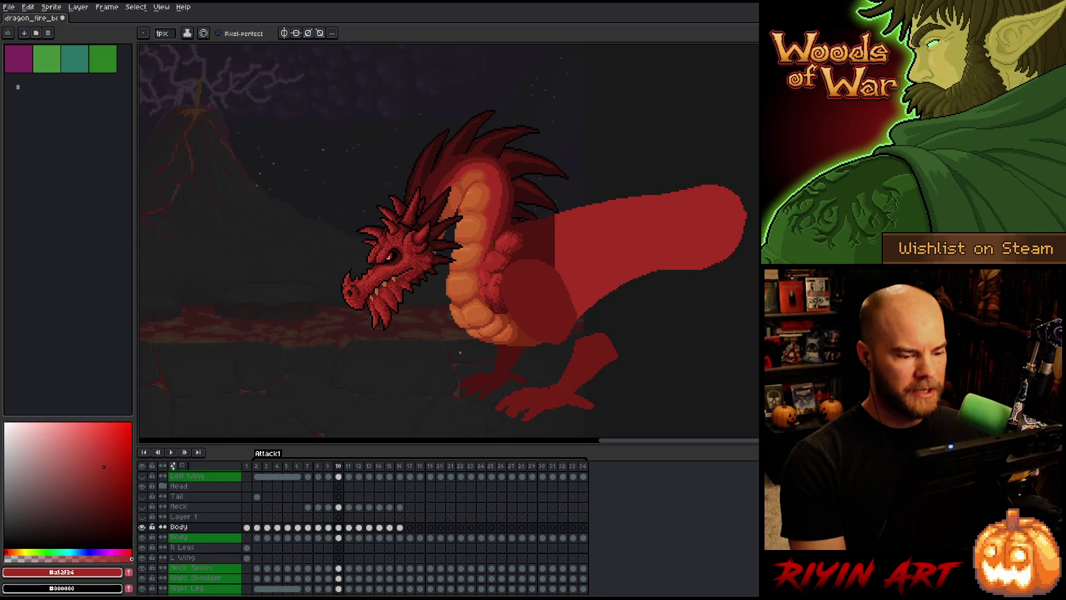
key("Right")
key("Left")
key("Left")
key("Right")
key("Right")
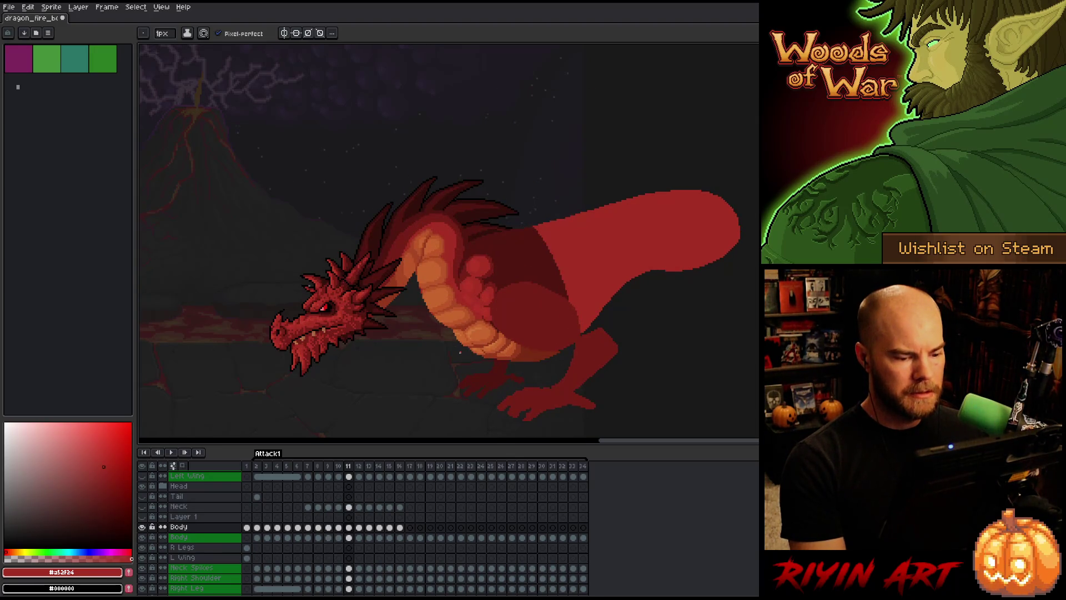
key("Left")
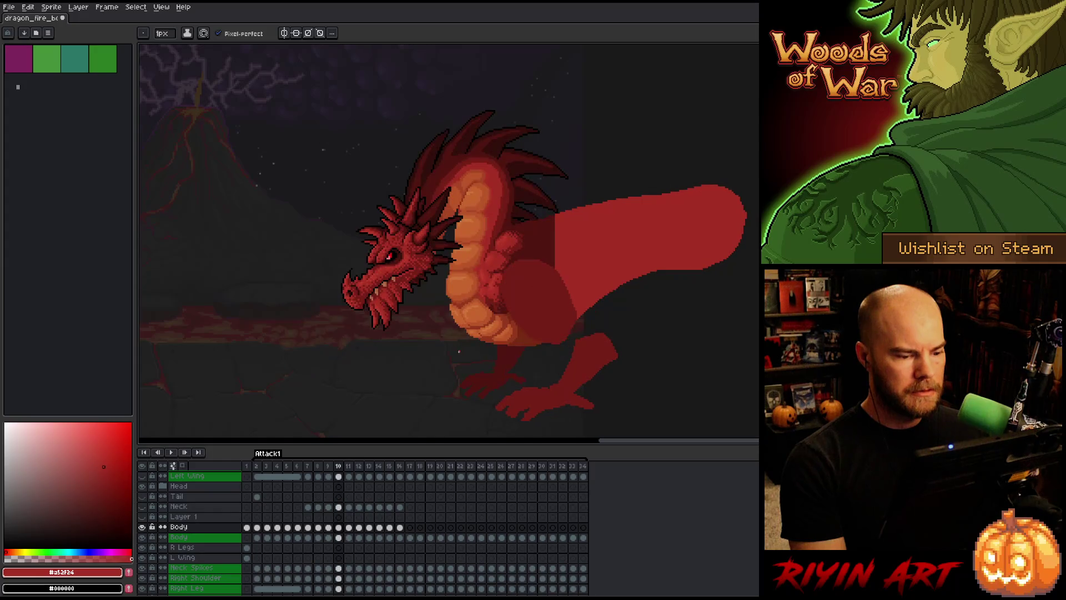
scroll(487, 264, "up", 3)
left_click(488, 264, "alt")
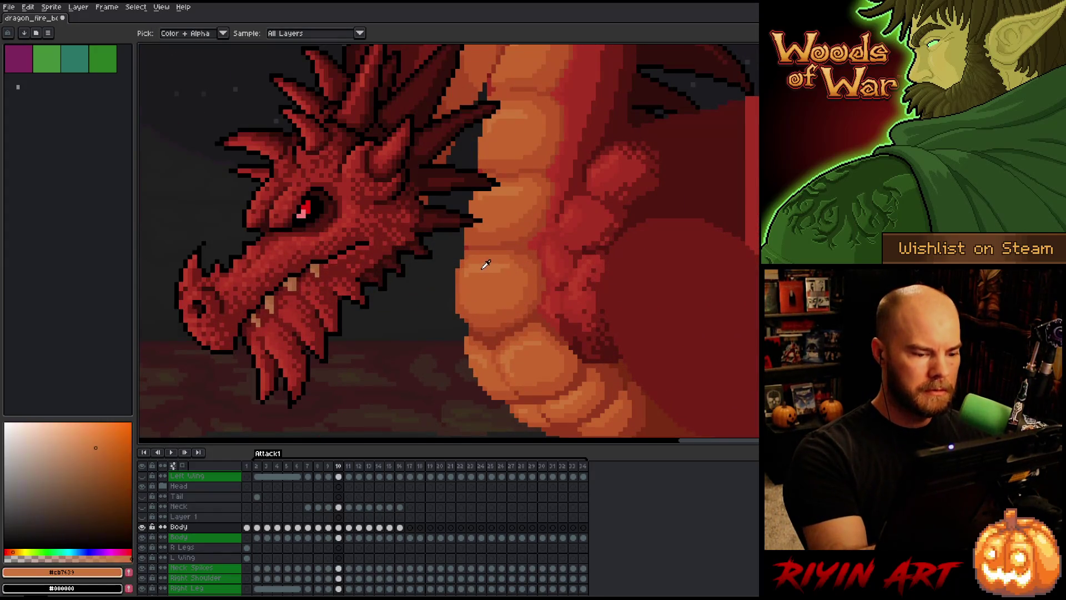
Sample the darker orange #c7652f on frame 11, then frame 10's belly orange.
key("Right")
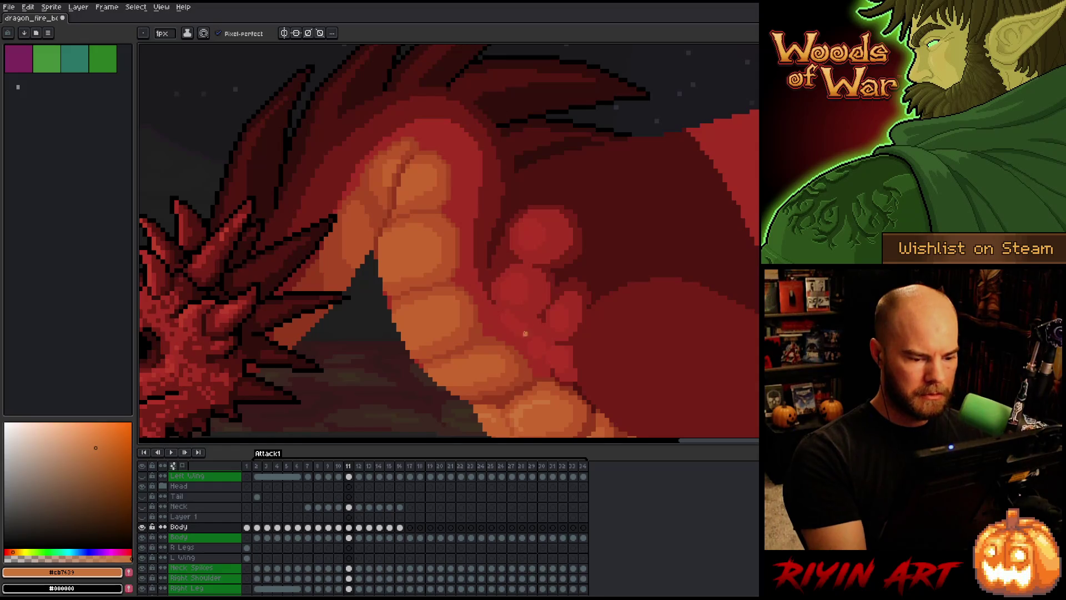
left_click(469, 369, "alt")
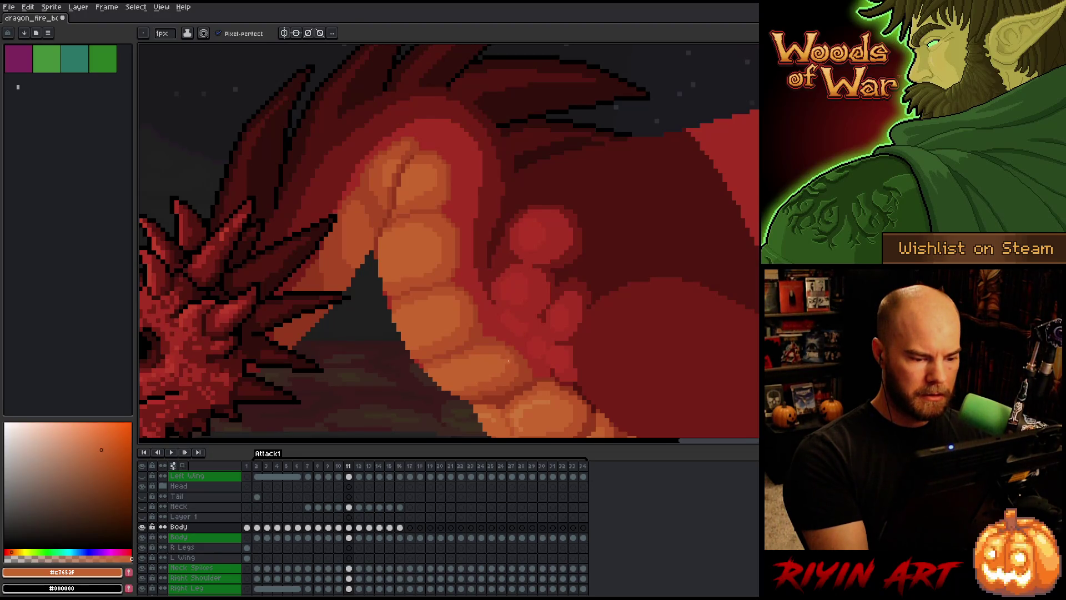
key("Left")
left_click(489, 265, "alt")
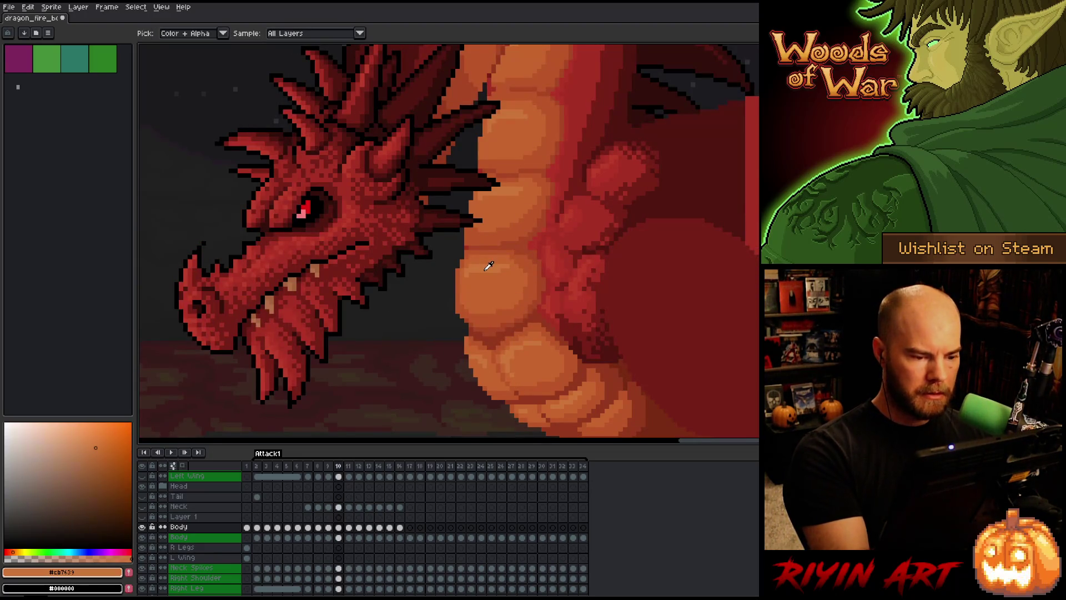
key("Right")
Flip back and forth between frames 10 and 11 to compare the belly plates.
key("Left")
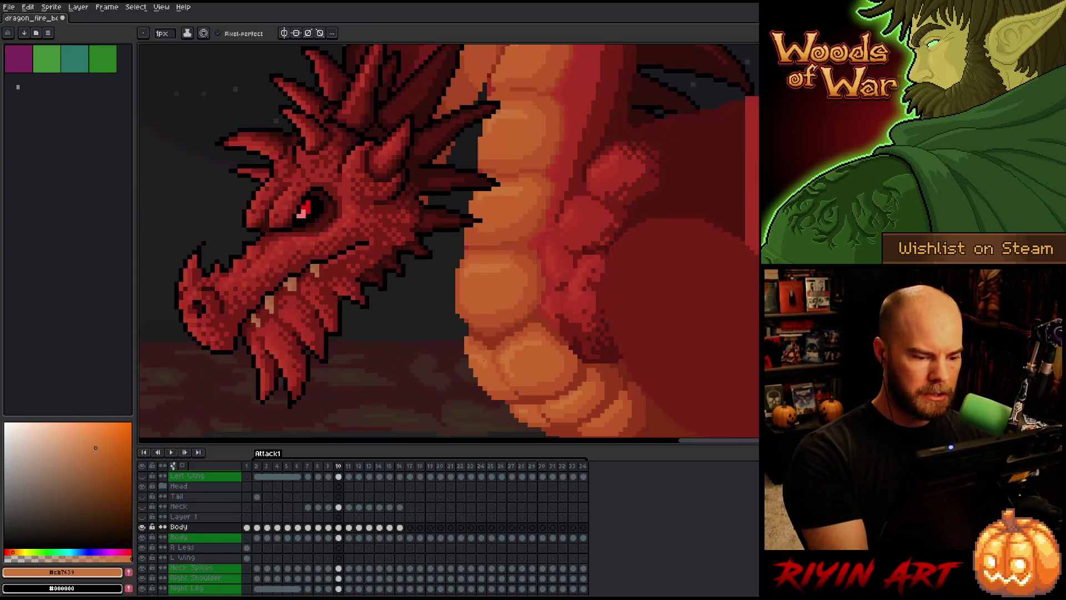
key("Right")
key("Left")
key("Right")
key("Left")
key("Right")
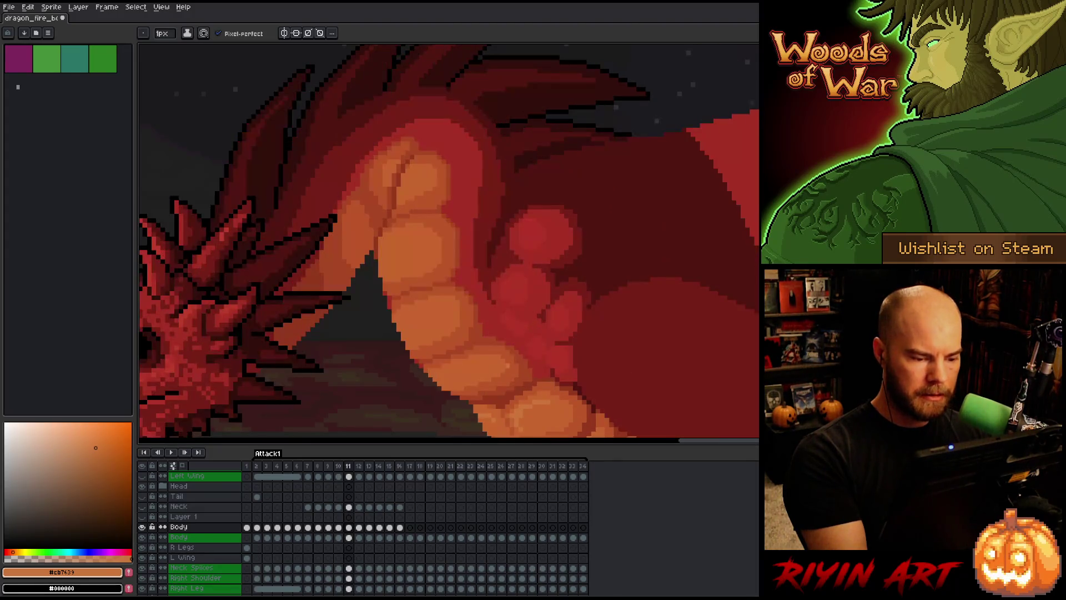
key("Left")
key("Right")
key("Left")
key("Right")
On frame 11, pick the belly oranges #c7652f and #cb7639, checking against frame 10.
left_click(498, 420, "alt")
left_click(477, 417, "alt")
key("Left")
key("Right")
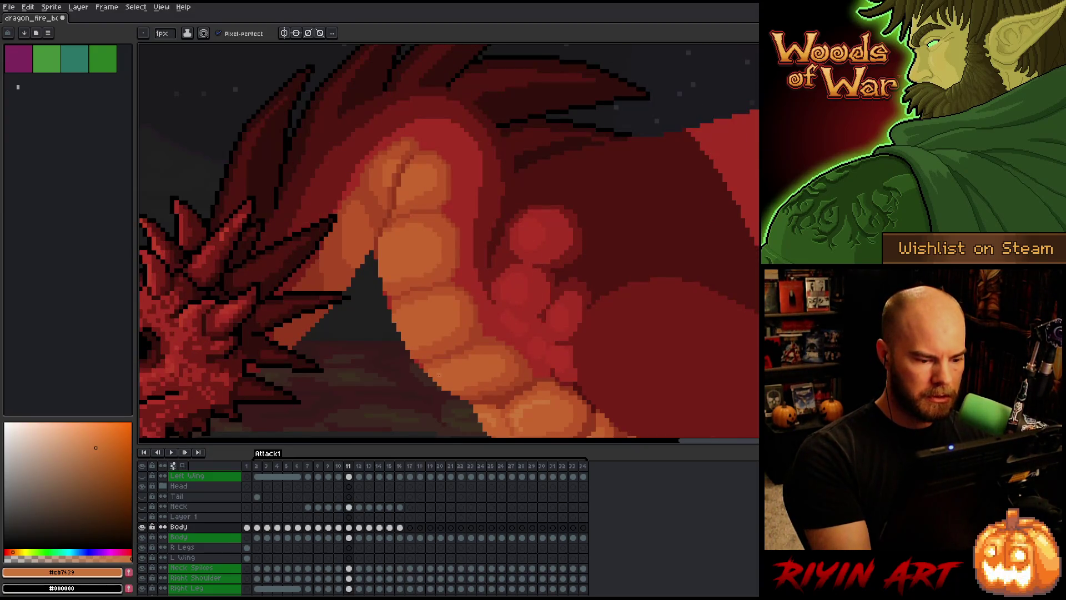
key("Left")
key("Right")
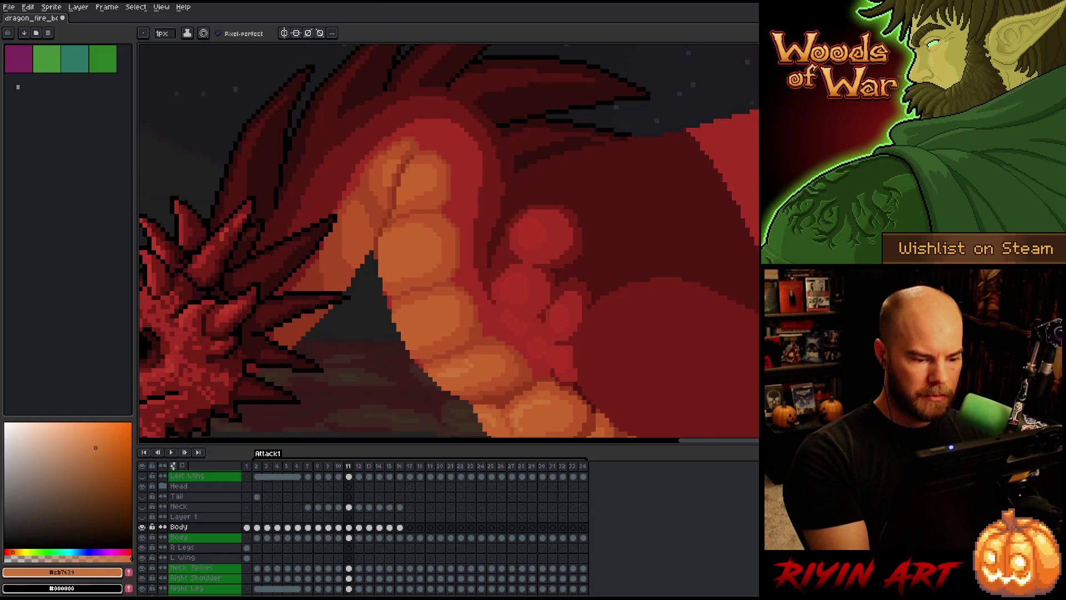
Resample #c7652f and #cb7639 on frame 11's upper belly, then recheck frame 10.
key("Left")
key("Right")
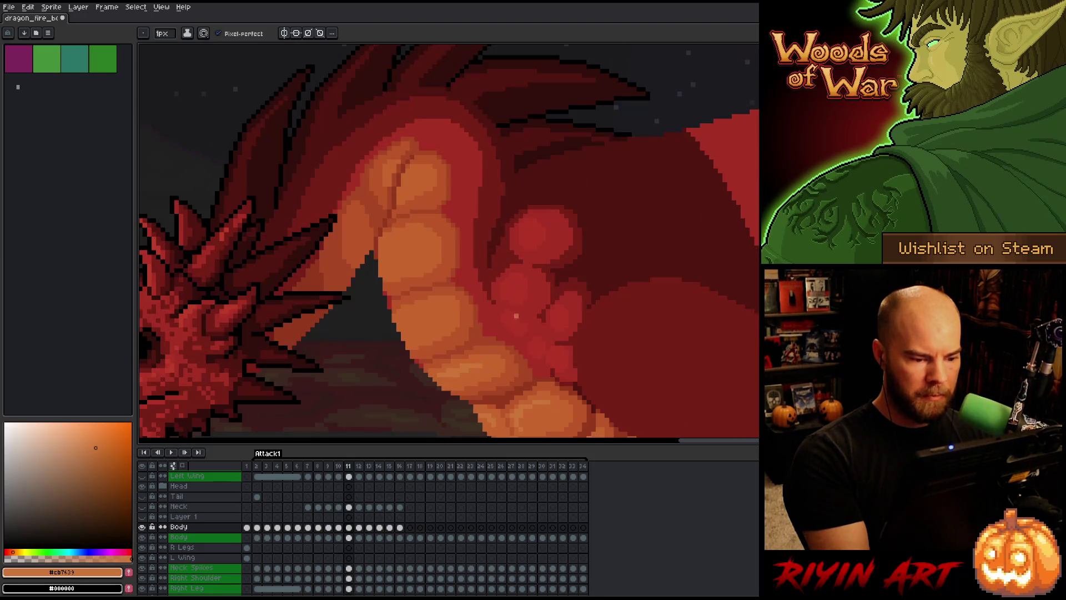
left_click(456, 377, "alt")
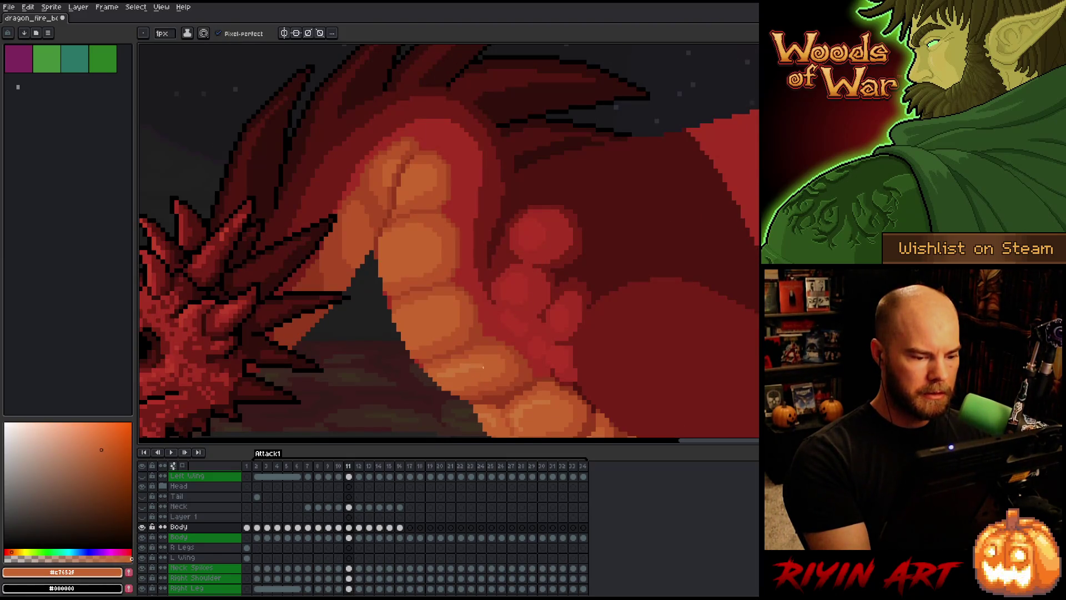
left_click(470, 362, "alt")
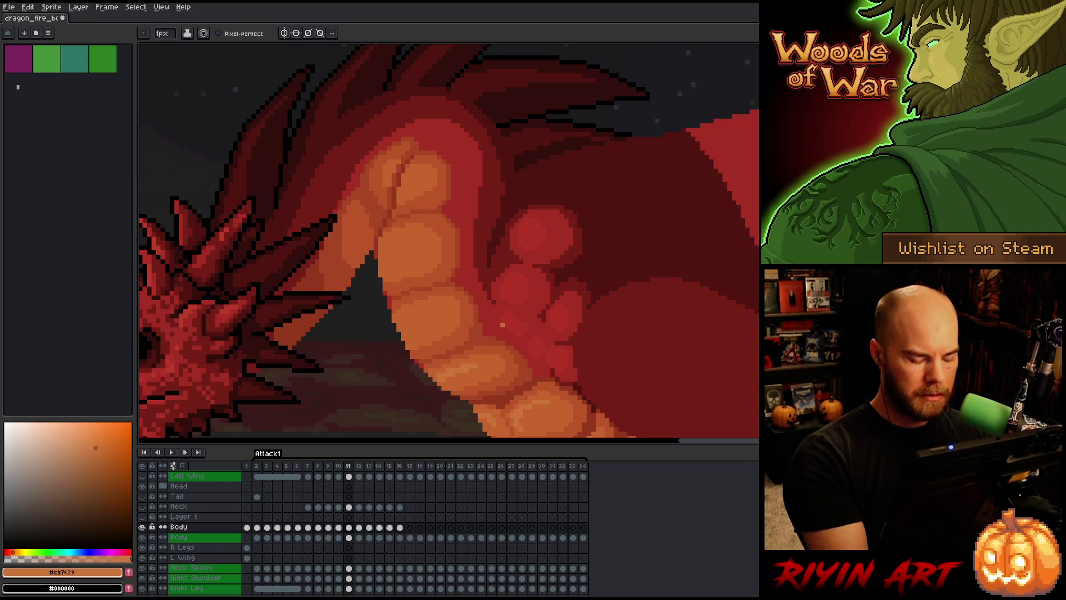
key("Left")
key("Right")
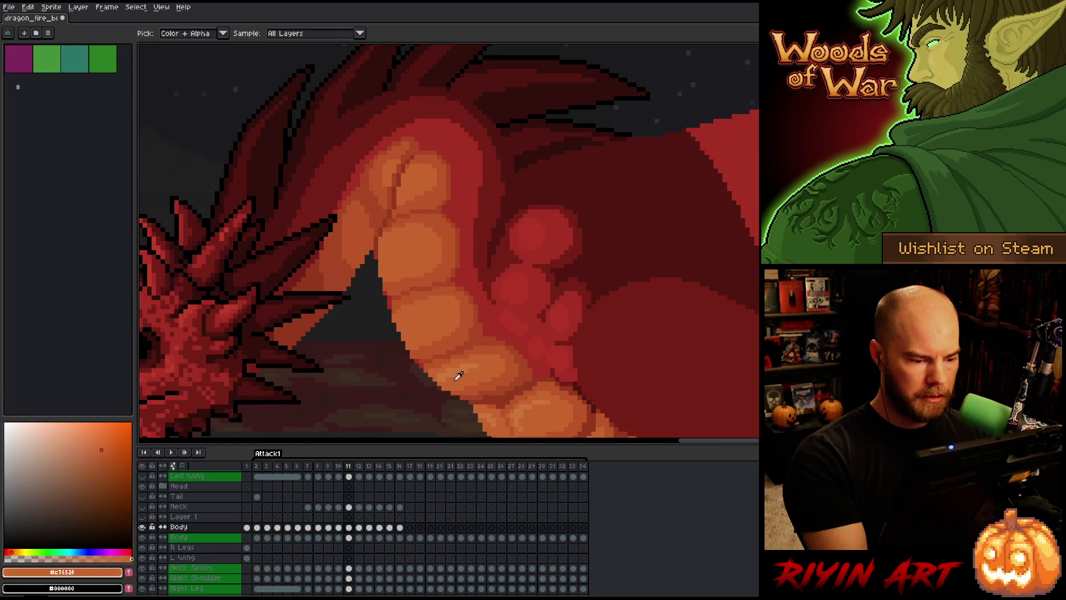
key("Left")
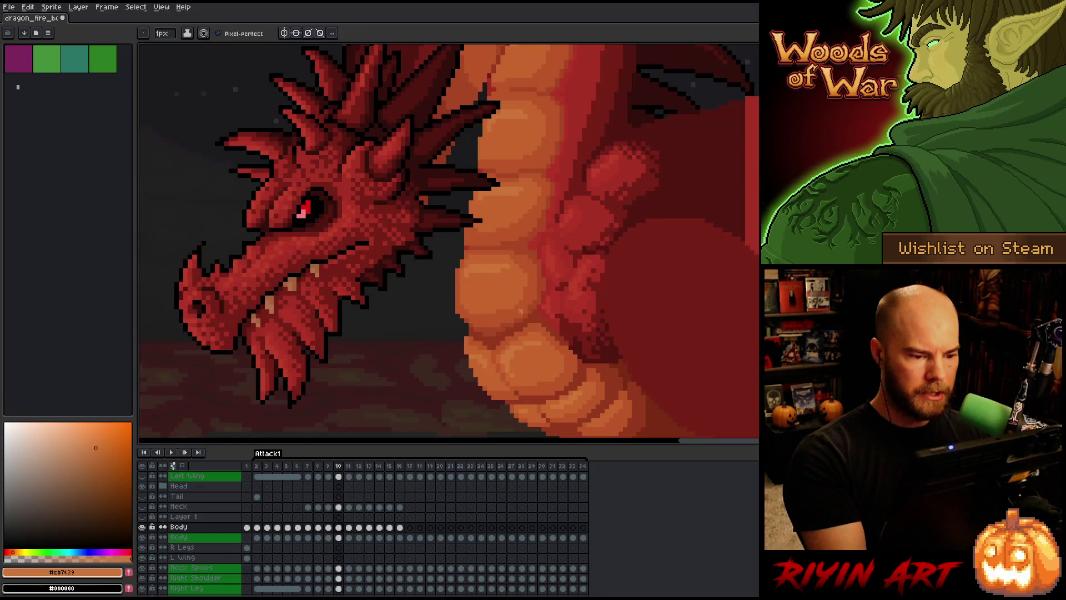
key("Right")
Pick the deep, mid and light belly oranges #bb5629, #c7652f and #cb7639, comparing frames 10 and 11.
left_click(474, 387, "alt")
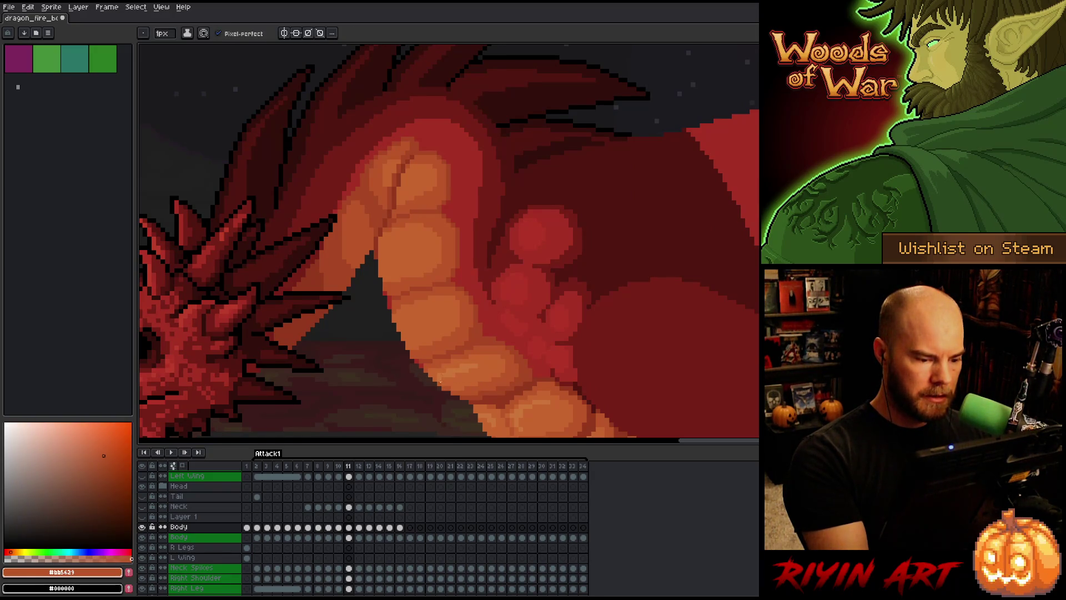
left_click(438, 381, "alt")
left_click(453, 366, "alt")
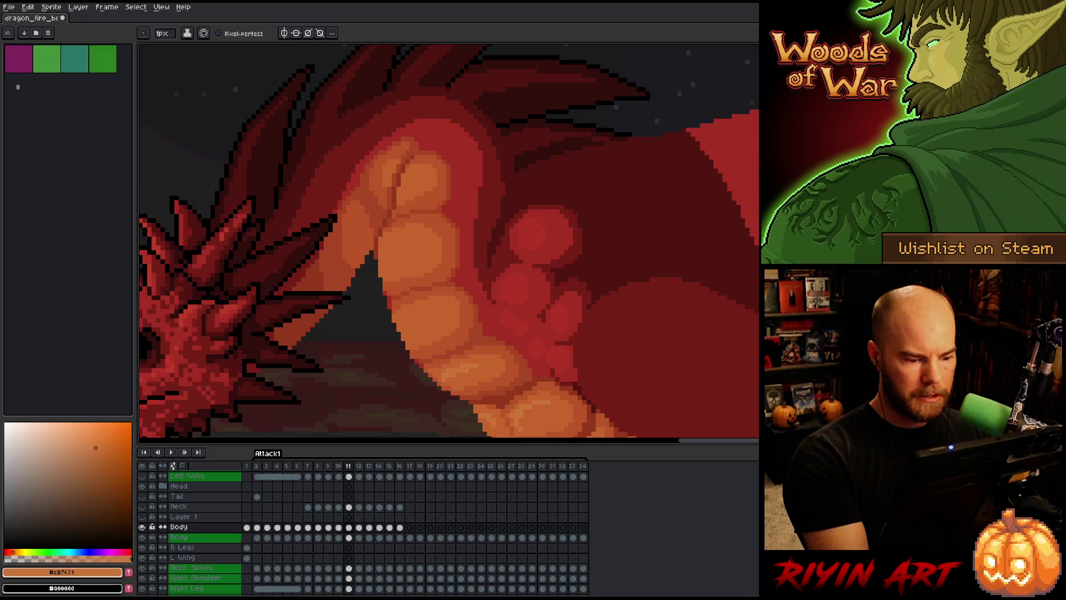
key("comma")
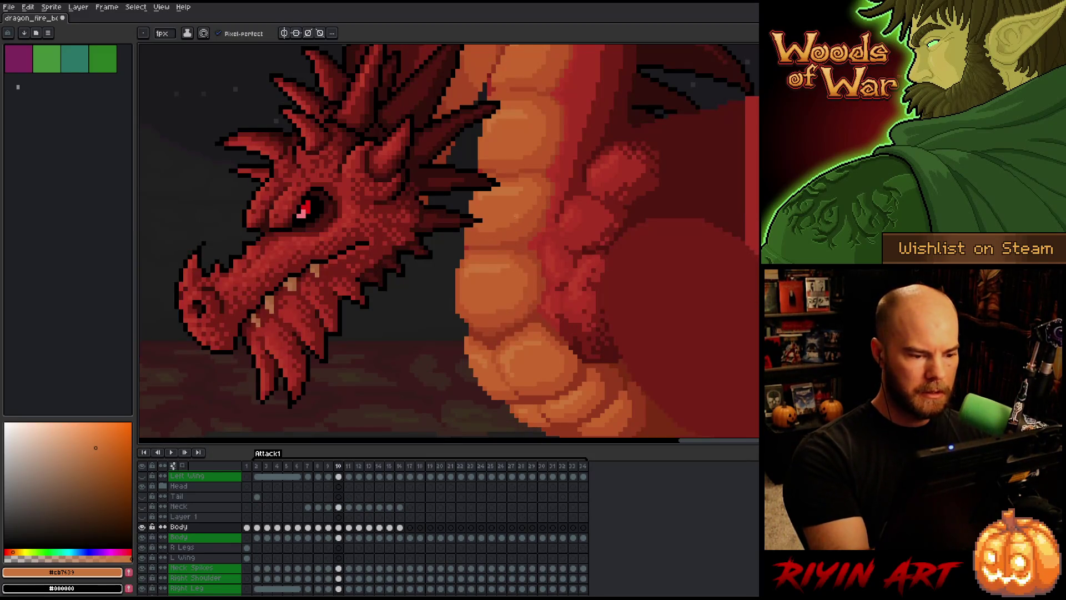
key("period")
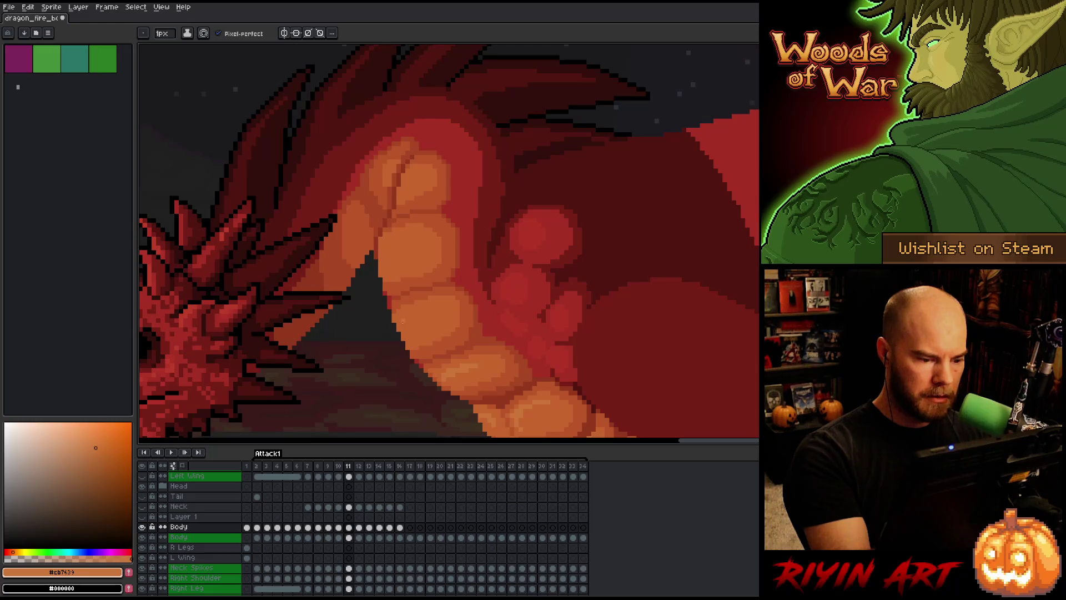
key("comma")
key("period")
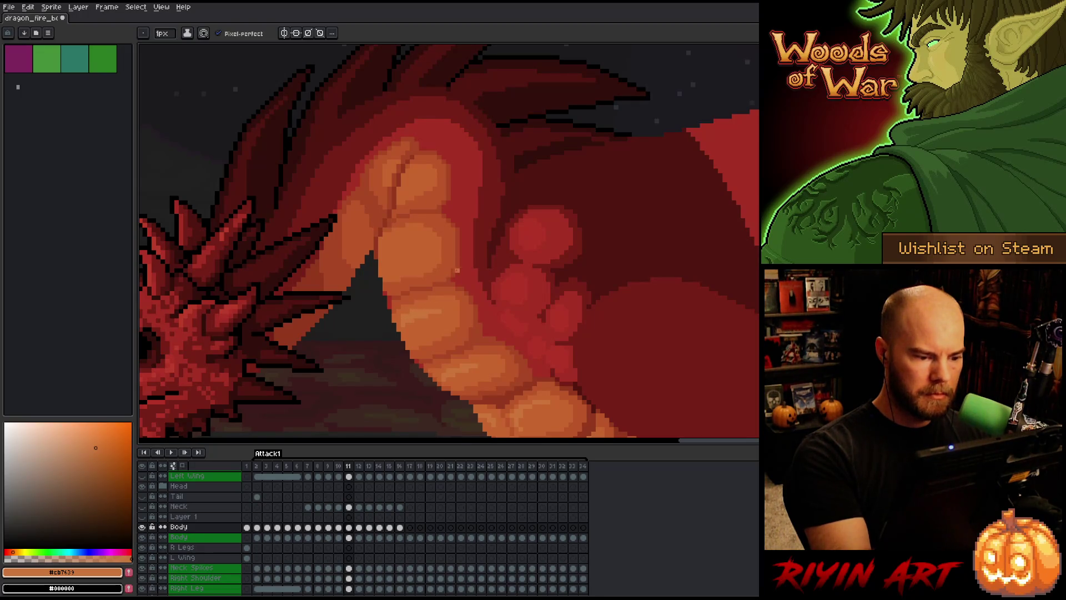
key("comma")
key("period")
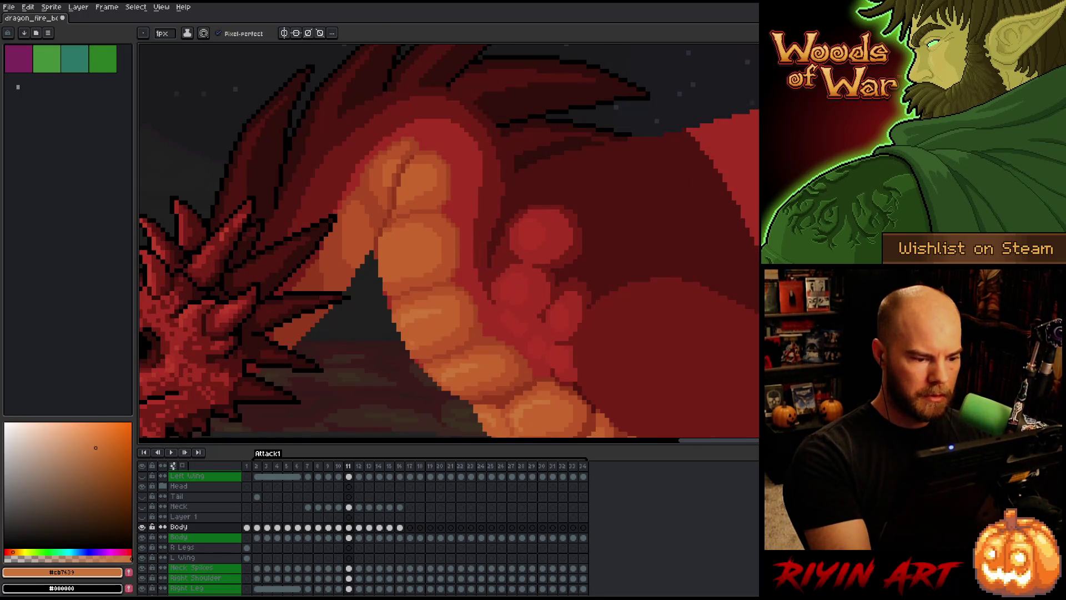
Sample two lighter belly oranges on frame 11 and compare with frame 10.
left_click(407, 308, "alt")
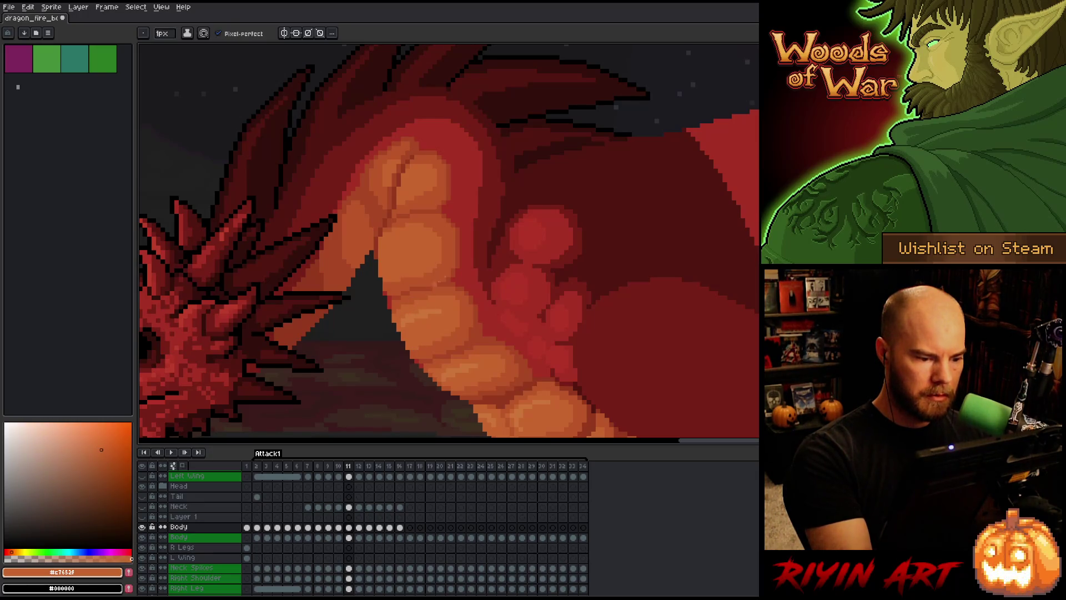
left_click(435, 304, "alt")
key("comma")
key("period")
key("comma")
key("period")
key("comma")
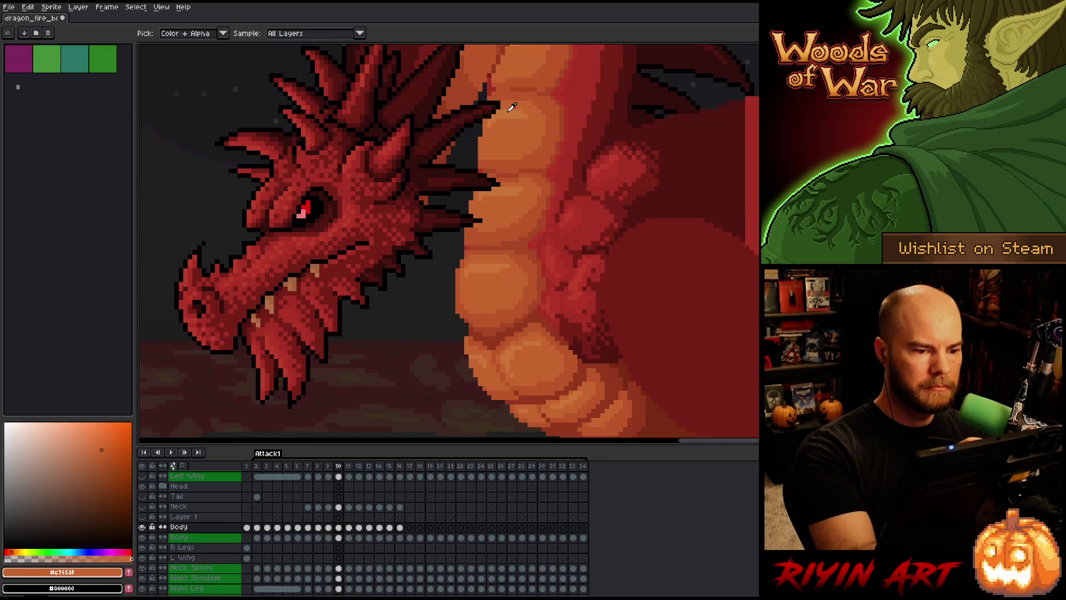
Toggle repeatedly between frames 10 and 11 to check belly shading consistency, ending on frame 11.
key("Right")
key("Left")
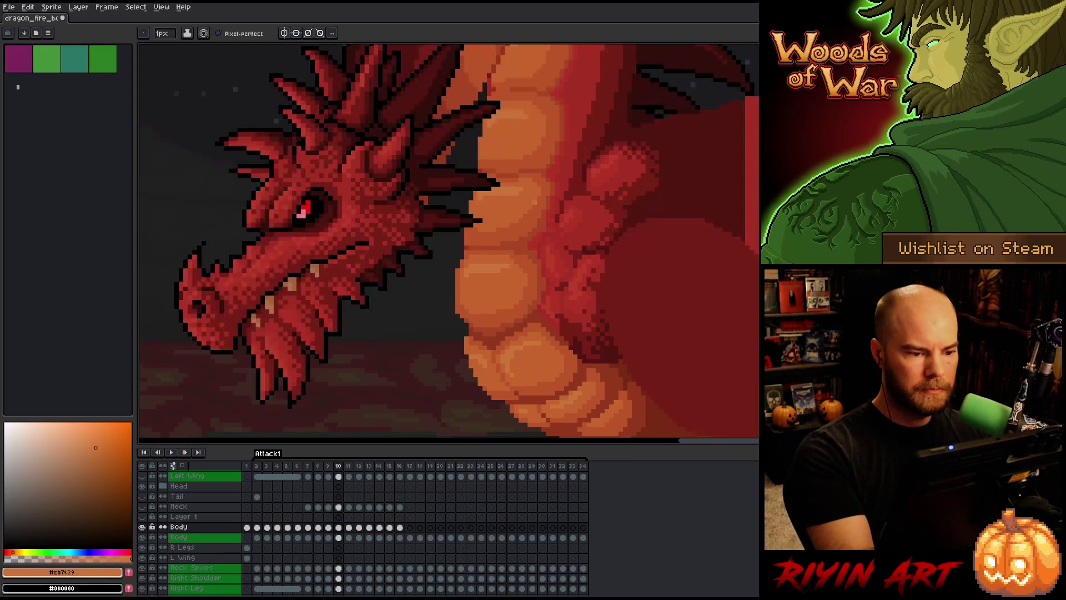
key("Right")
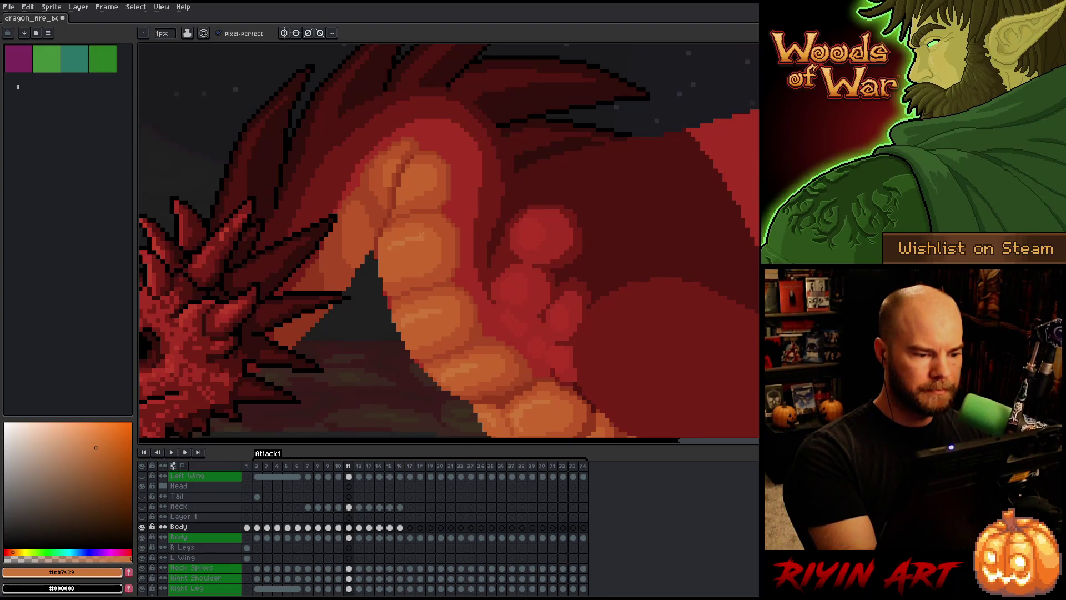
key("Left")
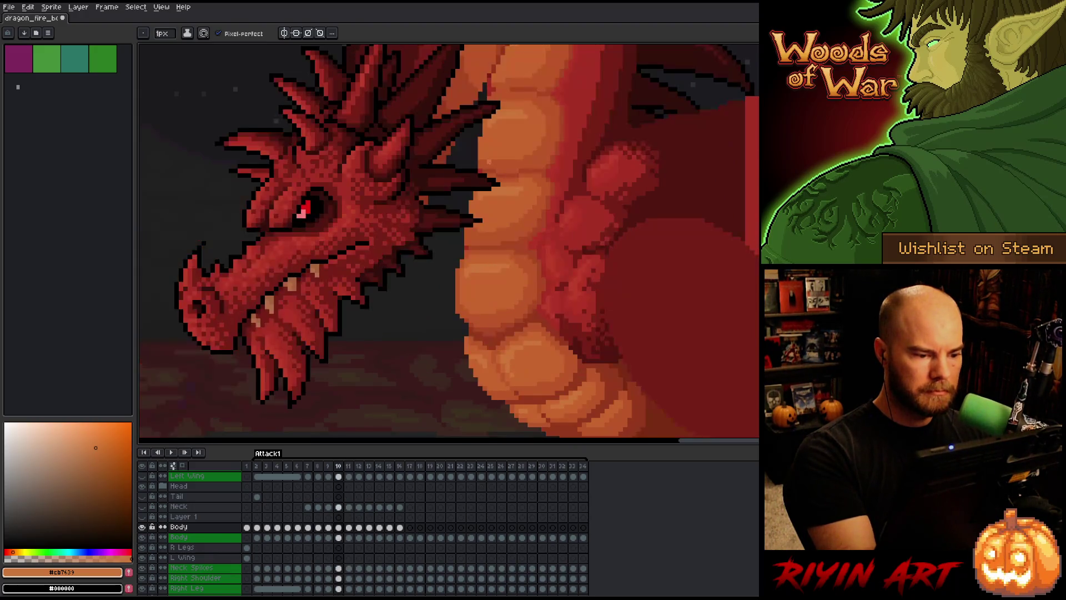
key("Right")
key("Left")
key("Right")
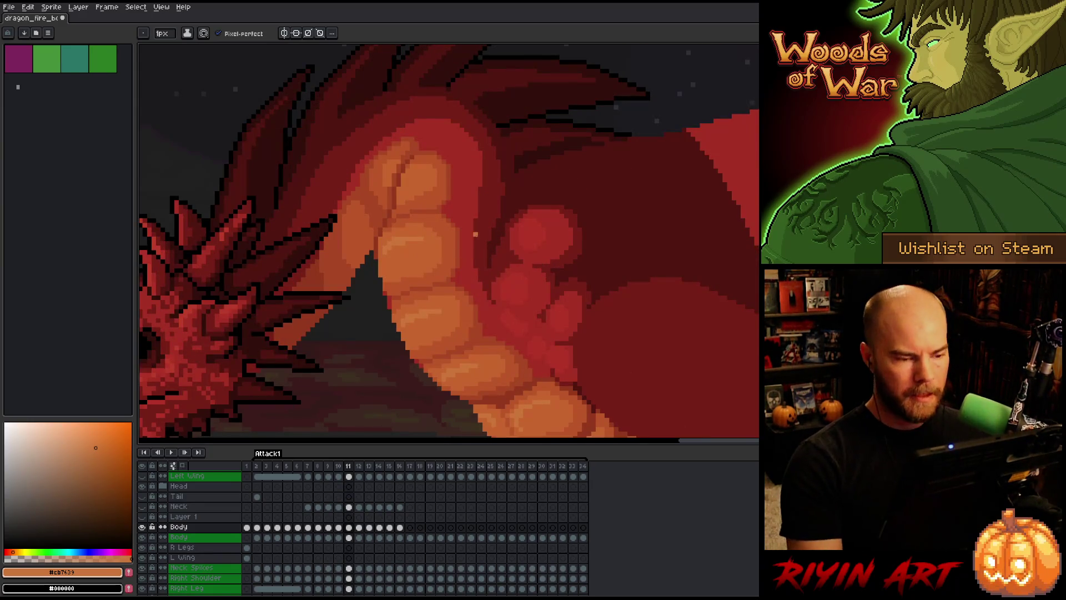
scroll(470, 238, "down", 3)
key("Left")
key("Right")
key("Left")
scroll(390, 142, "up", 3)
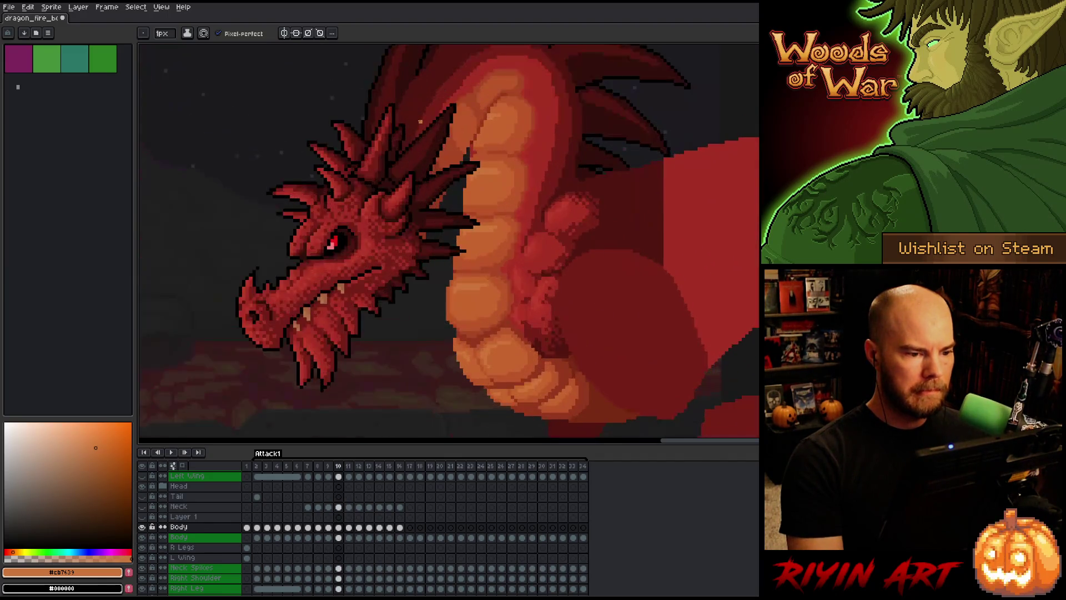
key("Right")
Sample the neck's darker orange, step to frame 9, and switch to the Pencil.
left_click(428, 227, "alt")
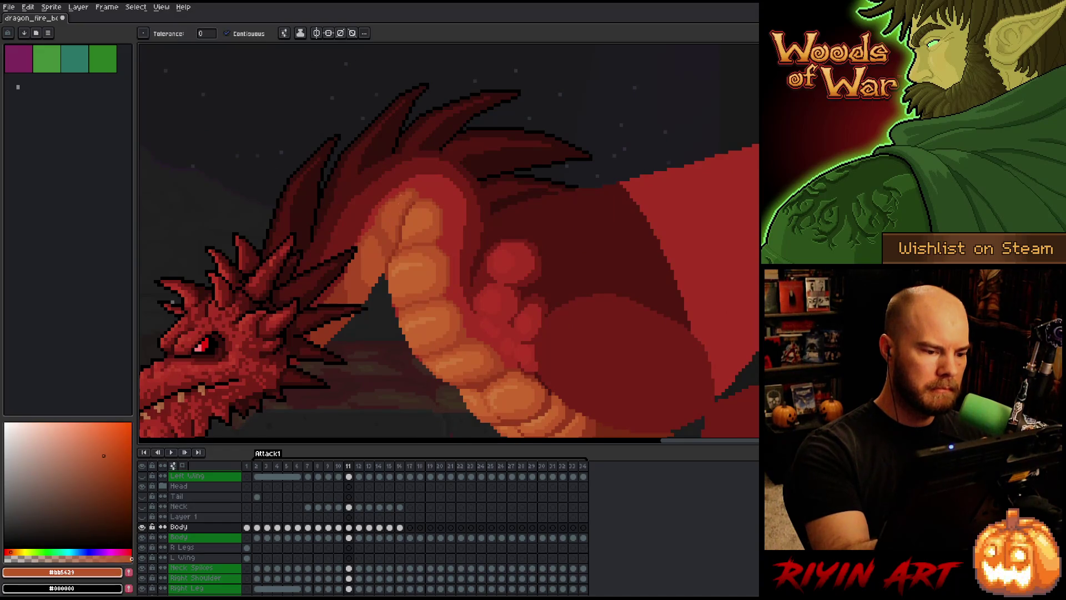
key("Left")
key("Left")
scroll(409, 143, "down", 3)
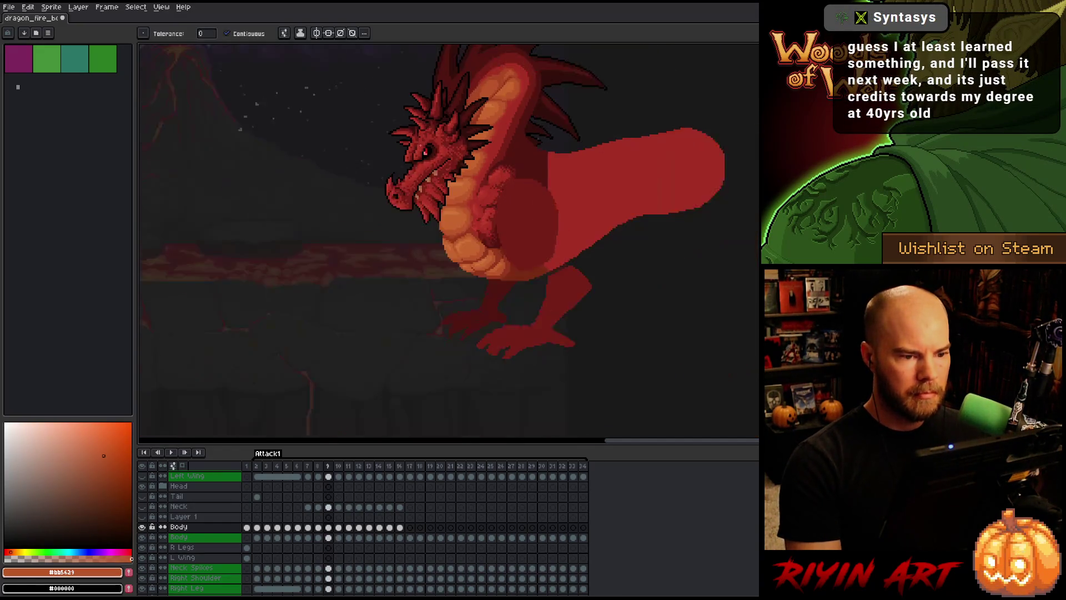
scroll(482, 94, "up", 3)
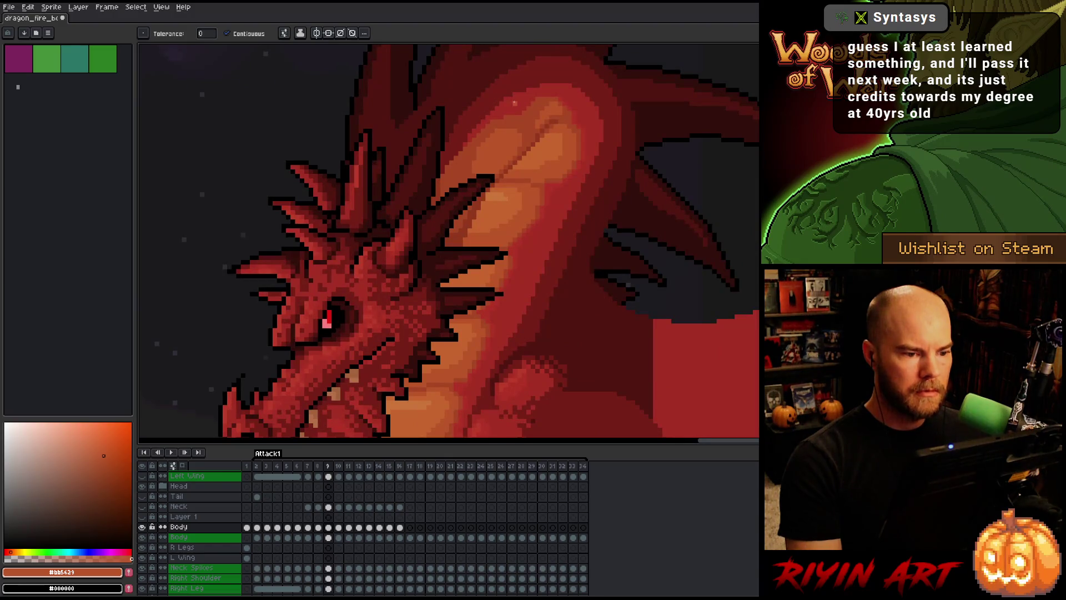
key("b")
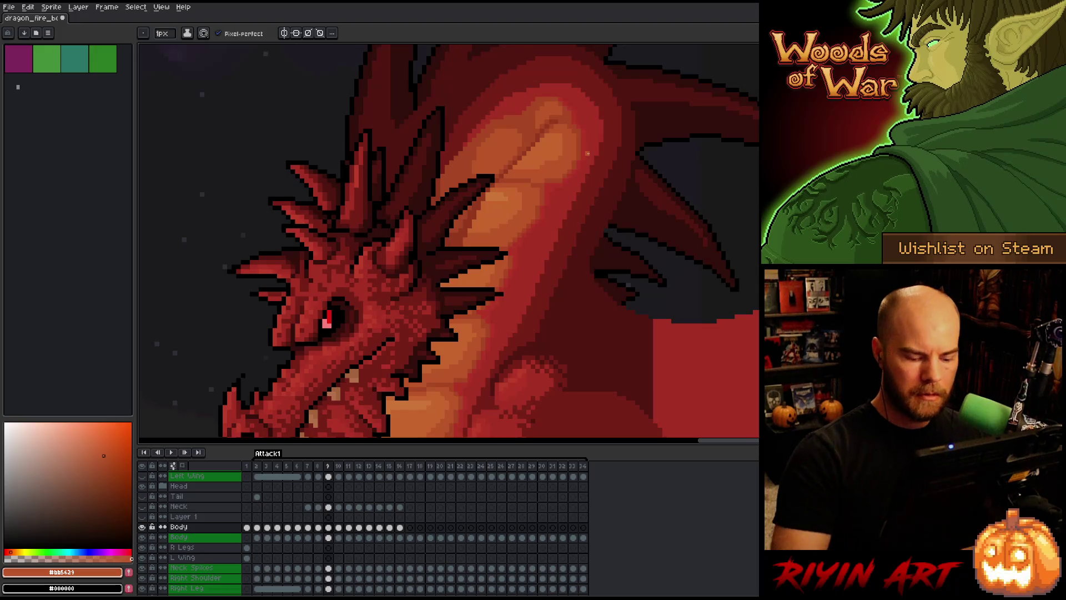
key("period")
scroll(587, 162, "down", 3)
scroll(470, 237, "up", 2)
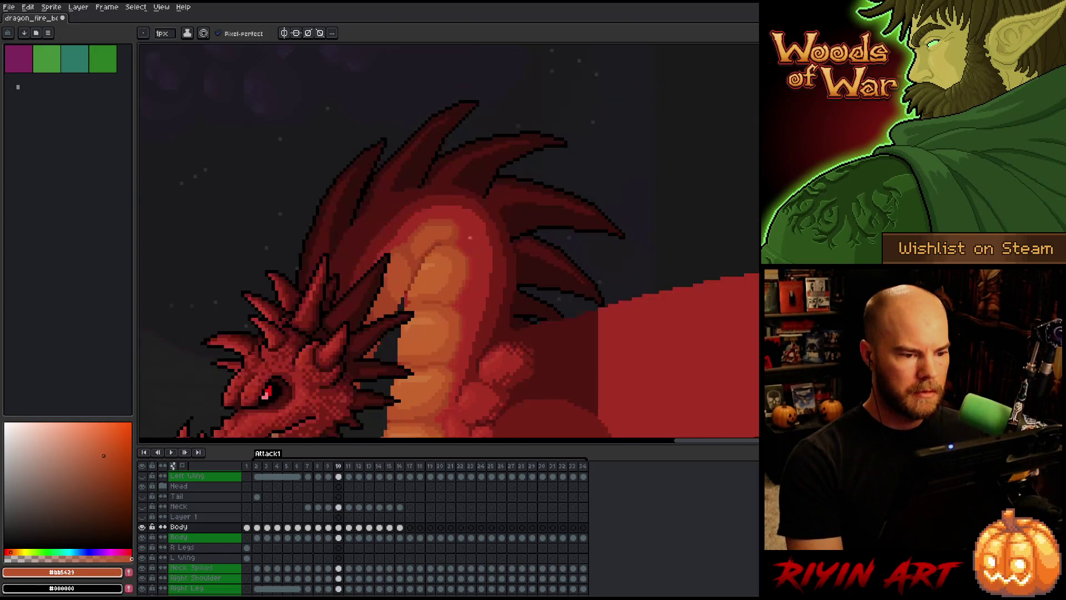
On frame 10, pick the neck's darker red-orange and orange shades, comparing against frame 9.
left_click(424, 229, "alt")
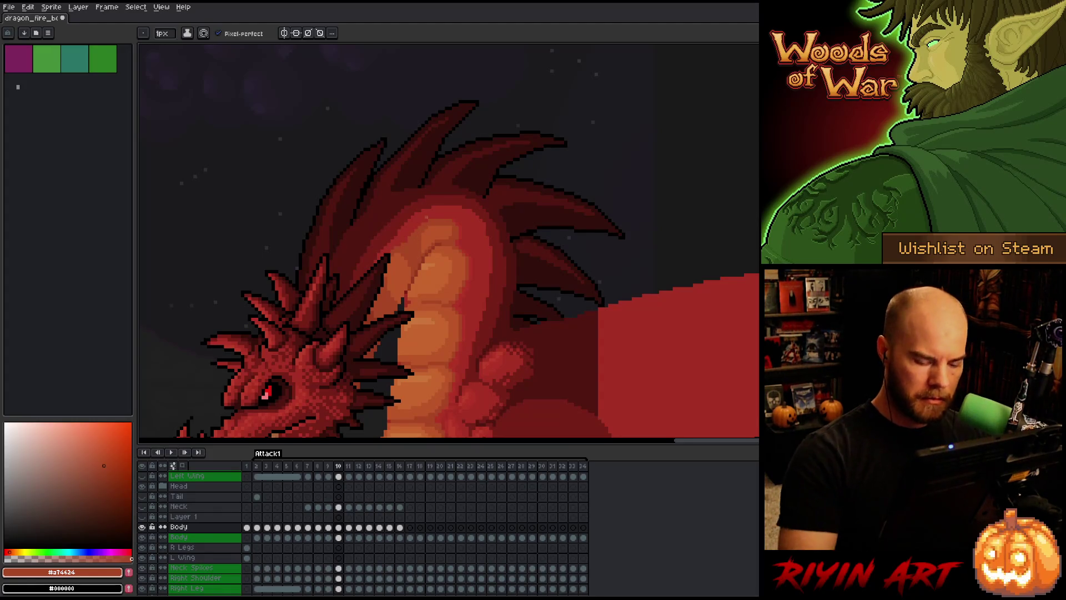
key("comma")
key("period")
key("comma")
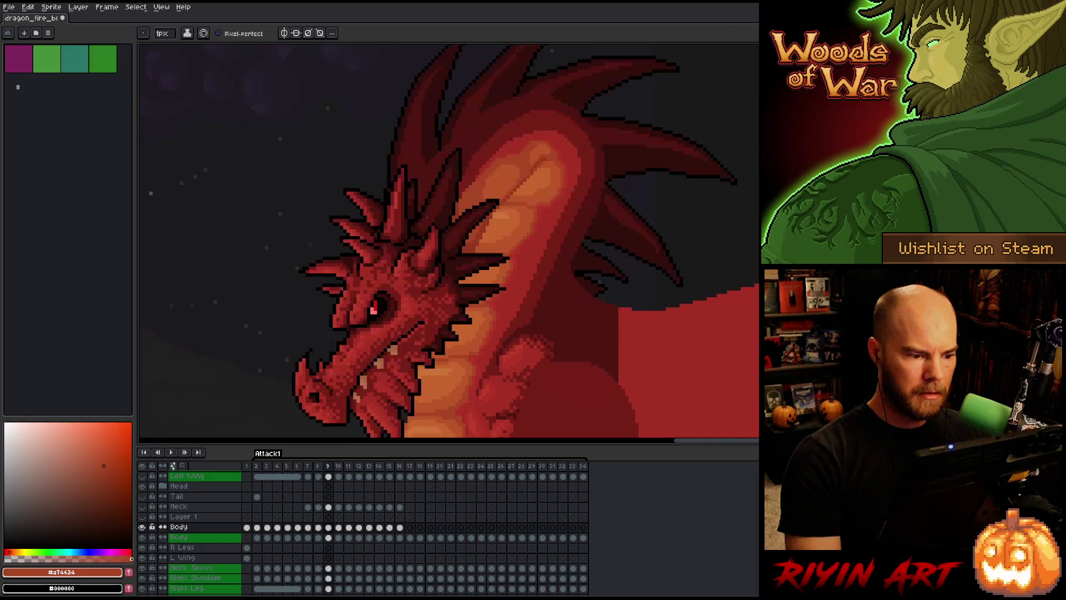
key("period")
left_click(399, 254, "alt")
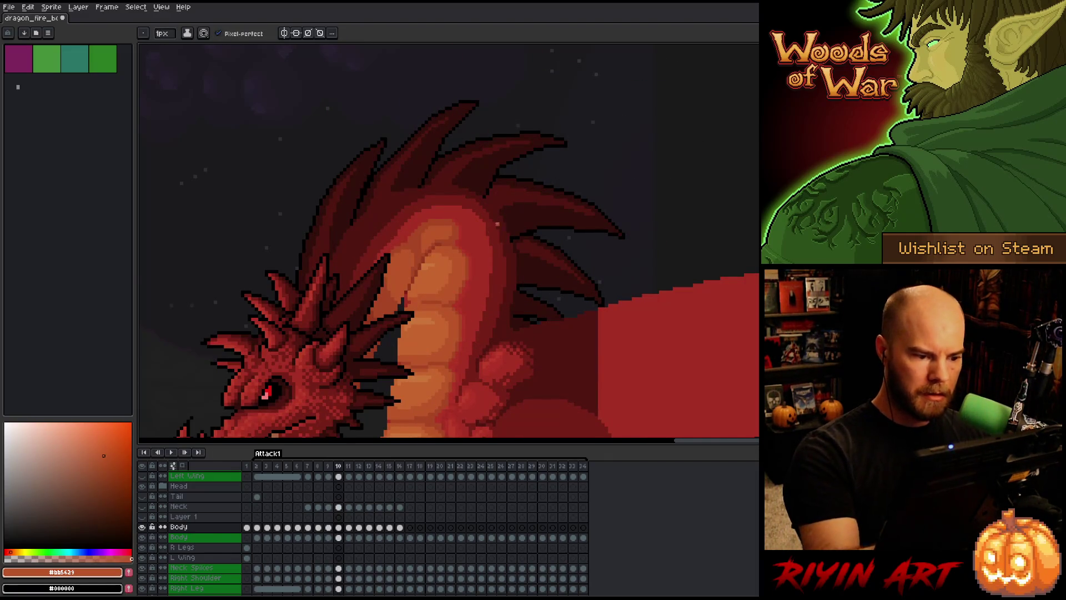
key("comma")
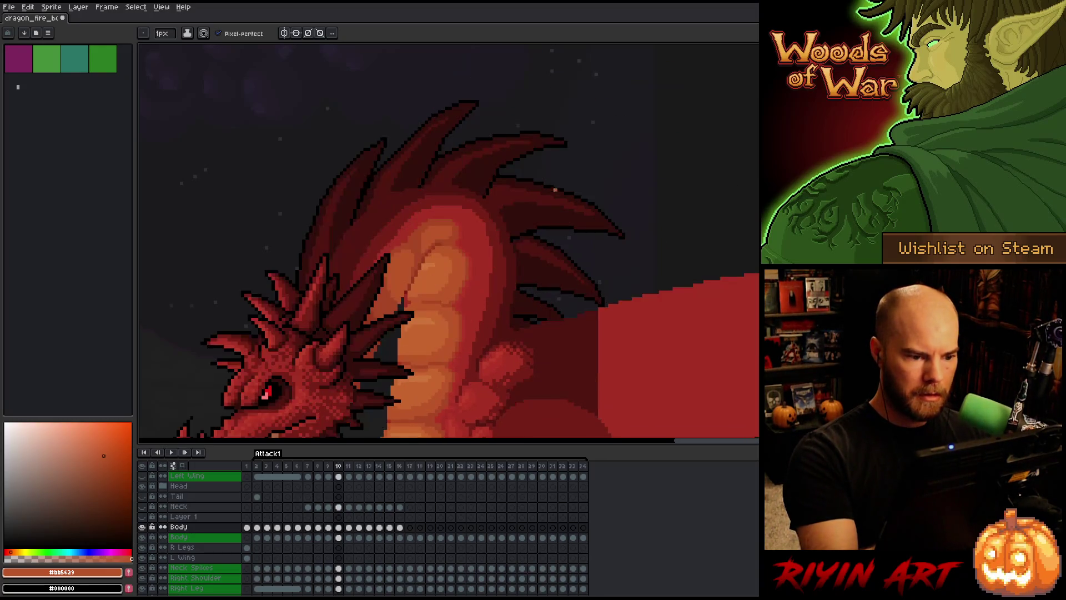
key("period")
left_click(410, 277, "alt")
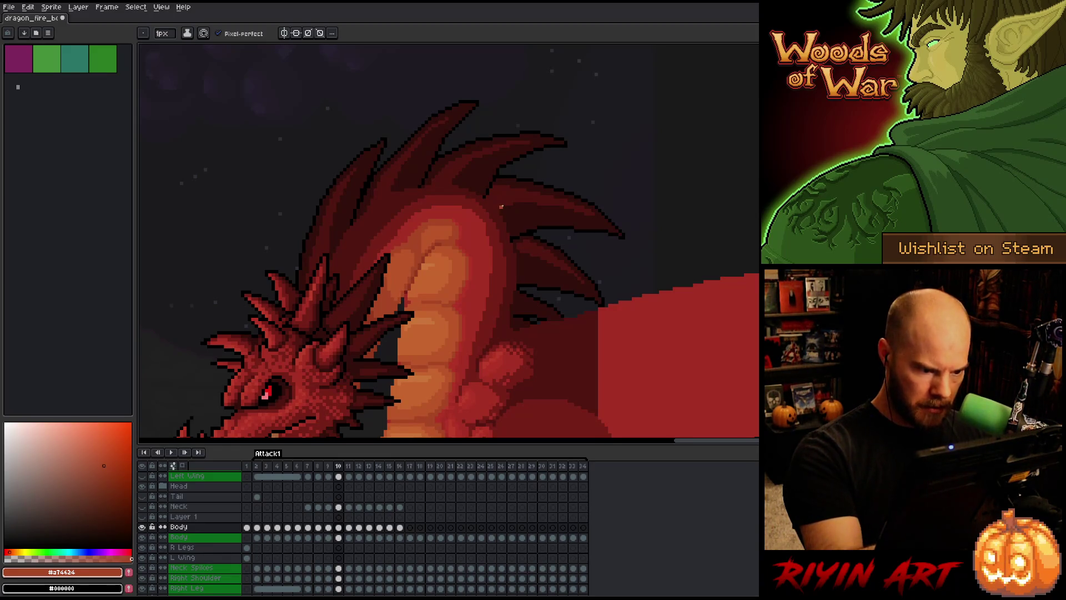
Advance to frame 11 and save the animation file with Ctrl+S.
key("comma")
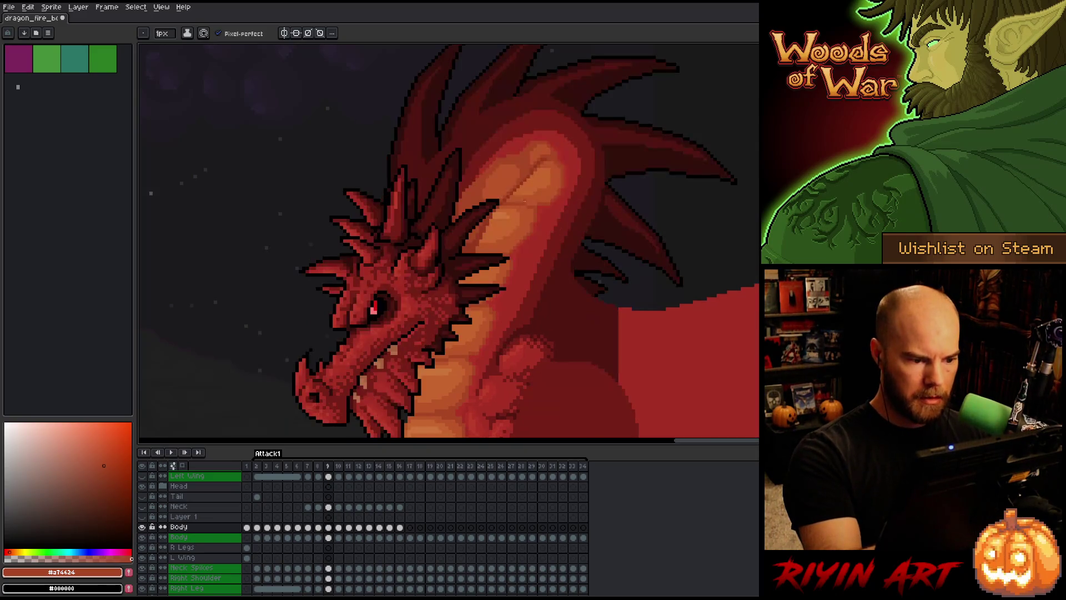
key("period")
key("period")
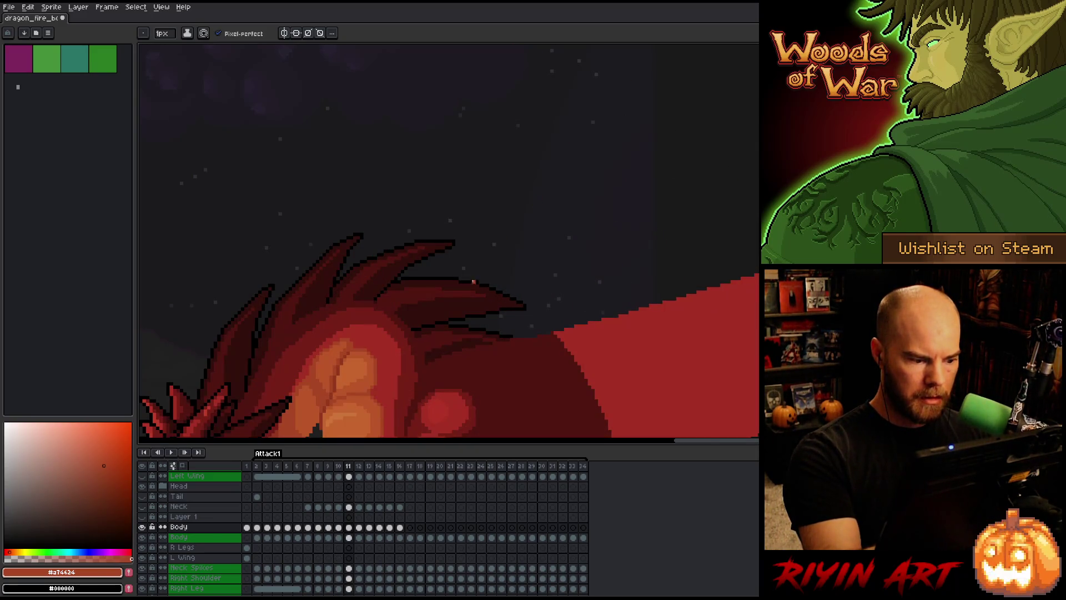
scroll(473, 281, "down", 3)
scroll(616, 124, "up", 2)
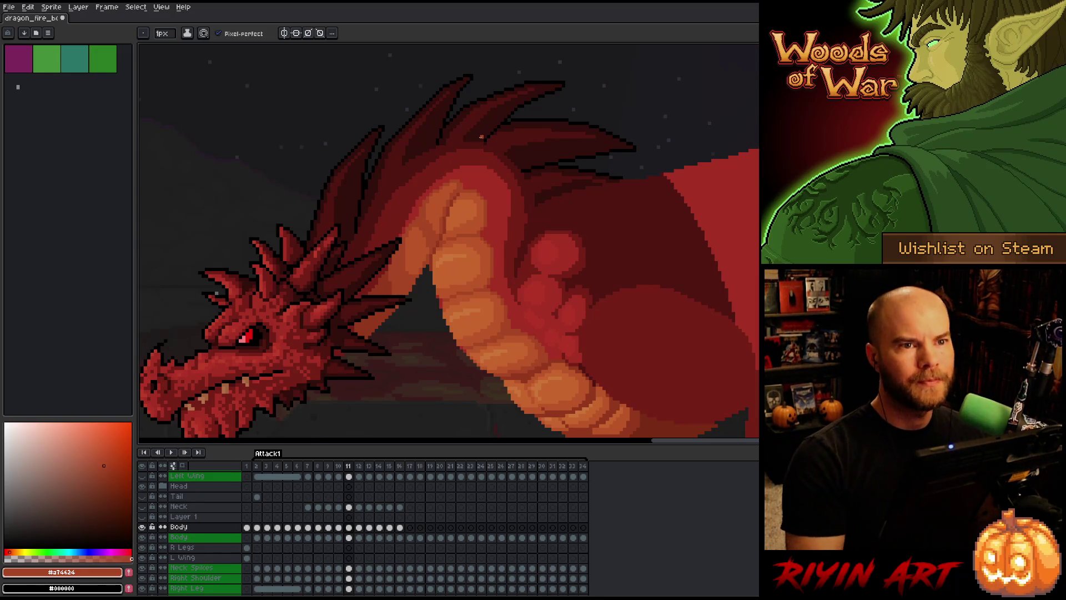
key("ctrl+s")
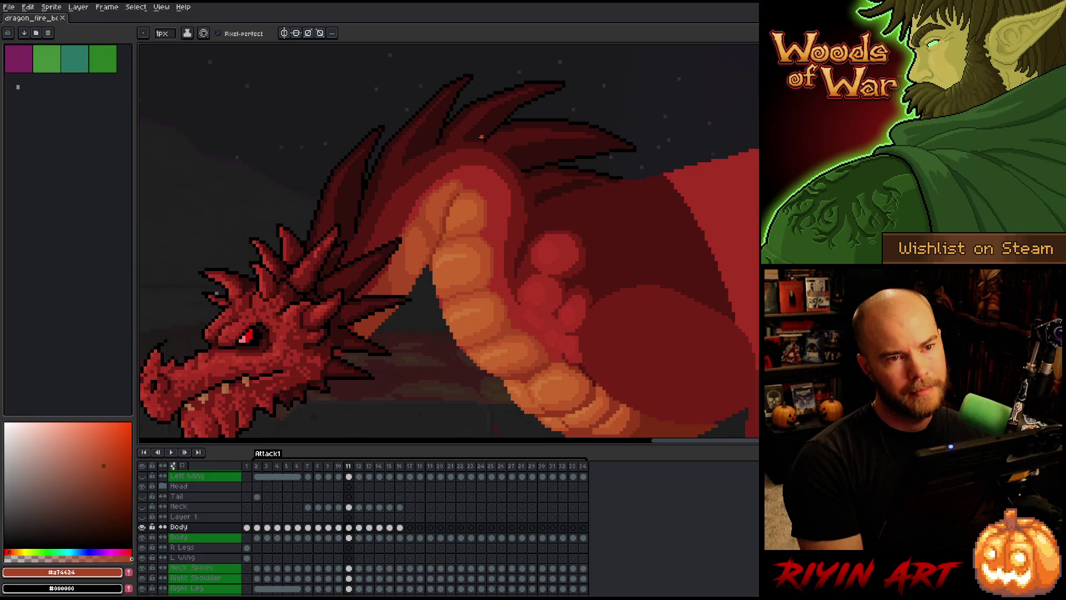
Compare frames 10 and 11, then pick up the belly's orange shade on frame 11.
scroll(460, 211, "down", 2)
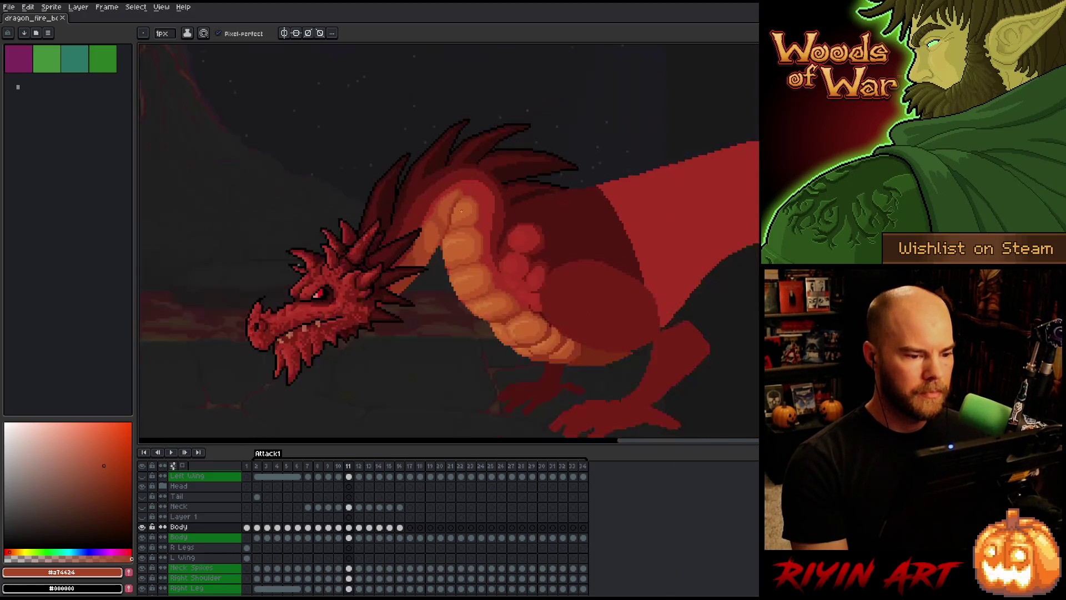
scroll(461, 211, "down", 1)
scroll(463, 222, "up", 1)
scroll(465, 233, "down", 1)
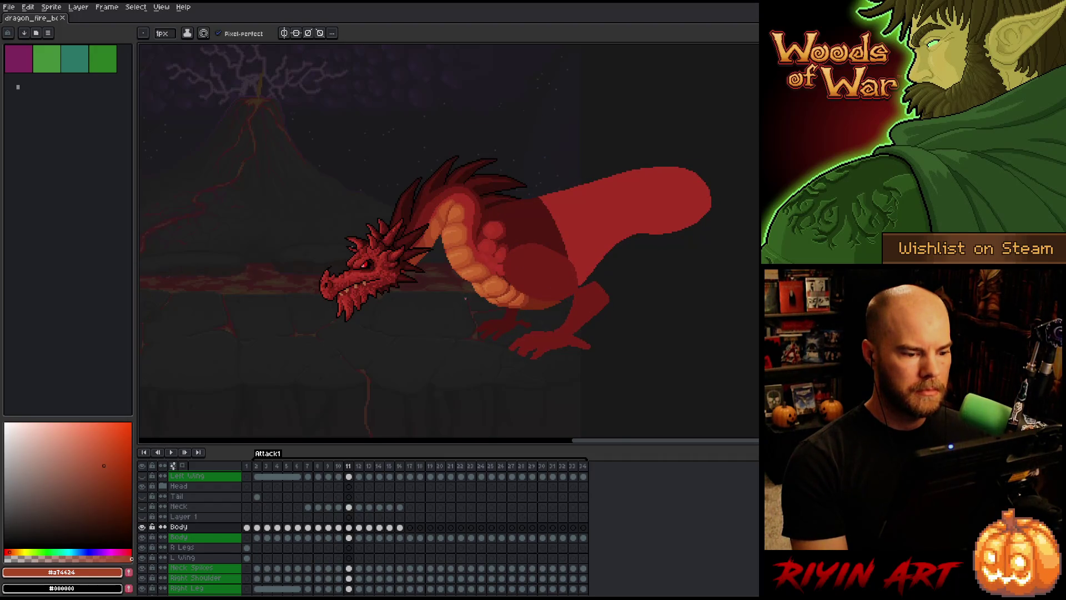
scroll(465, 298, "up", 3)
key("Left")
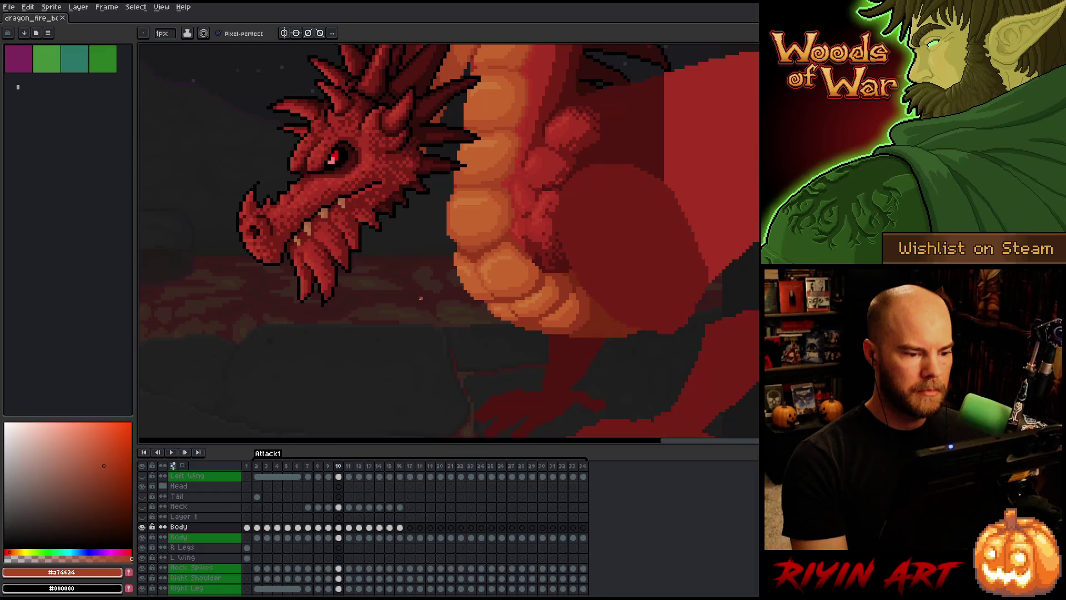
key("Right")
key("Left")
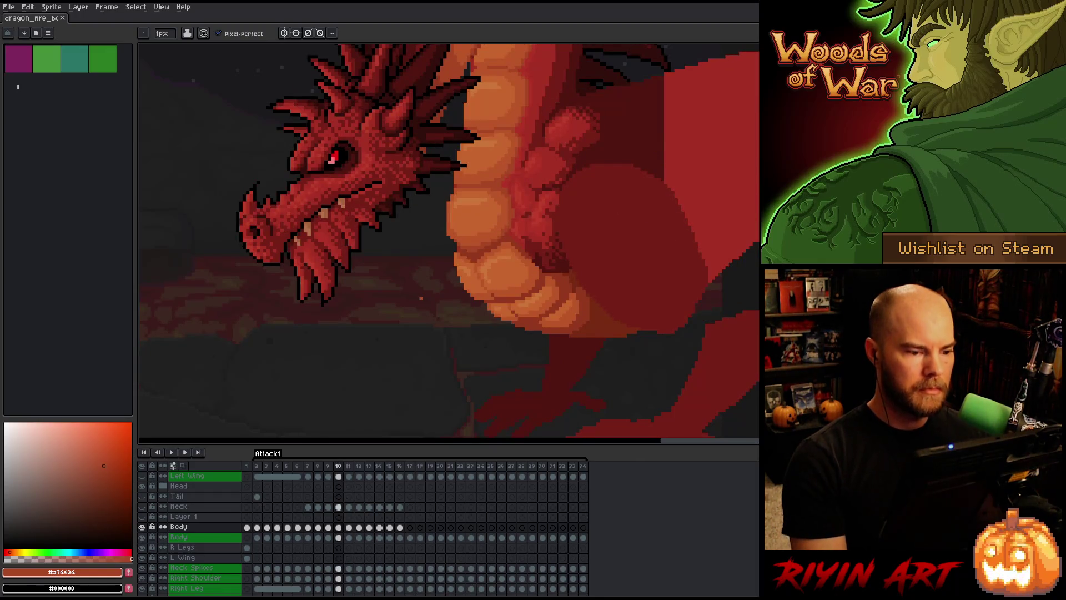
key("Right")
left_click(428, 265, "alt")
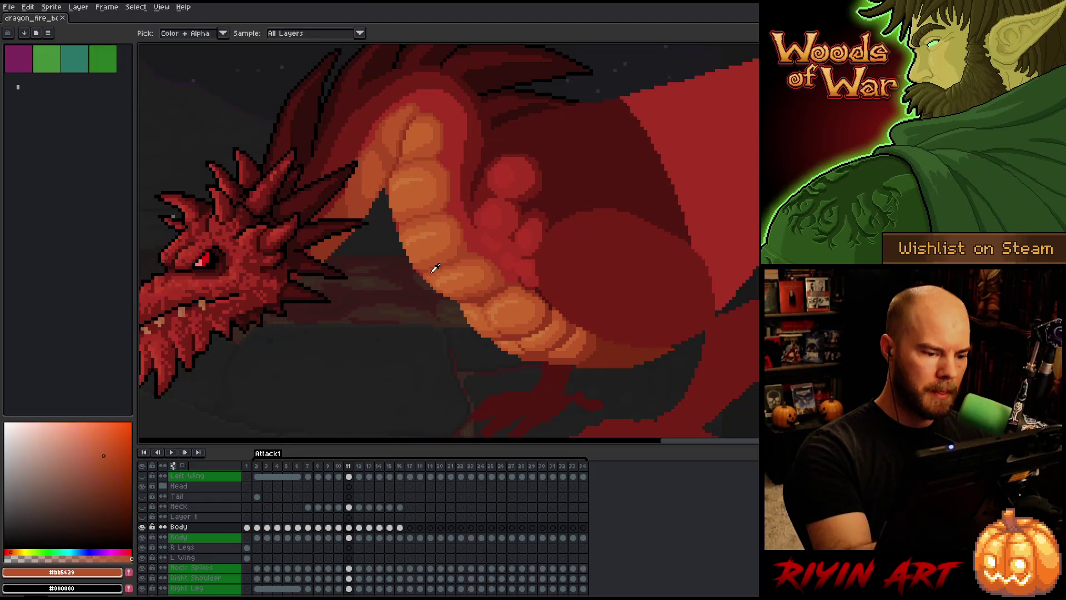
key("Left")
key("Right")
key("Left")
key("Right")
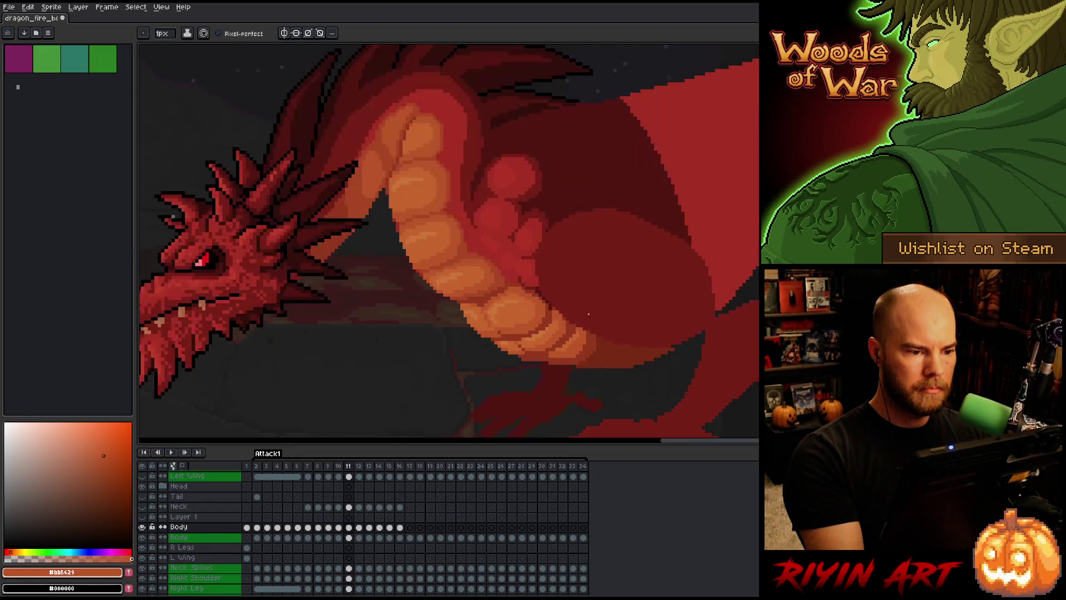
scroll(587, 314, "down", 3)
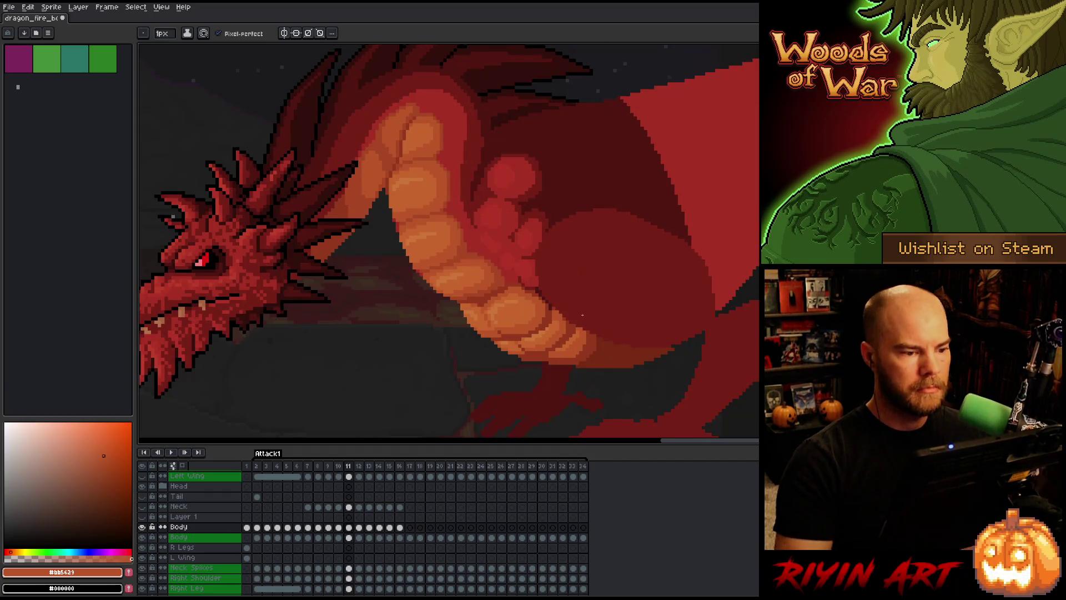
scroll(579, 315, "down", 2)
key("Left")
key("Right")
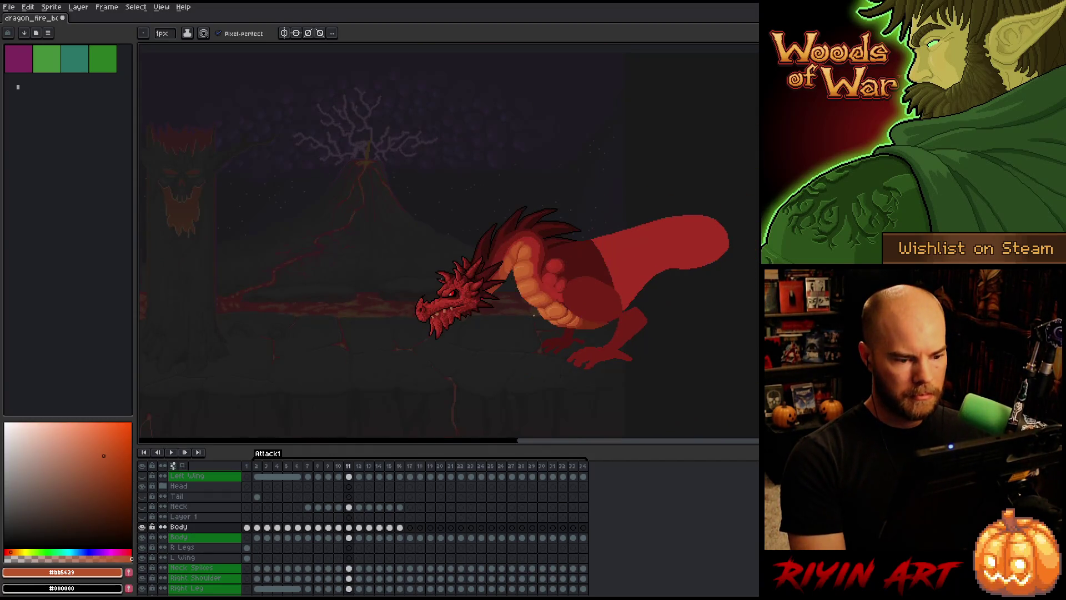
key("Left")
key("Right")
key("Left")
key("Right")
key("Left")
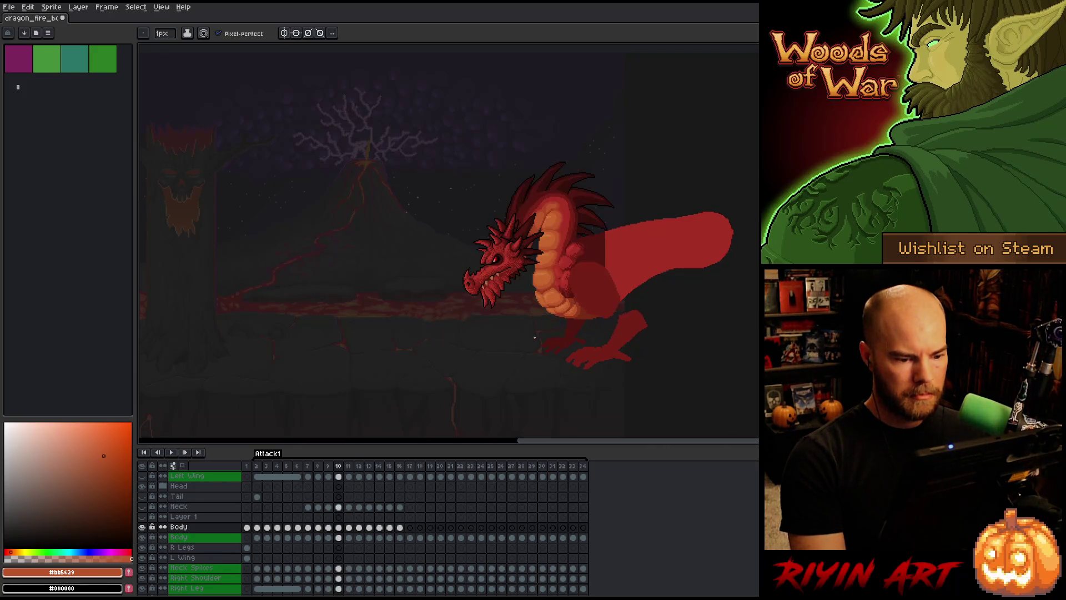
key("Right")
scroll(548, 328, "up", 3)
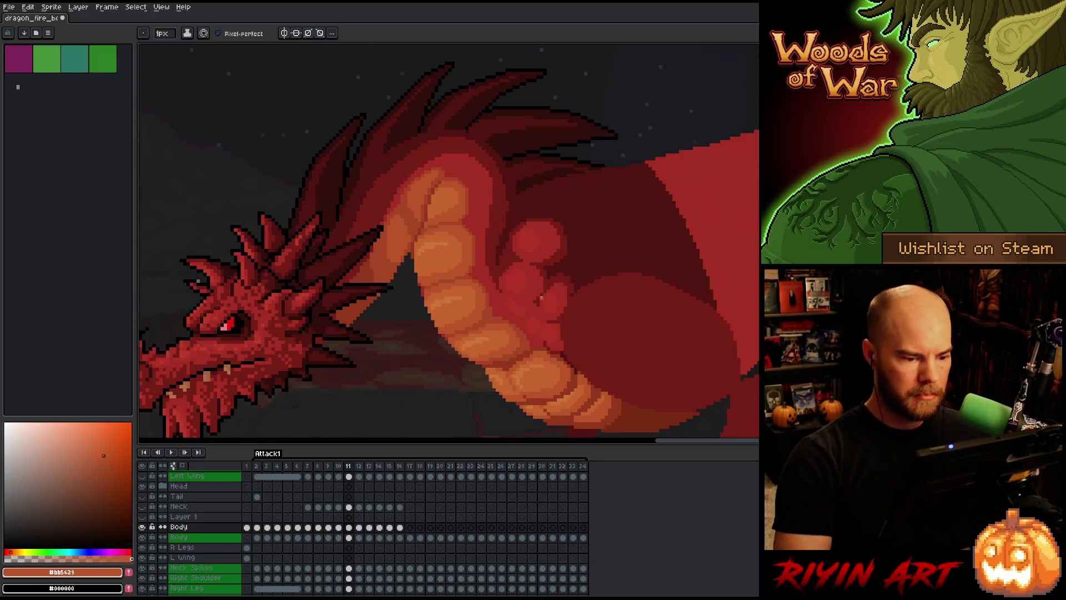
left_click(505, 302, "alt")
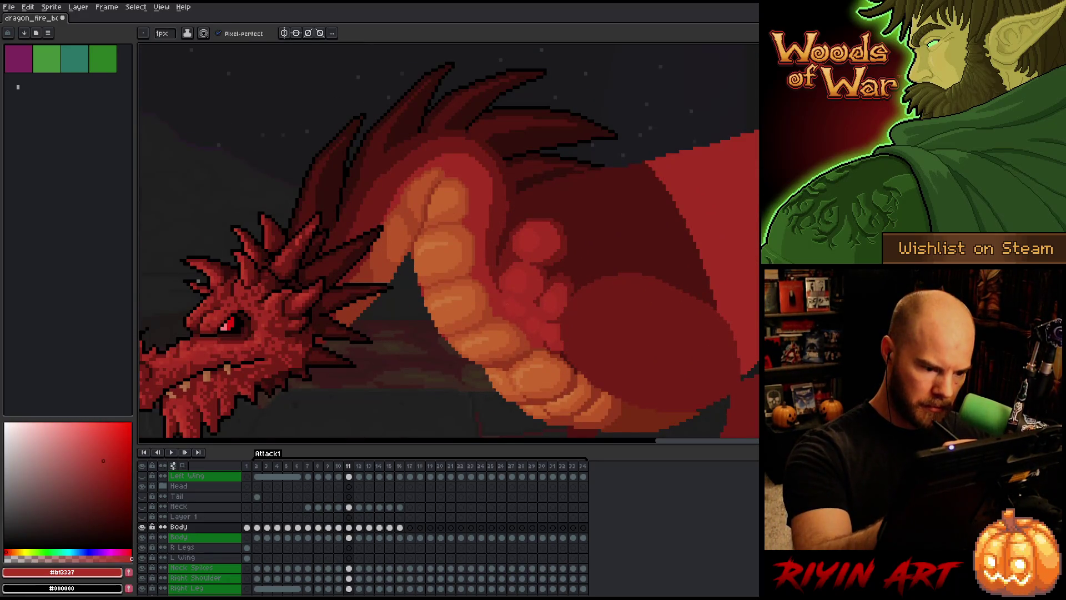
left_click(524, 314, "alt")
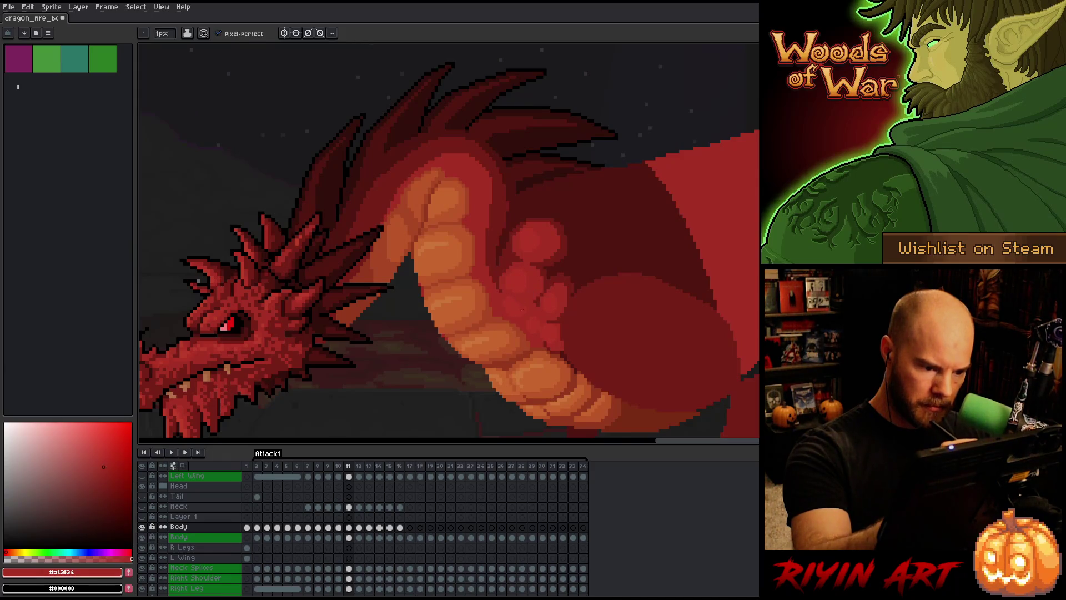
left_click(524, 322, "alt")
left_click(537, 320, "alt")
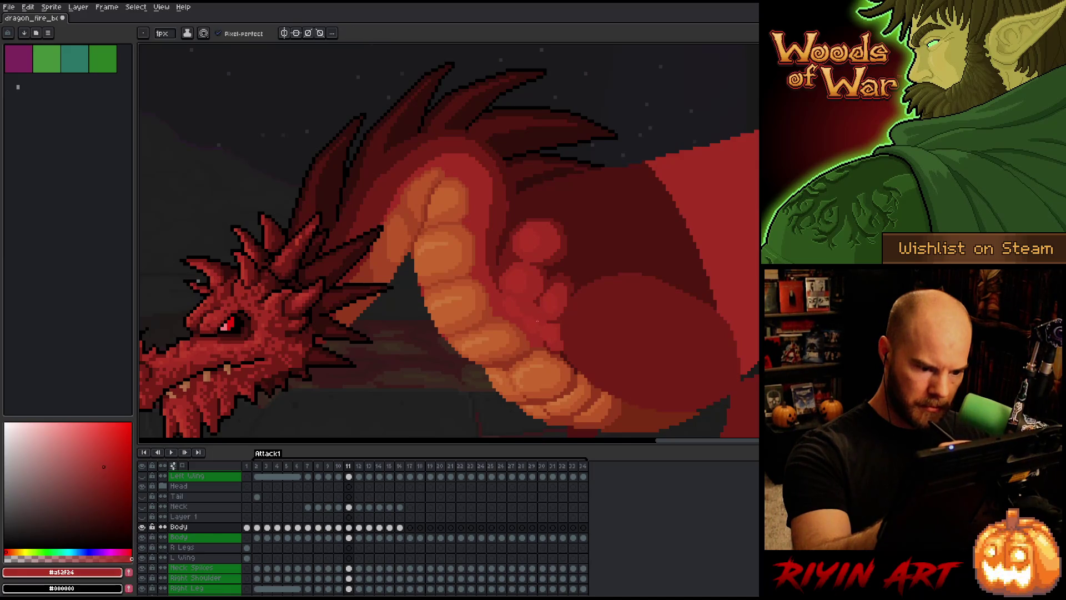
left_click(535, 317, "alt")
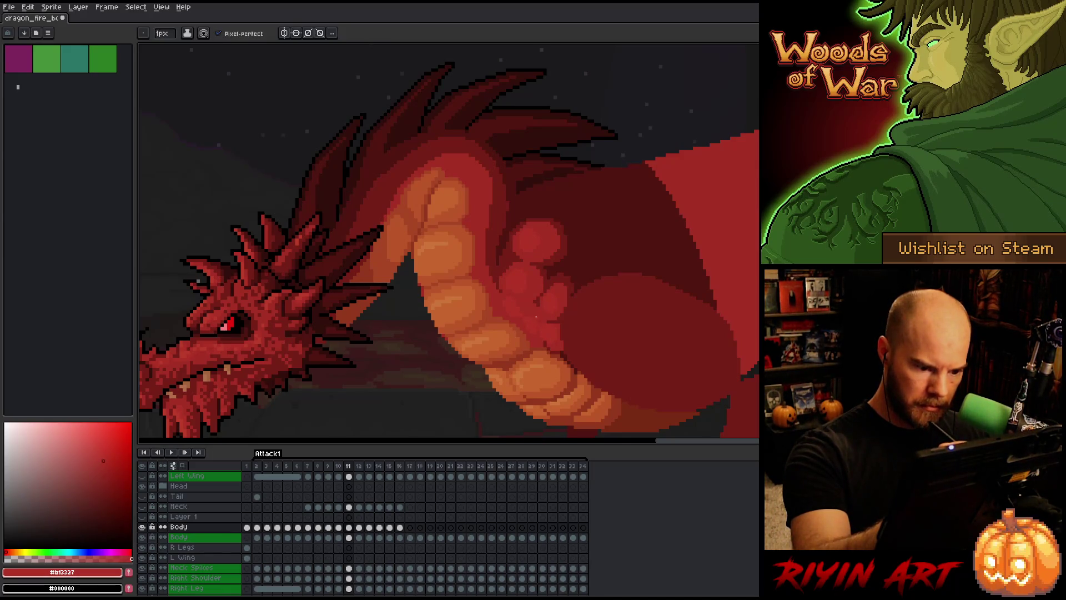
left_click(540, 321, "alt")
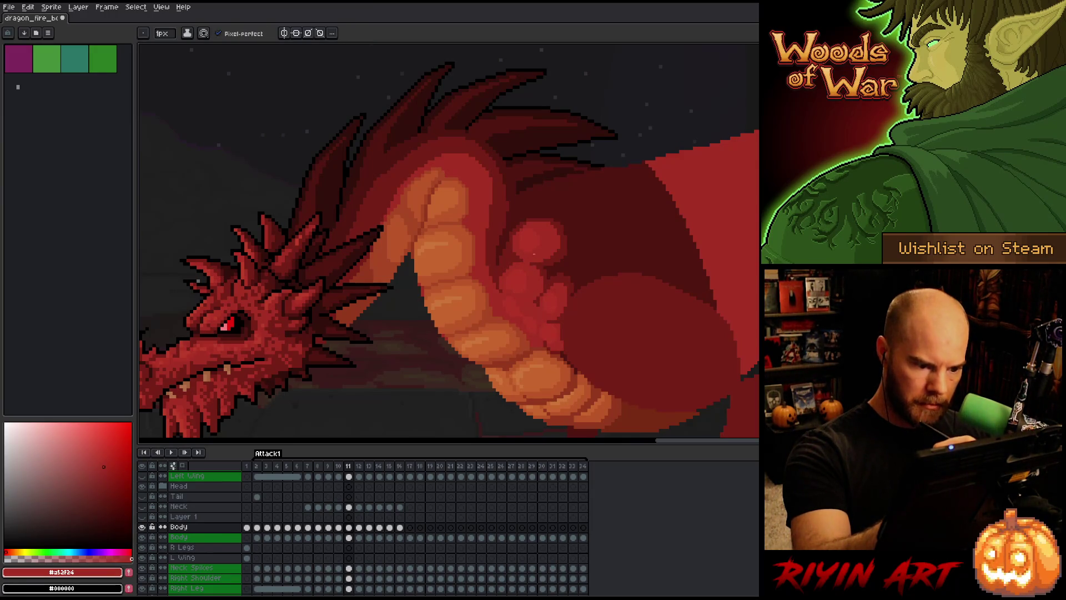
key("comma")
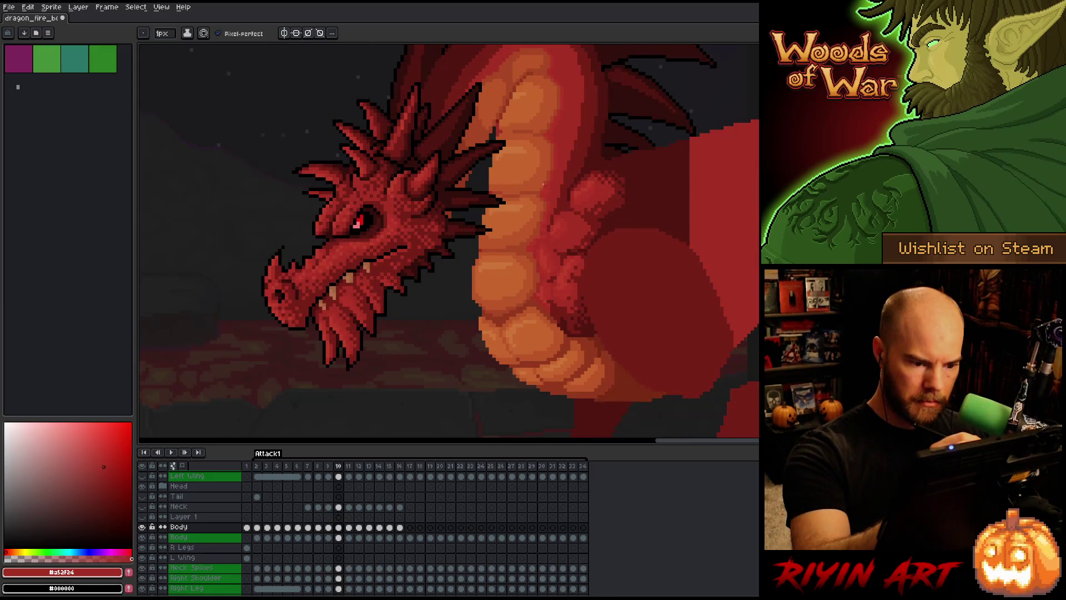
key("period")
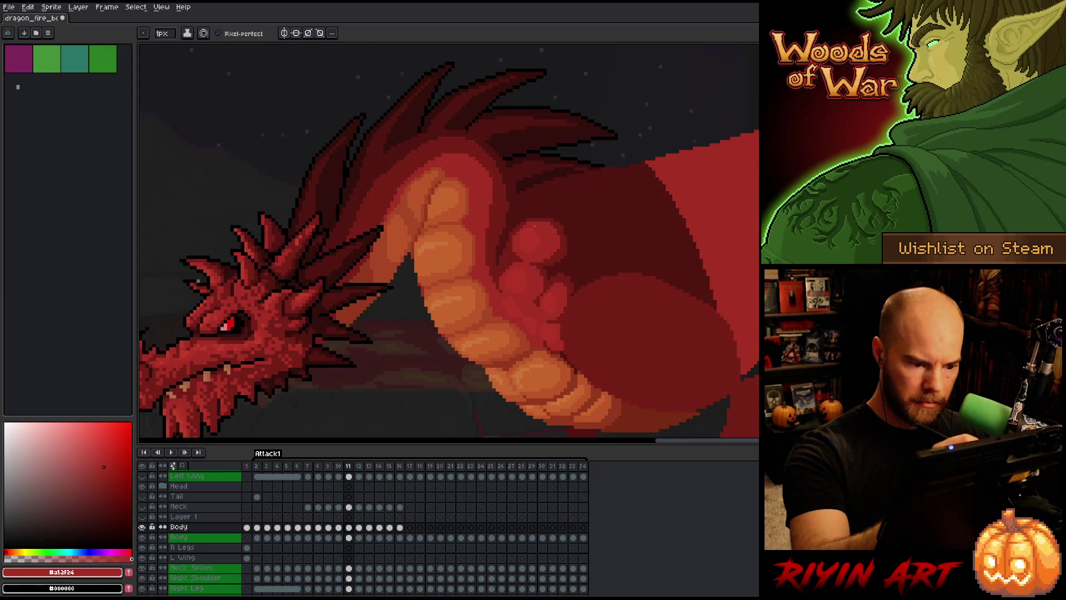
scroll(517, 319, "down", 1)
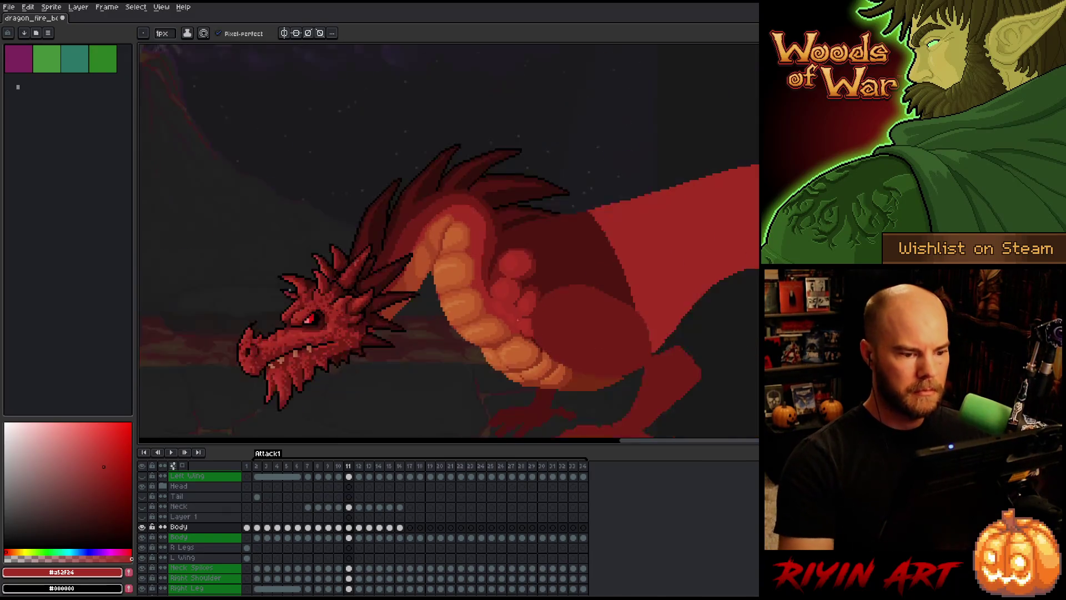
scroll(517, 320, "down", 1)
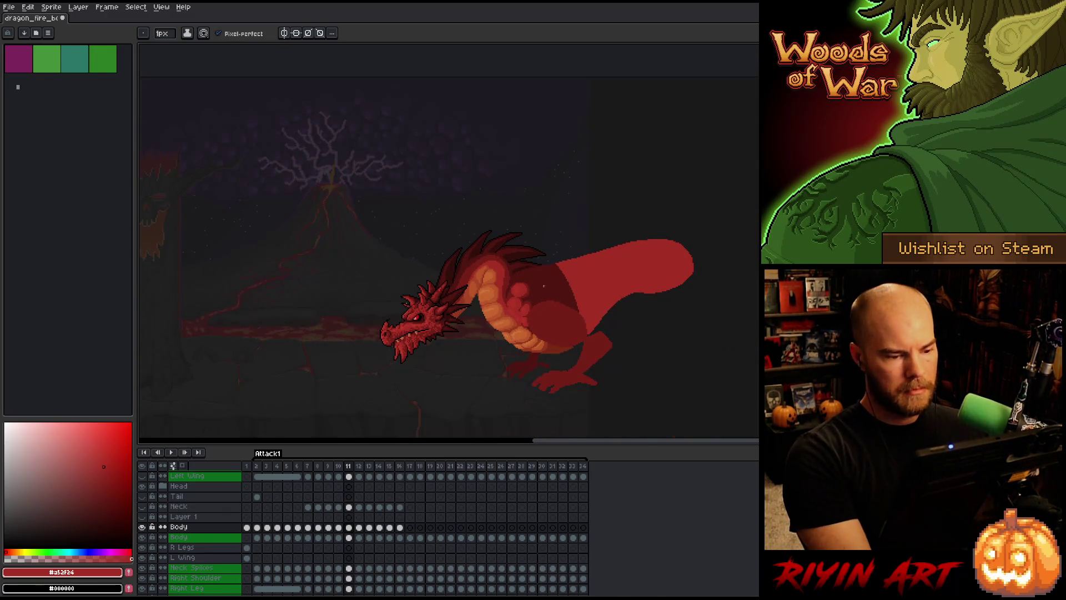
scroll(538, 317, "up", 2)
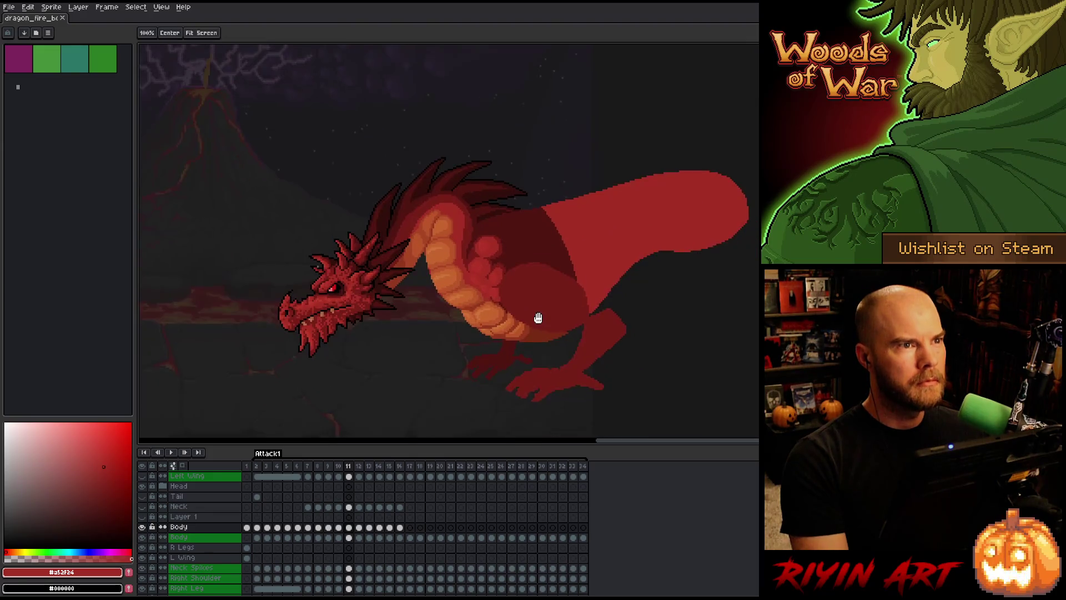
scroll(538, 318, "up", 1)
key("Left")
key("Right")
key("Left")
key("Right")
key("Left")
key("Right")
key("Left")
key("Right")
key("Left")
key("Right")
key("Left")
key("Right")
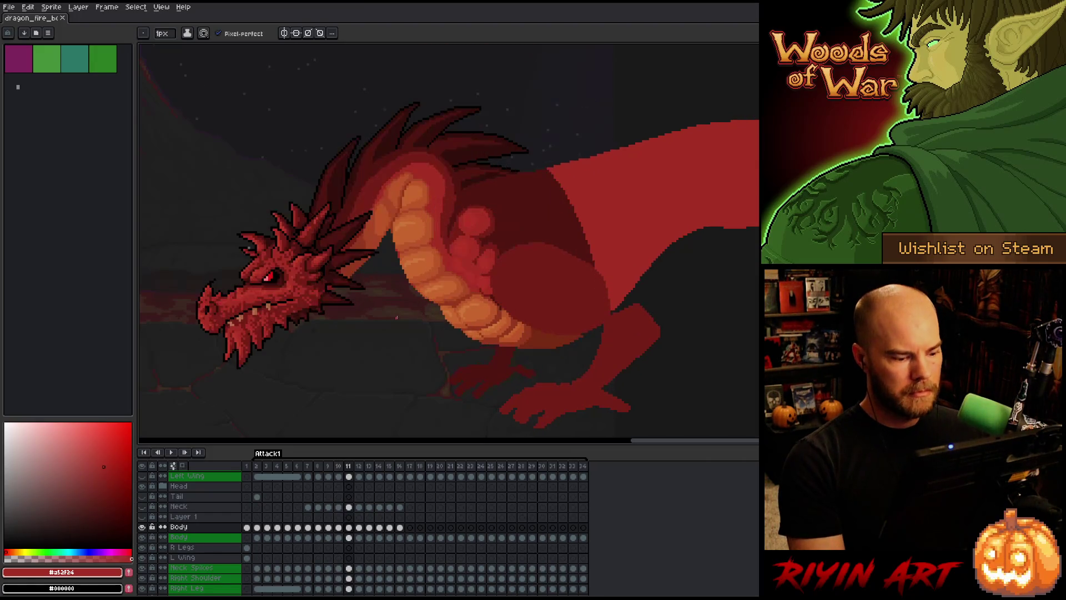
key("Right")
scroll(397, 317, "down", 3)
key("Return")
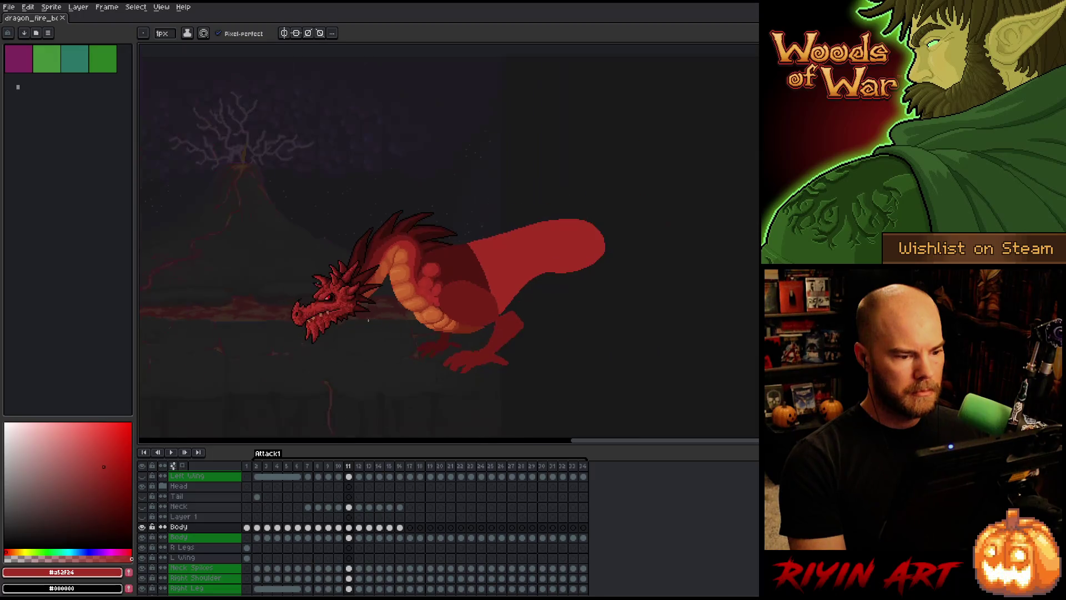
left_click_drag(350, 365, 443, 357)
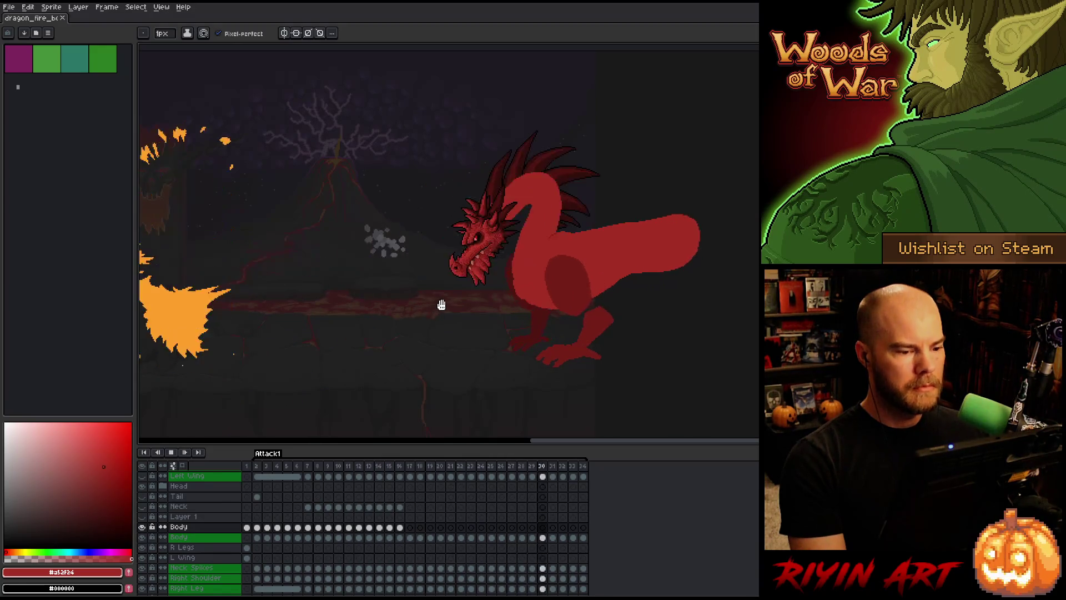
key("Return")
key("Return")
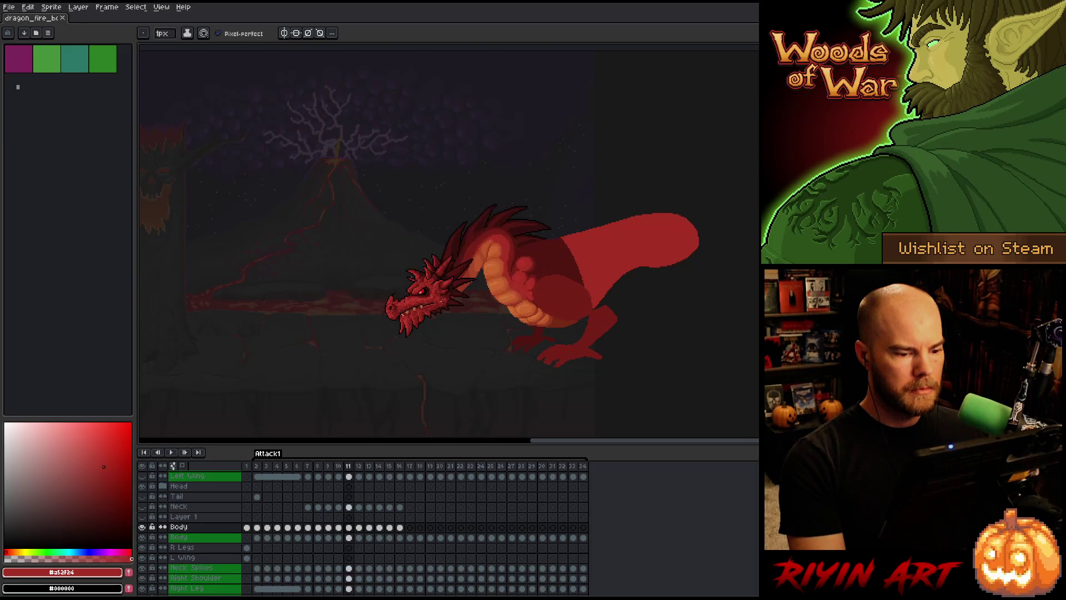
left_click(349, 527)
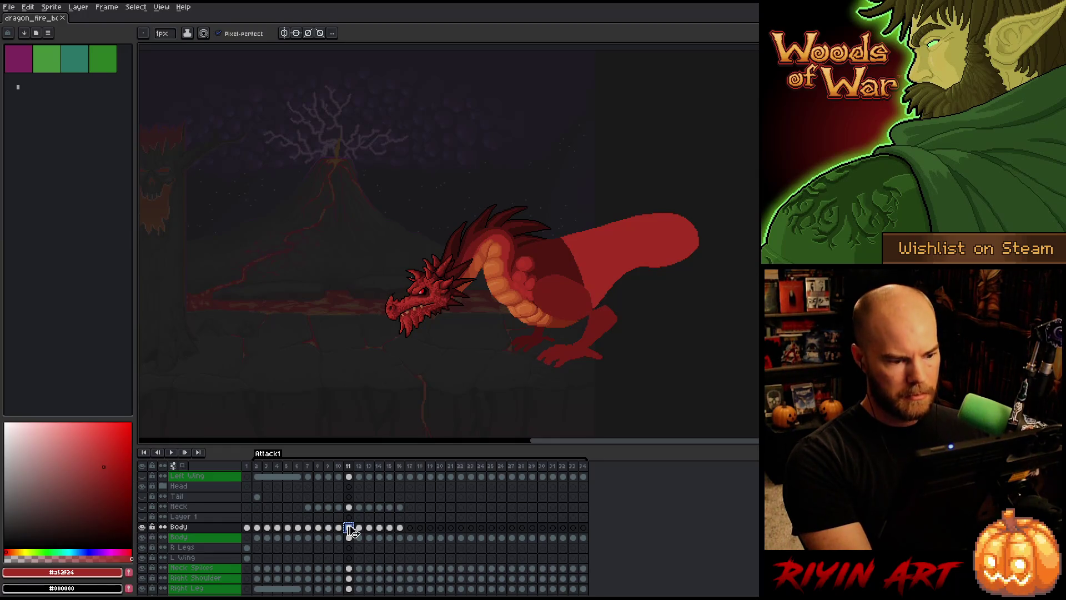
On frame 12's Layer 1, nudge the orange belly artwork down one pixel and rotate it about 5.9°.
left_click(359, 517)
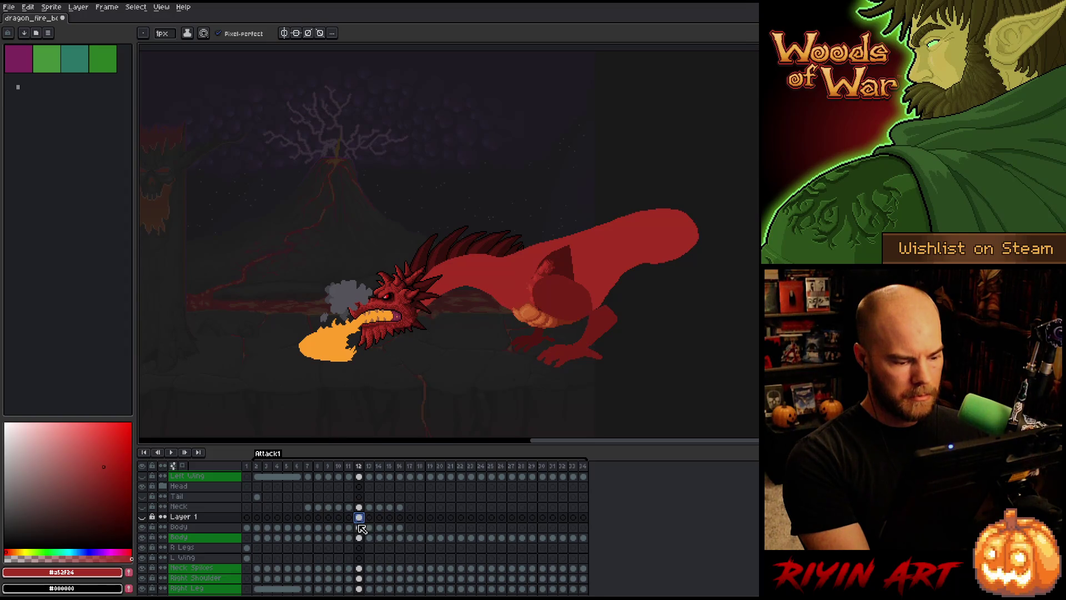
left_click(143, 517)
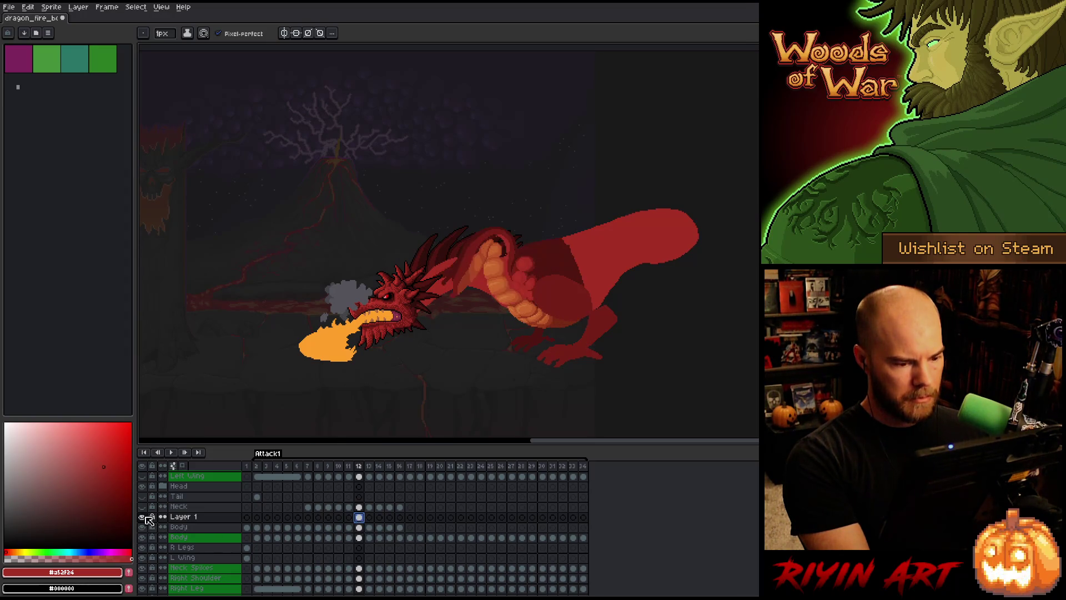
key("Right")
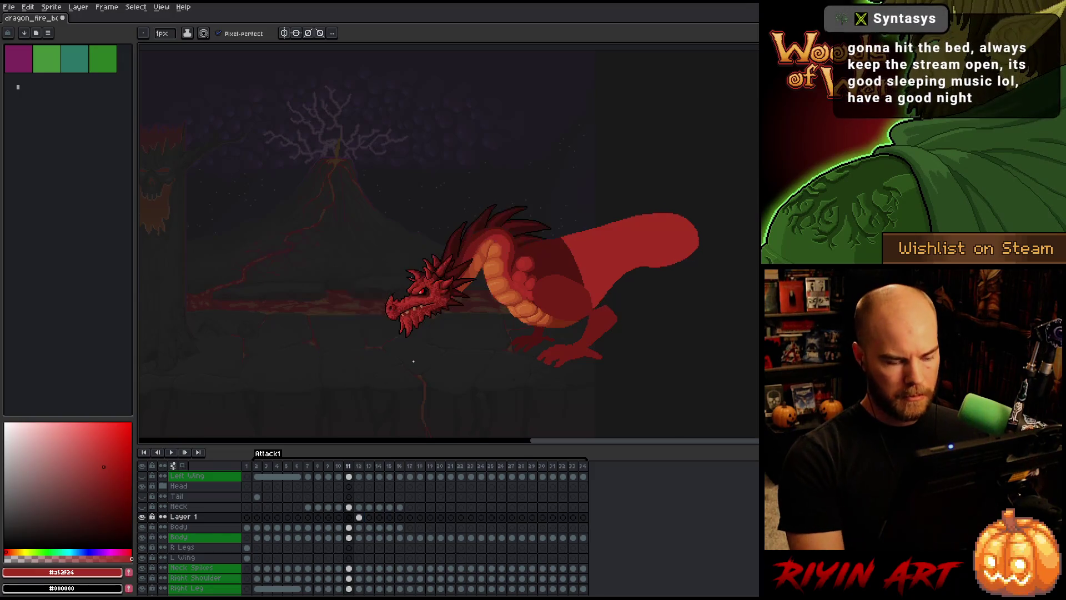
key("Left")
key("ctrl+t")
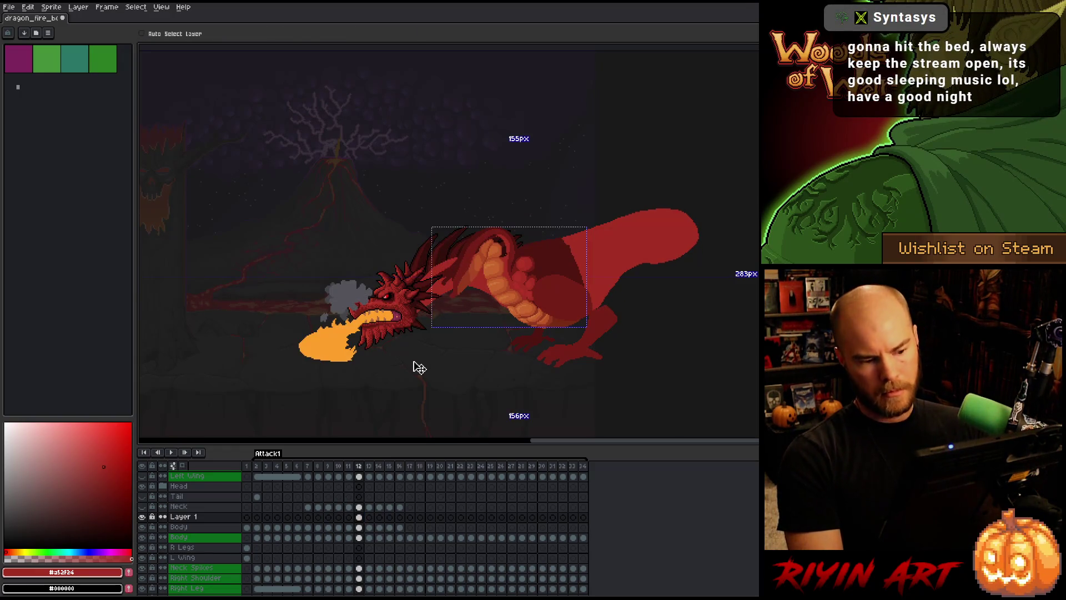
key("Down")
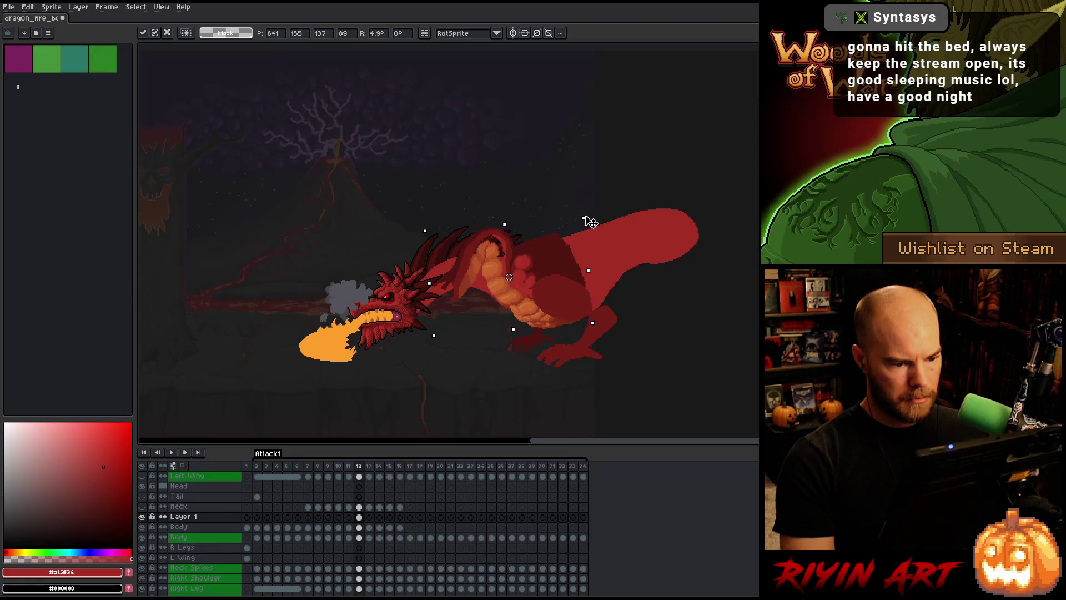
left_click_drag(589, 222, 589, 221)
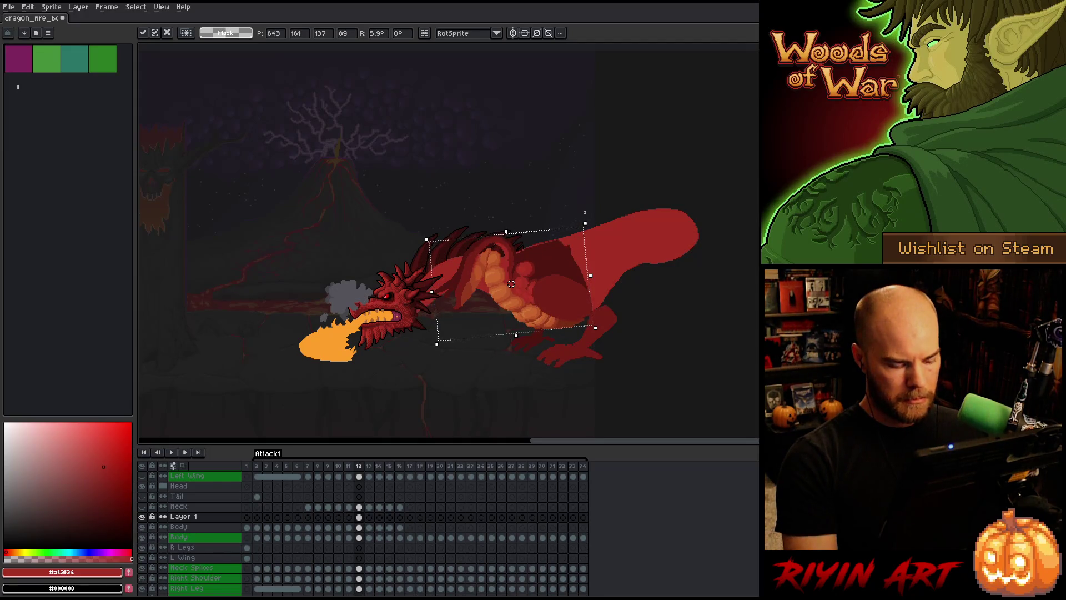
key("comma")
Flip between frames 11, 12 and 13 to compare the rotated belly, ending on frame 11.
key("period")
key("comma")
key("period")
key("comma")
key("period")
key("Up")
key("period")
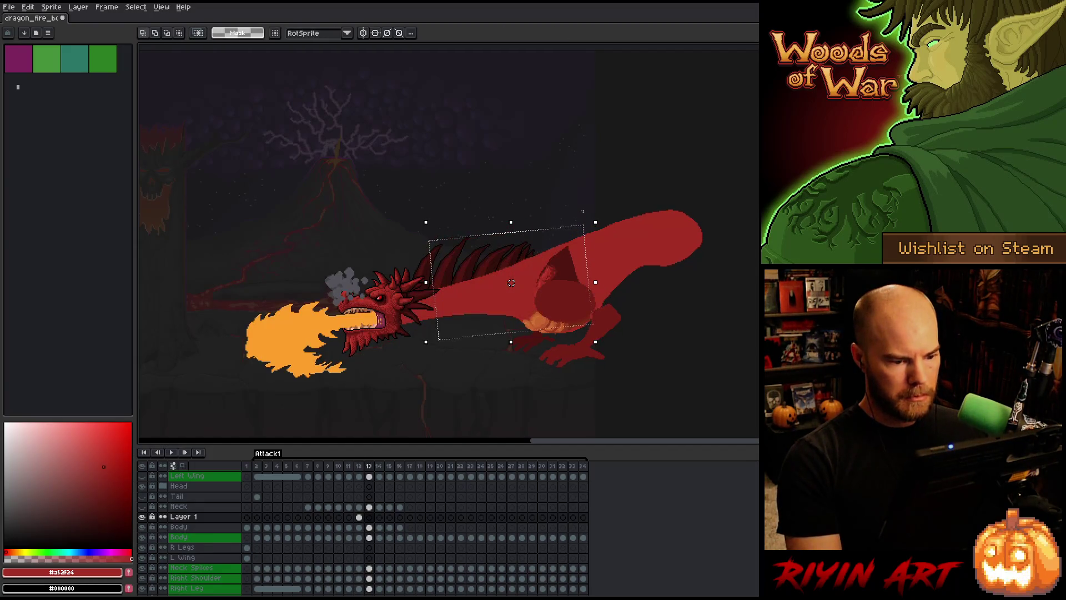
key("comma")
key("comma")
key("period")
key("comma")
key("period")
key("comma")
key("period")
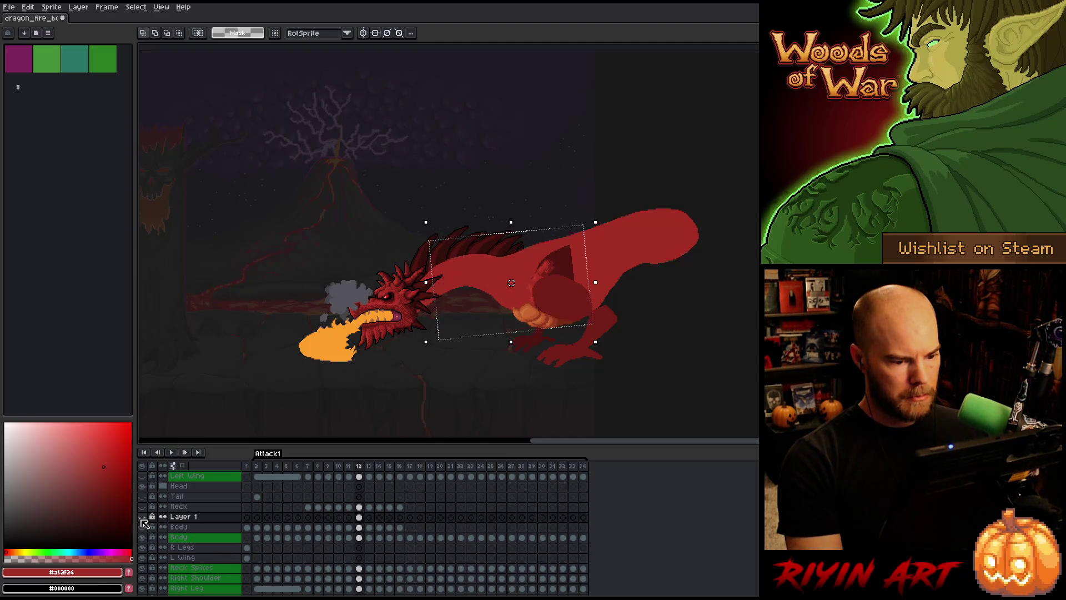
key("comma")
key("period")
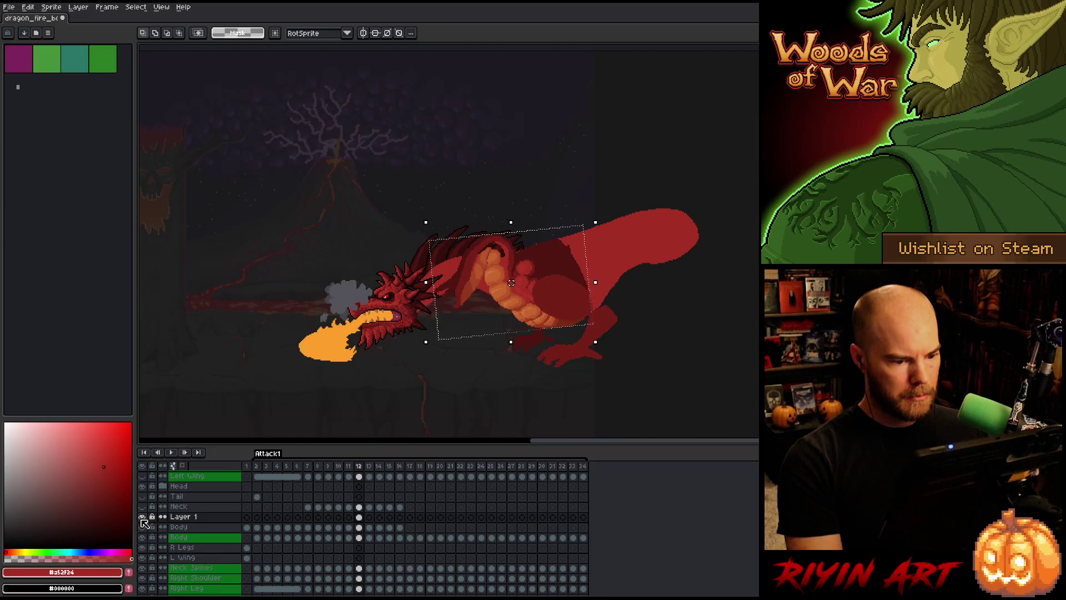
key("comma")
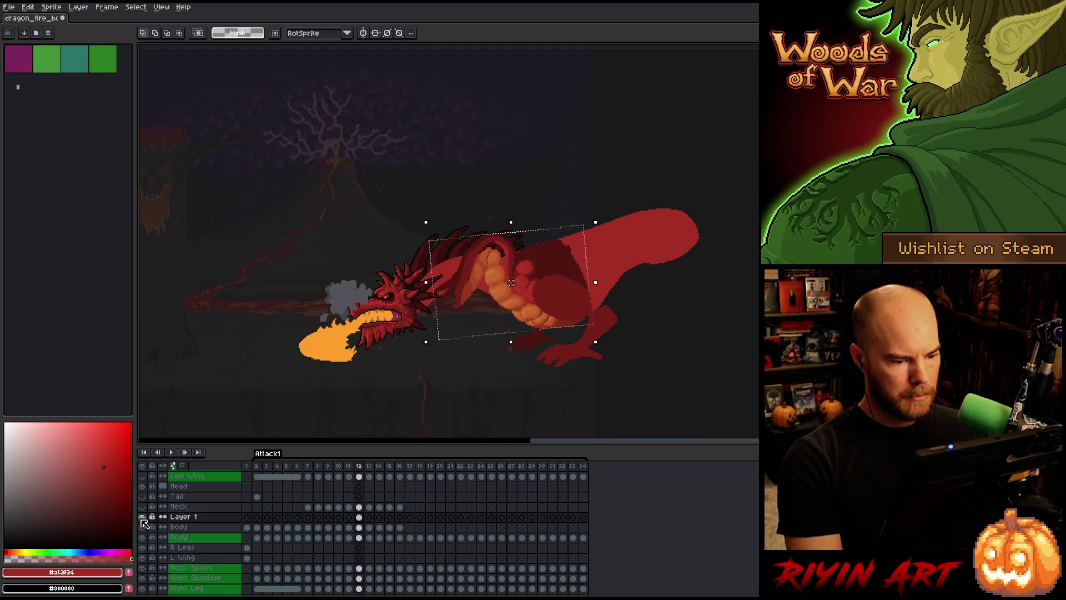
Clear the overlapping wing and belly pixels inside an outlined area over the belly, then deselect.
scroll(529, 357, "up", 1)
key("b")
mouse_move(511, 205)
left_mouse_down()
mouse_move(666, 111)
mouse_move(726, 233)
left_mouse_up()
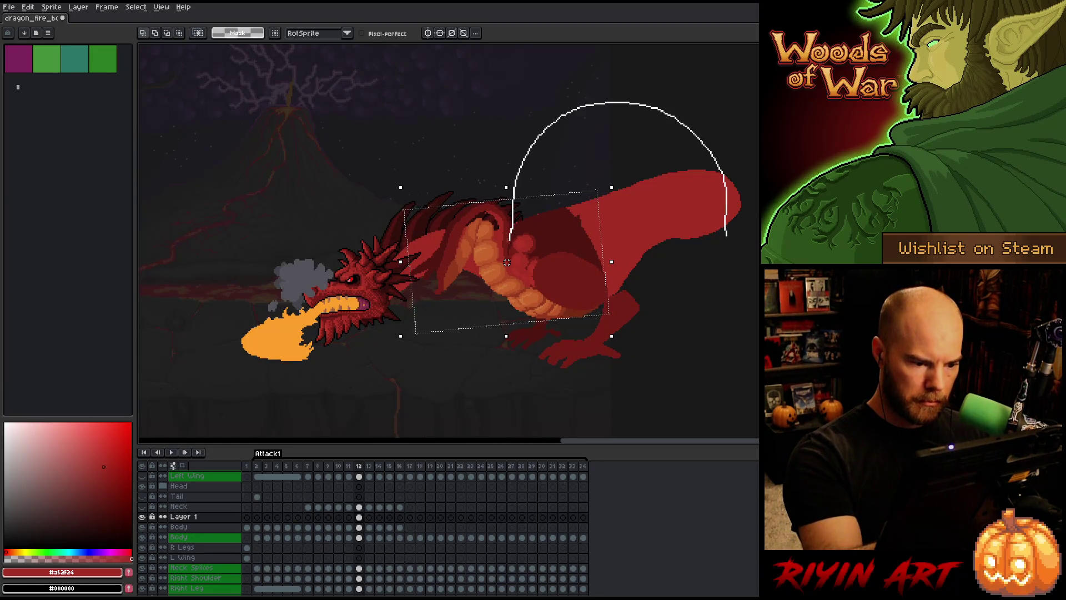
mouse_move(507, 263)
left_mouse_down()
mouse_move(467, 303)
mouse_move(491, 91)
mouse_move(611, 86)
left_mouse_up()
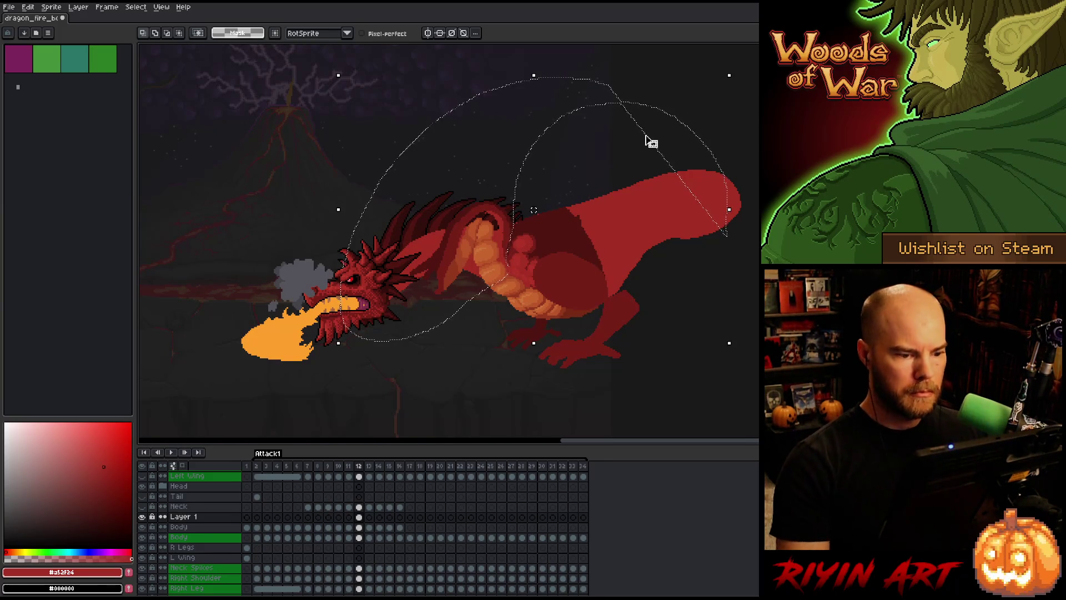
key("Delete")
key("ctrl+d")
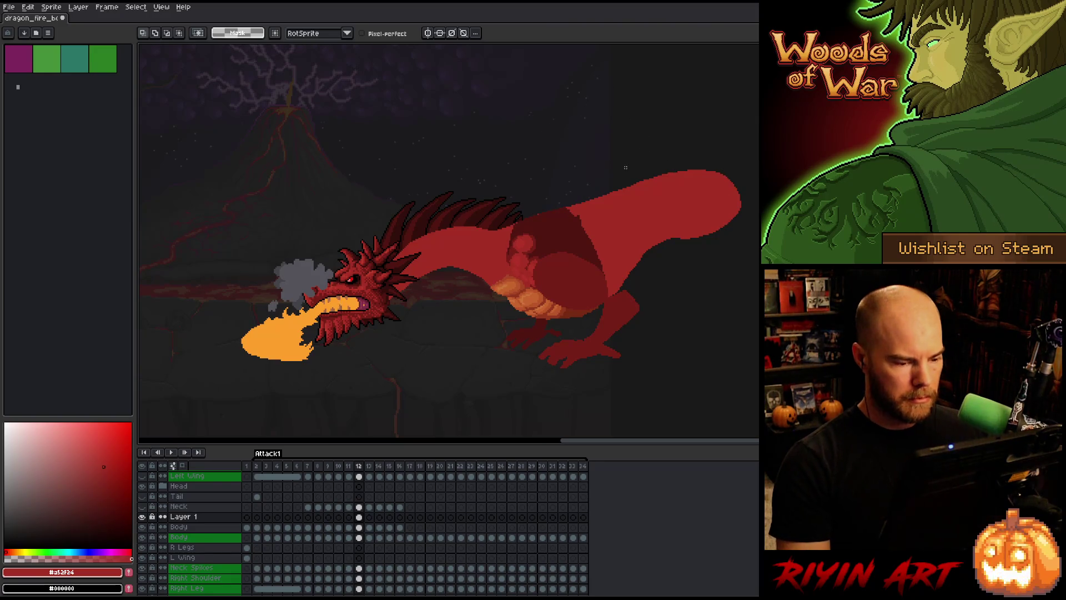
Make the Body layer's frame 12 cel active and compare frames 11 and 12.
left_click(360, 527)
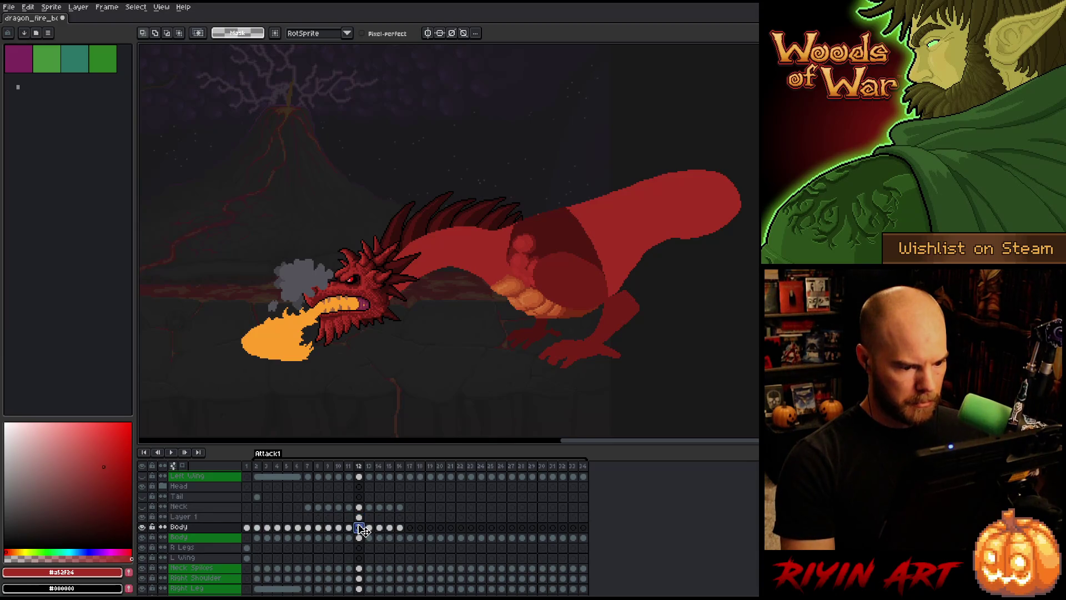
key("Up")
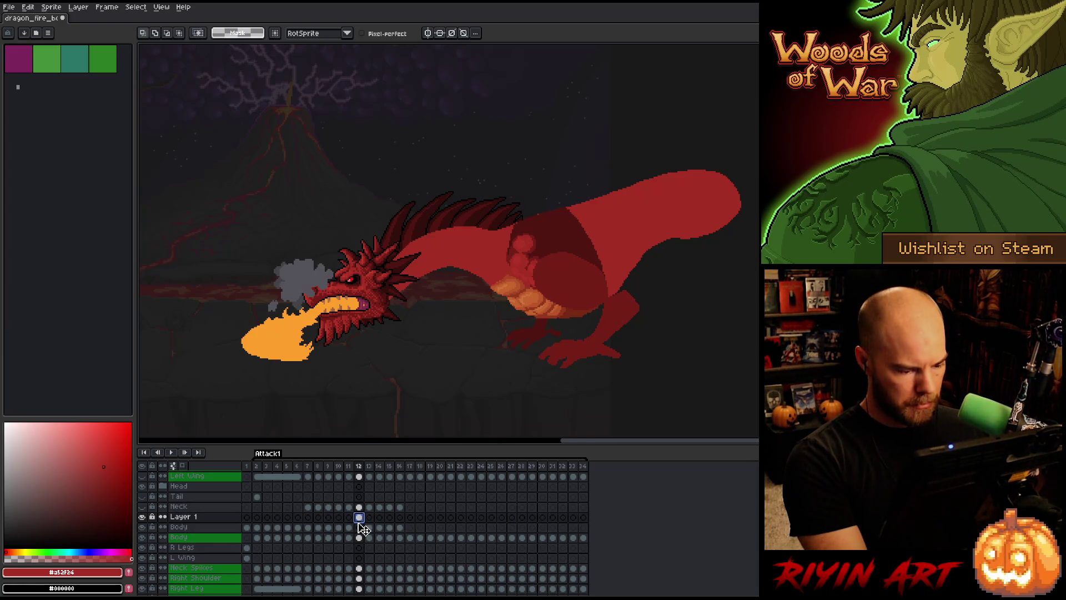
key("Down")
key("Left")
key("Right")
key("Left")
key("Right")
key("Left")
key("Right")
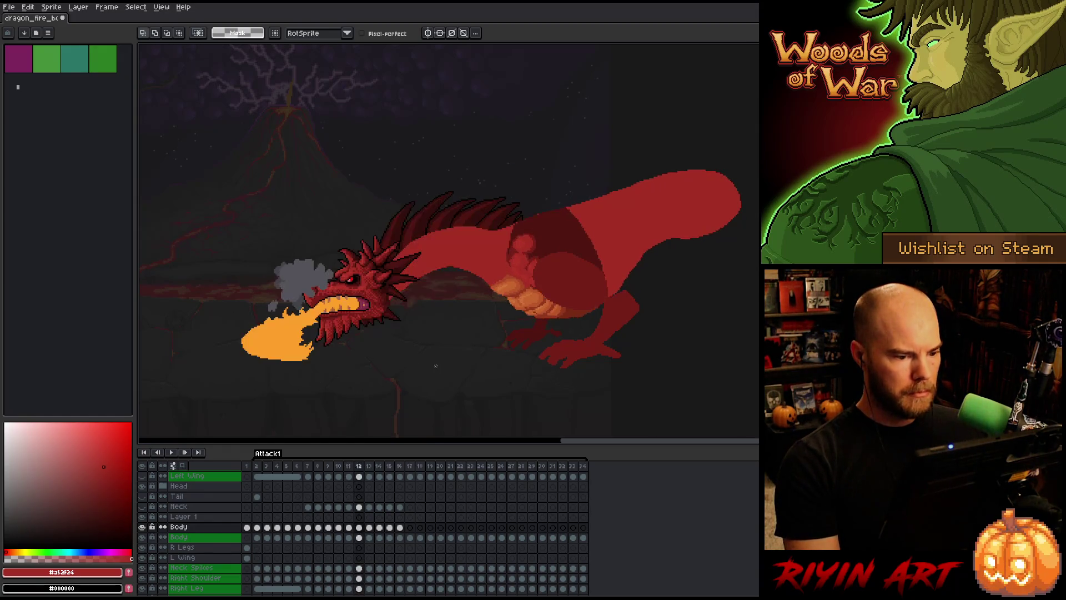
Compare frame 12's smaller fire with frame 13's bigger fire, settling on frame 13.
key("Left")
key("Right")
key("Right")
key("Left")
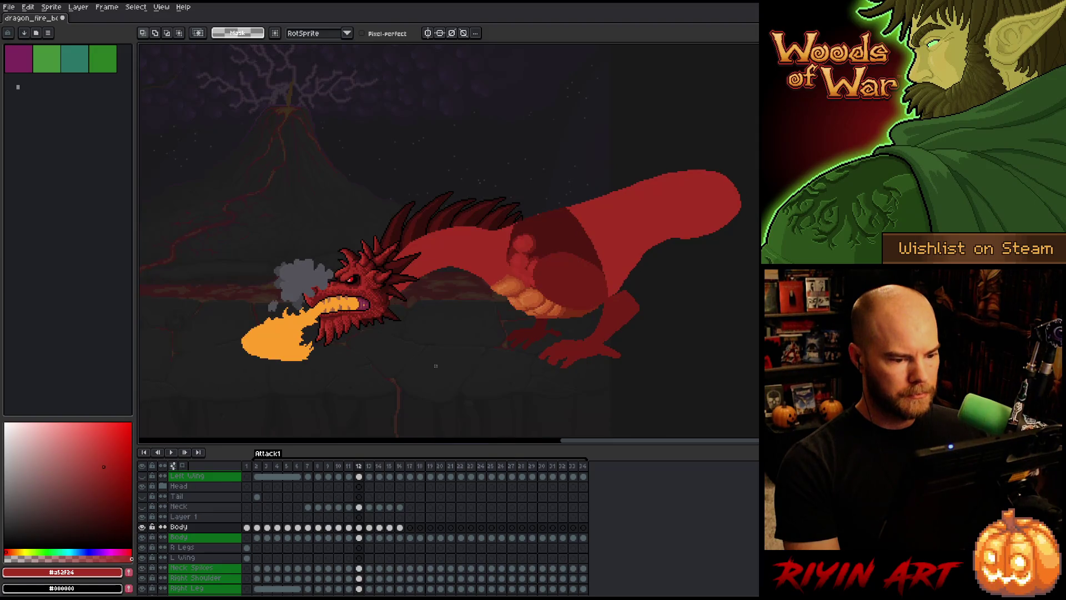
key("Right")
key("Left")
key("Right")
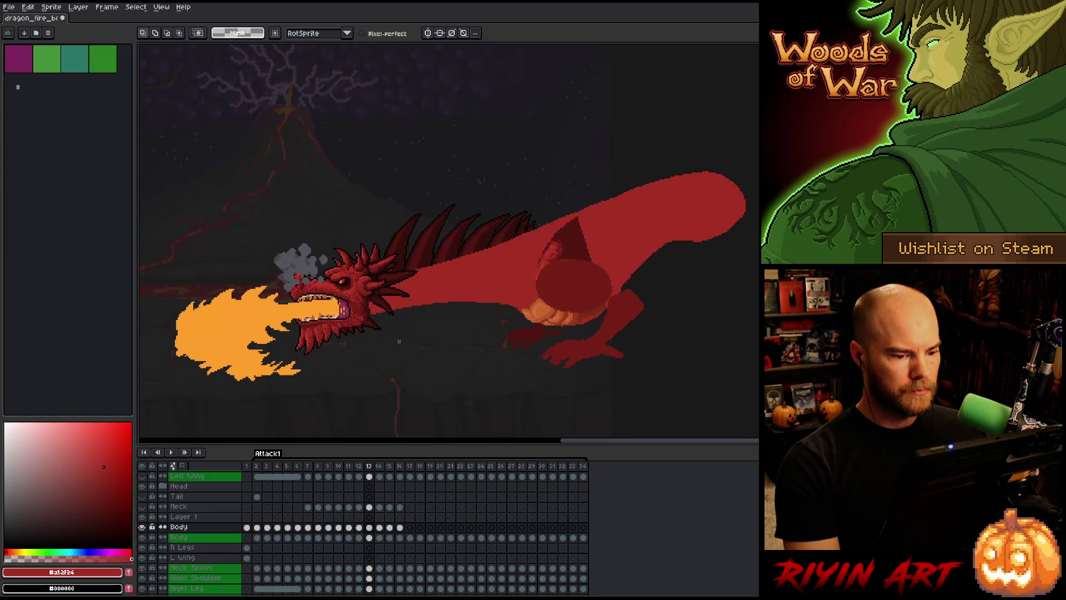
key("Left")
key("Right")
key("Right")
key("Left")
key("Left")
key("Left")
key("Right")
key("Right")
key("Right")
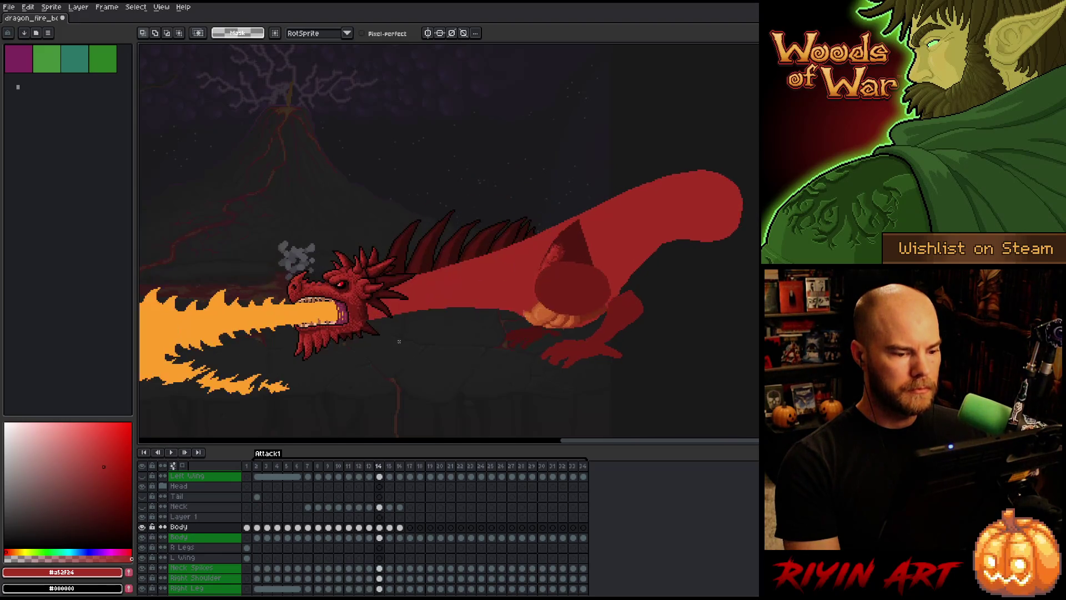
key("Left")
key("Left")
key("Left")
key("Left")
key("Right")
key("Right")
key("Right")
key("Left")
key("Left")
key("Left")
key("Right")
key("Right")
key("Right")
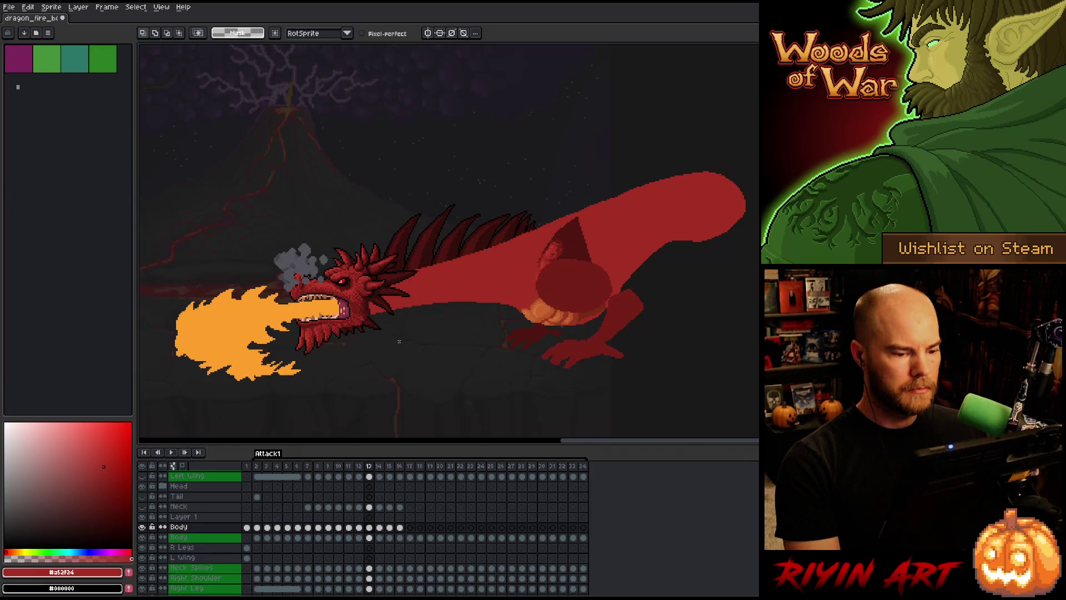
key("Left")
key("Left")
key("Right")
key("Right")
key("Left")
key("Left")
key("Right")
key("Right")
key("Left")
key("Left")
key("Right")
key("Left")
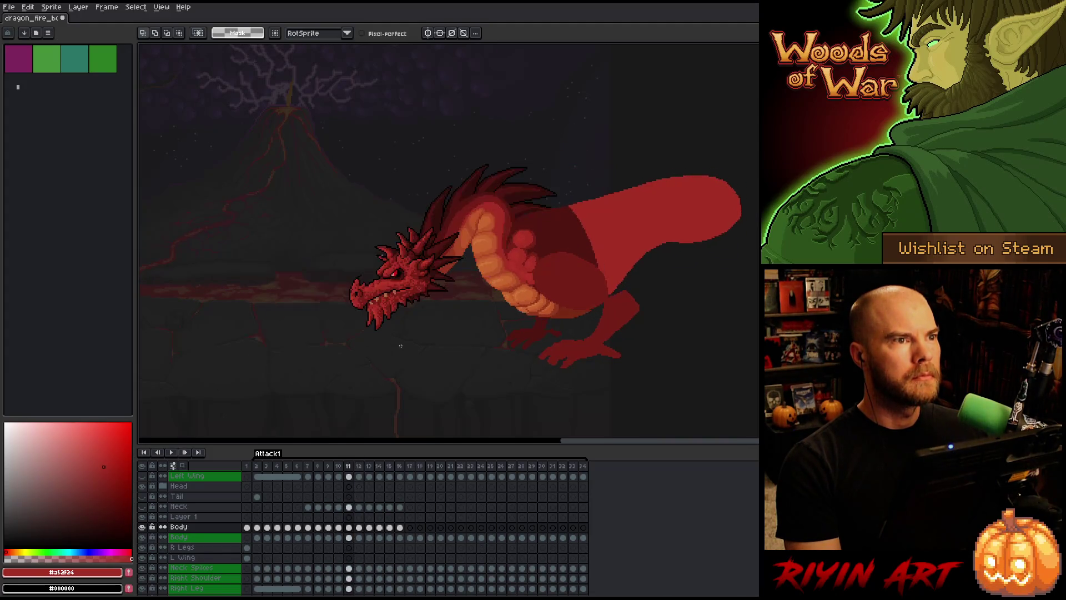
key("Right")
key("Left")
key("Left")
key("Right")
key("Right")
key("Right")
key("Left")
key("Left")
key("Left")
key("Right")
key("Right")
key("Right")
key("Left")
key("Left")
key("Left")
key("Right")
key("Right")
key("Left")
key("Right")
key("Left")
key("Right")
key("Right")
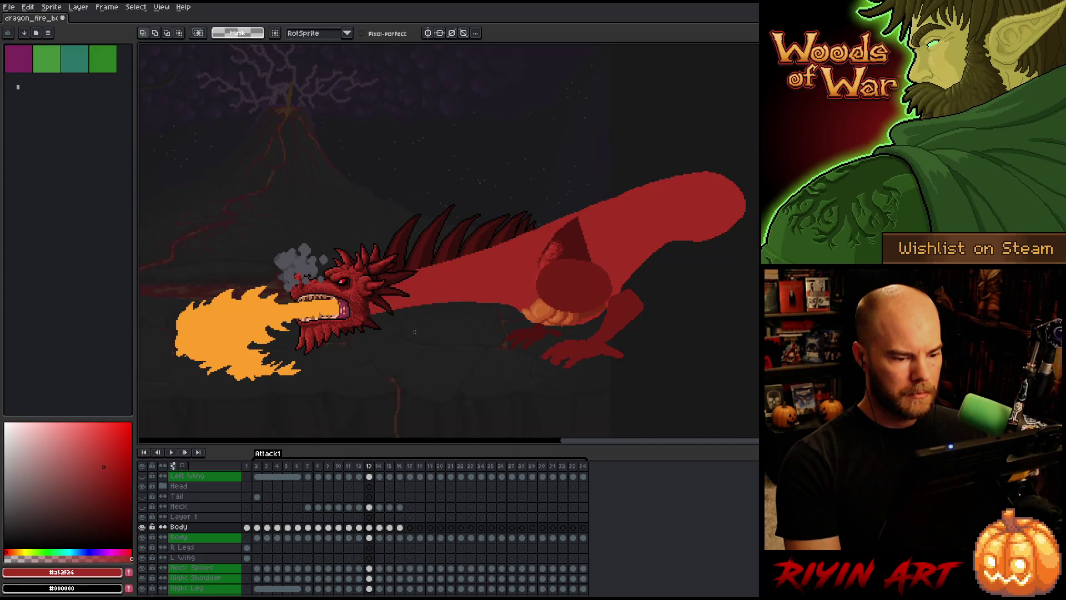
key("Left")
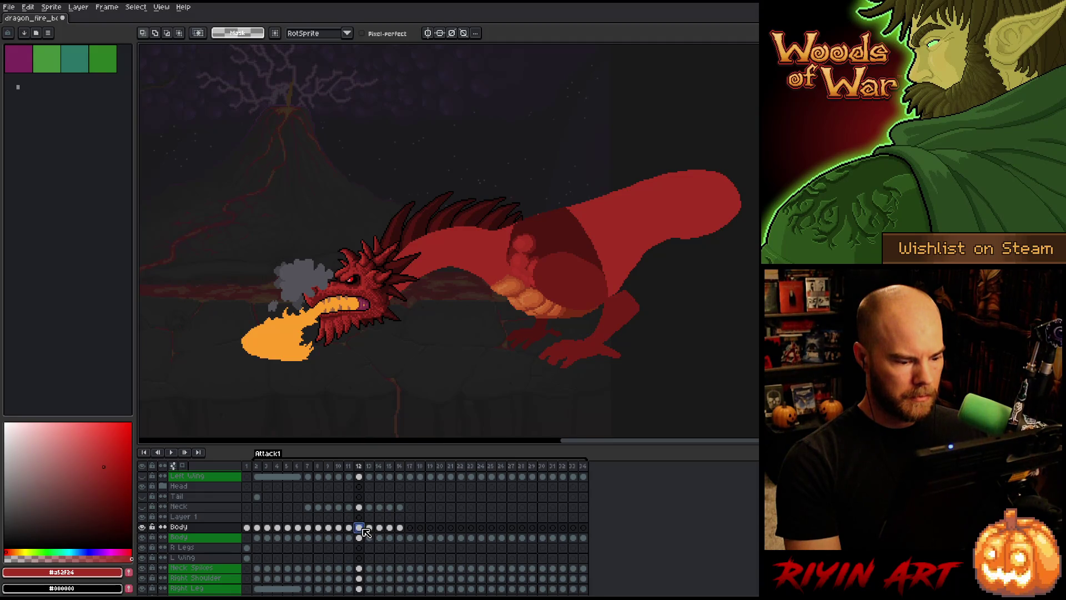
Zoom onto the belly and shade its upper segments with sampled mid, dark and light oranges.
scroll(555, 303, "up", 2)
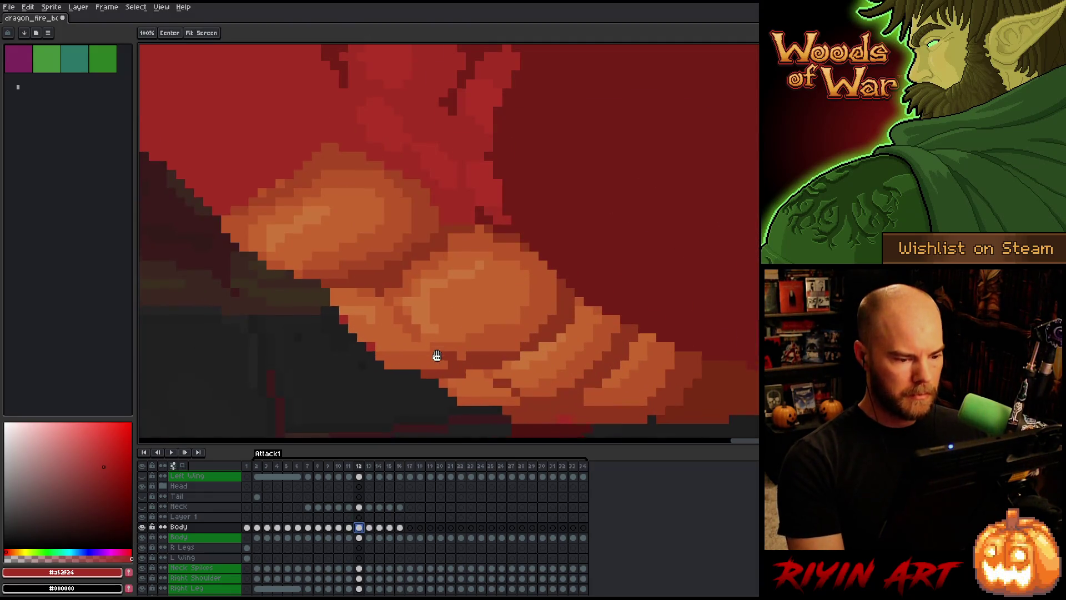
key("i")
left_click(444, 303)
key("b")
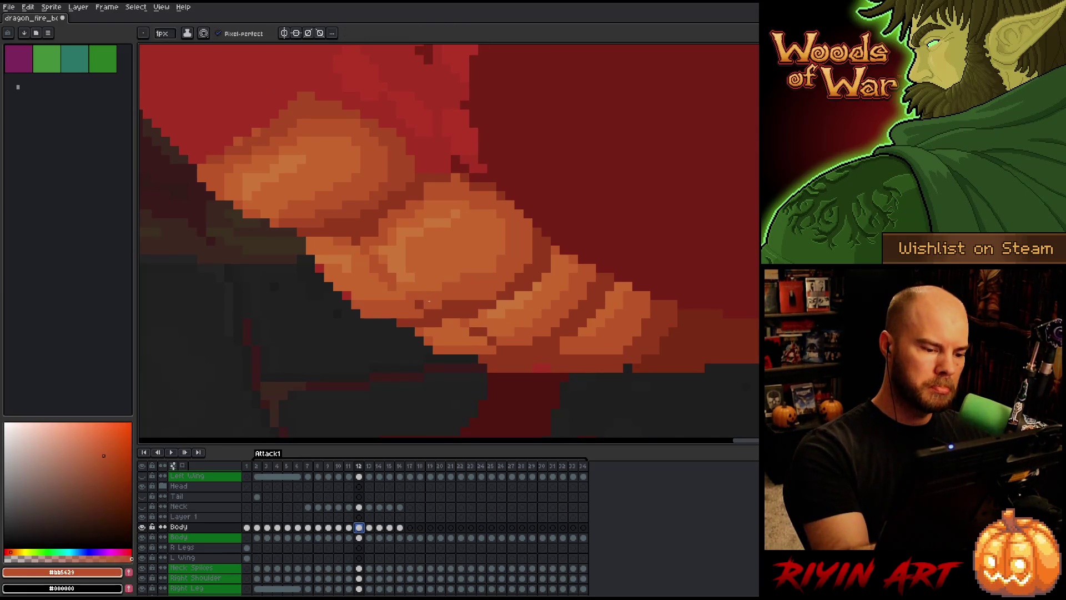
key("i")
left_click(511, 290)
key("b")
left_click(576, 268, "alt")
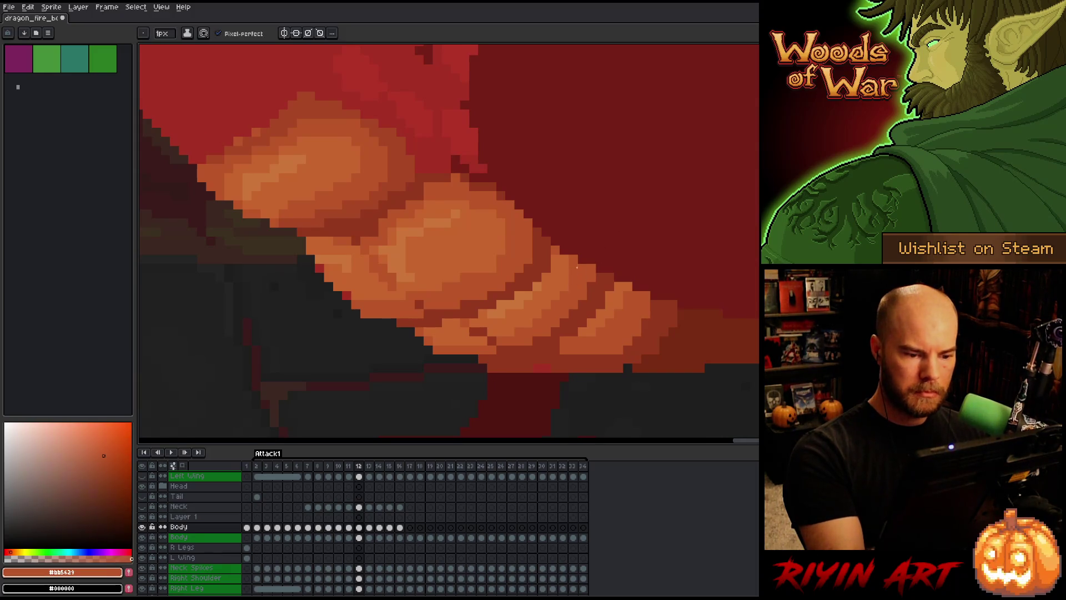
left_click_drag(631, 268, 663, 209)
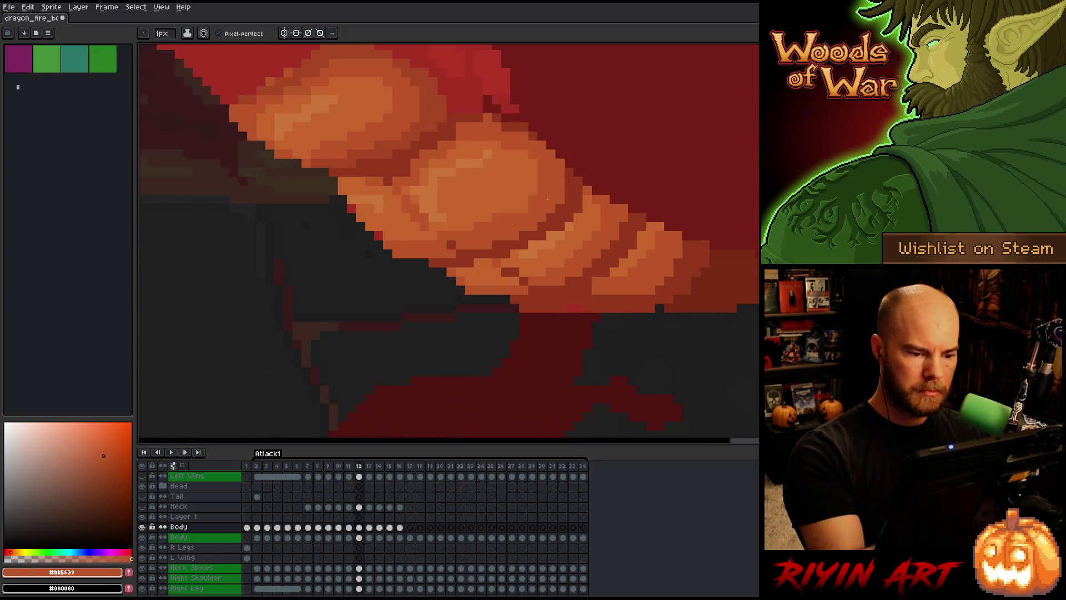
left_click(518, 278, "alt")
left_click(514, 270, "alt")
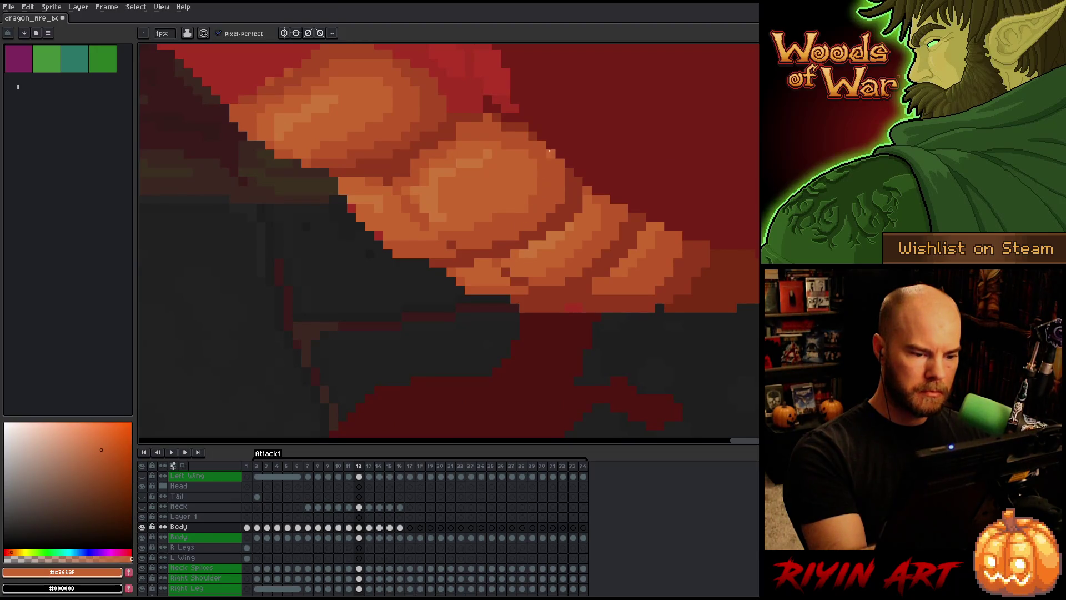
Shade the lower belly segments with mid orange, red-brown shadow and light orange, then save.
key("alt")
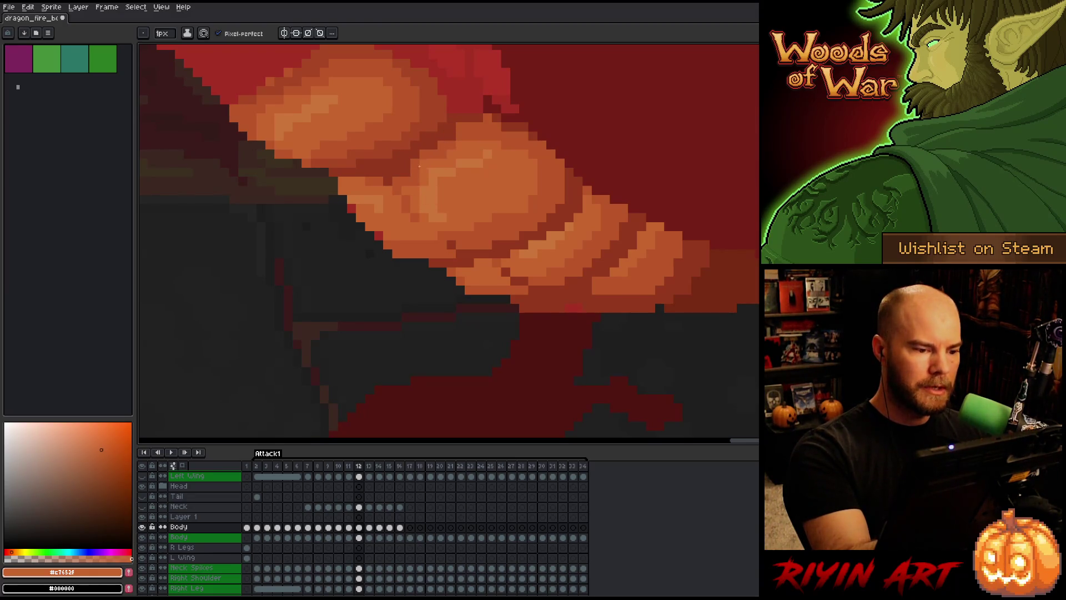
left_click_drag(492, 209, 547, 281)
left_click(461, 245, "alt")
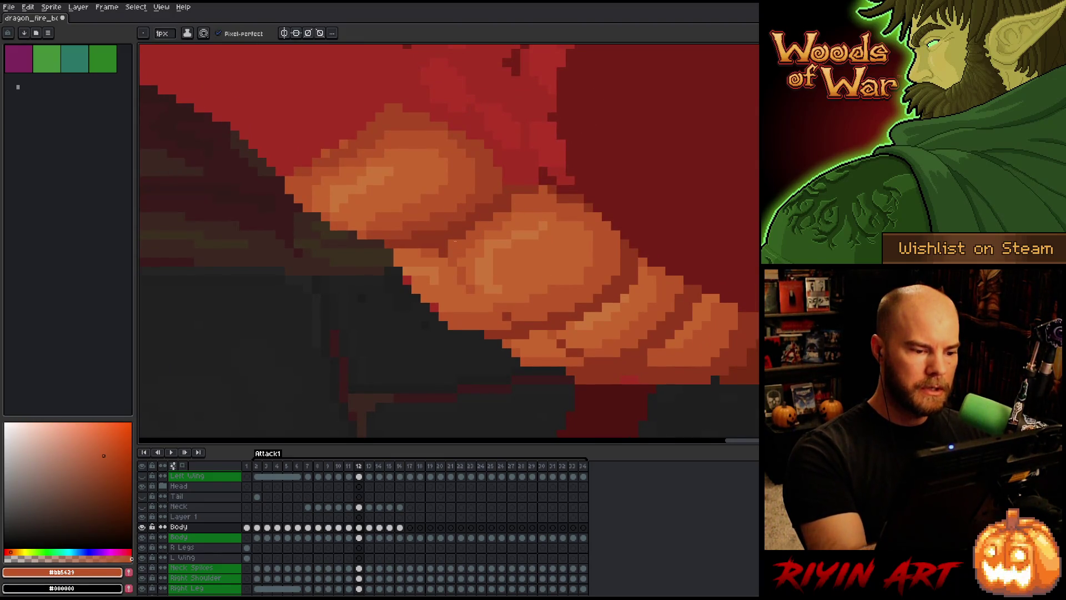
left_click(545, 186, "alt")
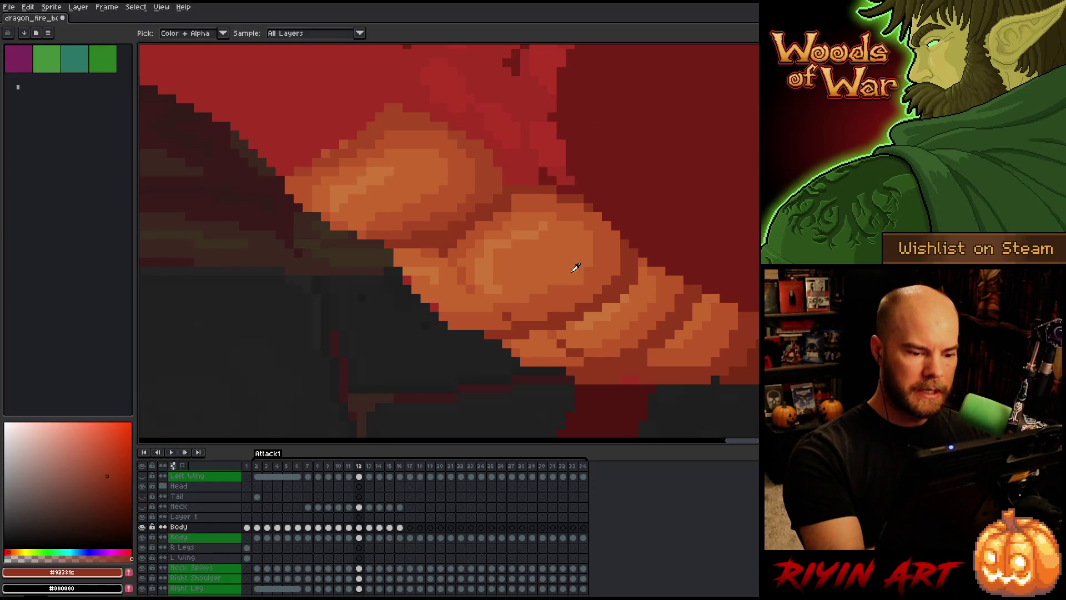
left_click(552, 287, "alt")
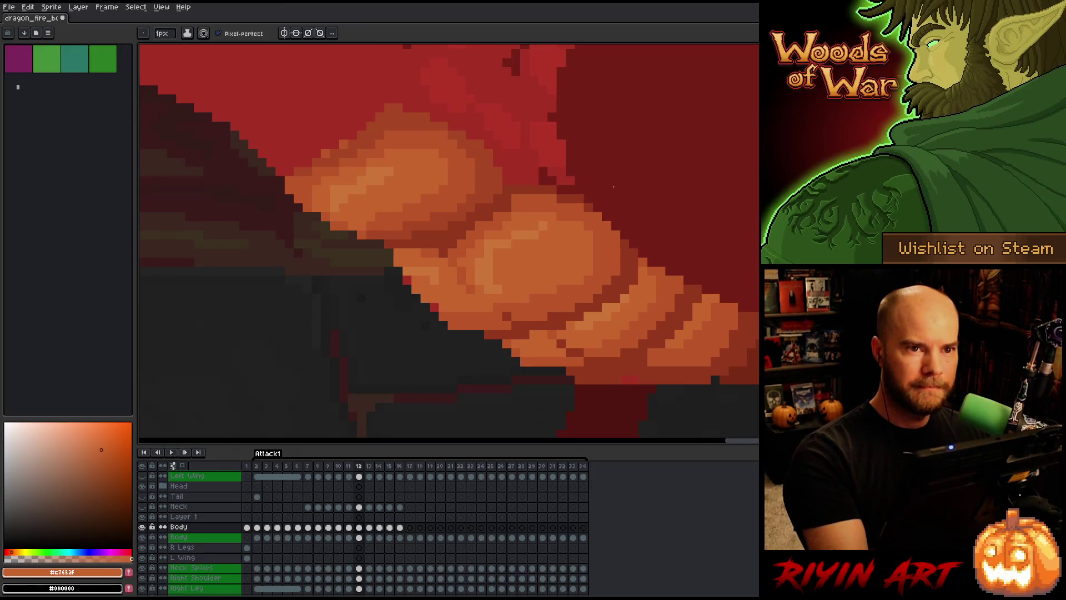
key("ctrl+s")
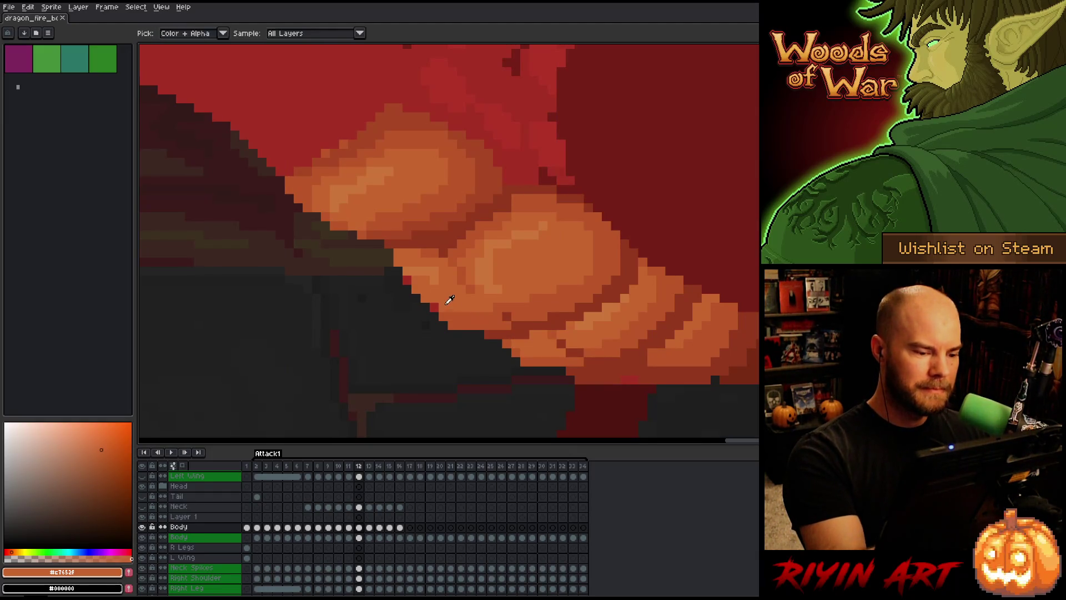
Recolour a red edge pixel on the belly orange and compare frame 12 against frame 11.
left_click(406, 279)
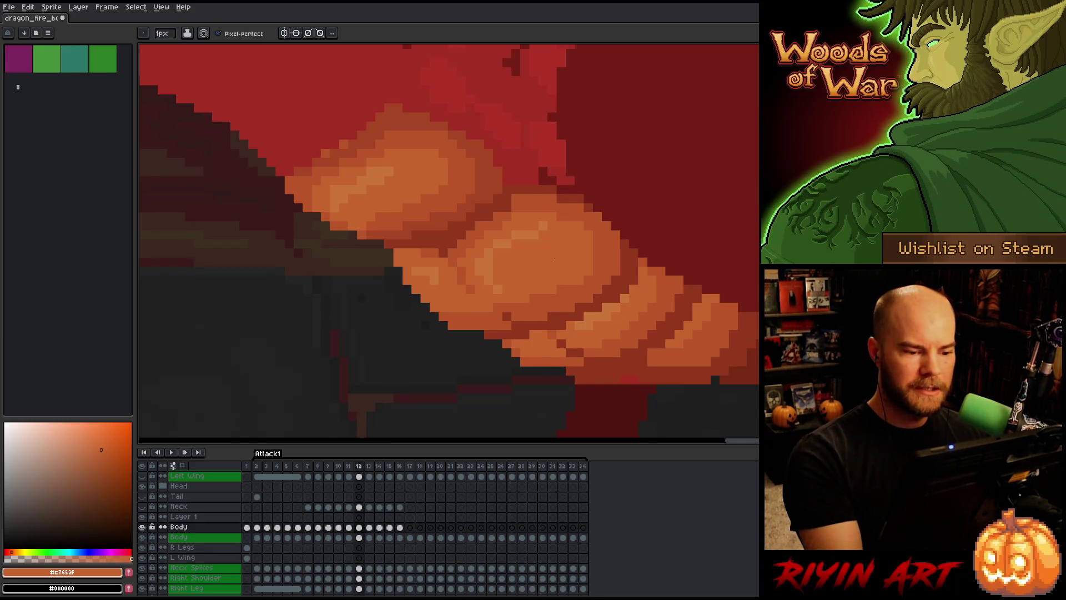
key("alt")
left_click(545, 225, "alt")
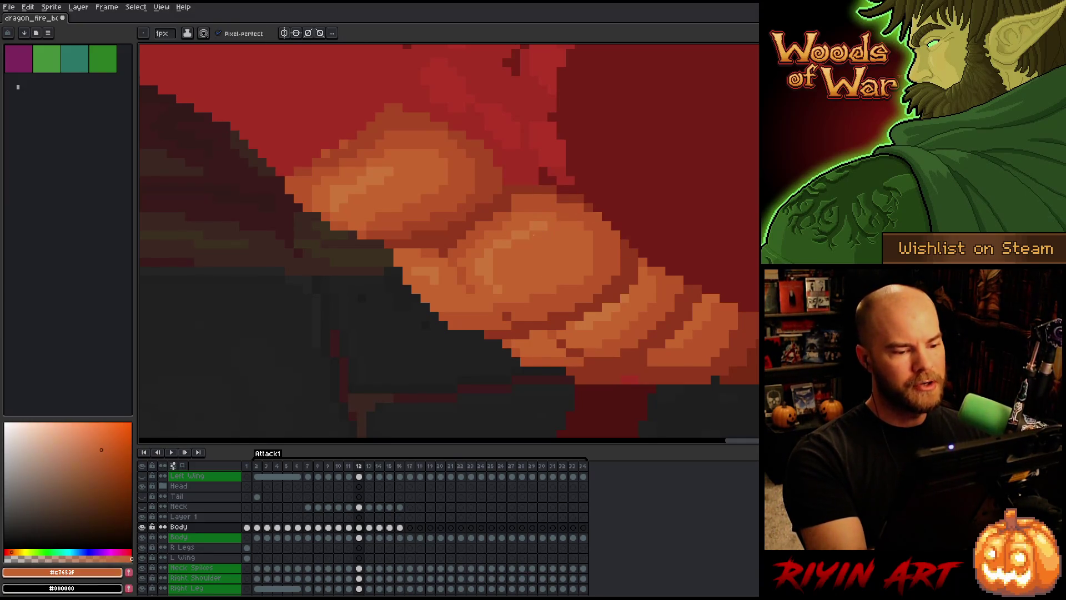
key("Left")
key("Right")
key("Left")
key("Right")
Add a lighter belly orange and flip between frames 11 and 12, ending on frame 11.
left_click(538, 219, "alt")
key("Left")
key("Right")
key("Left")
key("Right")
key("Left")
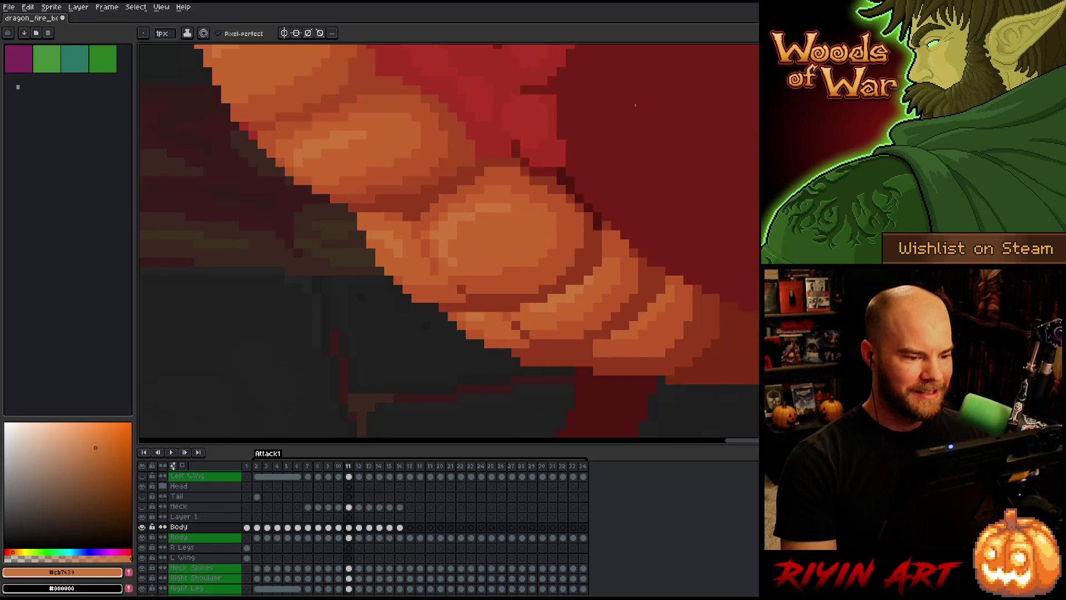
On frame 11, sample the lighter, mid and pale highlight oranges from the belly.
key("Left")
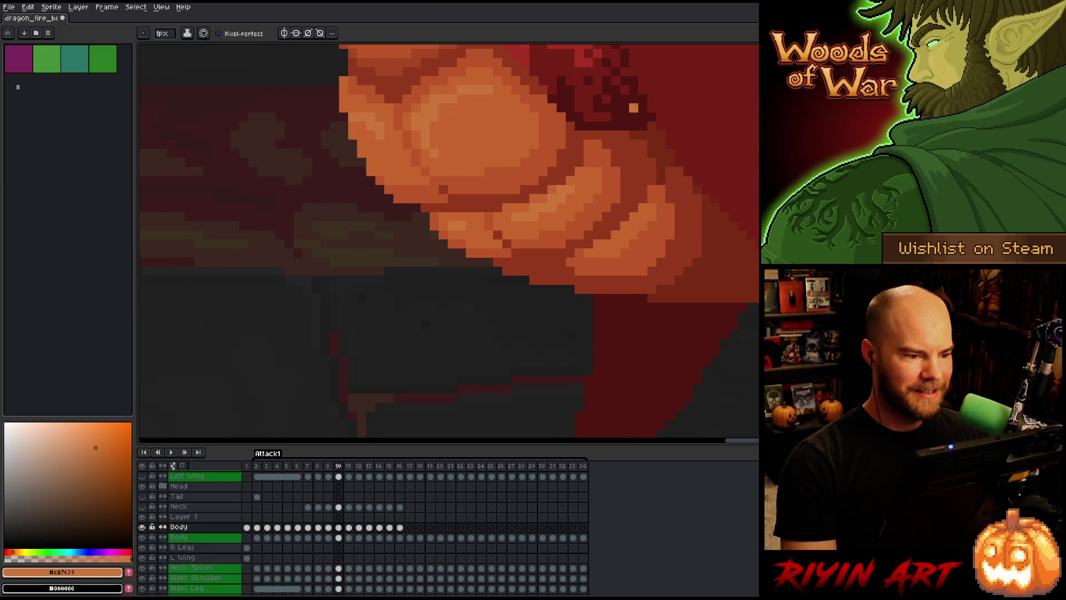
key("Right")
left_click(432, 231, "alt")
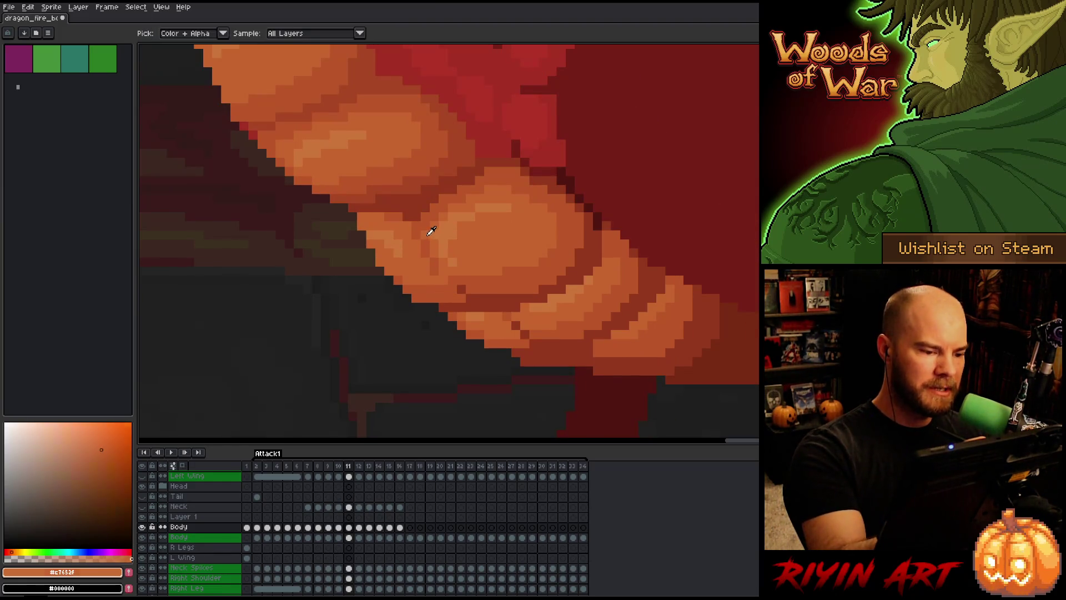
left_click(418, 244, "alt")
left_click(448, 238, "alt")
left_click(447, 238, "alt")
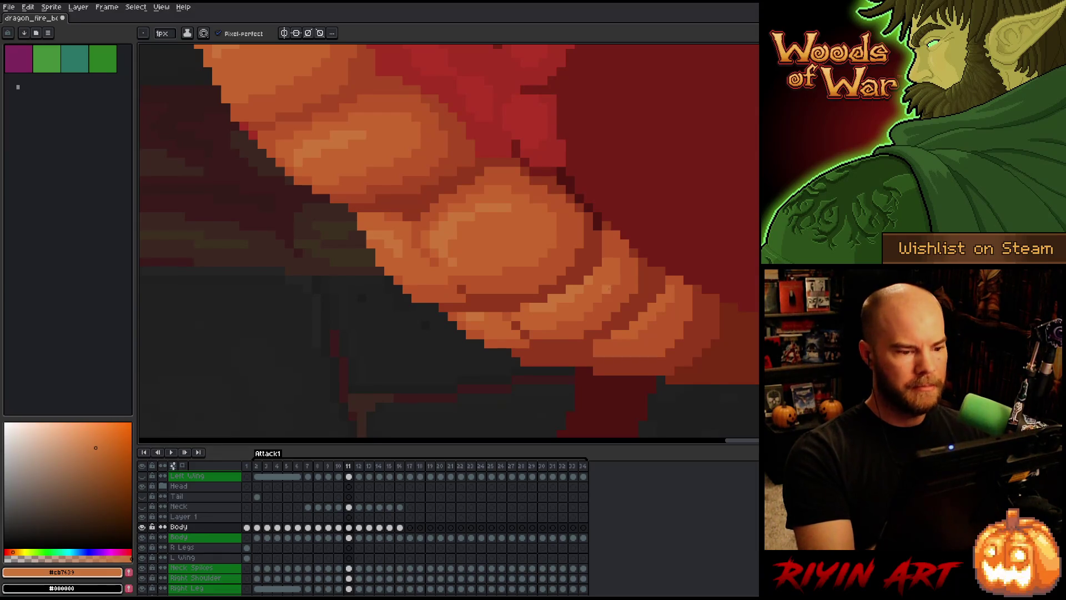
On frame 12, sample the mid-orange #bb5629 belly shade, then step back to frame 10.
key("period")
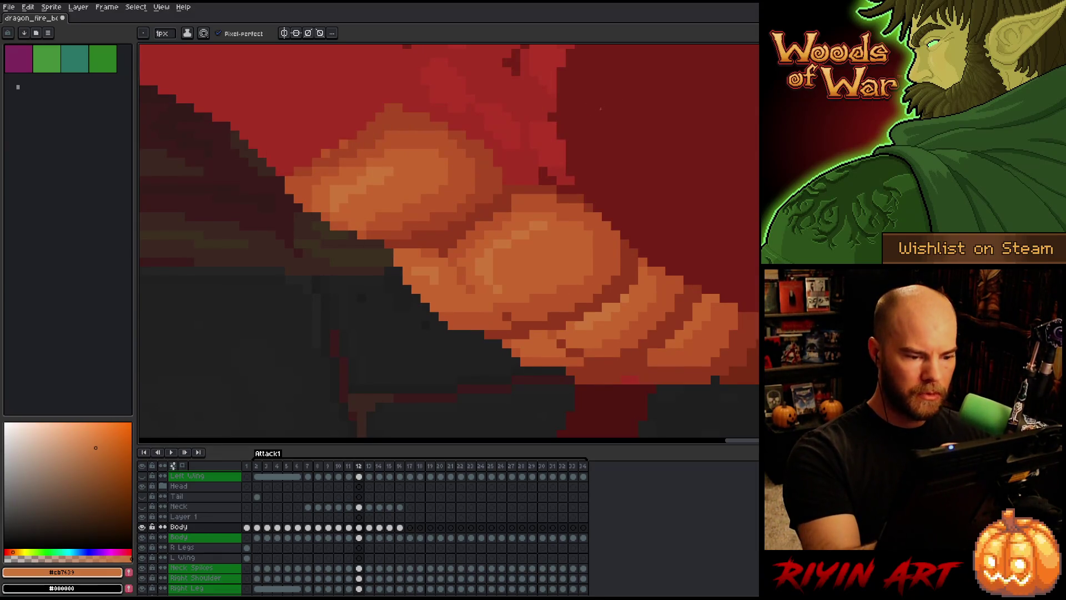
left_click(456, 270, "alt")
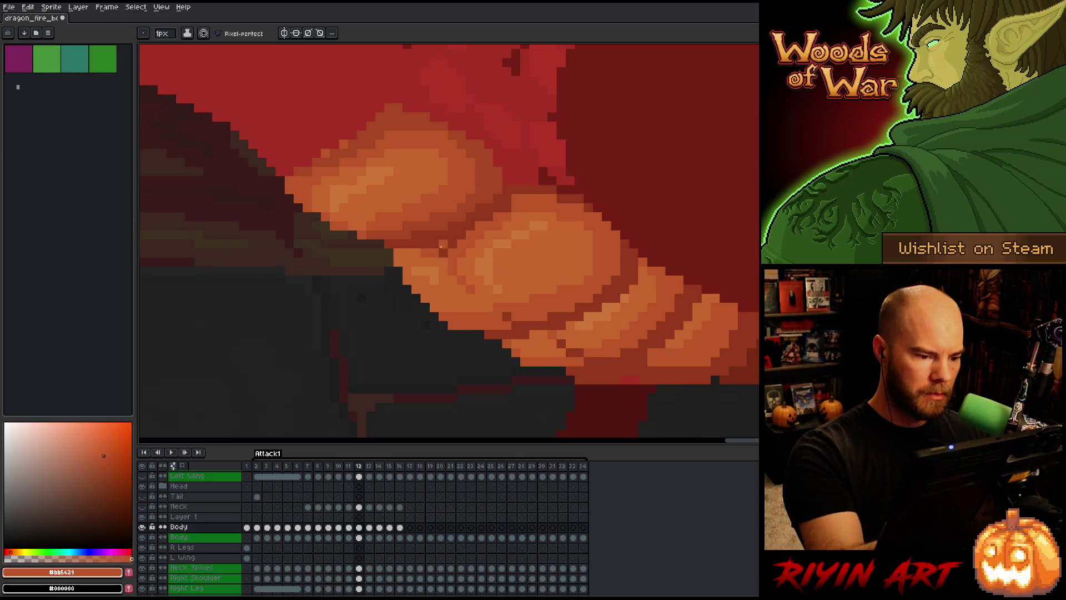
left_click(451, 229, "alt")
left_click(448, 253, "alt")
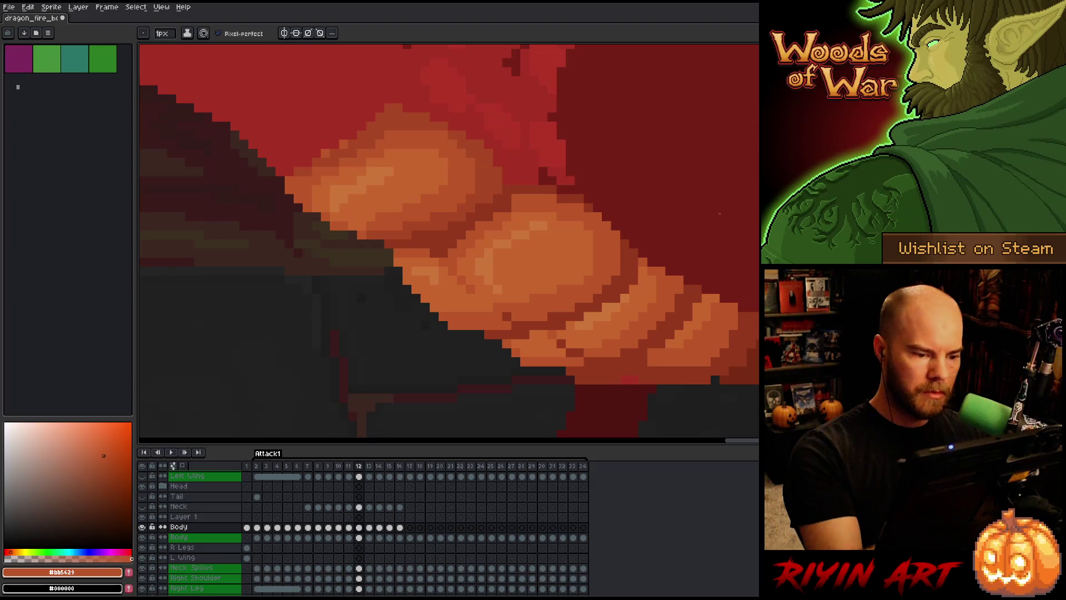
key("comma")
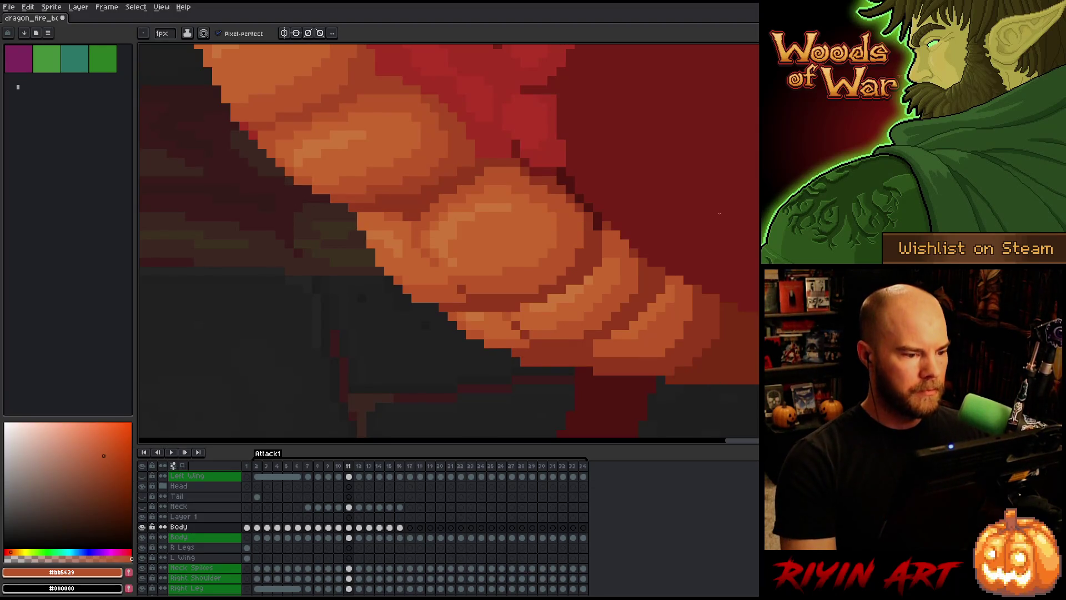
key("comma")
scroll(396, 233, "down", 3)
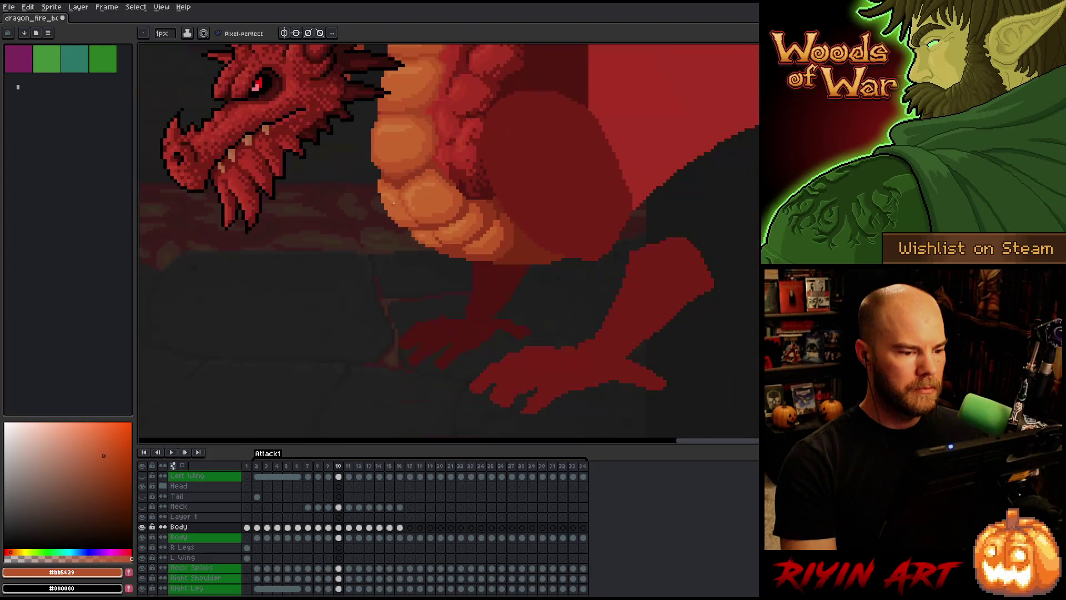
On frame 10, sample the lighter and mid-orange belly shades while panning across the belly.
scroll(376, 236, "up", 3)
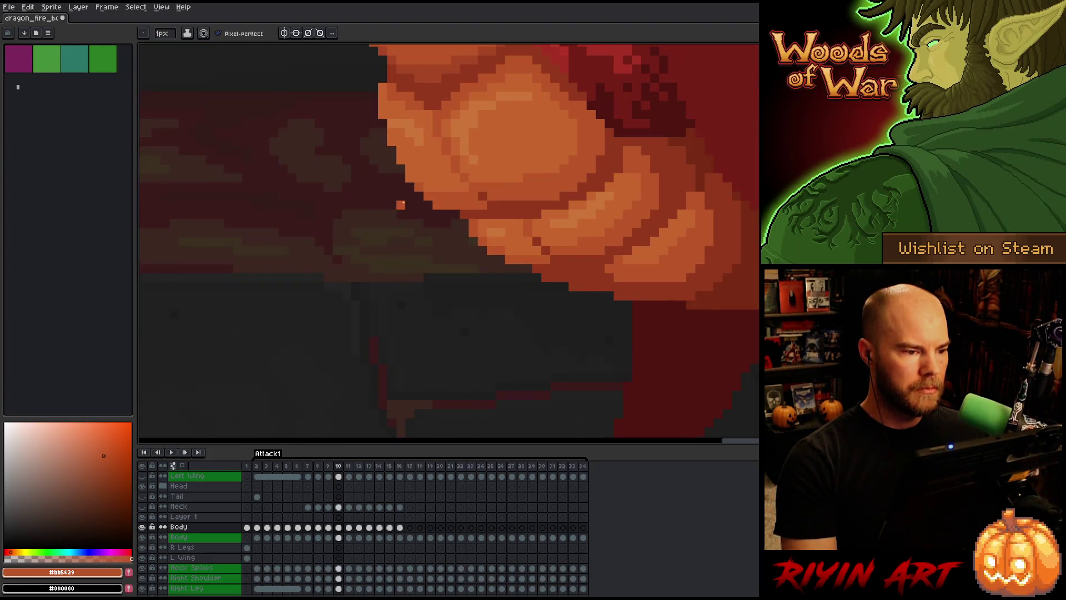
left_click(401, 89, "alt")
key("space")
left_click_drag(509, 121, 525, 213)
left_click(580, 227, "alt")
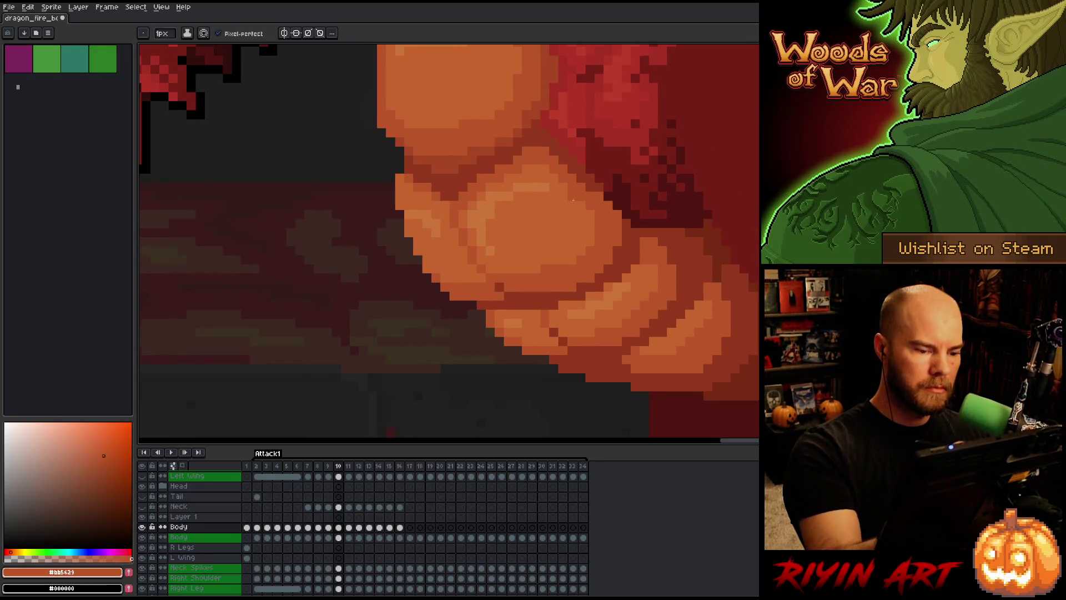
Move to frame 11 and sample the dark #772a12 and mid-orange shades over the lower belly.
key("Right")
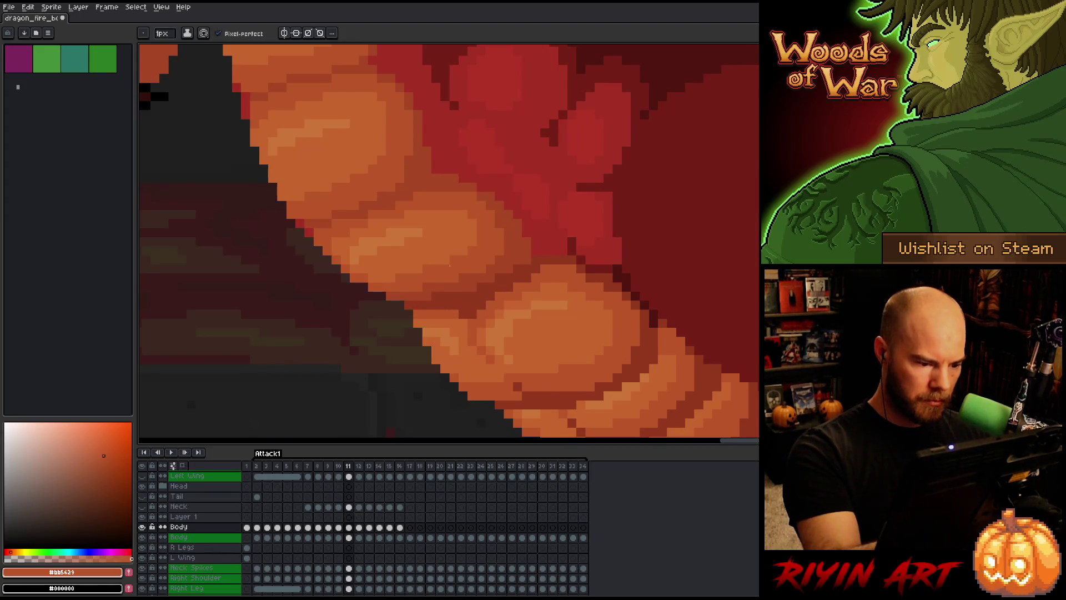
mouse_move(569, 187)
left_mouse_down()
mouse_move(550, 237)
mouse_move(580, 229)
left_mouse_up()
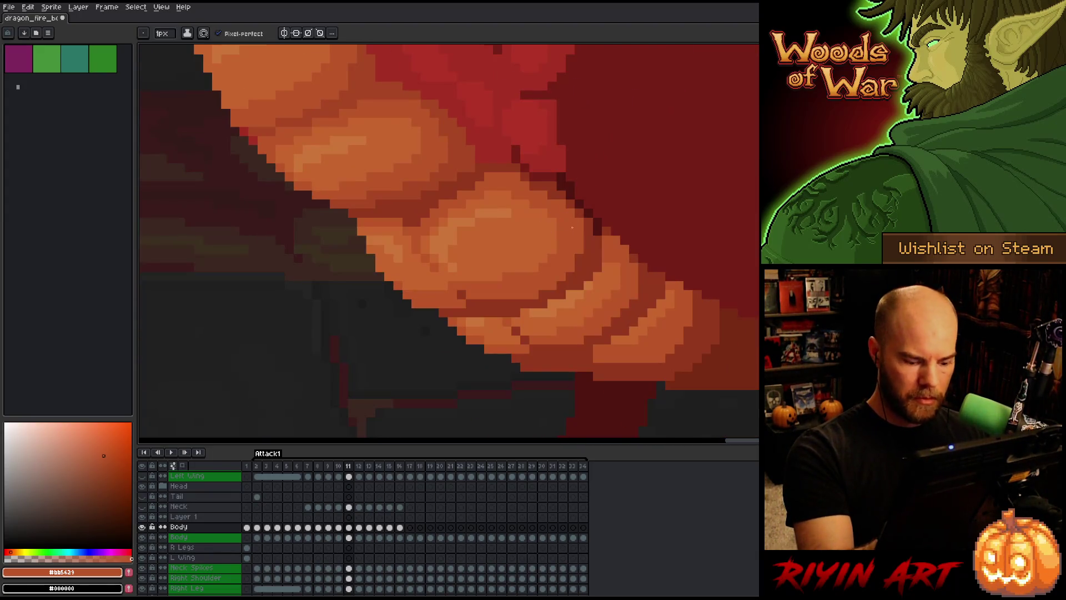
key("Left")
key("Right")
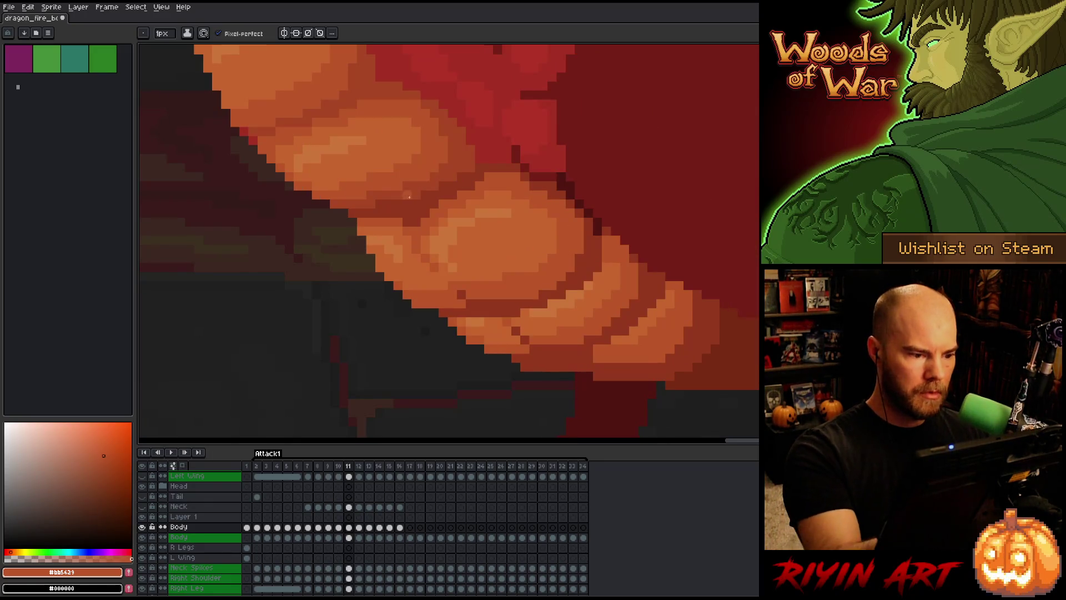
left_click(397, 221, "alt")
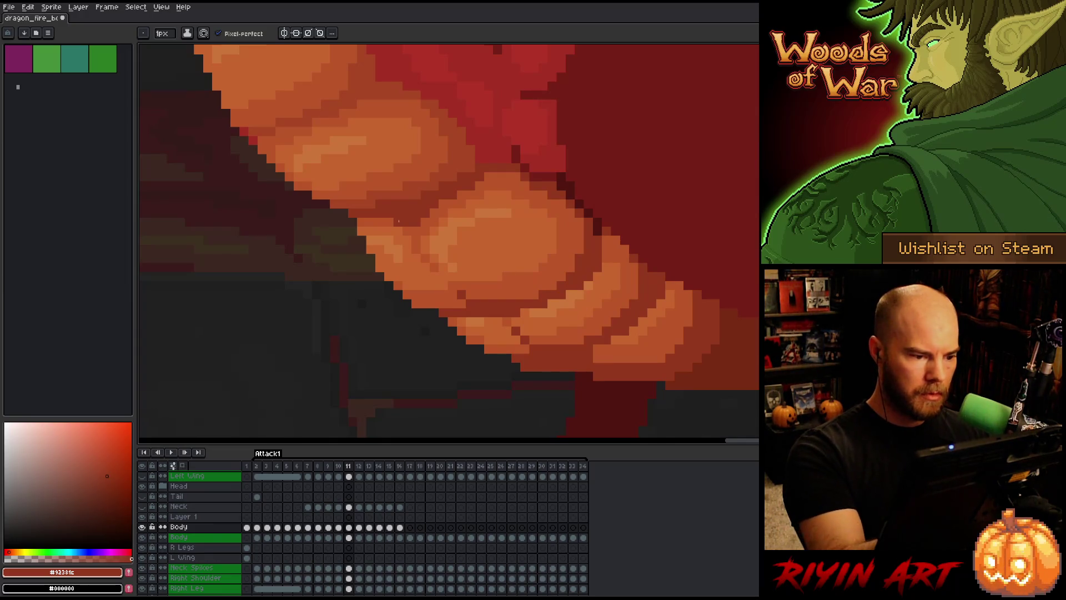
left_click_drag(403, 230, 424, 272)
left_click(424, 273, "alt")
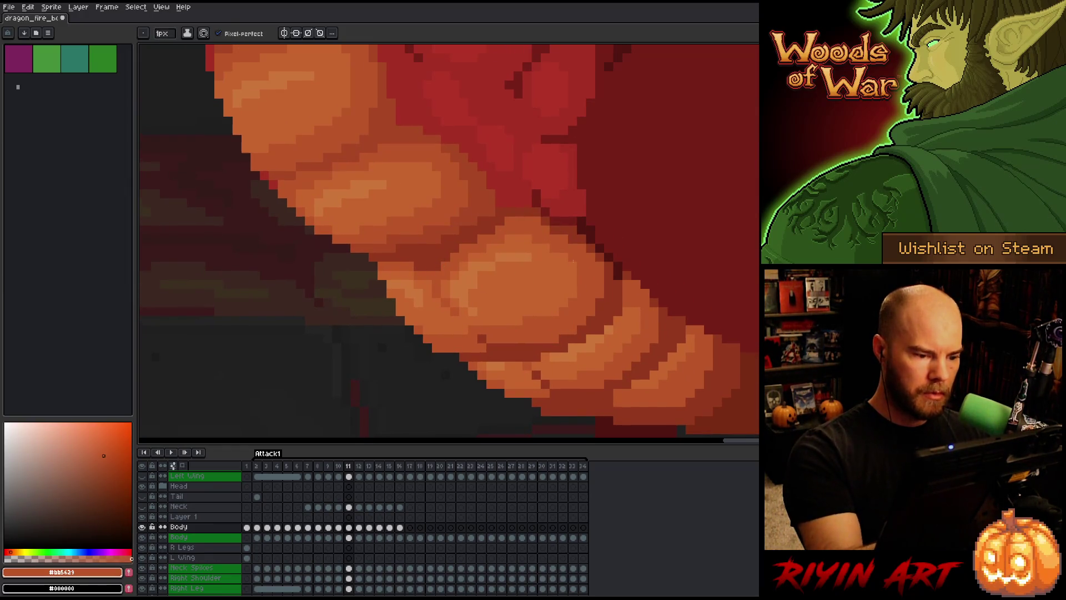
left_click_drag(673, 349, 672, 266)
key("space")
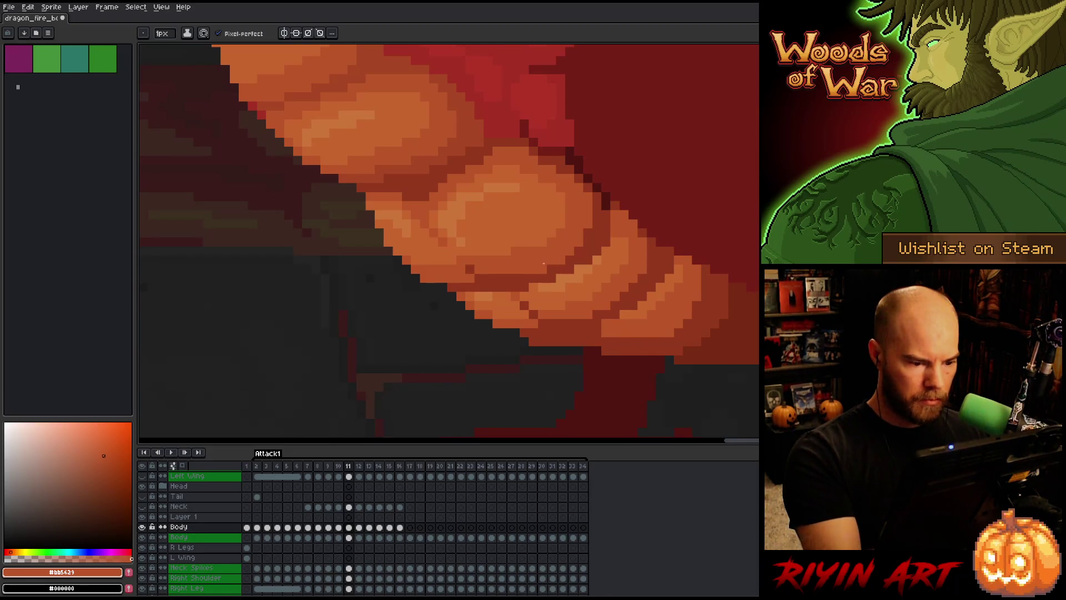
Switch briefly to the Eraser, then return to the Pencil with the darker red-brown belly shade.
key("e")
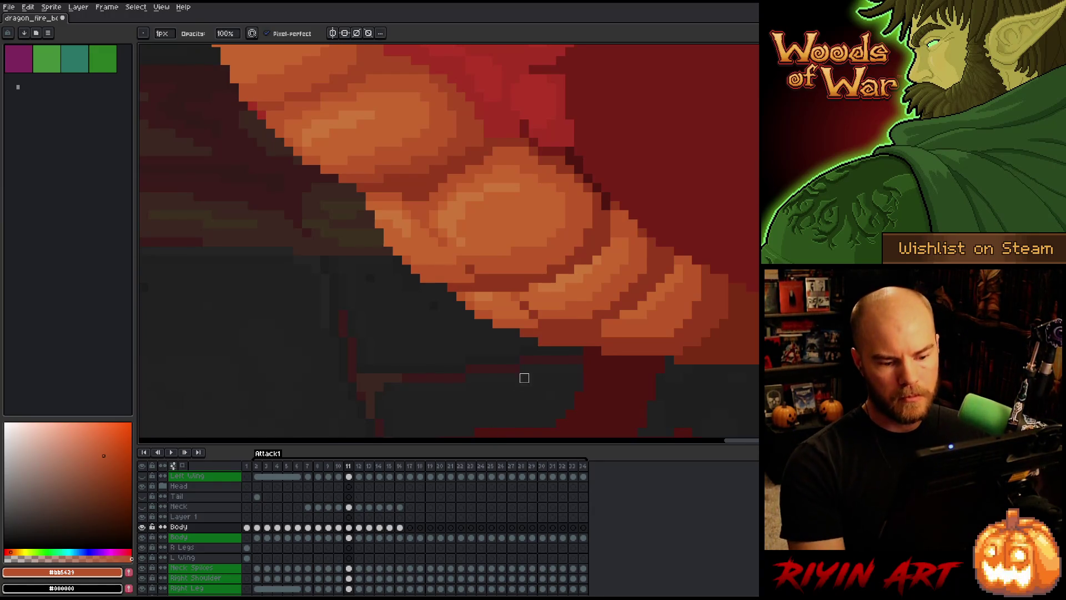
scroll(696, 360, "down", 3)
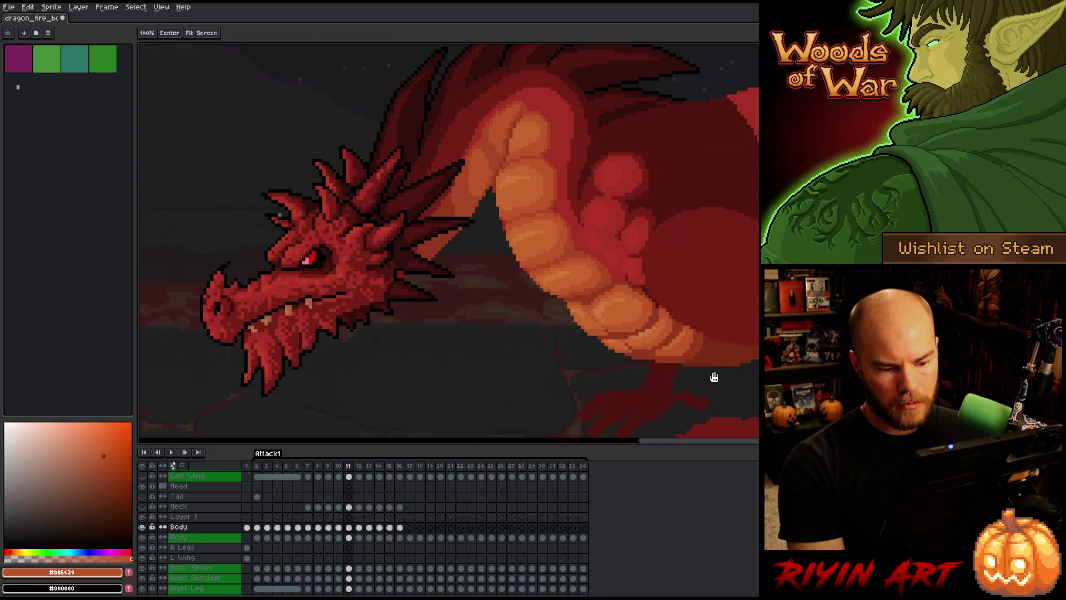
scroll(711, 374, "up", 3)
key("b")
left_click(624, 243, "alt")
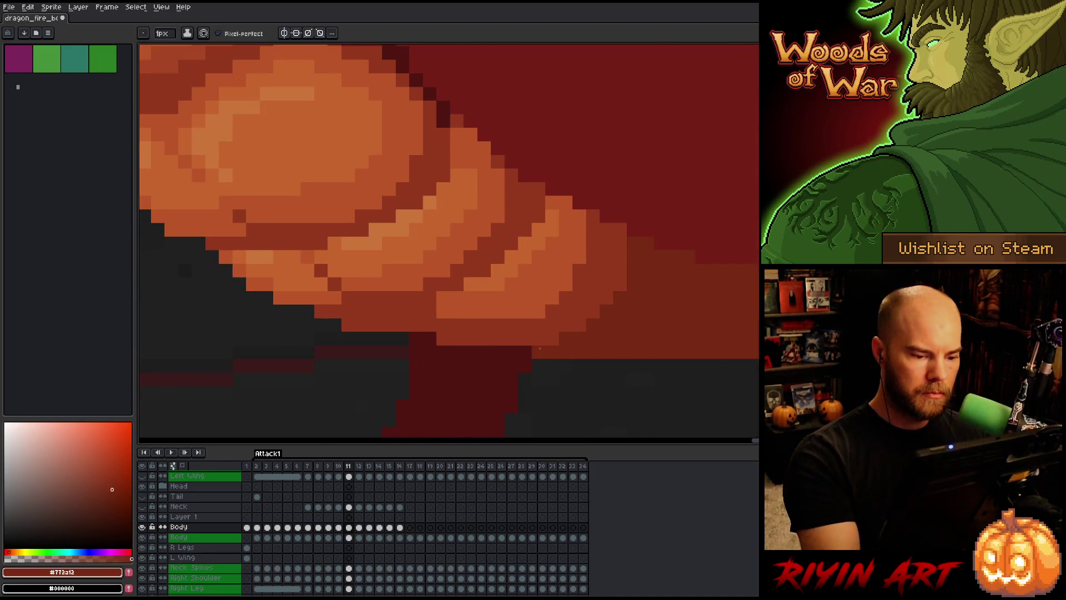
Step back from frame 10 to frame 8, comparing the poses of frames 8 and 9.
key("comma")
scroll(624, 243, "down", 3)
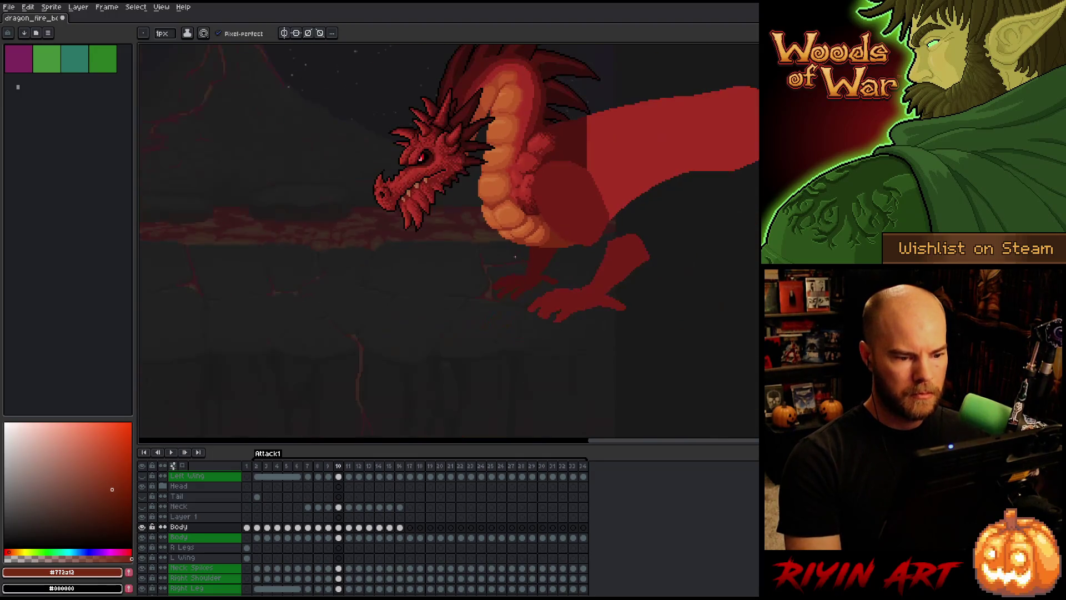
scroll(517, 246, "up", 3)
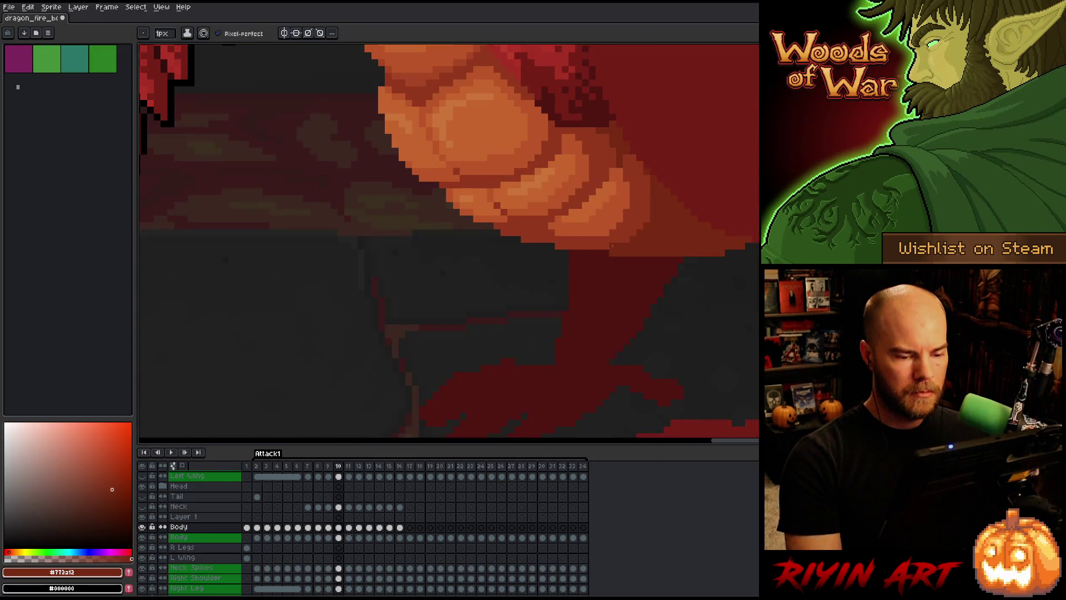
key("comma")
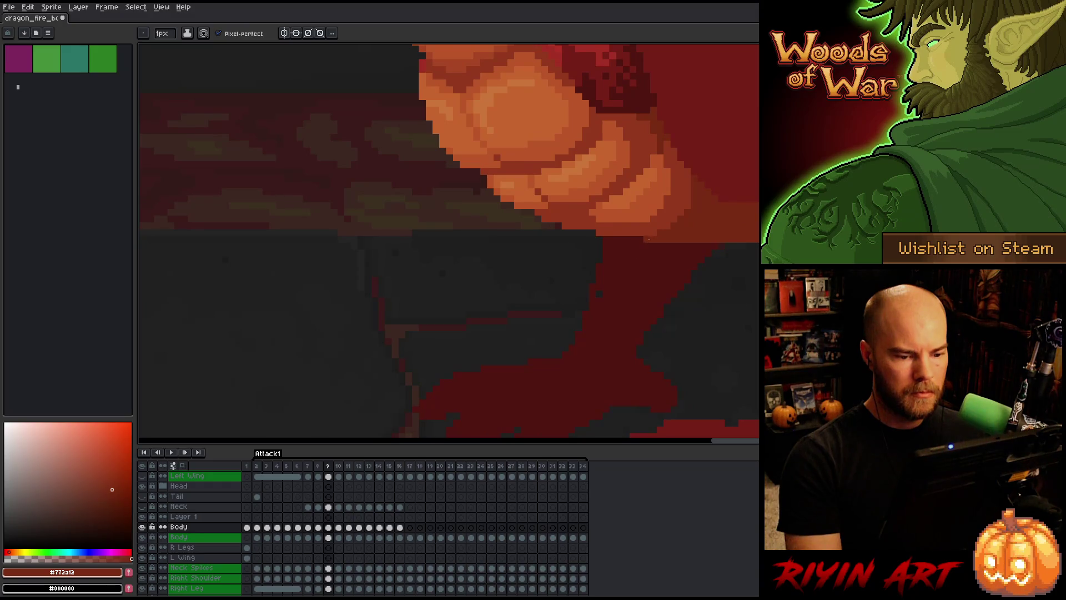
key("comma")
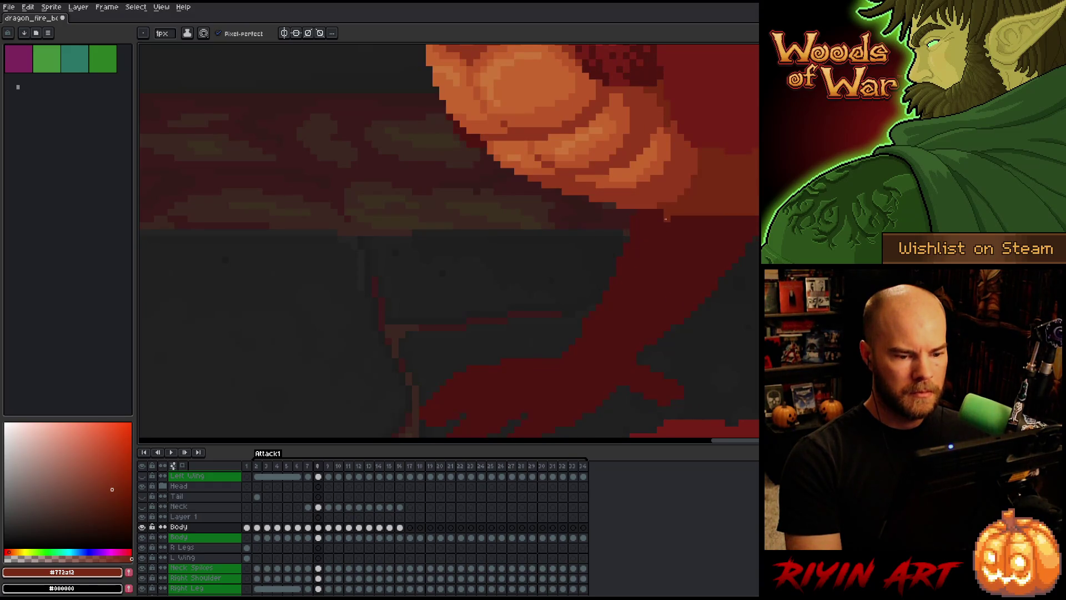
key("period")
key("comma")
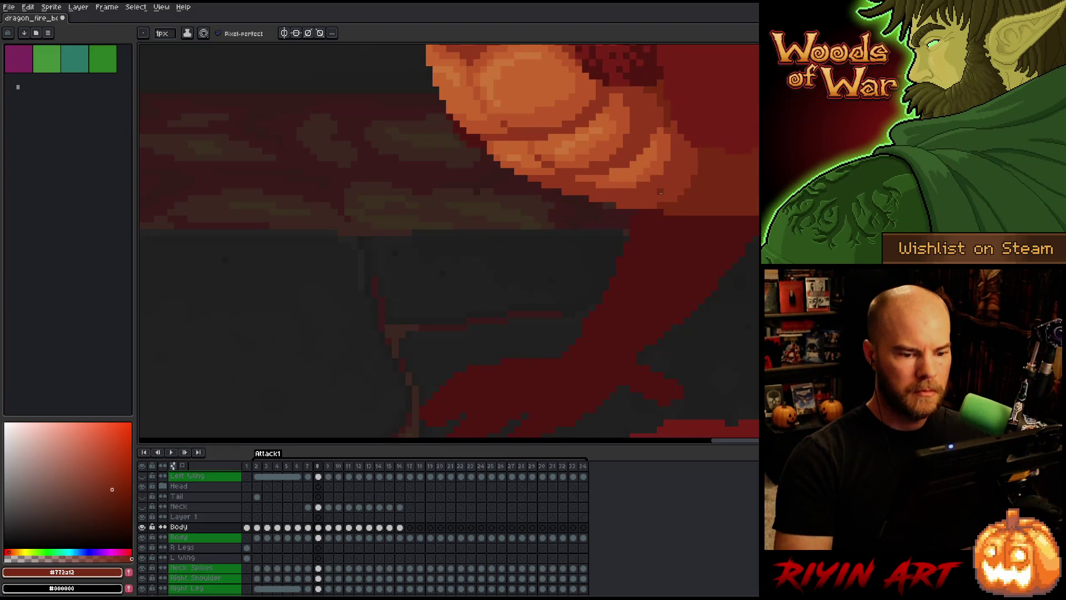
key("i")
key("b")
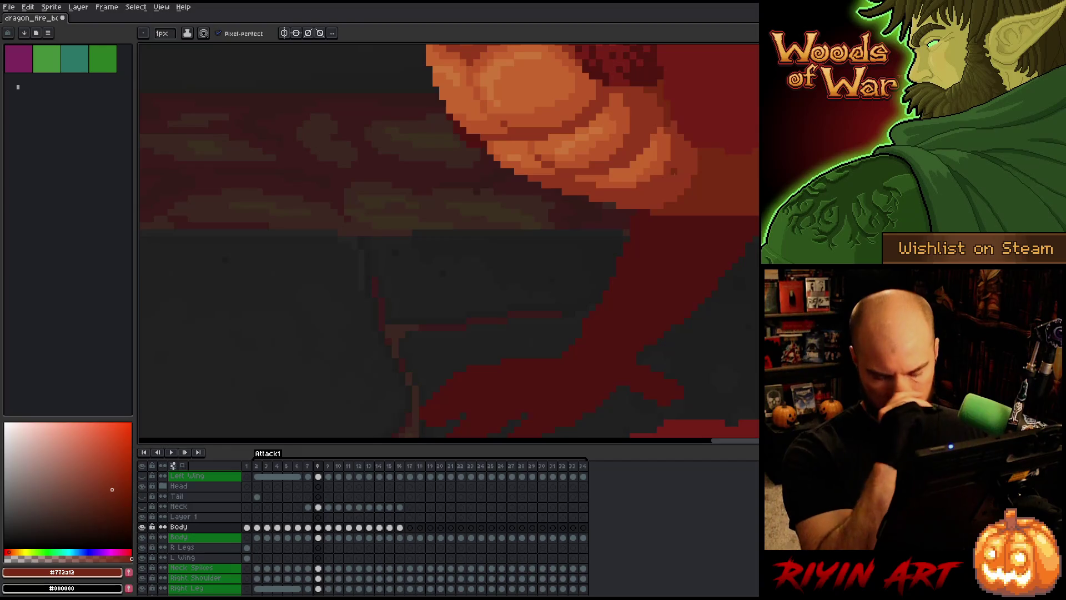
Go back to frame 7 and flip against frame 8 to compare poses, ending on frame 8.
key("comma")
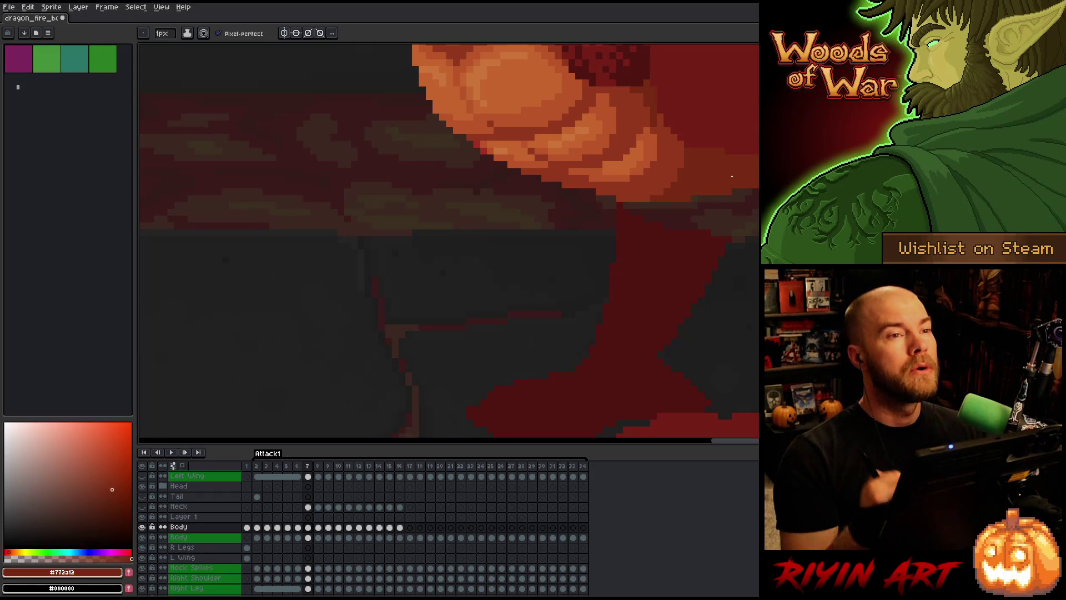
key("Left")
key("Right")
key("Left")
key("Right")
key("Left")
key("Right")
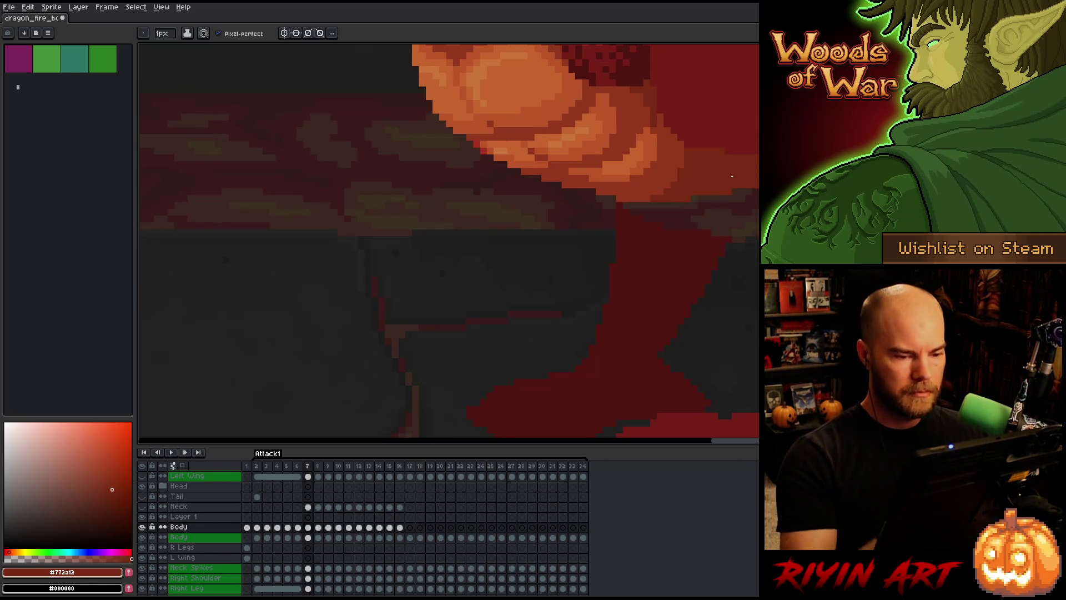
key("Right")
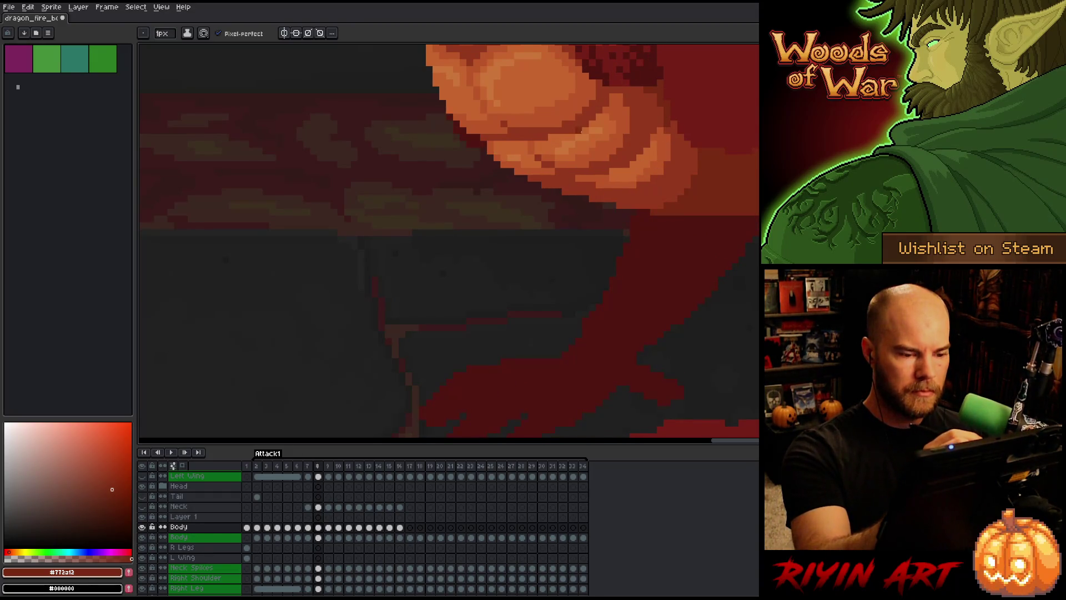
Sample the dark brown shadow shade on frame 8, compare with frame 9, and centre the dragon's body.
left_click(557, 179, "alt")
key("Right")
key("Left")
key("Right")
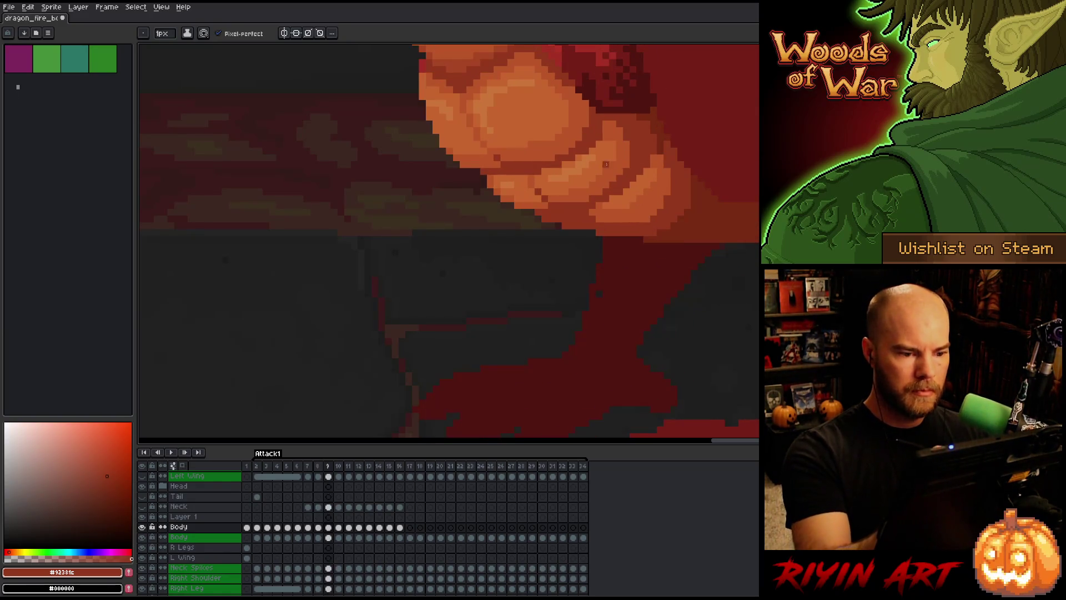
key("Left")
key("Right")
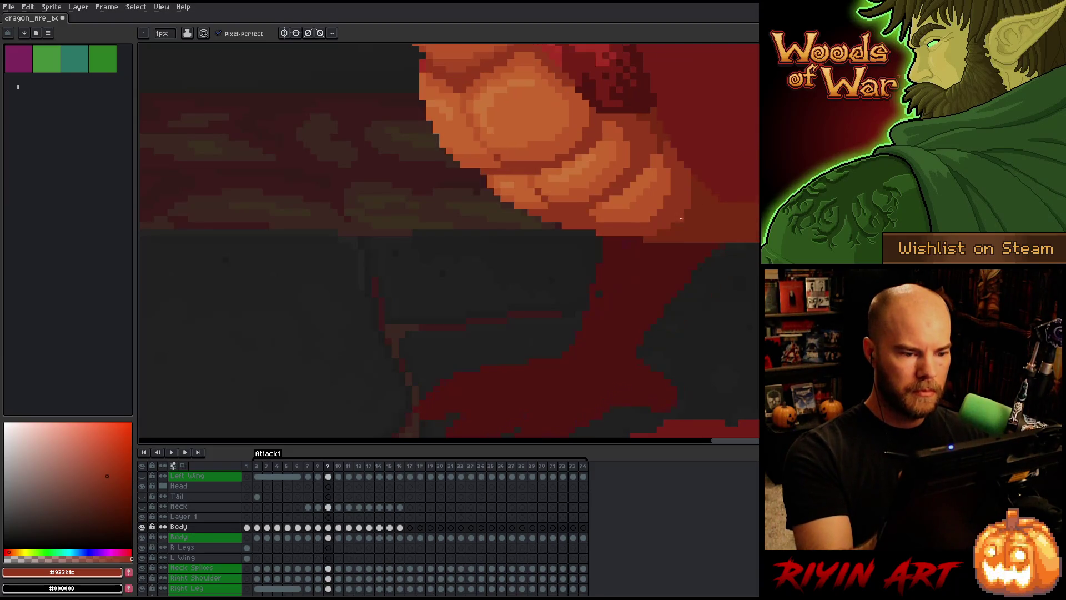
scroll(677, 255, "down", 4)
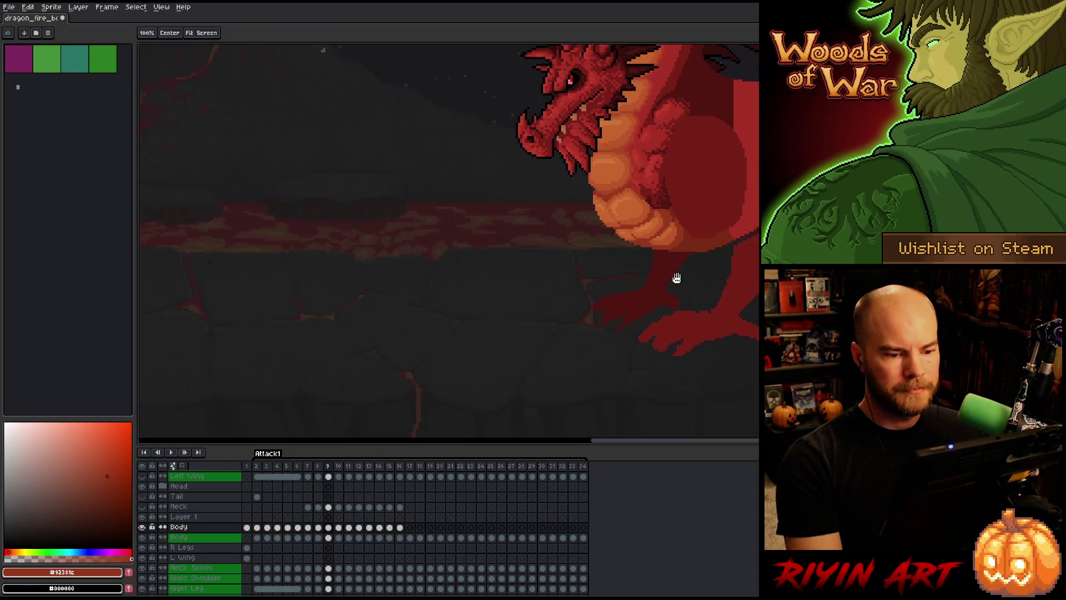
left_click_drag(677, 277, 545, 361)
Return to frame 7, then advance through frames 8 and 9 to frame 10.
key("Left")
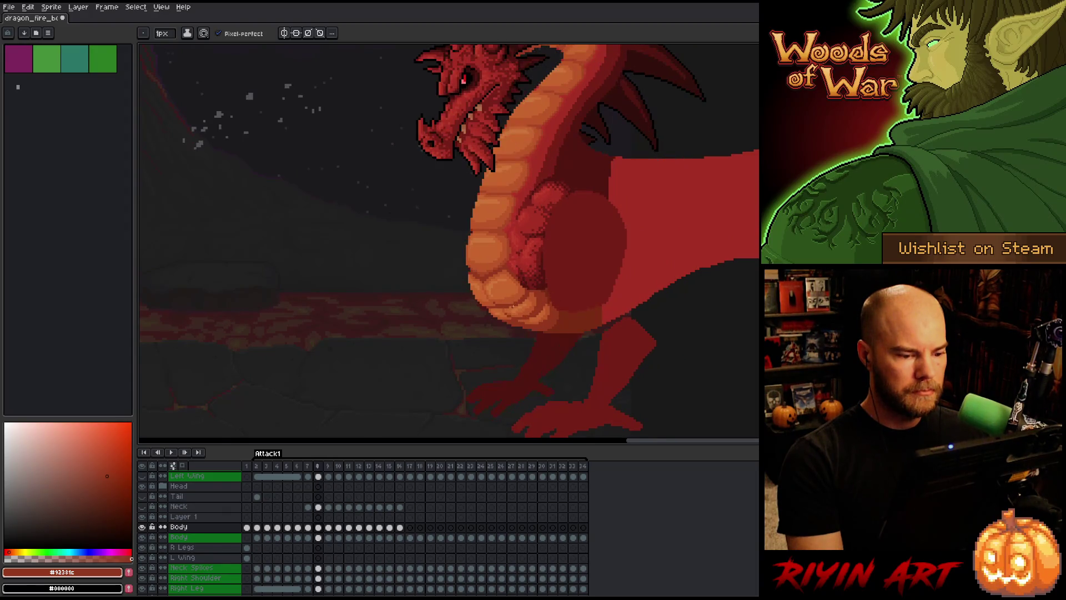
scroll(519, 292, "up", 3)
key("Left")
key("Left")
key("Right")
key("i")
key("b")
key("Right")
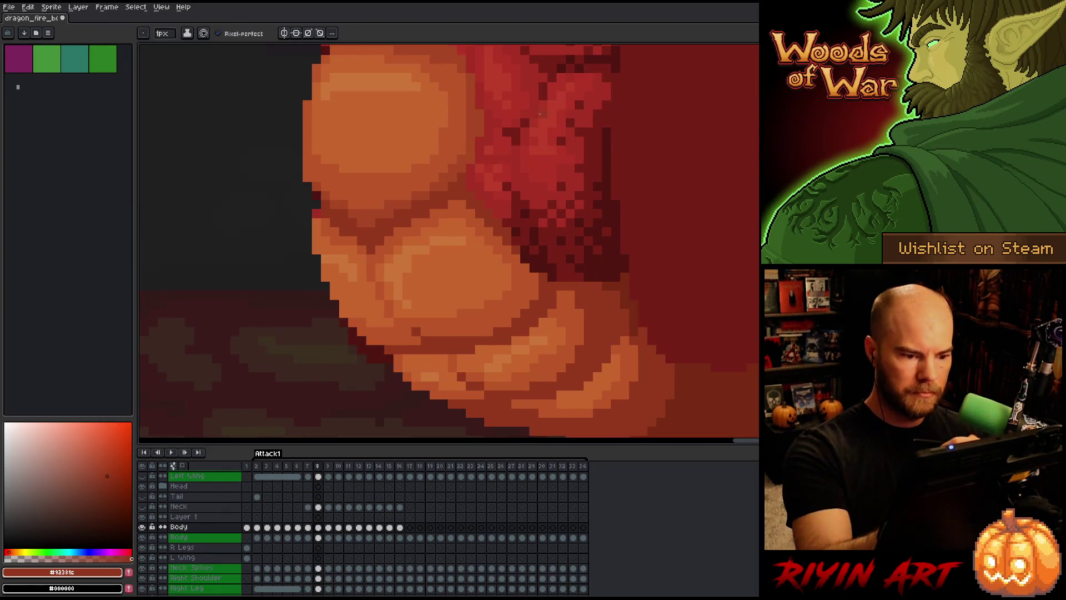
key("Right")
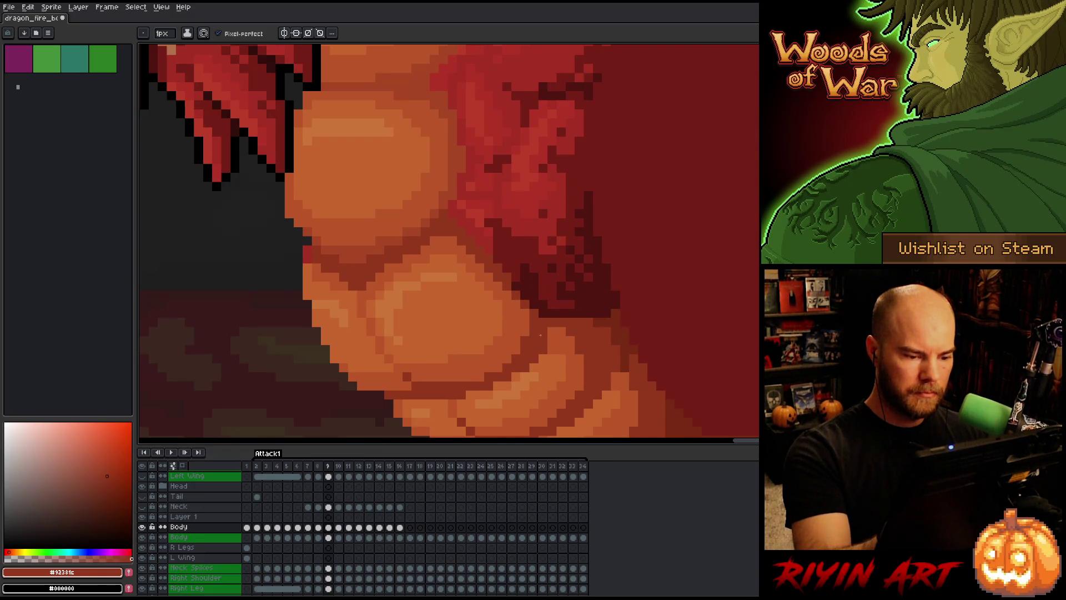
key("Right")
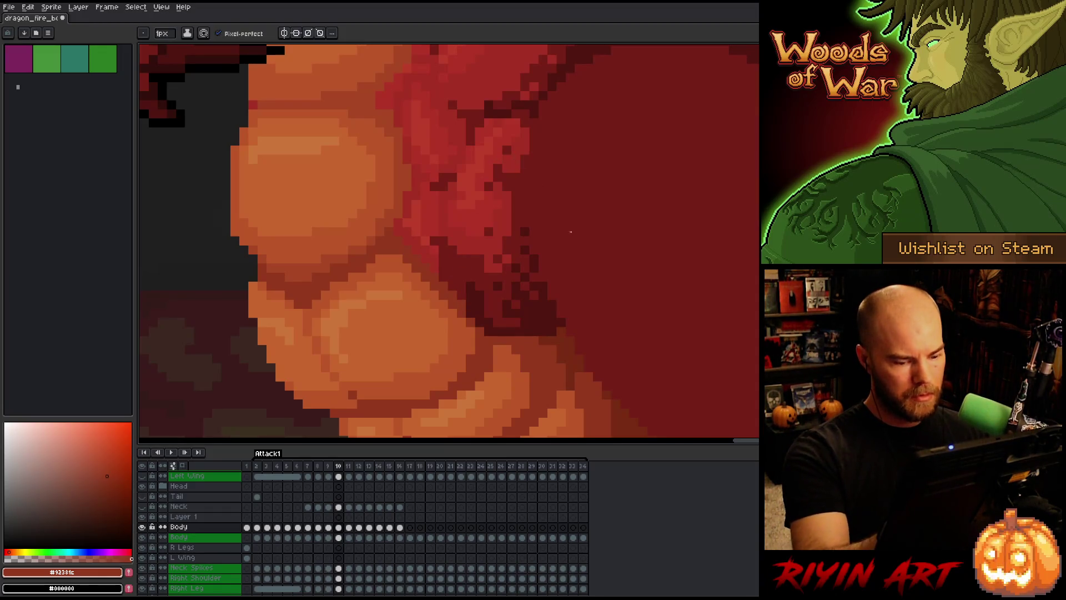
Compare frame 10 with its neighbours, then advance to frame 11.
key("Left")
key("Right")
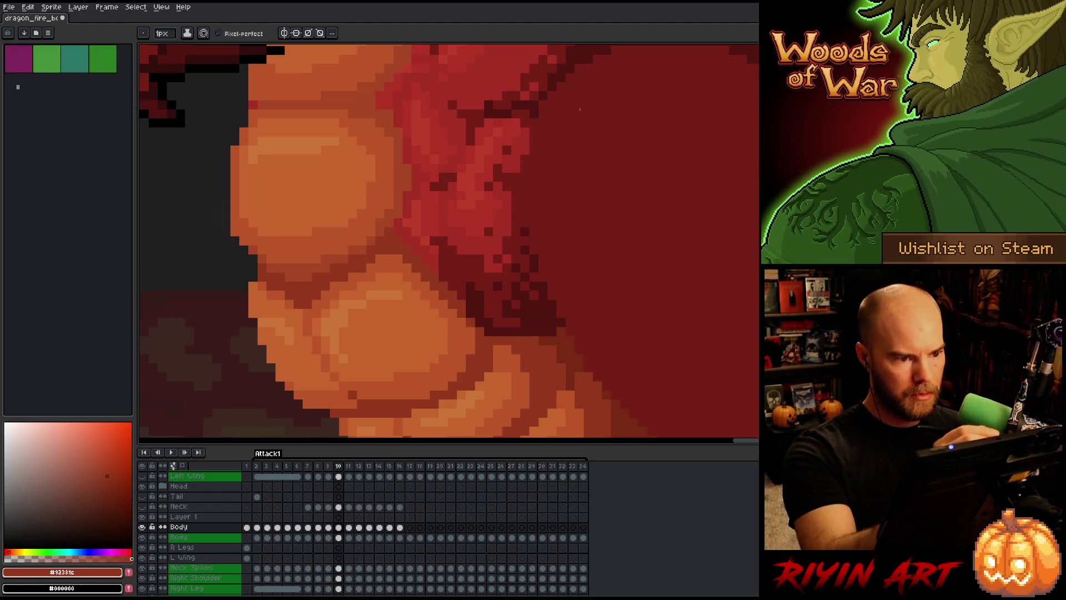
key("v")
key("b")
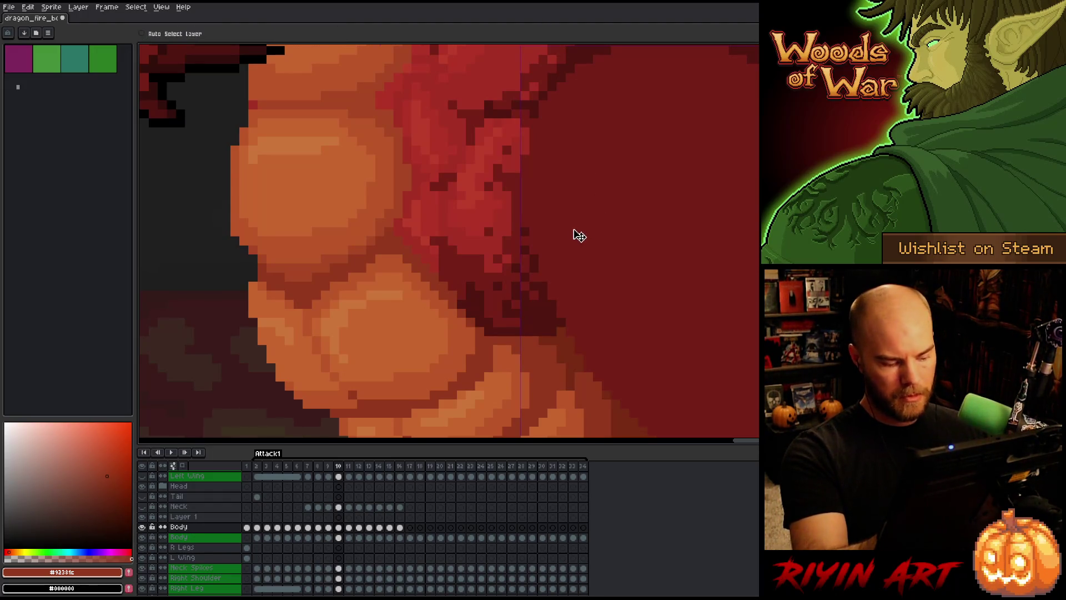
key("Right")
key("Left")
key("Right")
scroll(635, 378, "up", 1)
Toggle between frames 10 and 11 to check the belly plates, ending zoomed out on frame 11.
key("Left")
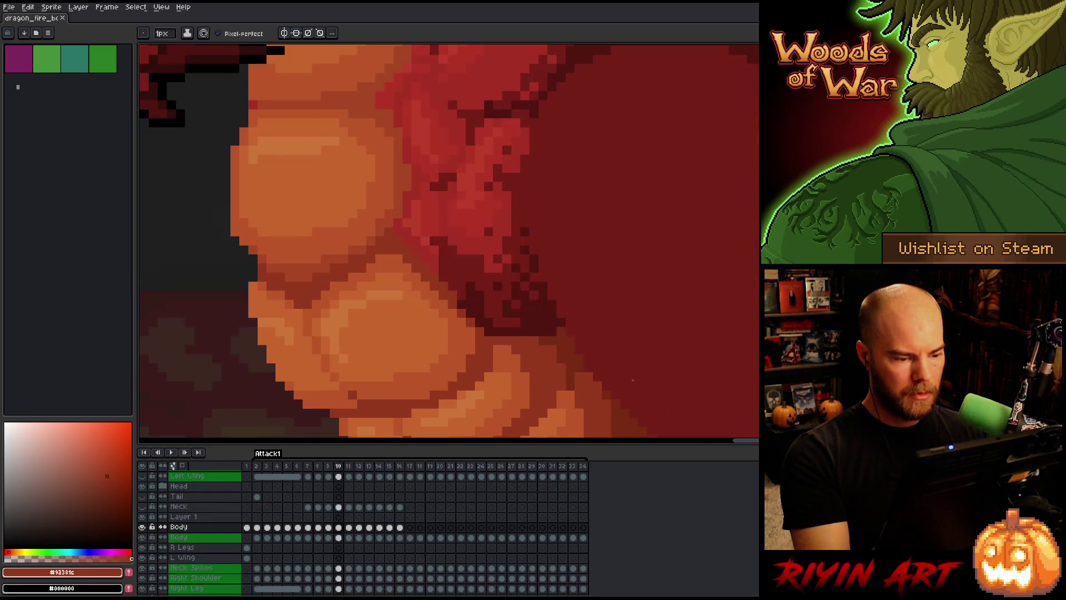
key("Right")
key("Left")
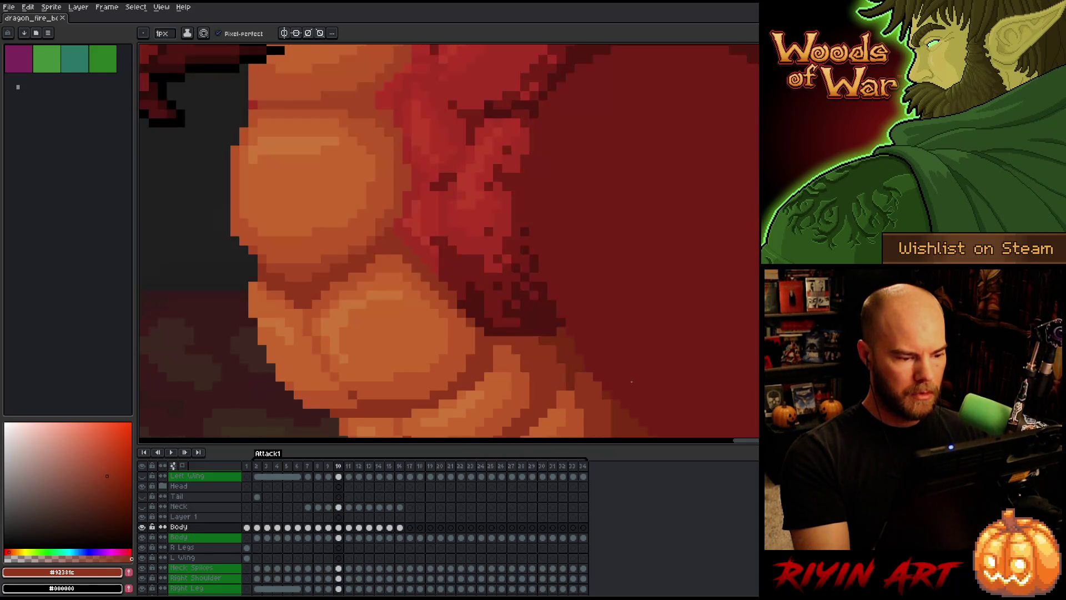
key("Right")
scroll(629, 383, "down", 2)
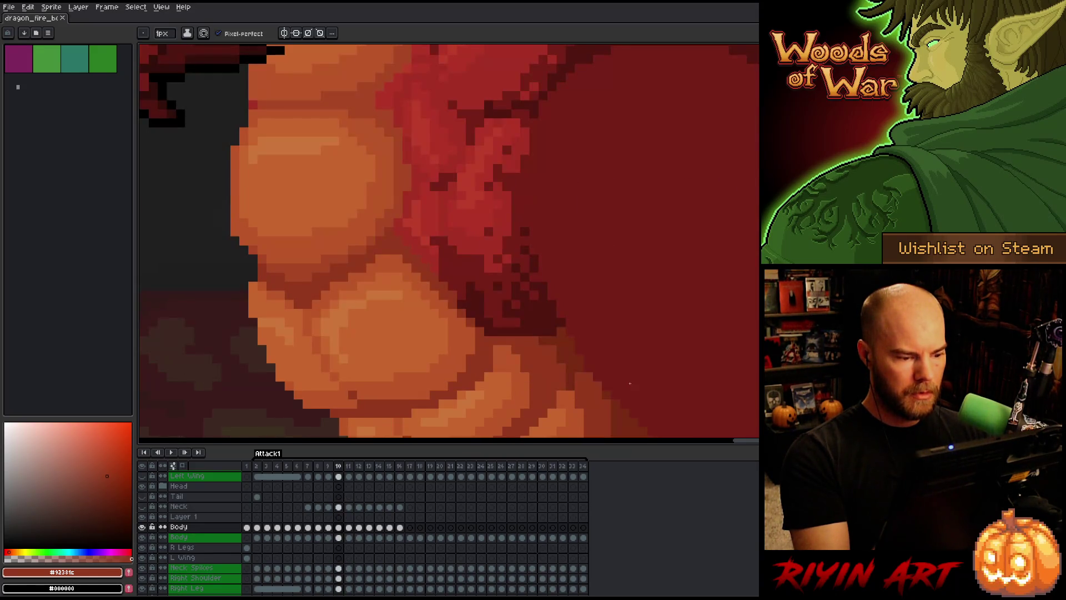
scroll(537, 333, "up", 3)
key("Left")
key("Right")
key("Left")
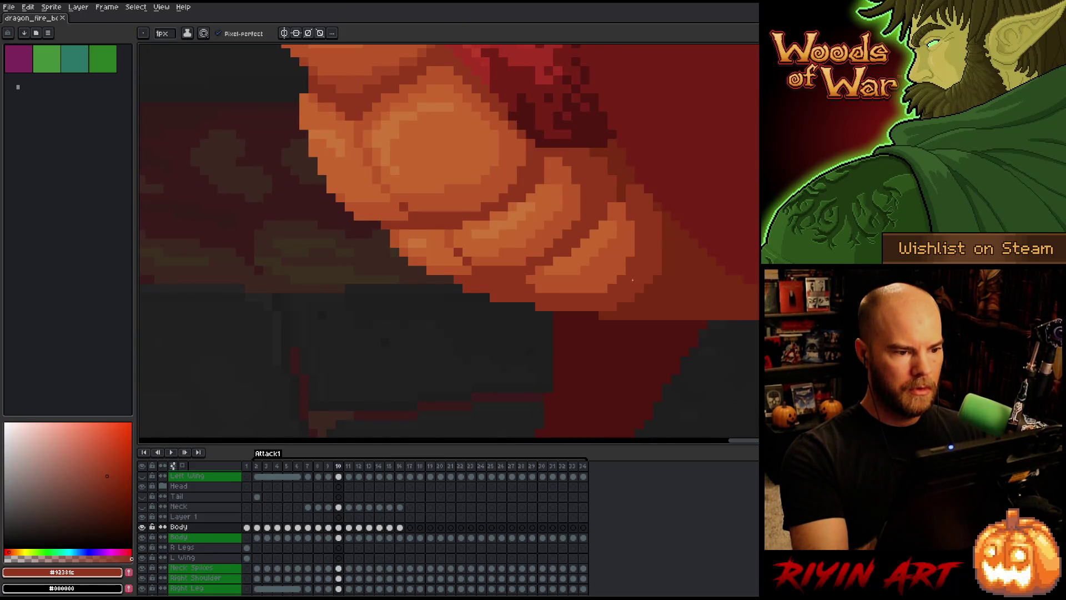
key("Right")
scroll(633, 279, "down", 1)
scroll(565, 301, "down", 2)
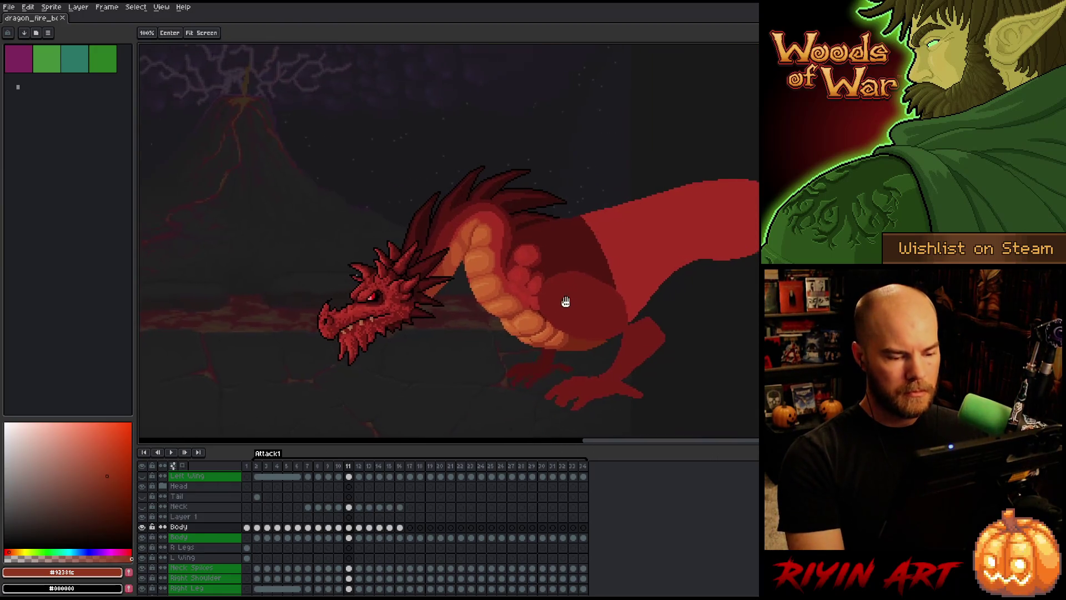
Move to fire-breath frame 12, centre the belly scales, and compare with frame 11.
key("Right")
scroll(515, 351, "up", 3)
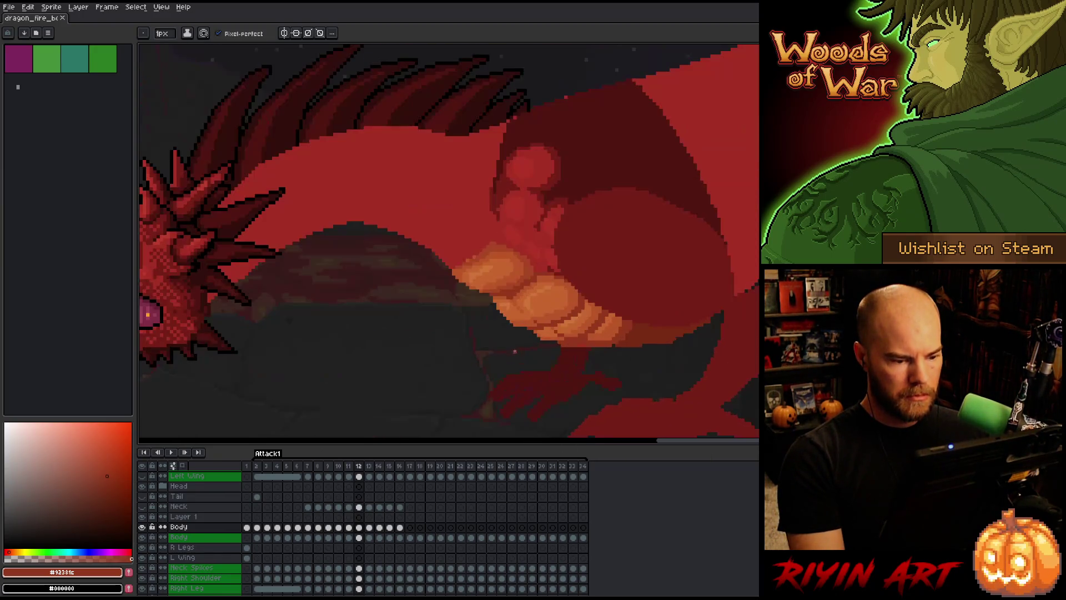
key("Left")
scroll(474, 352, "up", 2)
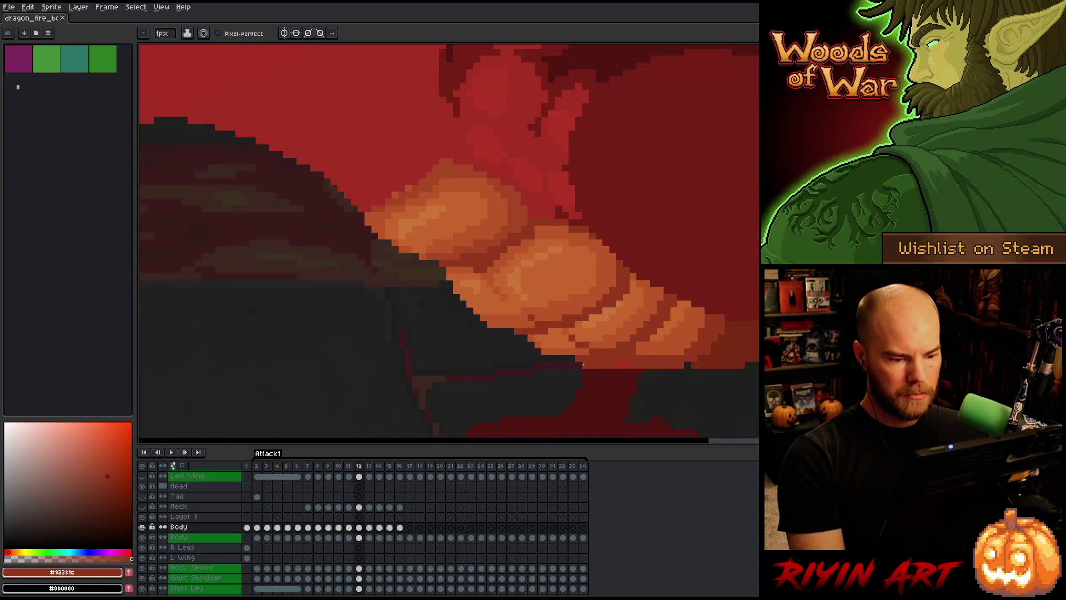
left_click_drag(642, 376, 516, 429)
key("Right")
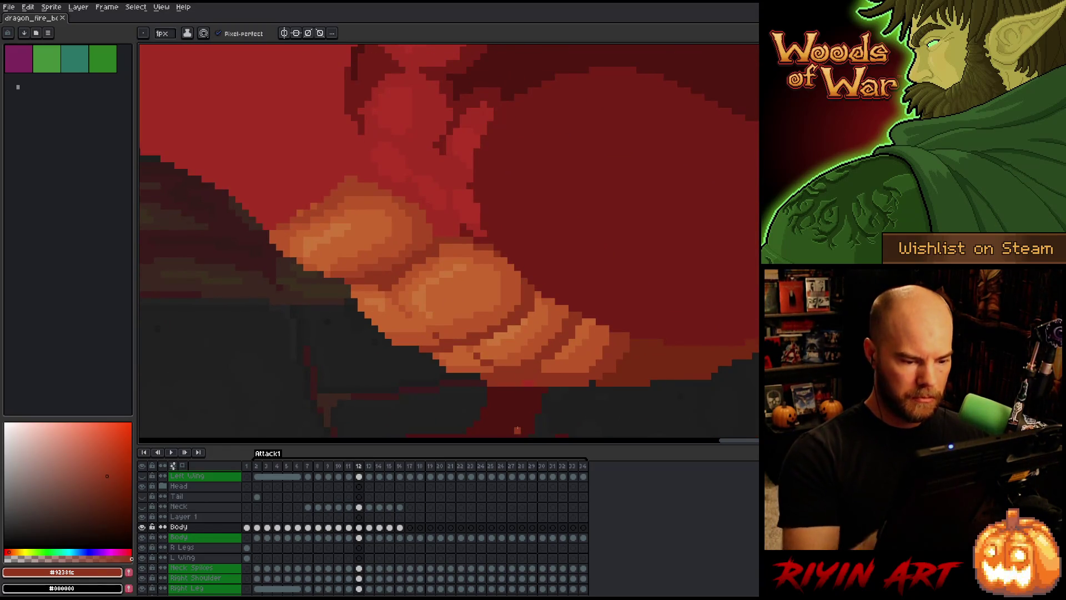
key("Left")
key("Right")
Sample the belly shadow, #92381c and orange #bb5629 shades on frame 12, comparing with frame 11.
left_click(613, 376, "alt")
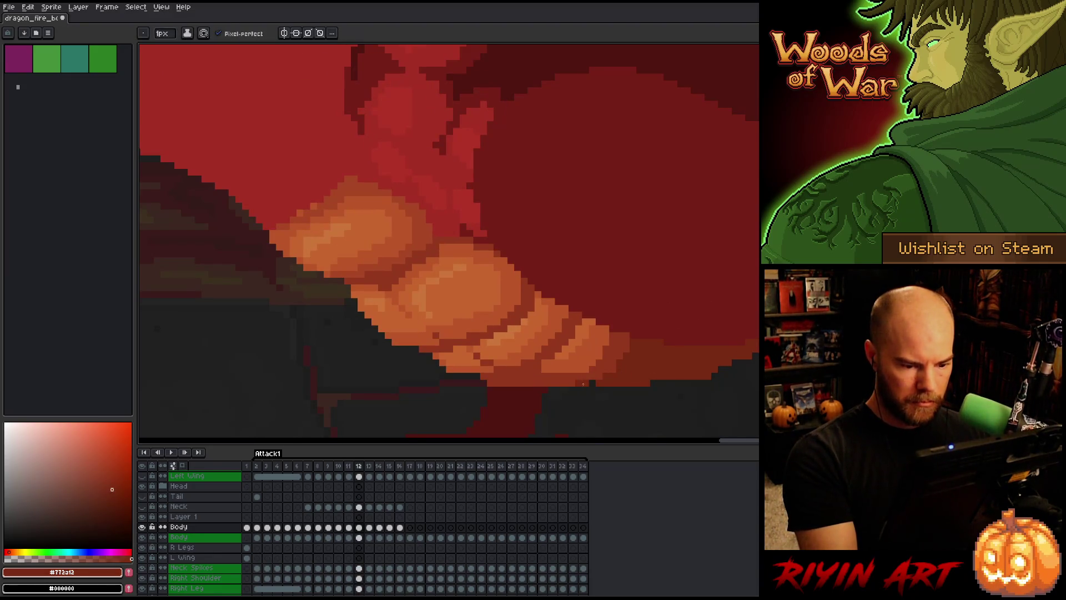
left_click(619, 363, "alt")
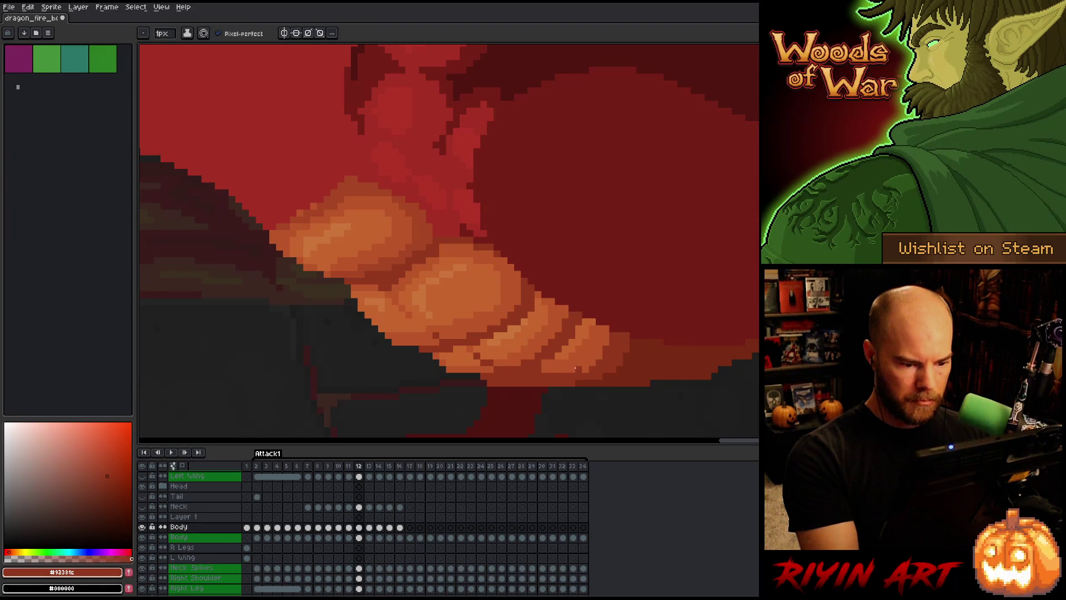
left_click(577, 362, "alt")
key("Left")
key("Right")
key("Left")
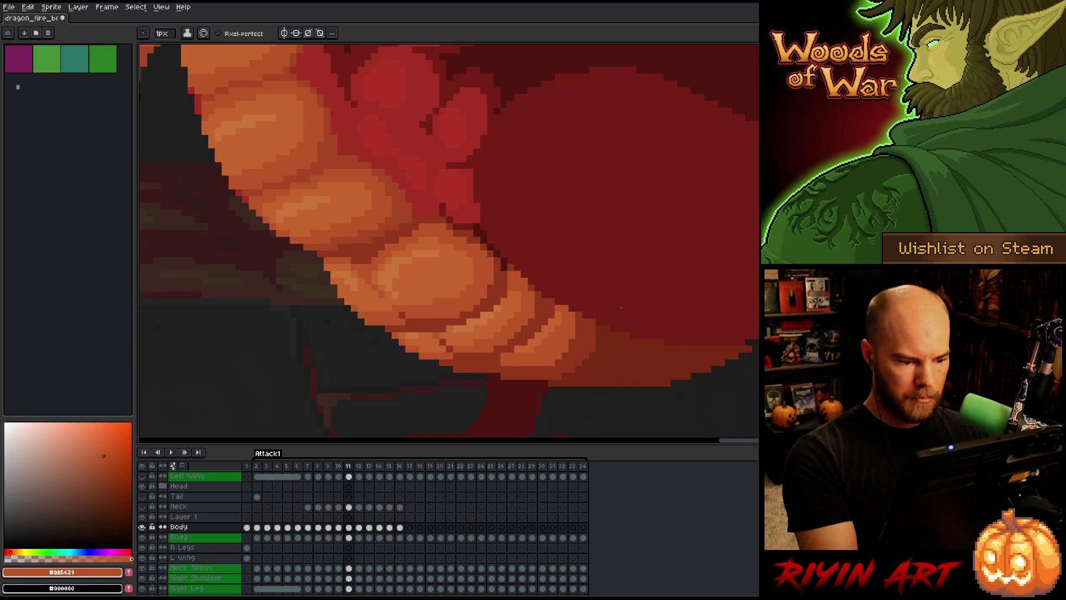
key("Right")
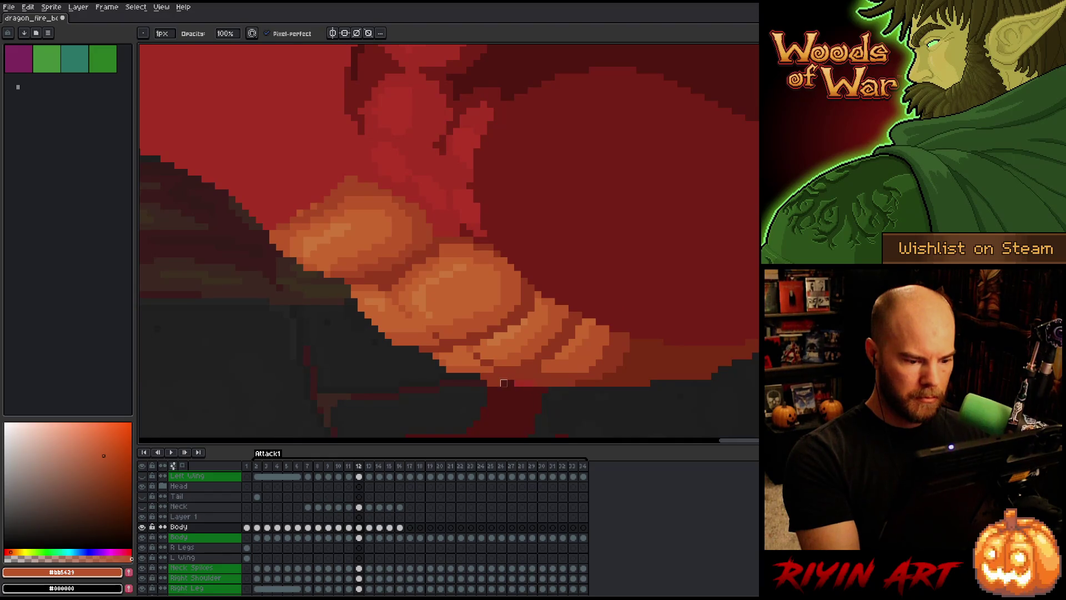
key("Left")
key("Right")
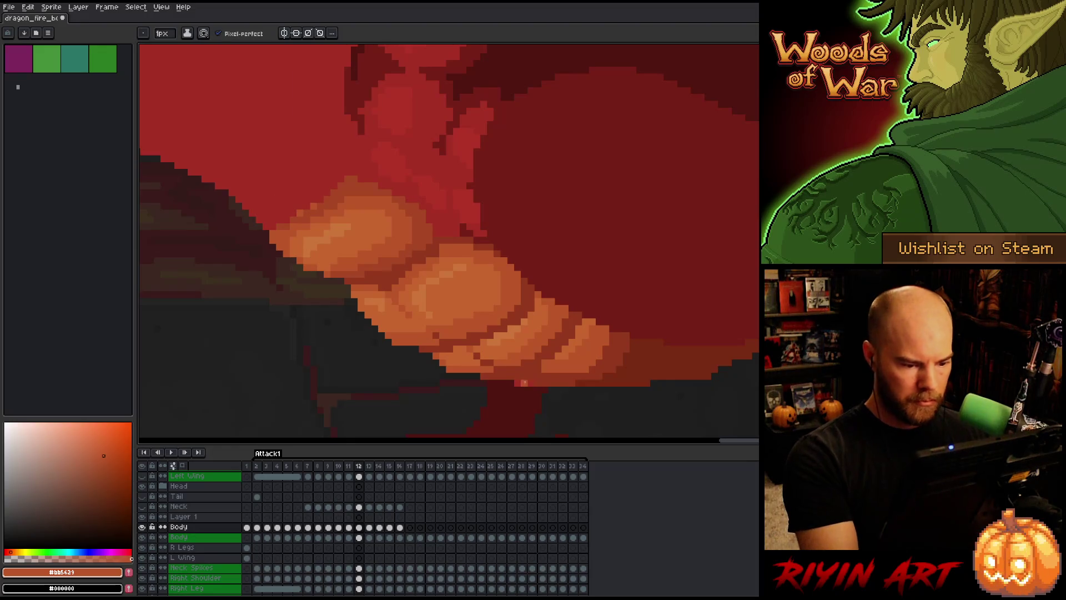
Sample the #92381c shade again and check it against frame 11, ending on frame 12.
left_click(526, 383, "alt")
key("Left")
key("Right")
key("Left")
key("Right")
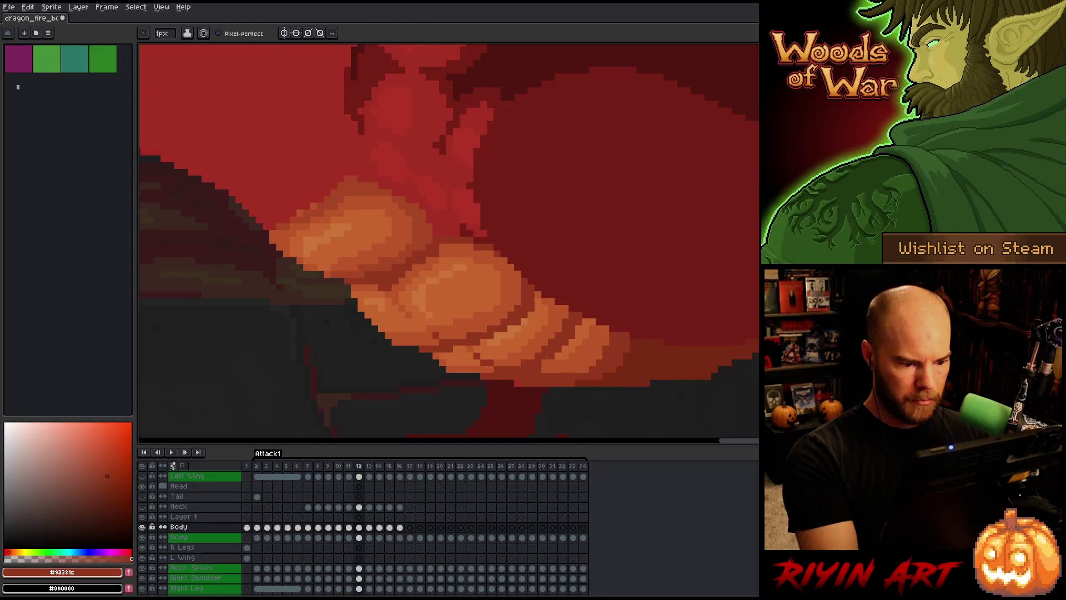
key("Left")
key("Right")
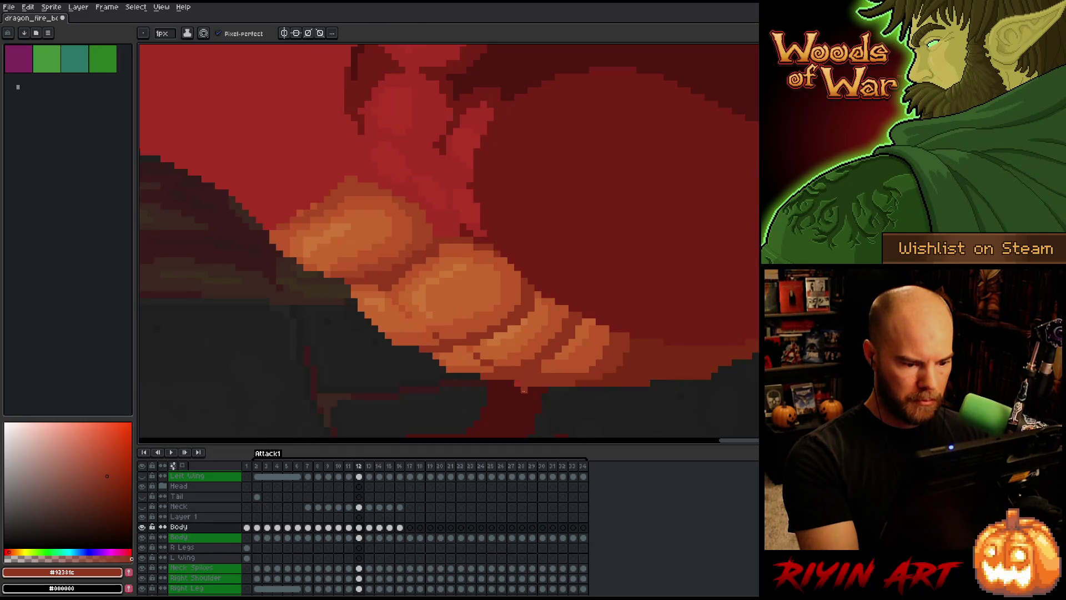
Flip repeatedly between frames 11 and 12 to compare belly shading, settling on frame 12.
key("Left")
key("Right")
key("Left")
key("Right")
key("Left")
key("Right")
key("Left")
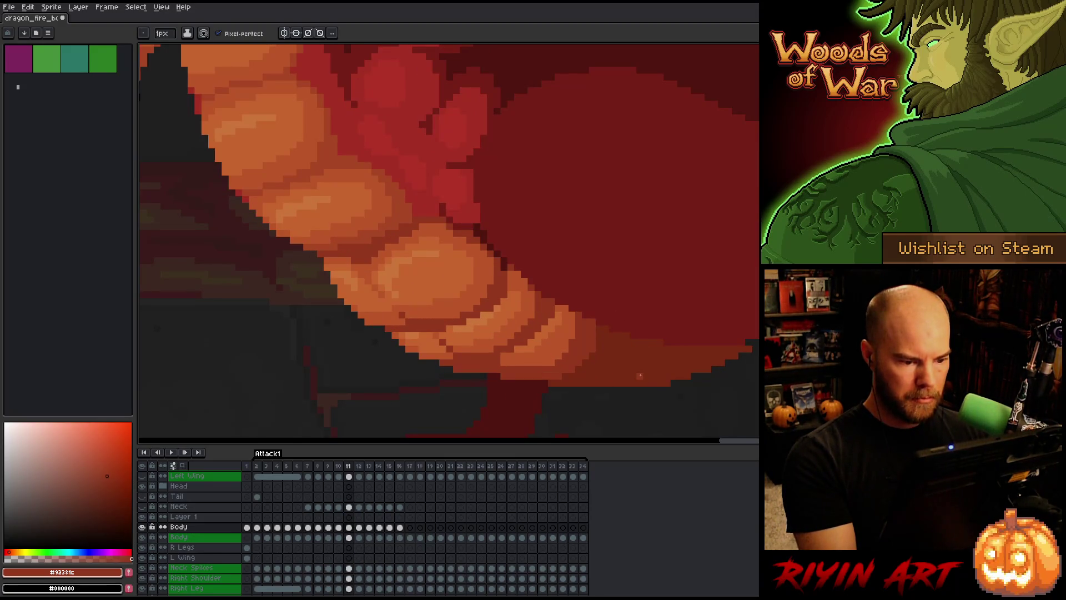
key("Right")
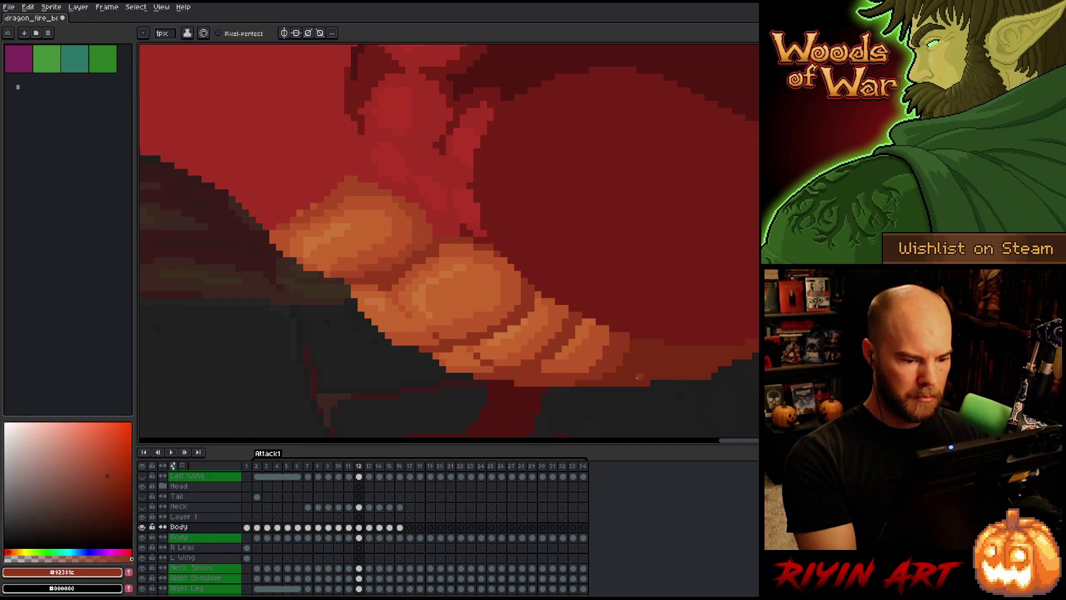
key("Left")
key("Right")
key("Left")
key("Right")
key("Left")
key("Right")
key("Left")
key("Right")
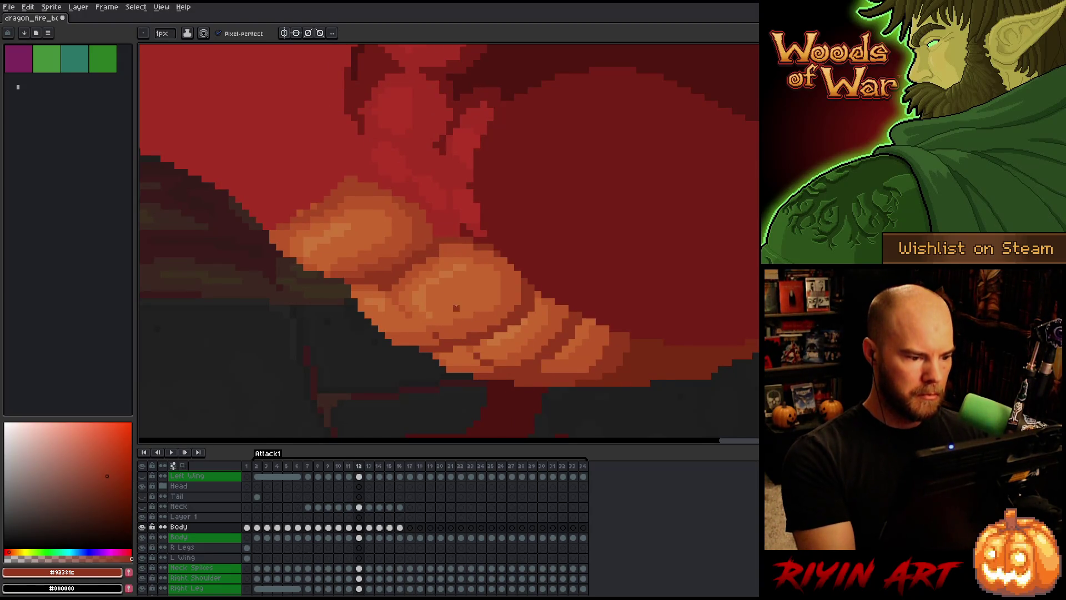
key("Left")
key("Right")
Pick orange #bb5629 and lighter orange #c7652f from the belly, with the upper body in view.
left_click(389, 293, "alt")
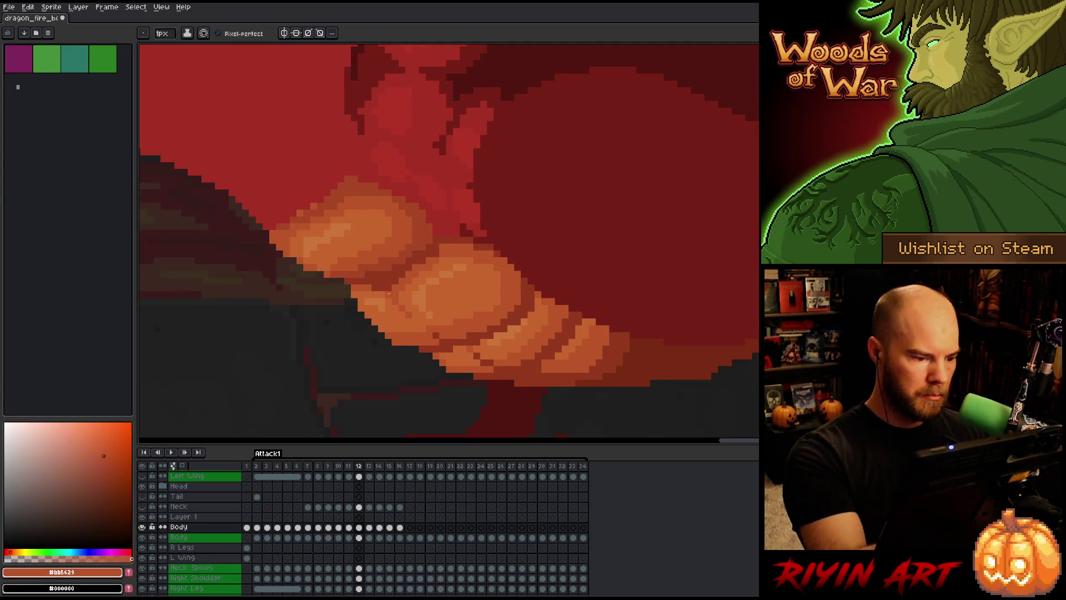
left_click_drag(446, 331, 578, 383)
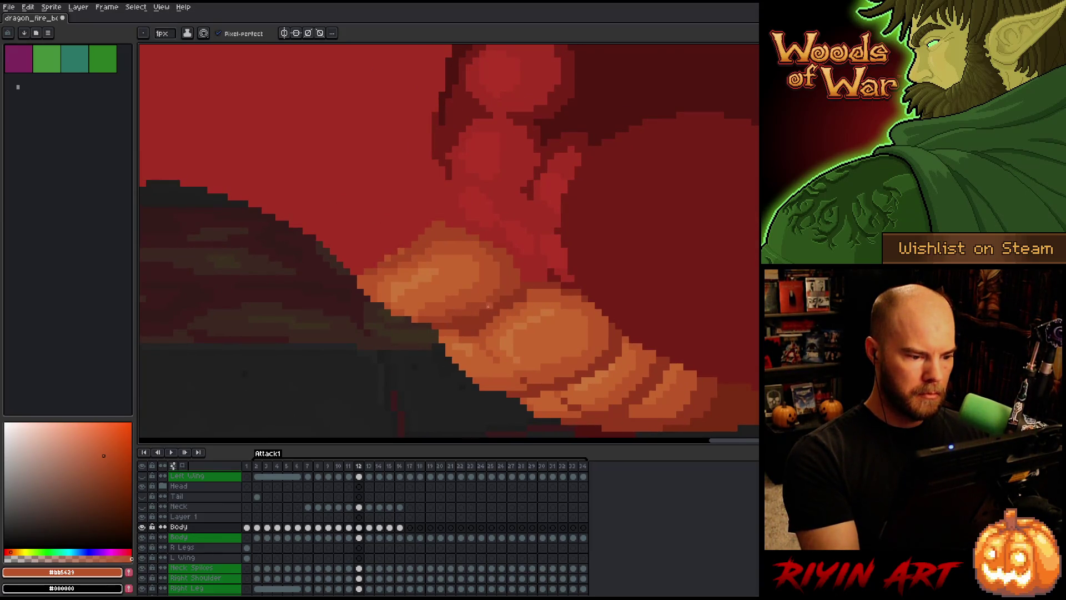
key("comma")
key("period")
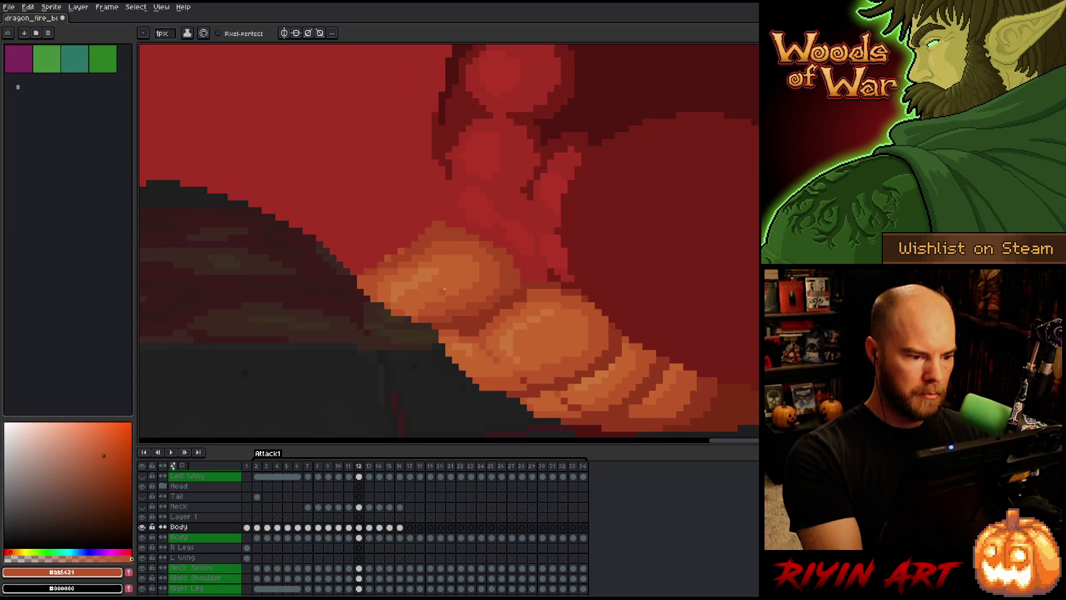
left_click(410, 285, "alt")
key("alt")
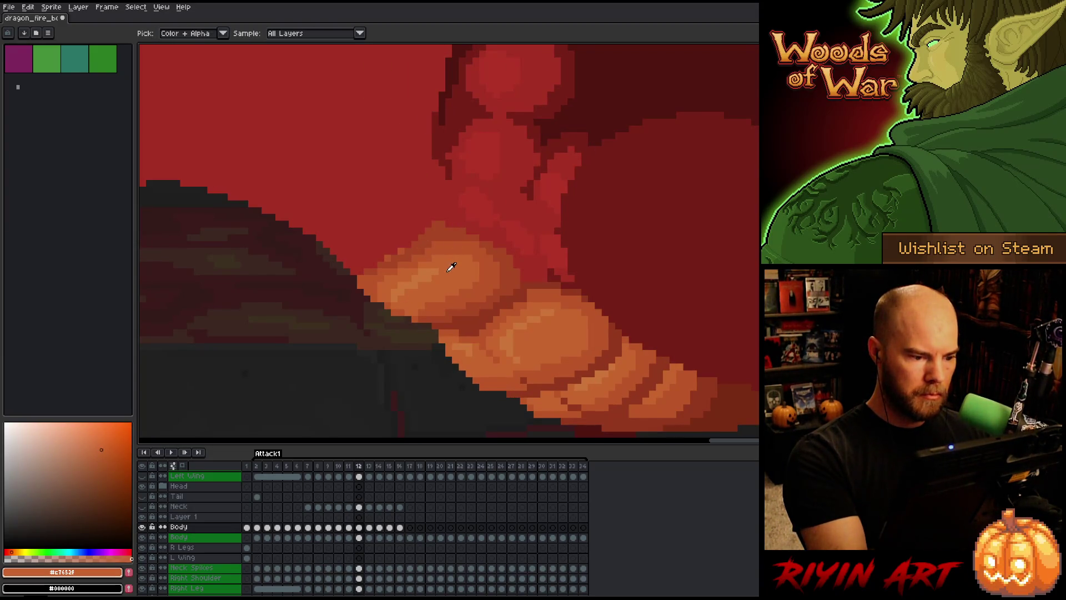
key("comma")
Compare frames 11 and 12 side by side, ending on frame 12.
key("period")
key("comma")
key("period")
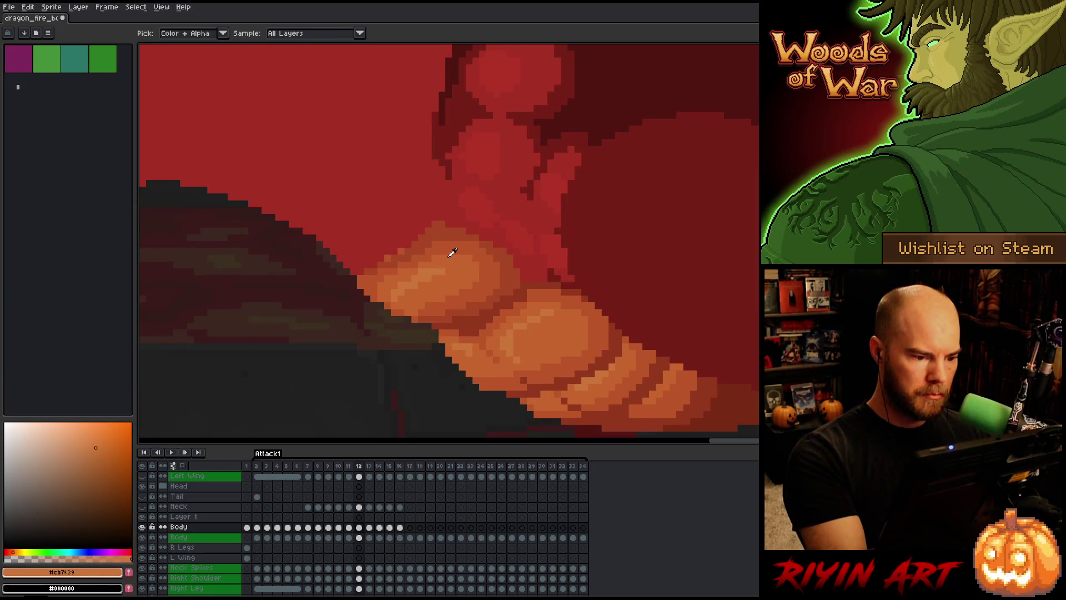
key("comma")
key("period")
key("comma")
key("period")
key("comma")
key("period")
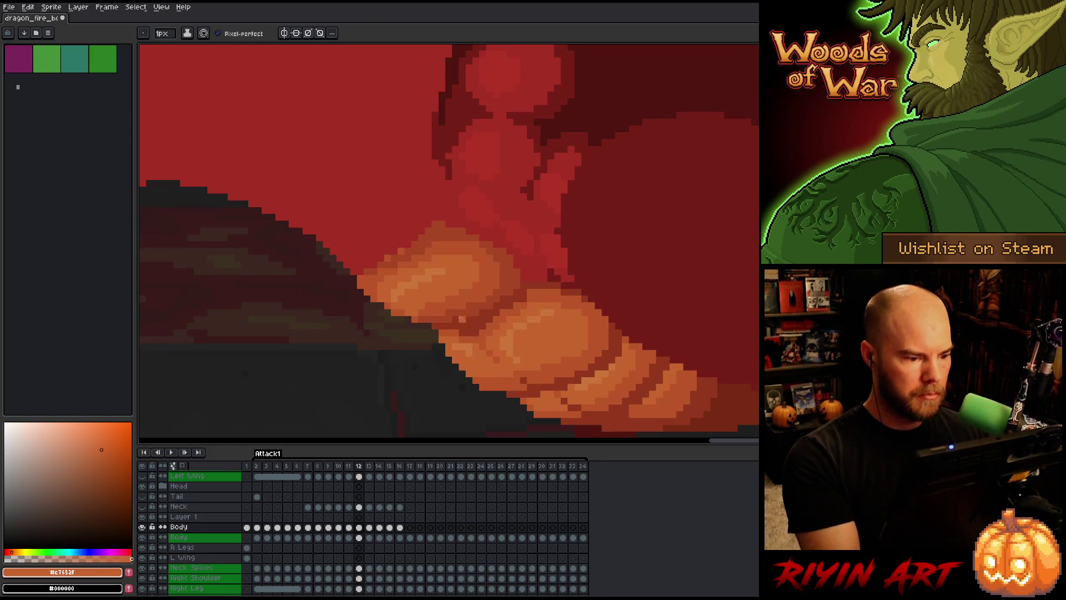
Eyedrop dark red-orange #a74624, then magic-wand select the dragon's red body on frame 12.
left_click(429, 307, "alt")
left_click(433, 305, "alt")
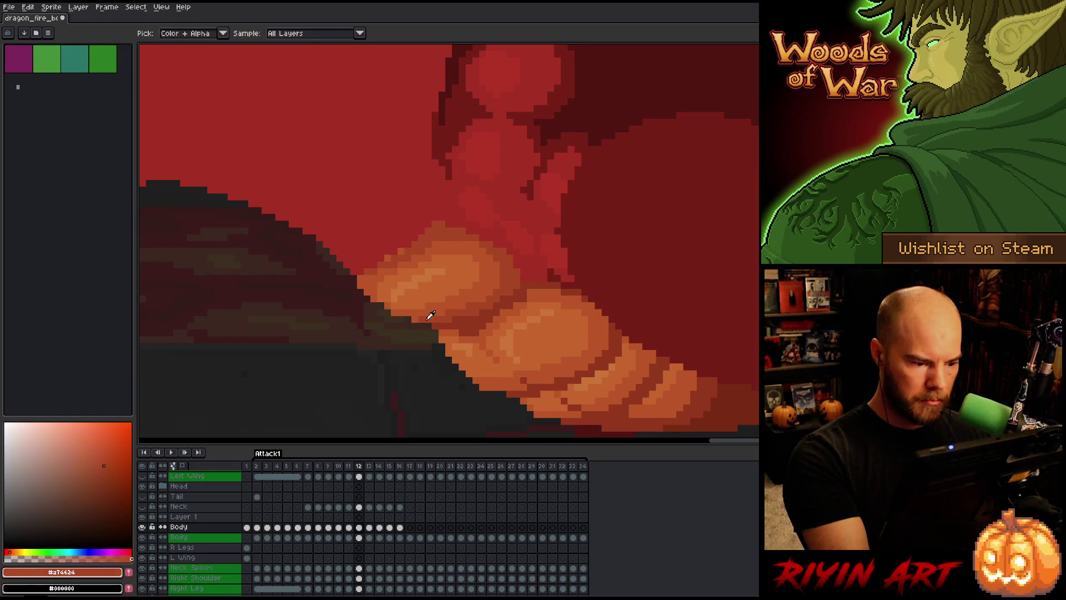
key("comma")
key("period")
key("period")
key("comma")
key("comma")
key("comma")
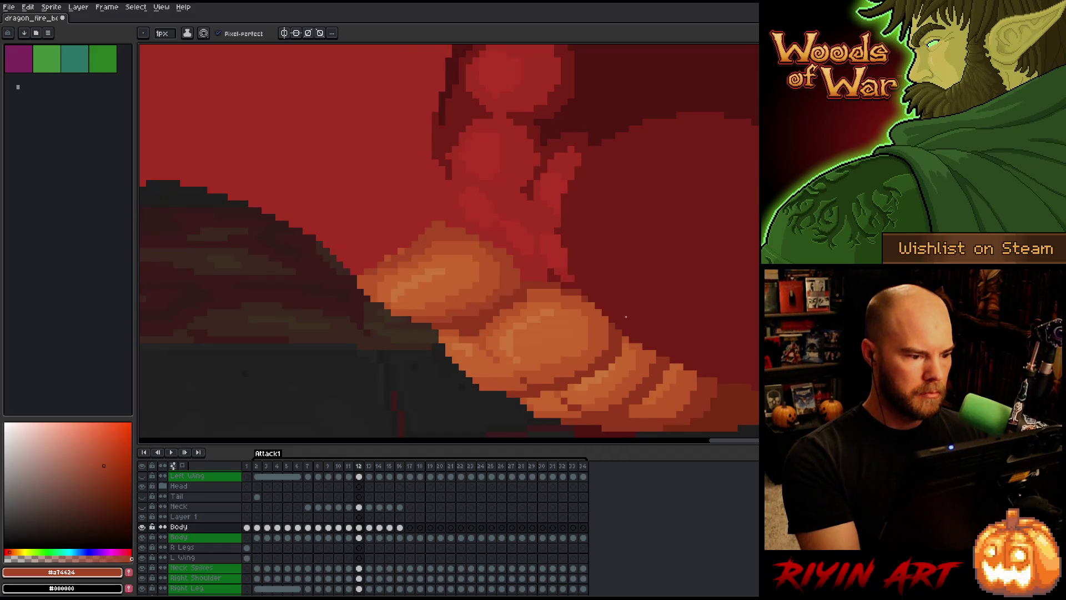
key("period")
key("period")
key("alt")
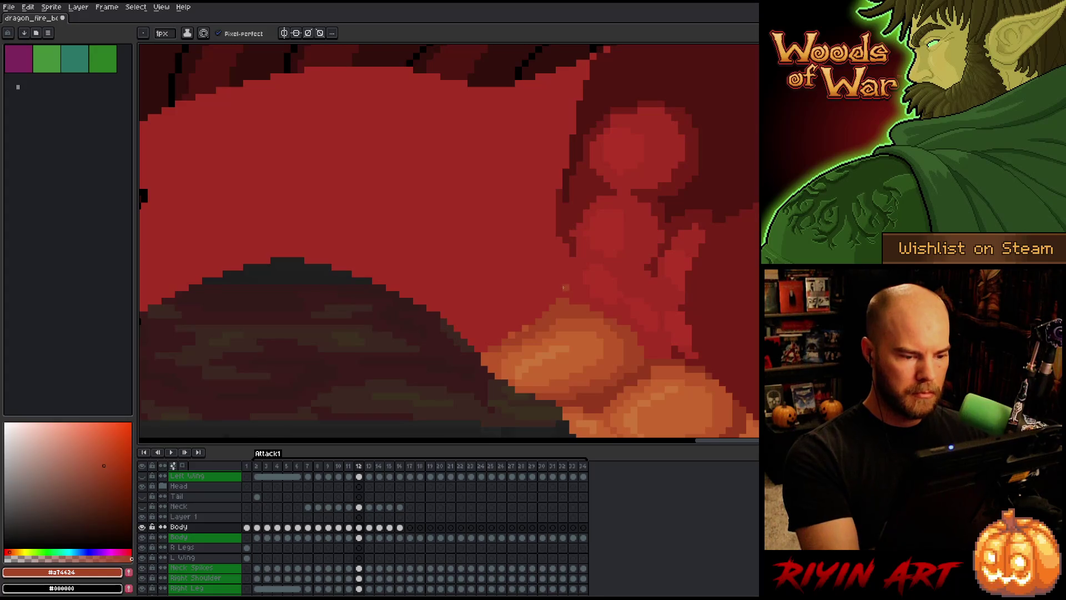
left_click(562, 302)
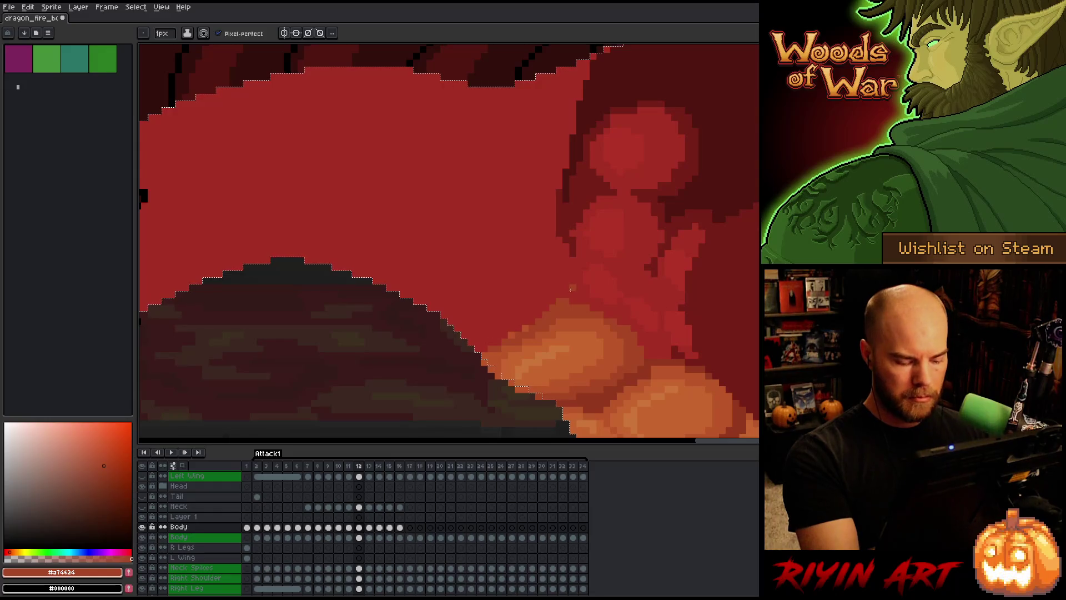
mouse_move(644, 283)
left_mouse_down()
mouse_move(678, 195)
mouse_move(678, 271)
left_mouse_up()
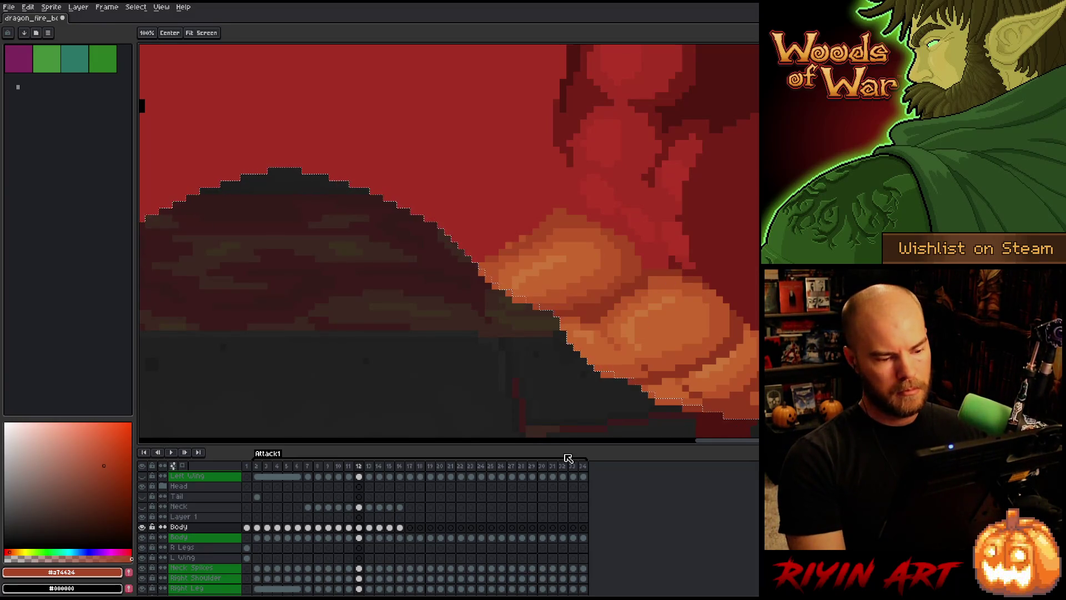
On frame 12's Body layer with the Pencil, pick the orange belly and darker red-orange shades.
left_click(359, 527)
key("b")
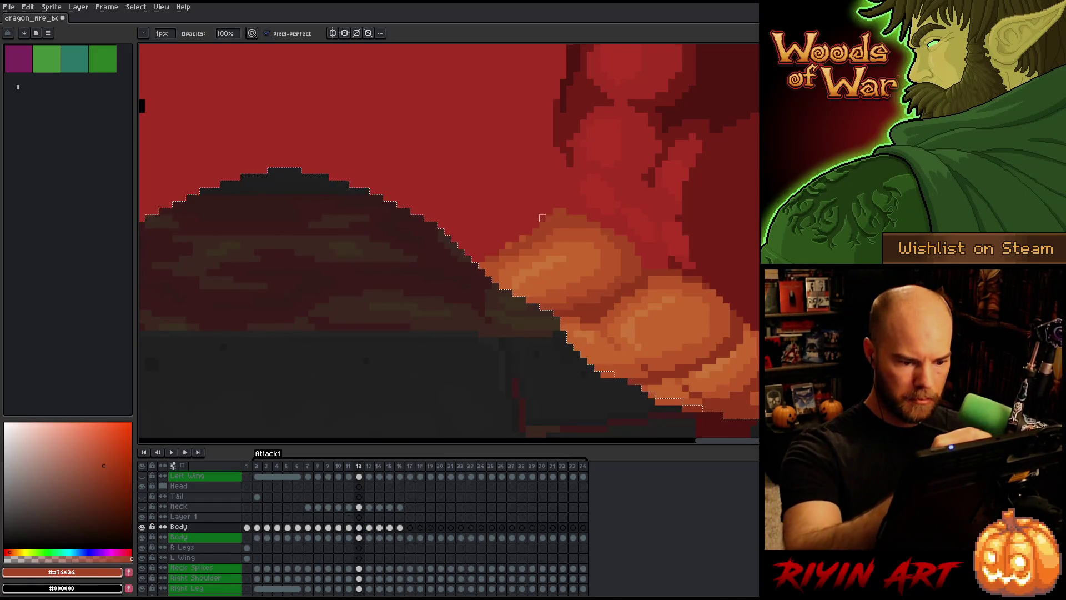
left_click_drag(659, 348, 536, 265)
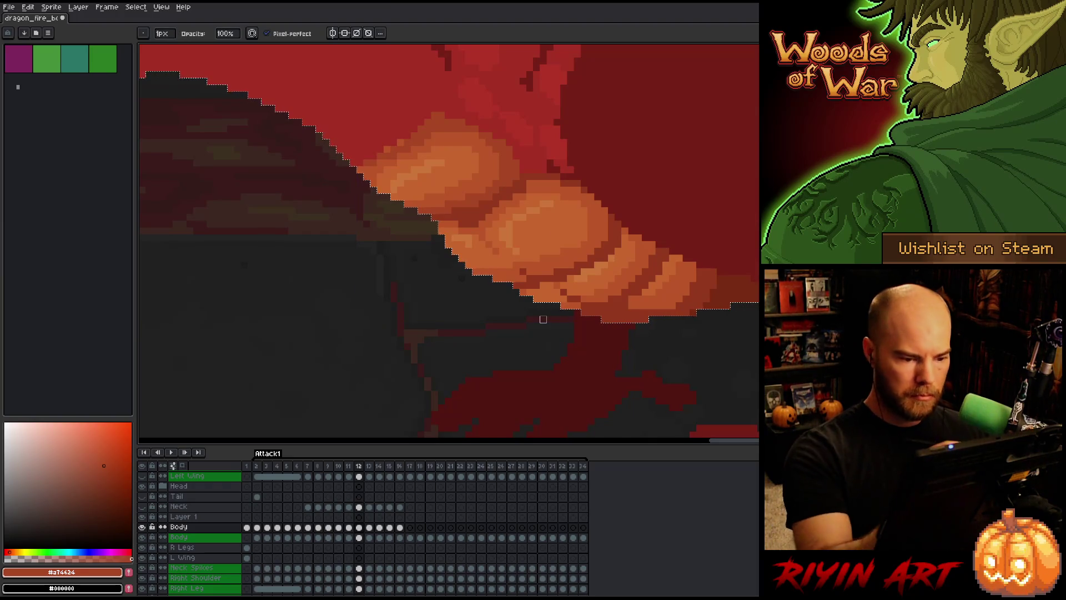
left_click(550, 298, "alt")
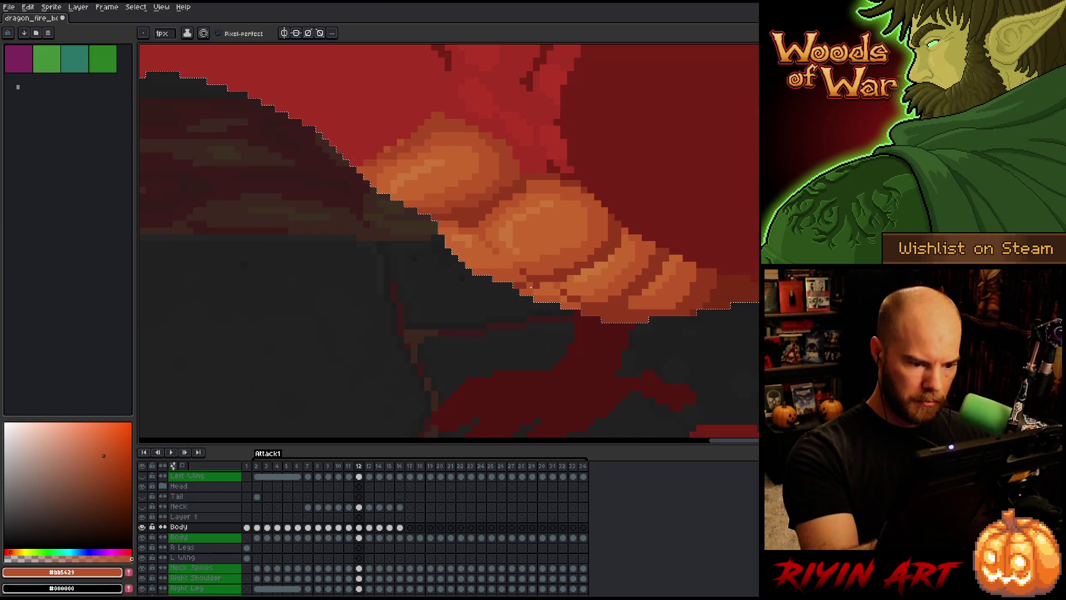
mouse_move(708, 347)
left_mouse_down()
mouse_move(694, 231)
mouse_move(675, 266)
mouse_move(638, 285)
left_mouse_up()
left_click(638, 284, "alt")
Sketch an orange belly-segment arc and compare it against frame 11.
key("comma")
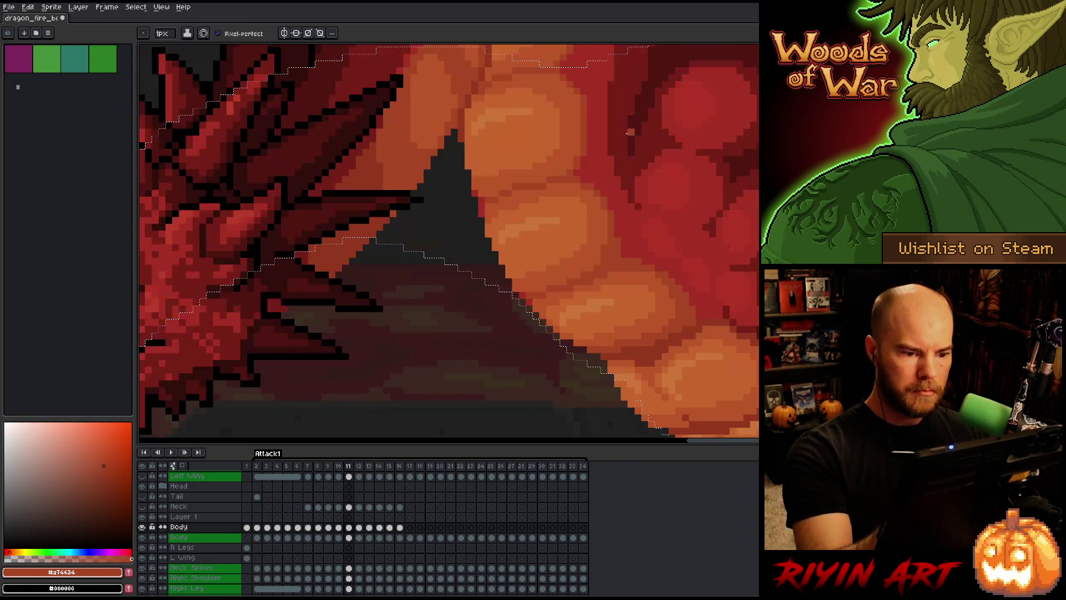
key("period")
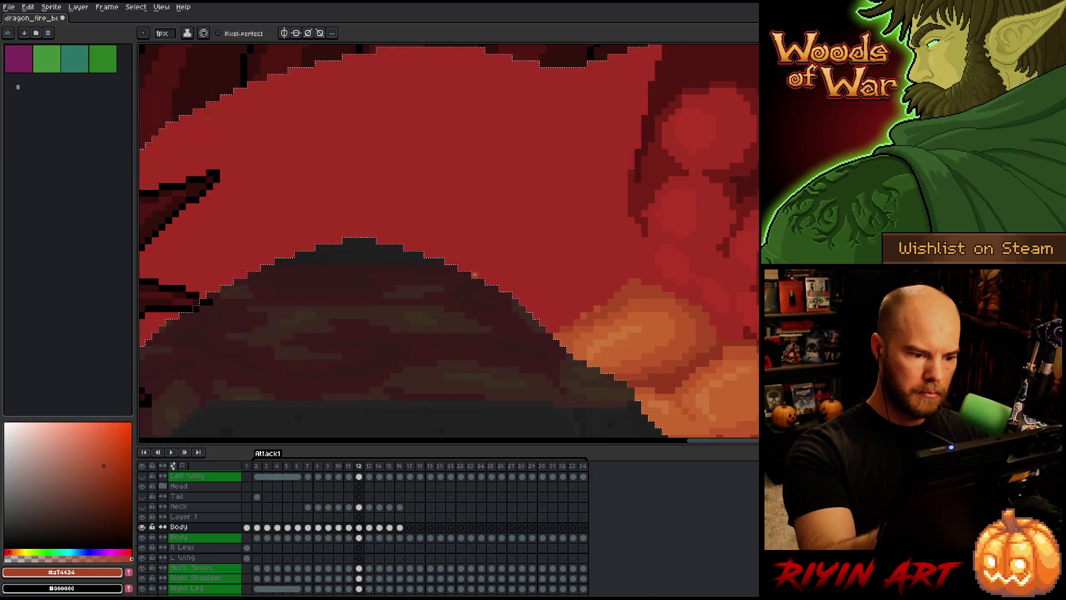
mouse_move(502, 243)
left_mouse_down()
mouse_move(587, 233)
mouse_move(627, 276)
left_mouse_up()
key("comma")
key("period")
key("comma")
key("period")
key("comma")
key("period")
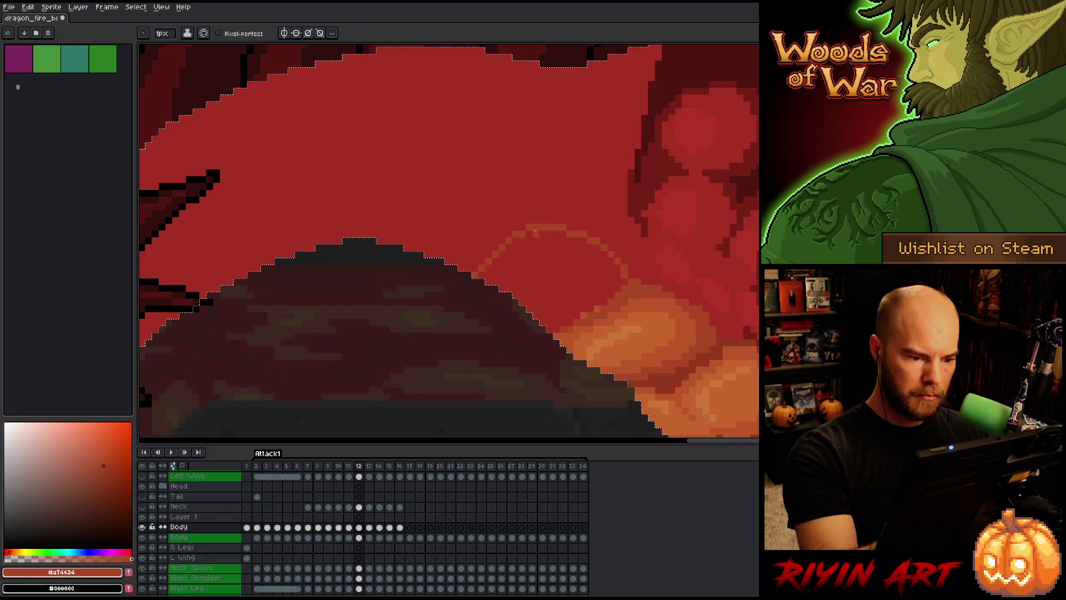
Touch up the back ridge and spikes, comparing poses between frames 11 and 12.
key("e")
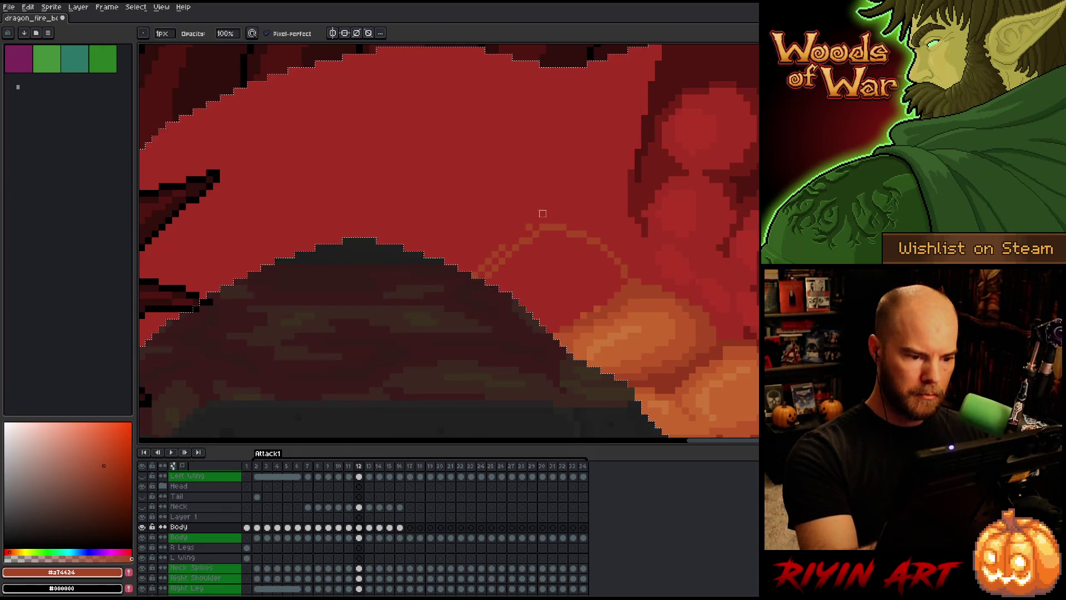
key("b")
left_click_drag(590, 219, 718, 198)
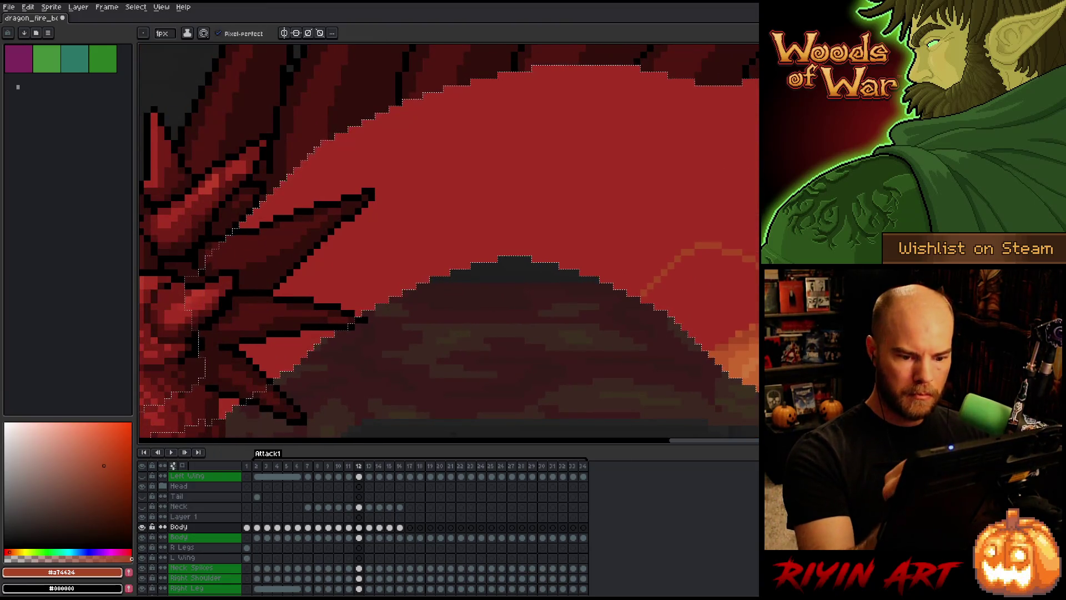
key("Right")
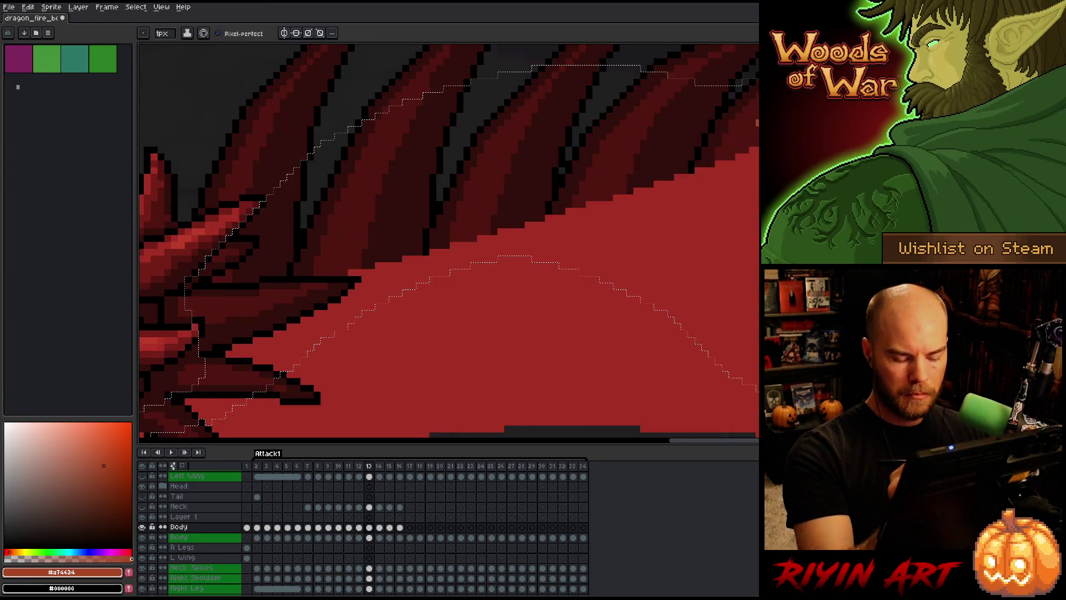
key("Left")
key("Left")
key("Right")
key("Left")
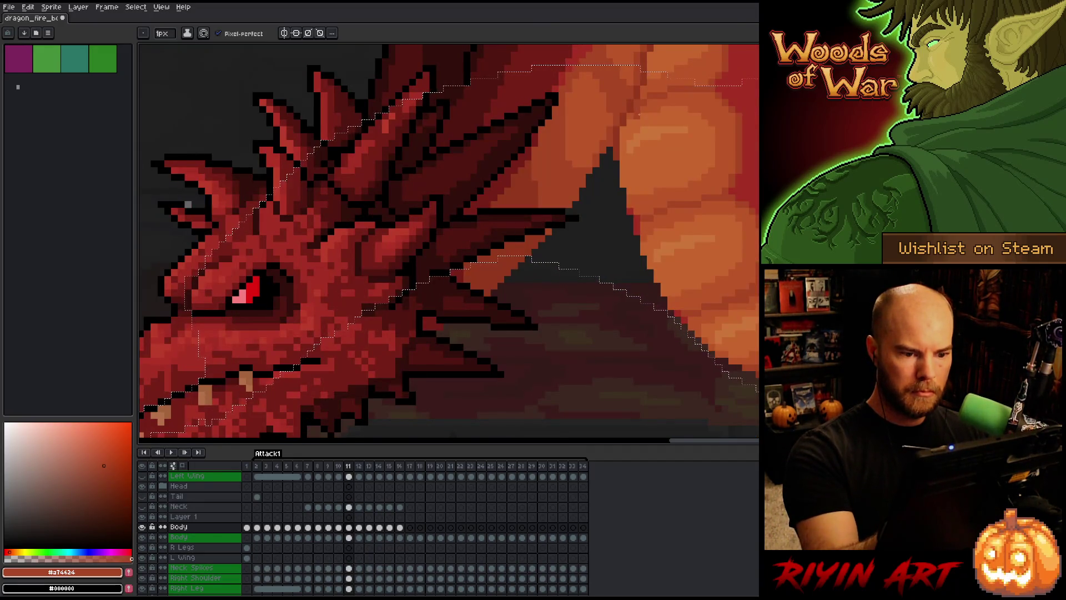
key("Right")
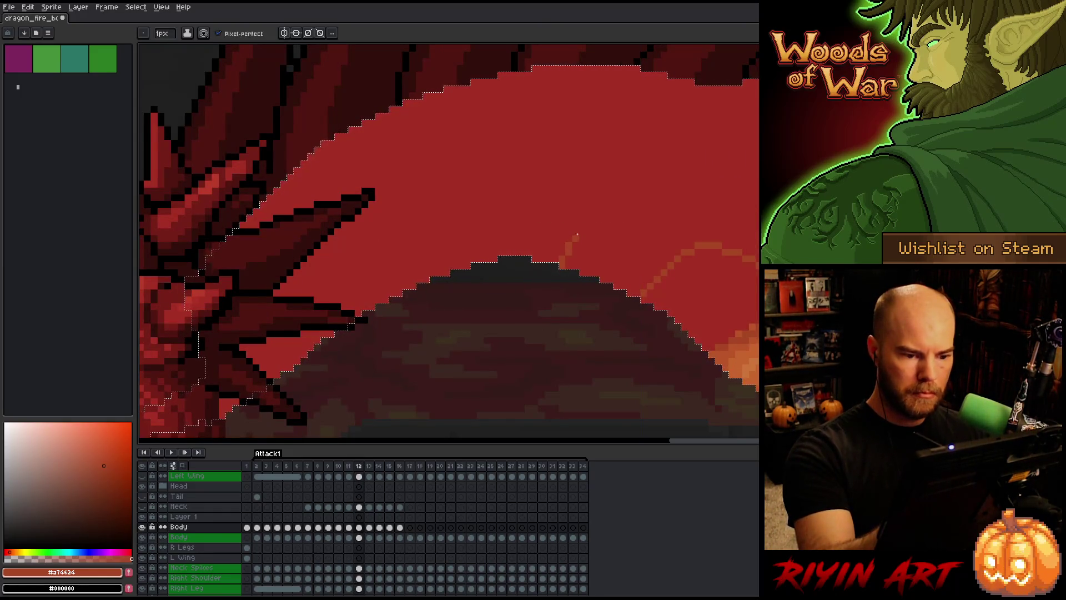
Sketch another orange segment arc behind the head and extend its outline leftward.
left_click_drag(602, 202, 716, 214)
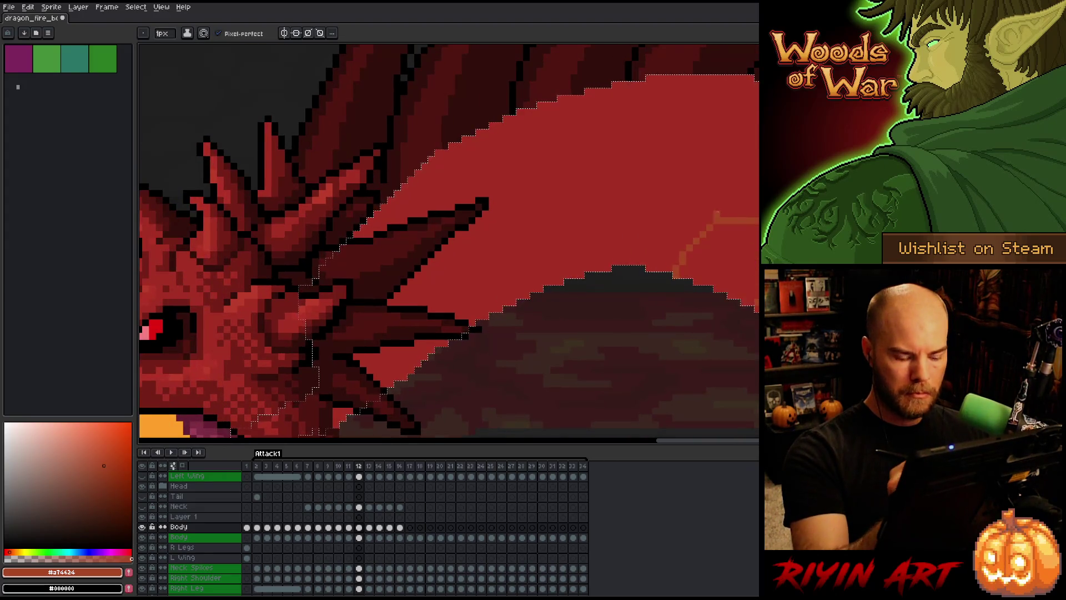
key("comma")
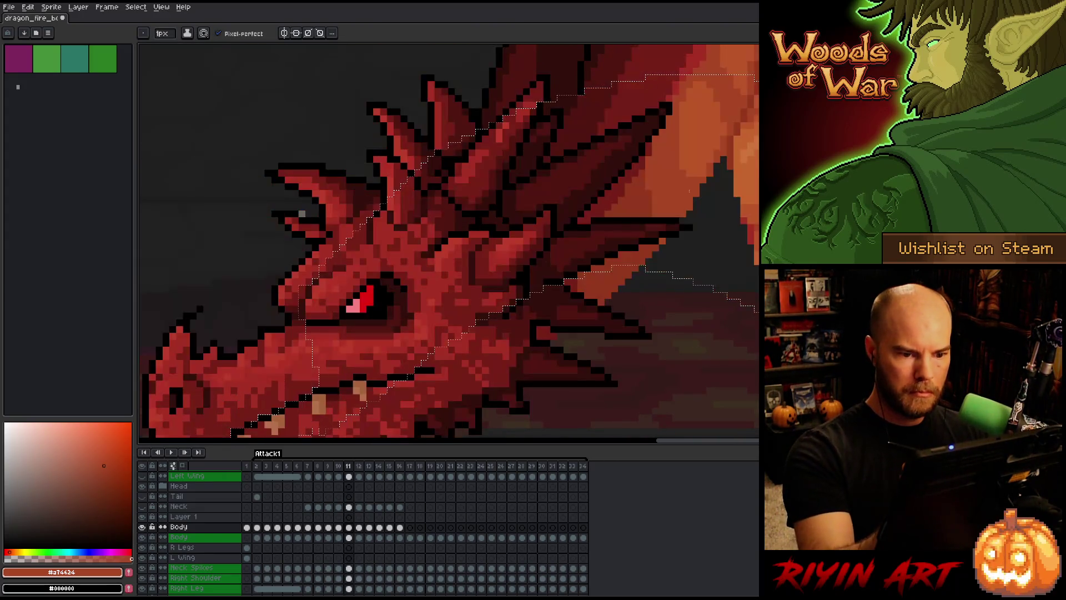
key("period")
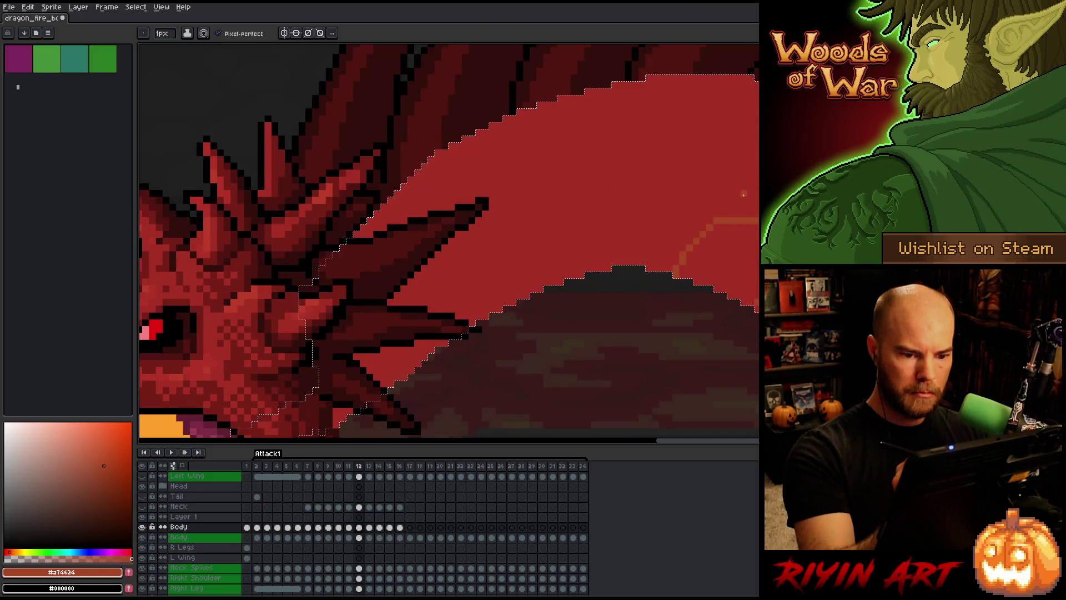
key("b")
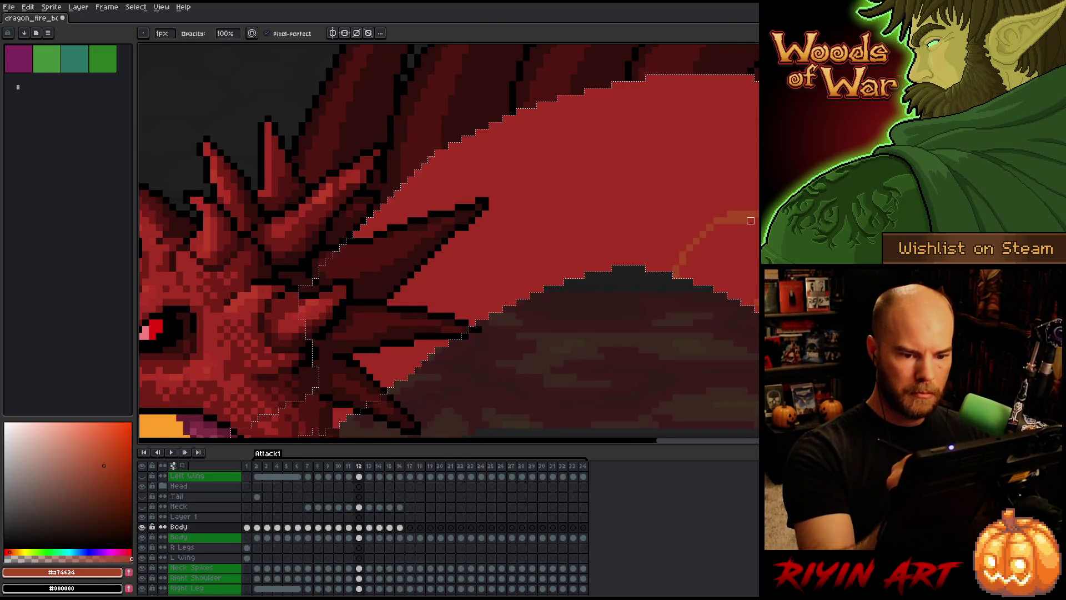
key("e")
mouse_move(712, 213)
left_mouse_down()
mouse_move(661, 199)
mouse_move(580, 265)
mouse_move(603, 205)
left_mouse_up()
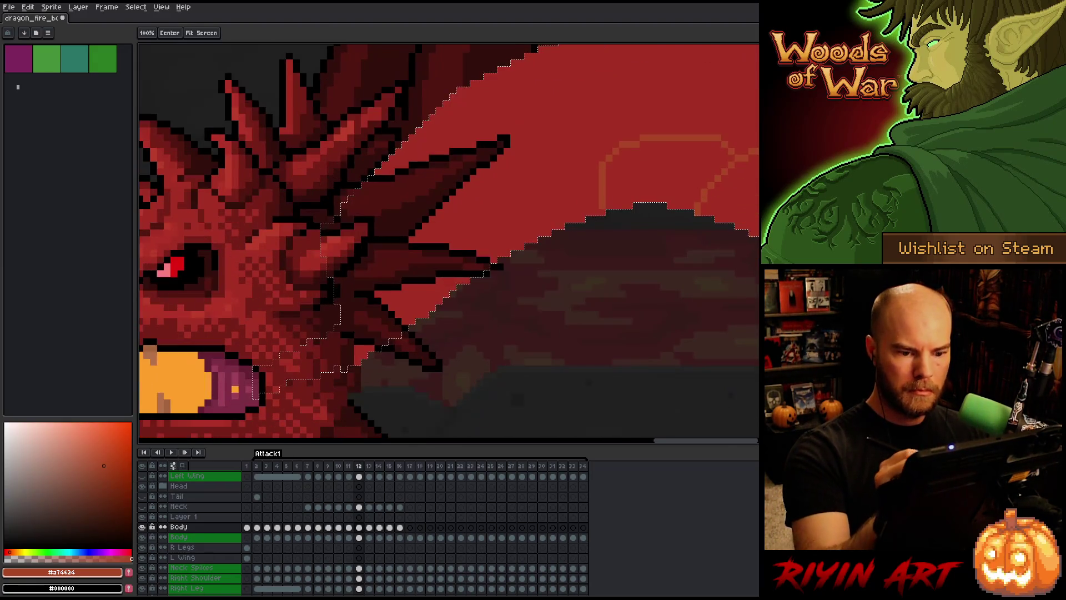
key("b")
left_click_drag(599, 156, 505, 234)
Clean up the segment sketch around the head and belly by erasing and redrawing pixels.
key("space")
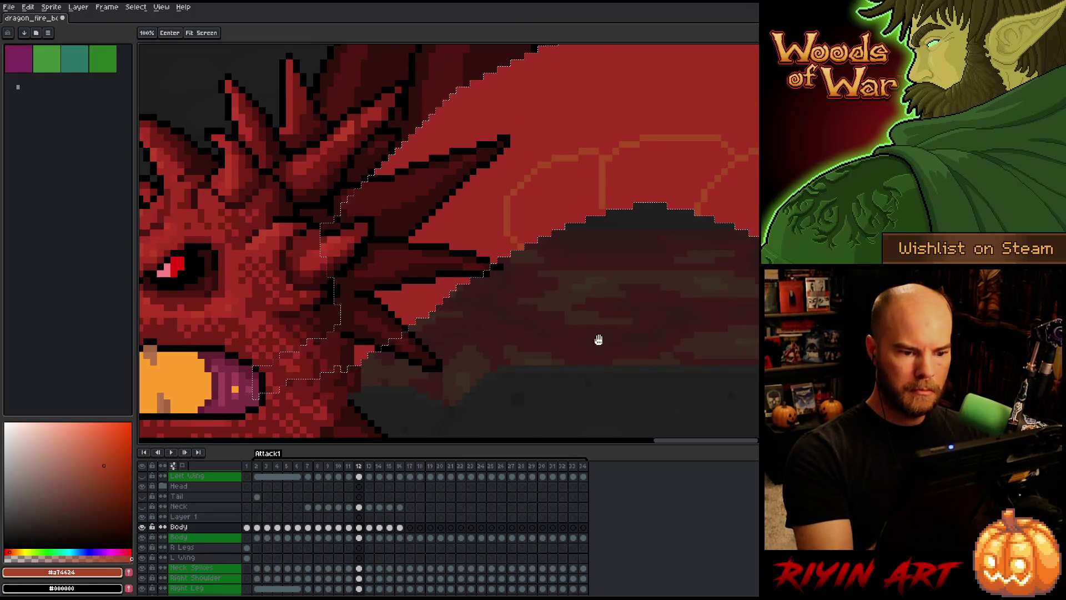
left_click_drag(598, 339, 751, 297)
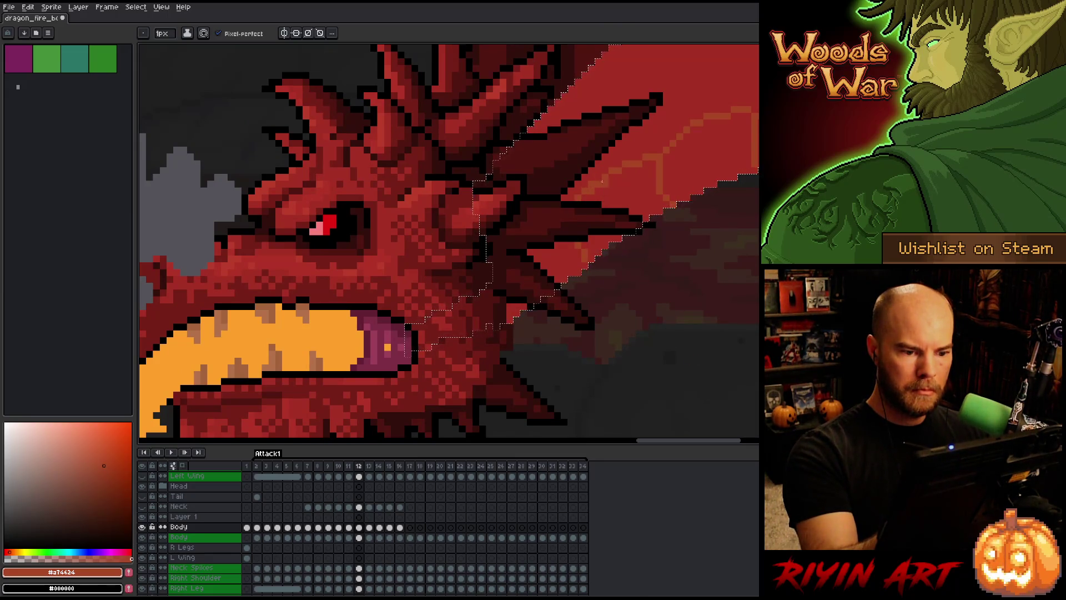
key("e")
key("b")
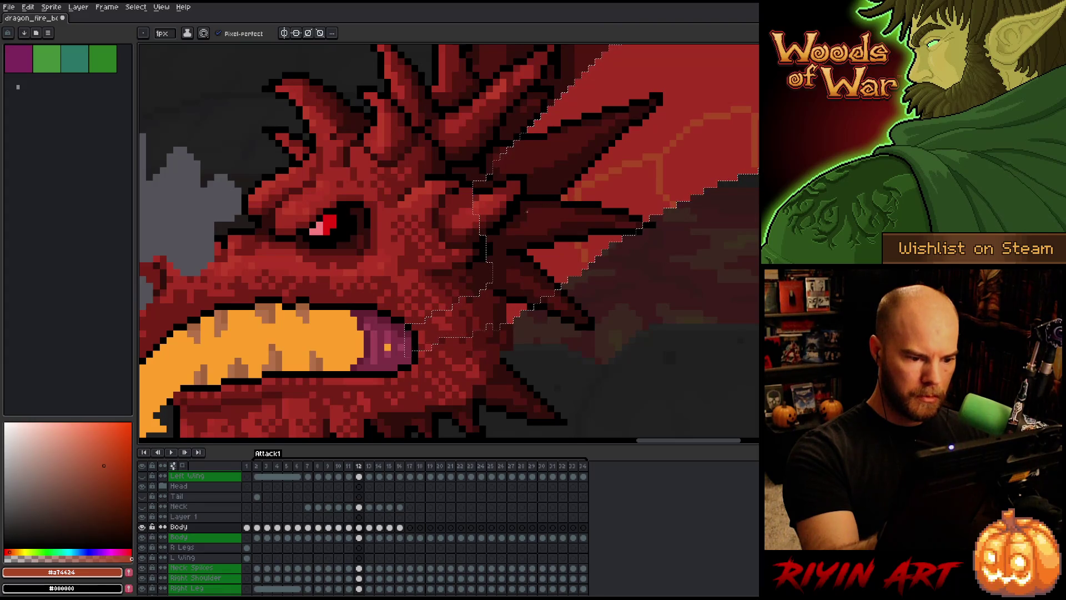
key("h")
mouse_move(618, 367)
left_mouse_down()
mouse_move(661, 374)
mouse_move(613, 404)
mouse_move(517, 412)
mouse_move(521, 438)
mouse_move(626, 317)
mouse_move(452, 381)
mouse_move(488, 375)
left_mouse_up()
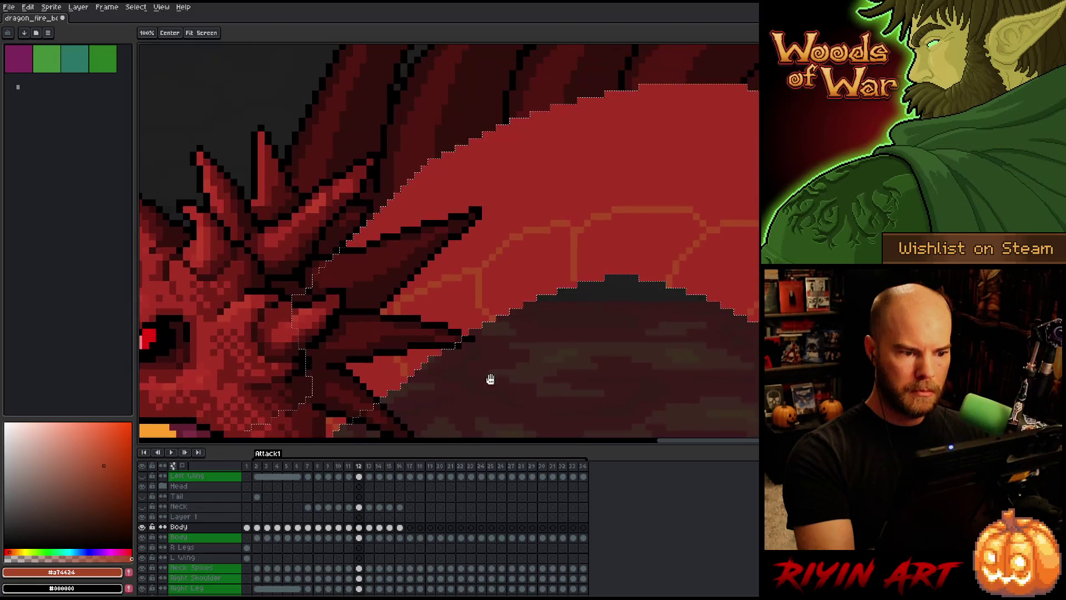
mouse_move(594, 375)
left_mouse_down()
mouse_move(633, 276)
mouse_move(639, 290)
left_mouse_up()
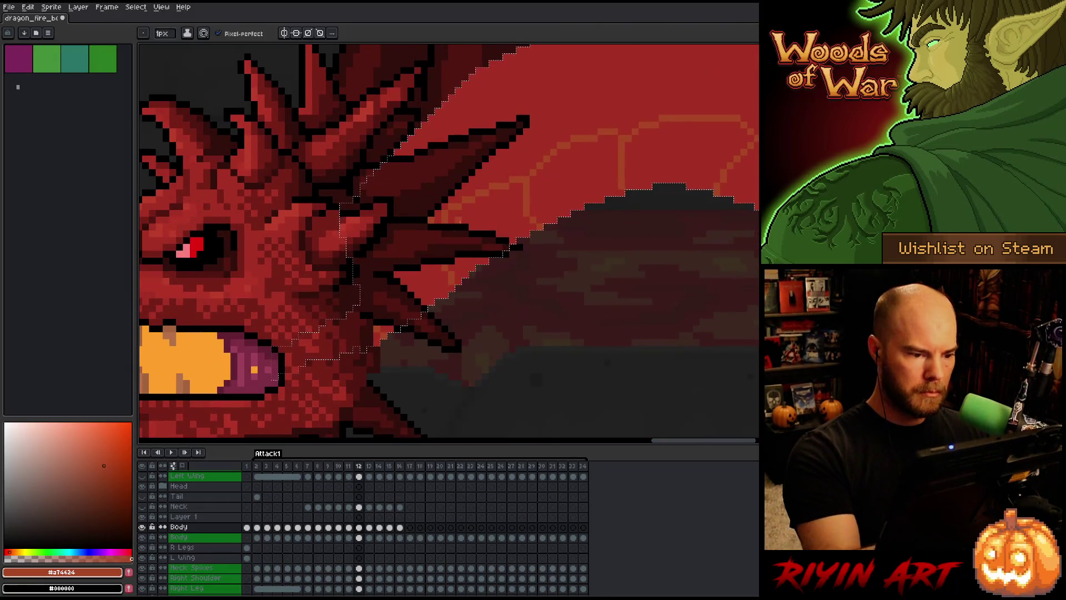
key("e")
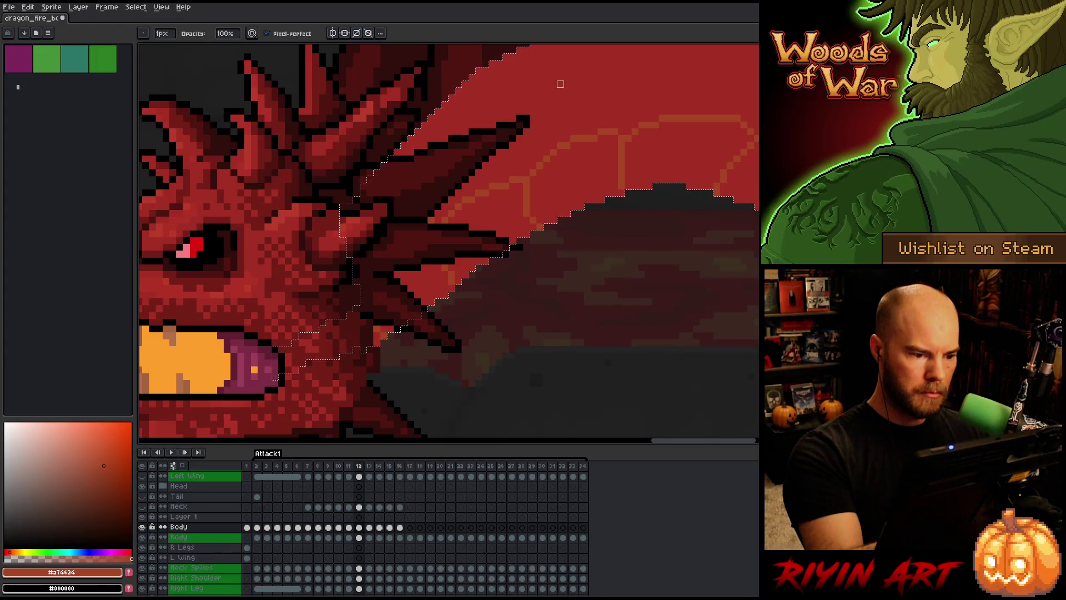
key("b")
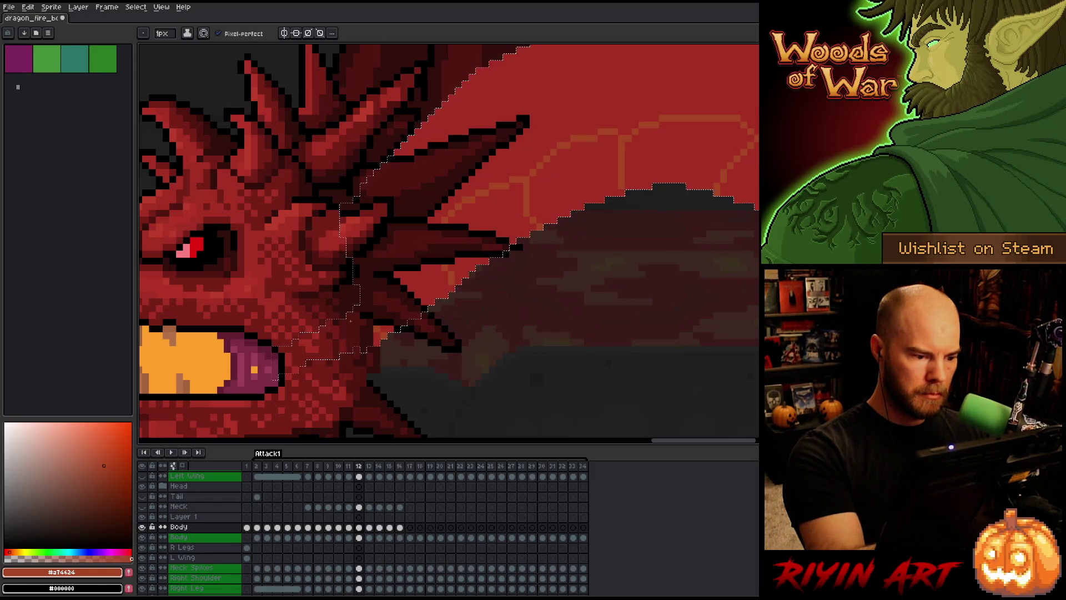
Pick the deeper red shadow colour and the orange shade for flood-filling.
key("g")
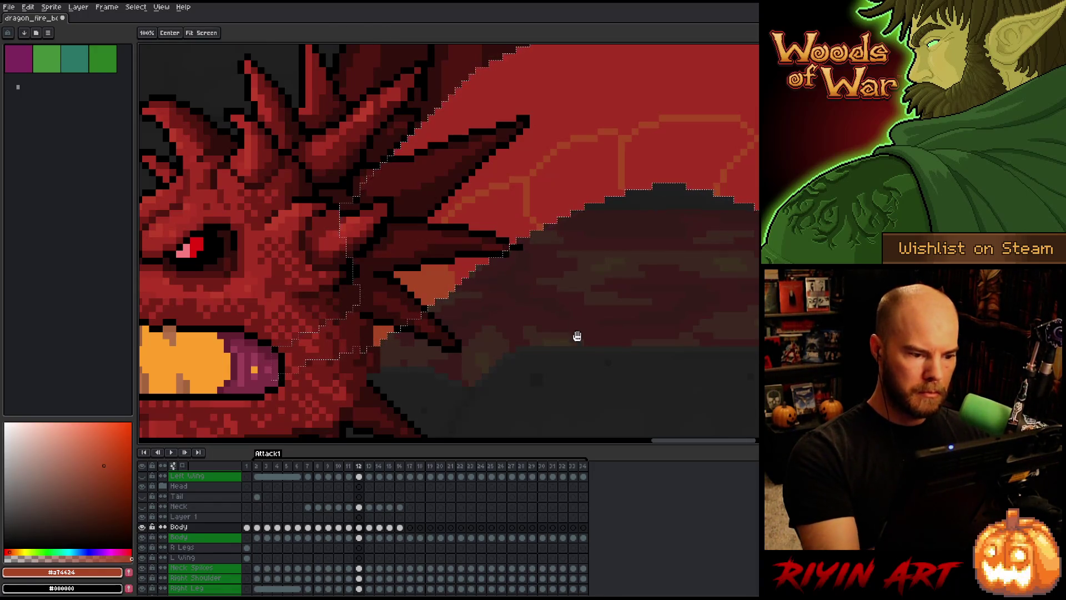
scroll(576, 335, "down", 2)
left_click(674, 312, "alt")
key("b")
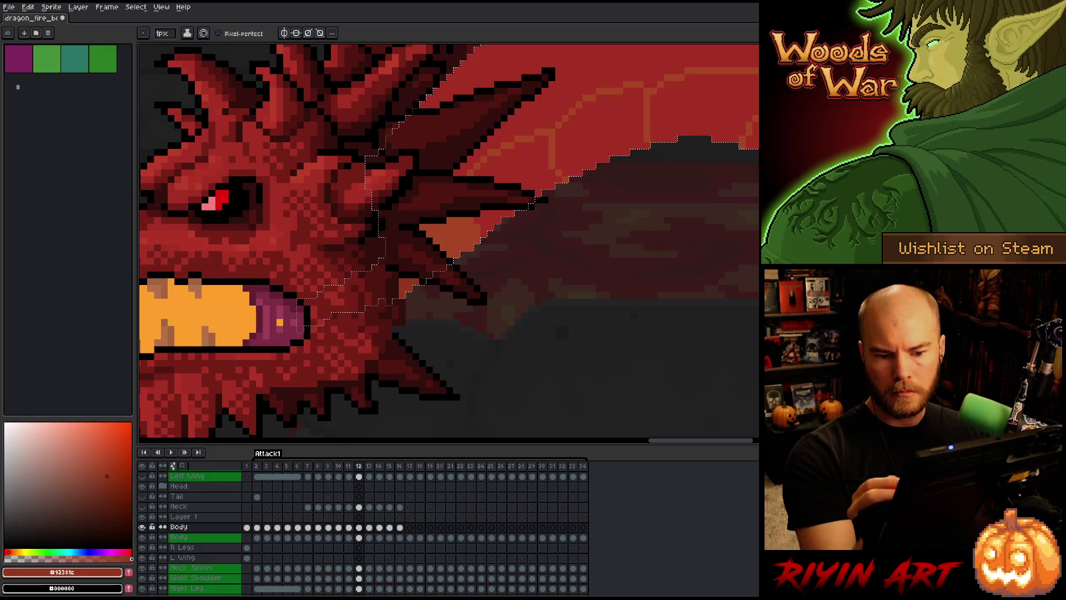
key("g")
left_click(104, 455)
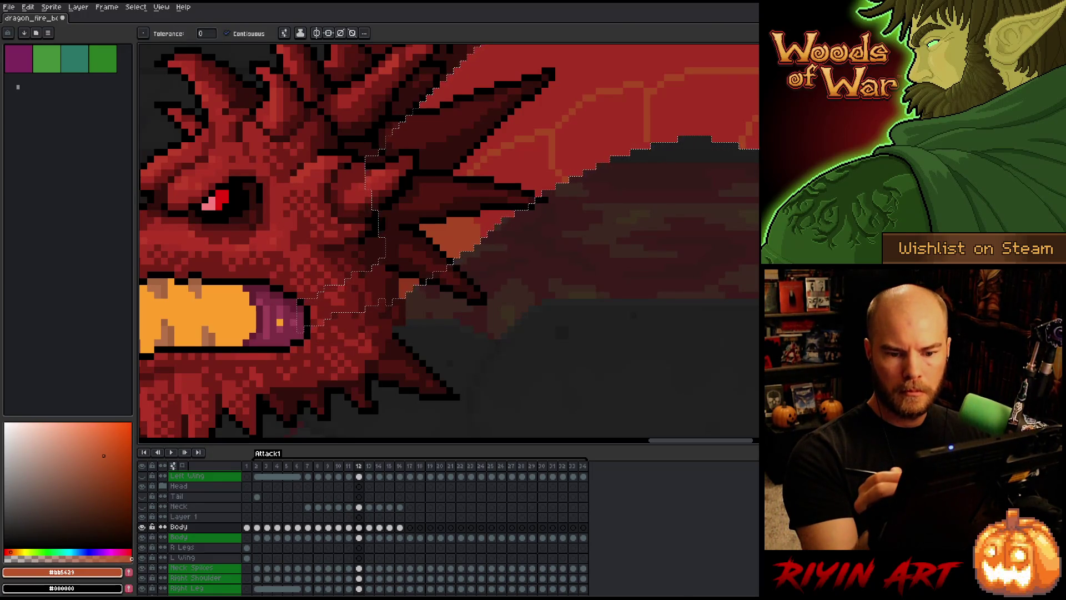
Fill the curved belly band behind the head orange and add a lighter shade near the neck.
left_click(645, 112)
left_click(627, 119)
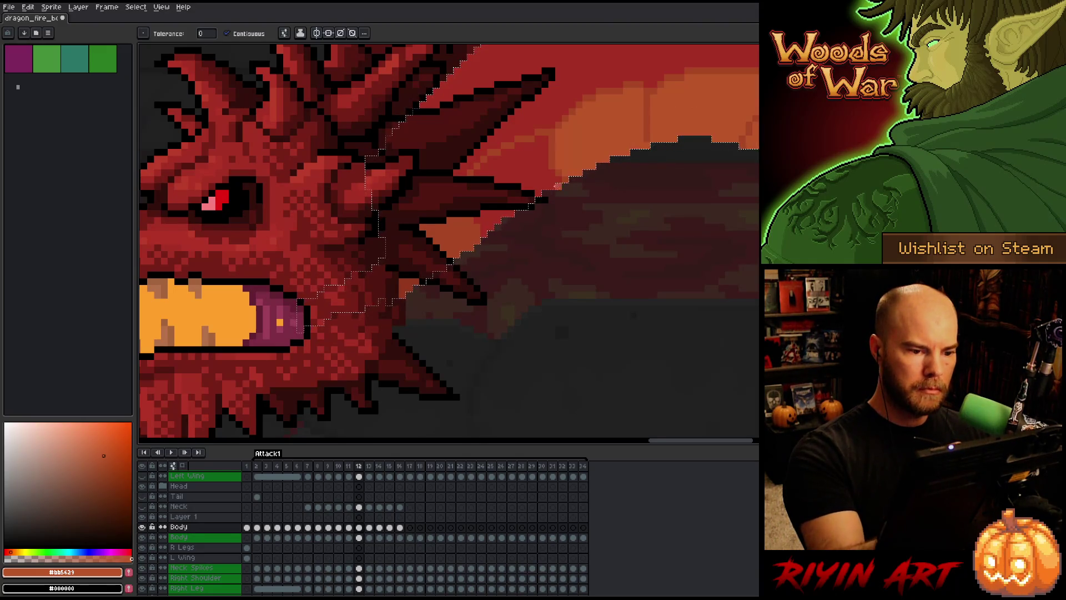
key("b")
left_click(554, 158, "alt")
left_click_drag(532, 157, 516, 157)
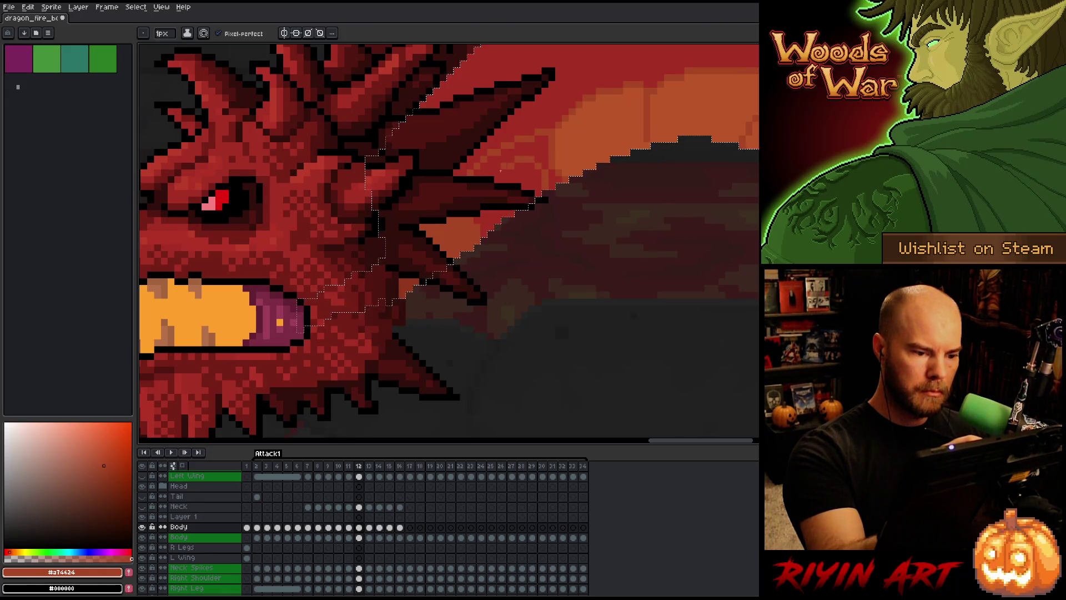
key("g")
left_click(490, 173)
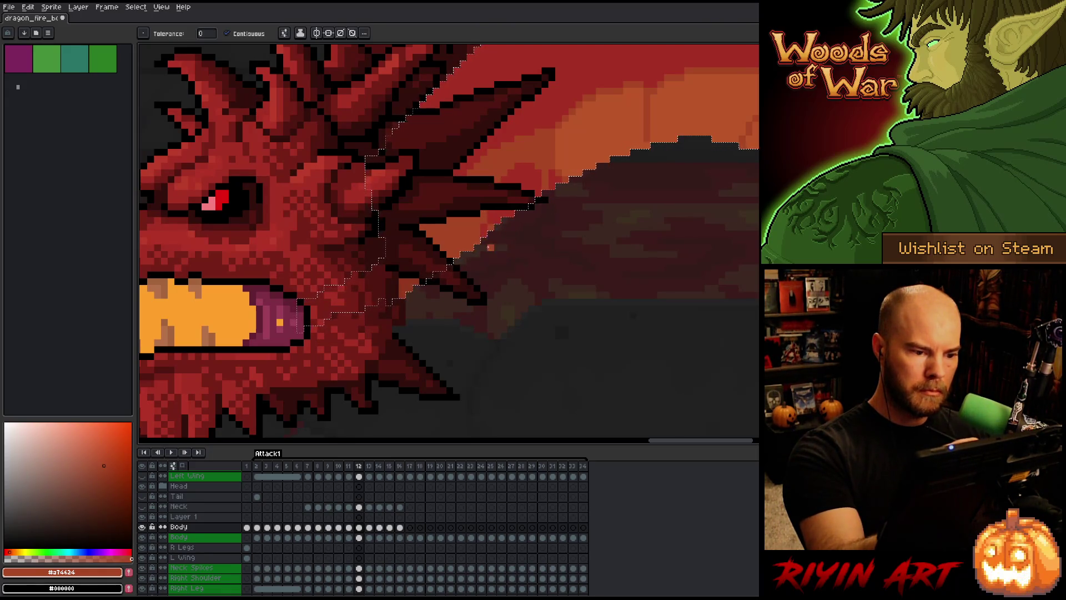
Sample orange and darker orange-red shades further along the belly band.
key("b")
left_click(585, 138, "alt")
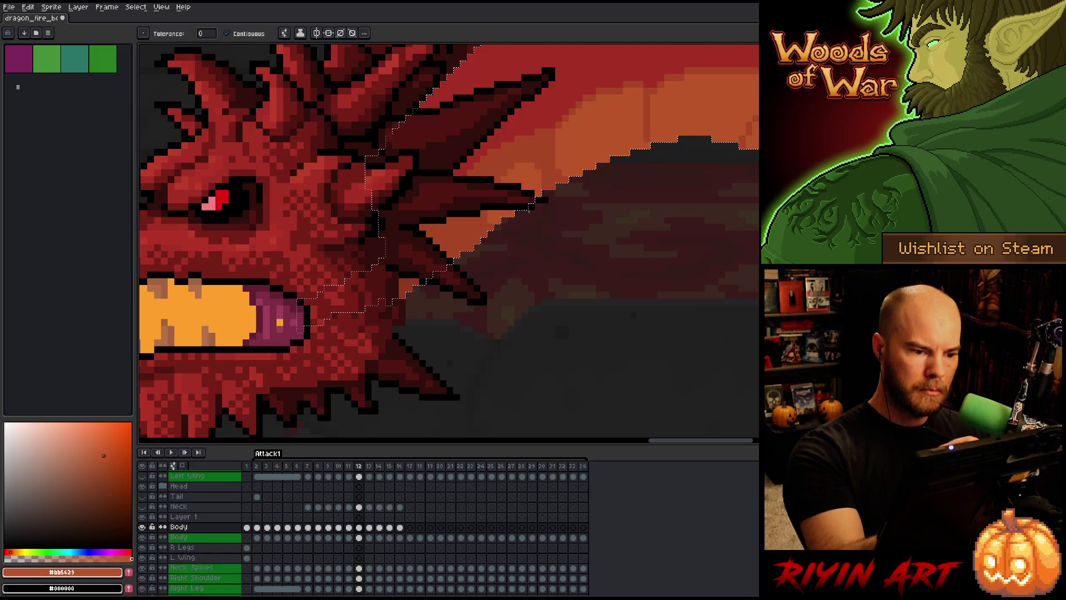
left_click_drag(625, 257, 587, 335)
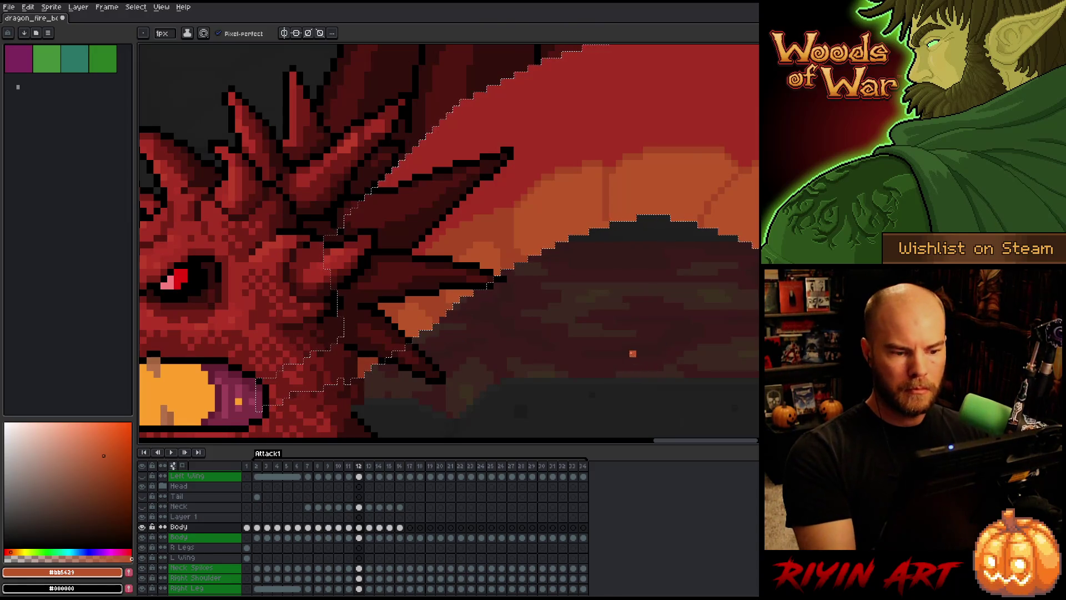
left_click(524, 205, "alt")
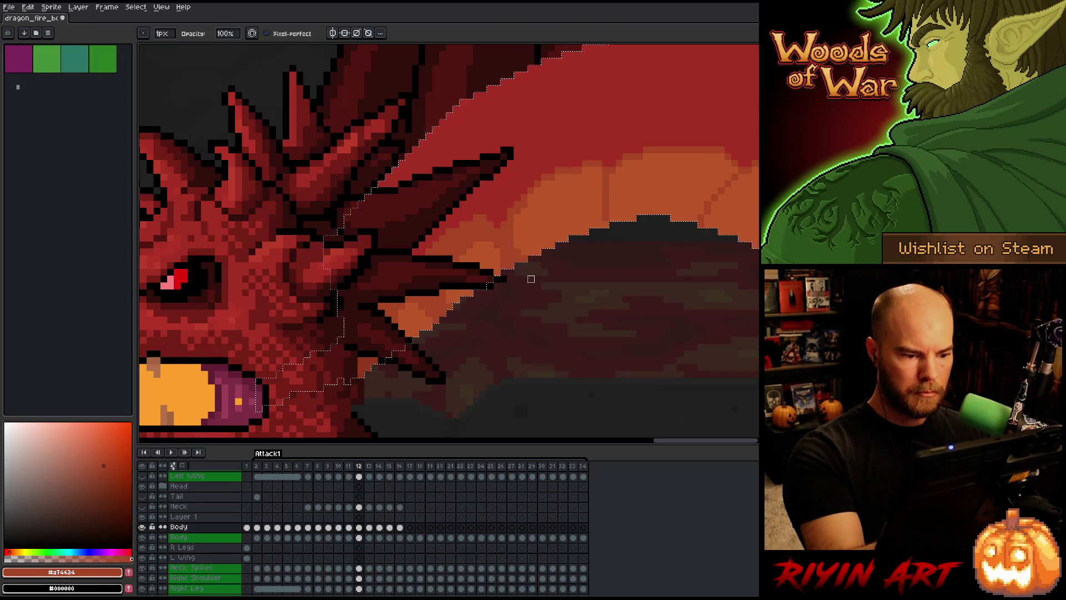
key("alt")
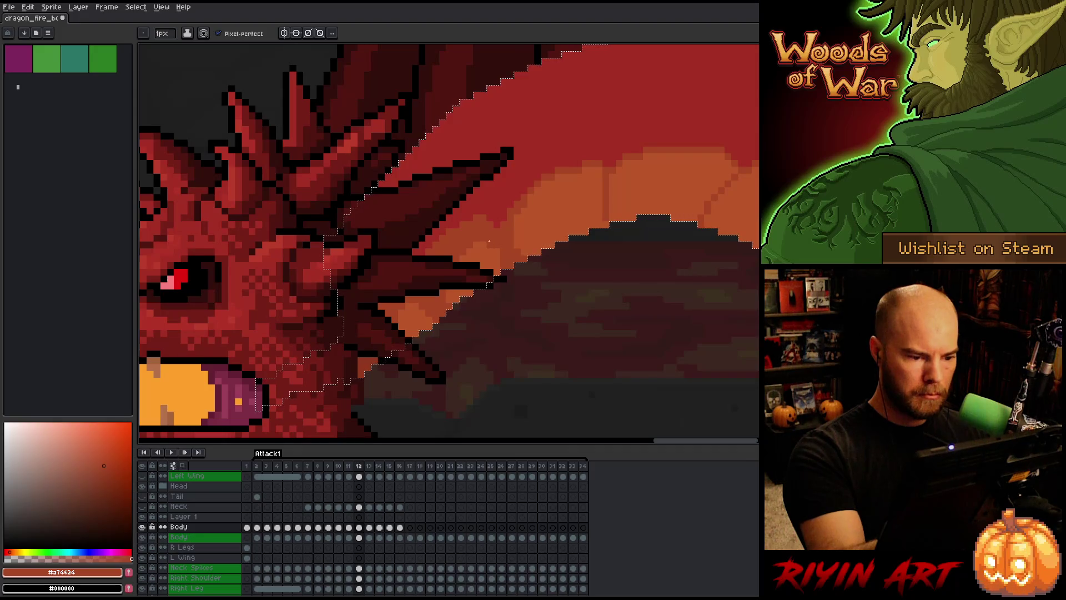
left_click(454, 272, "alt")
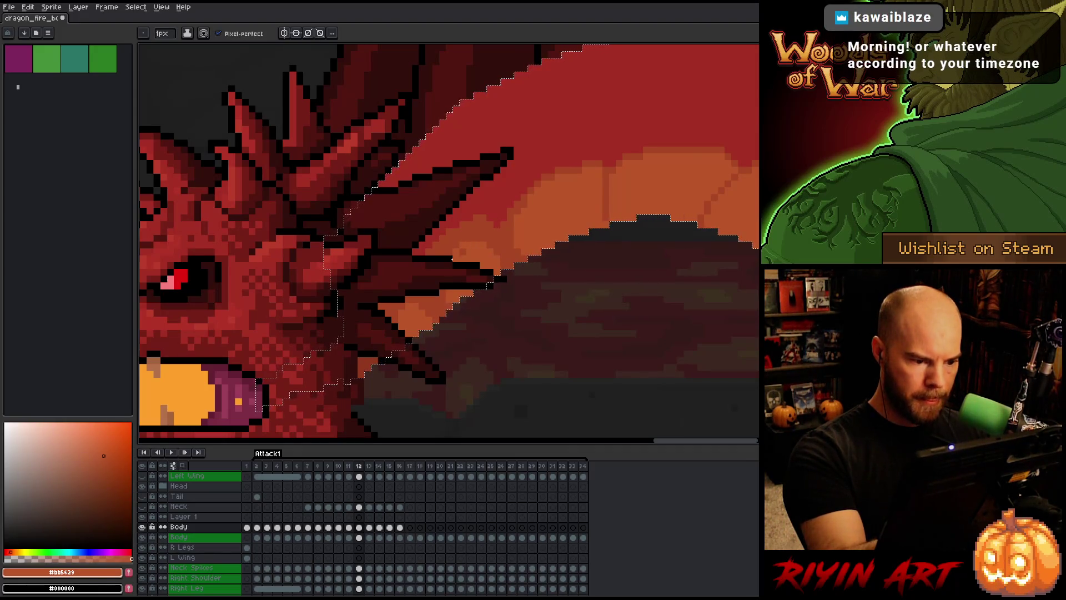
left_click_drag(725, 214, 493, 266)
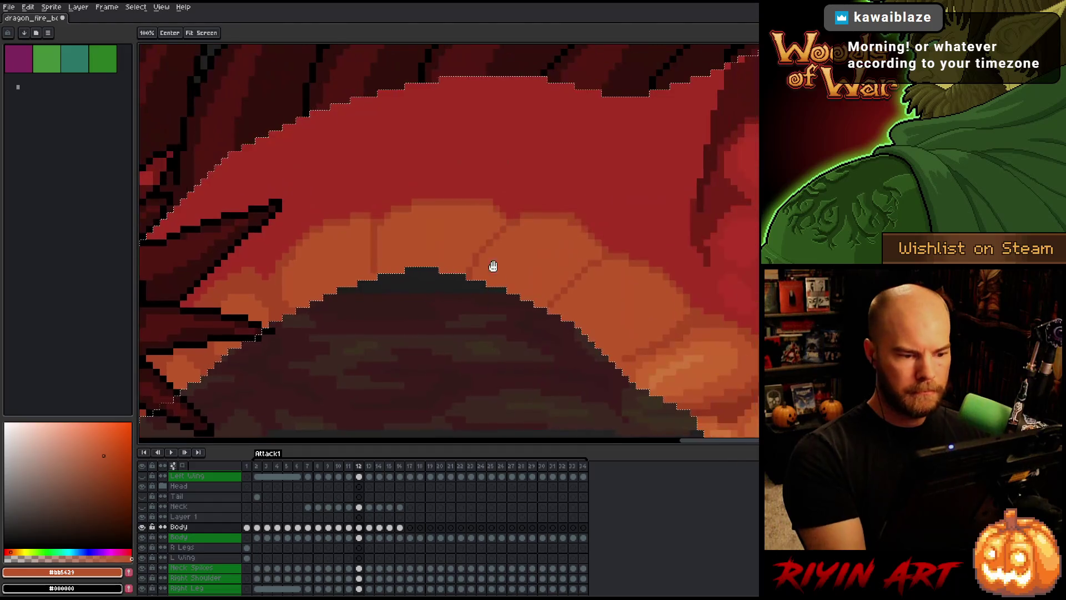
Touch up the belly plates, alternating darker orange-red seams with orange.
left_click(379, 252, "alt")
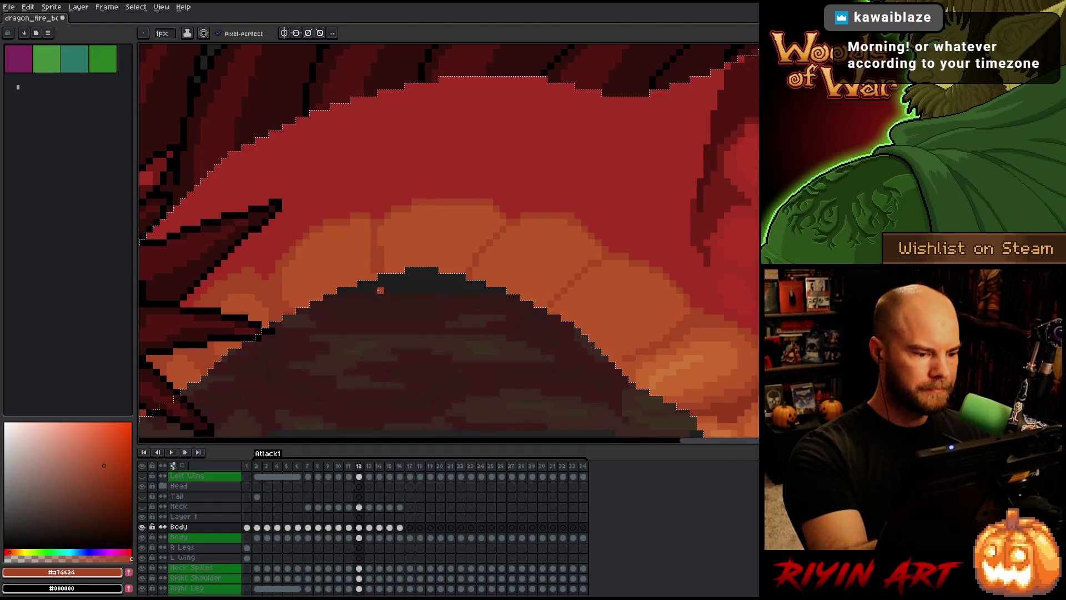
left_click(380, 290, "alt")
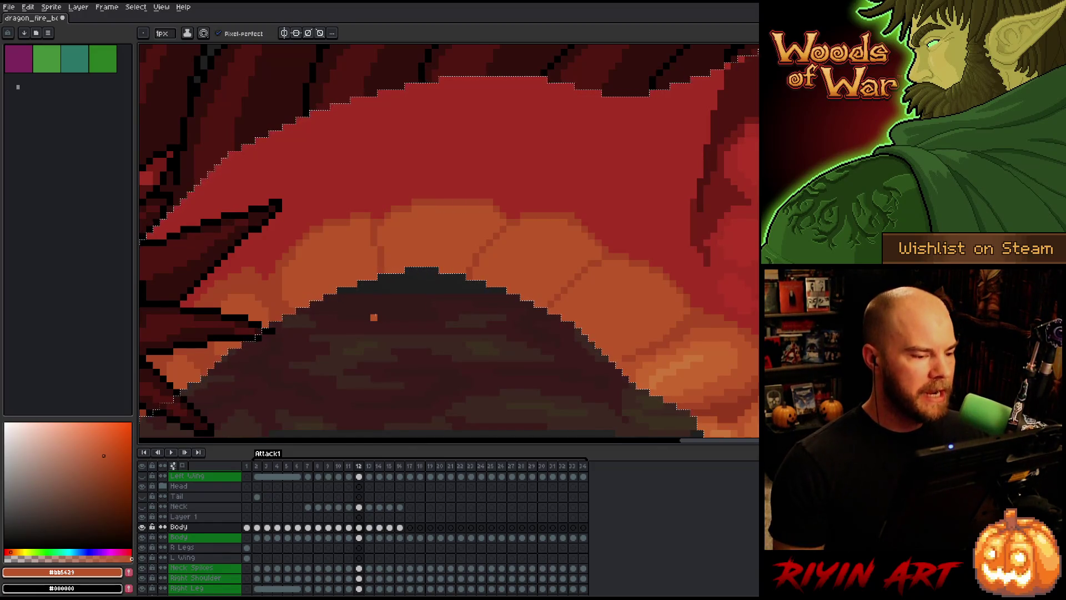
left_click(374, 217, "alt")
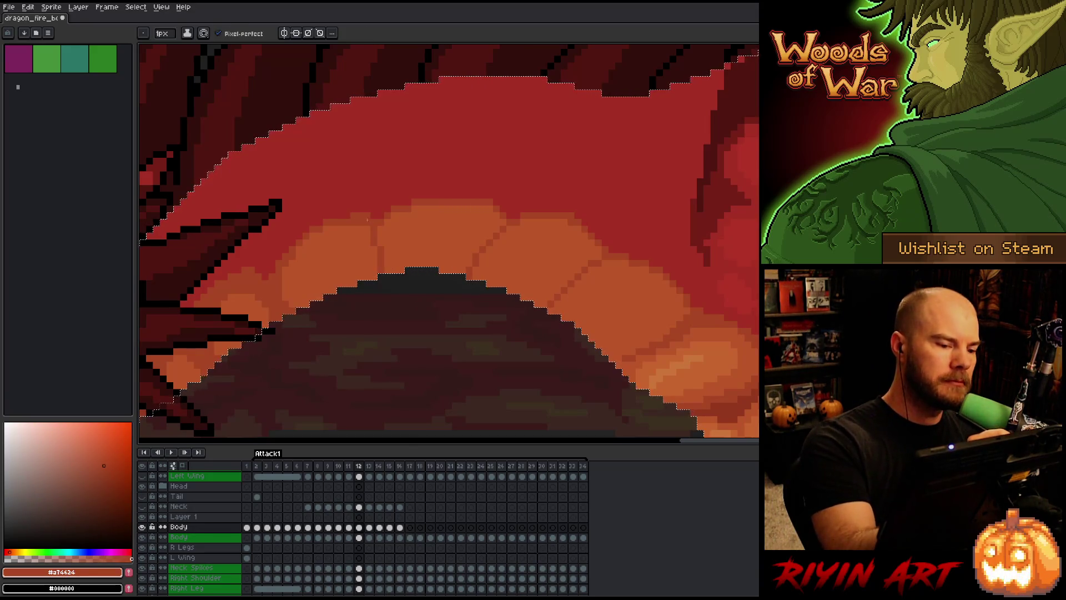
key("e")
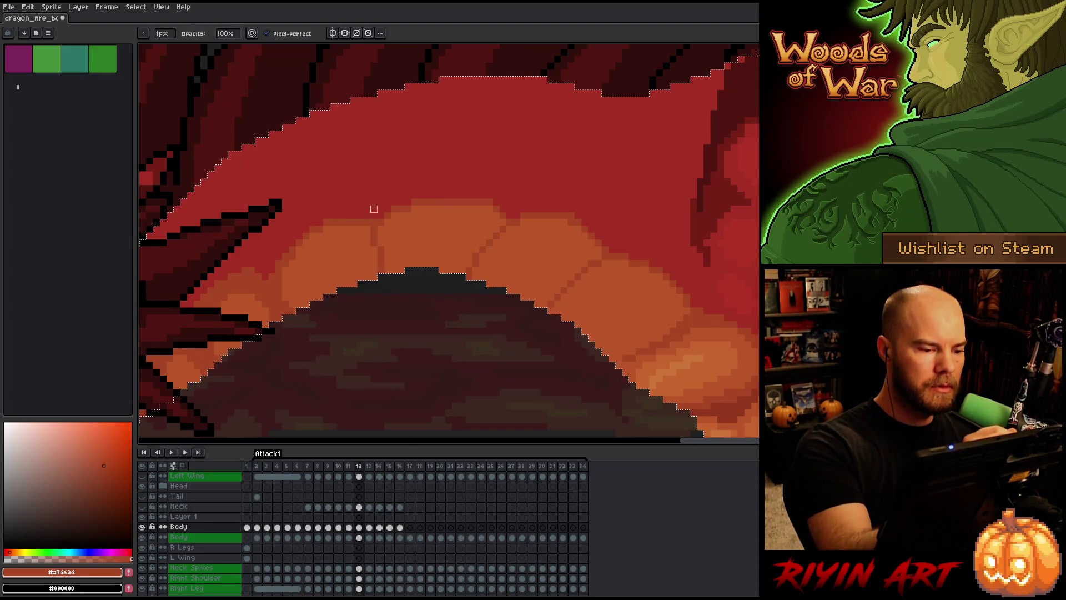
left_click_drag(727, 373, 697, 320)
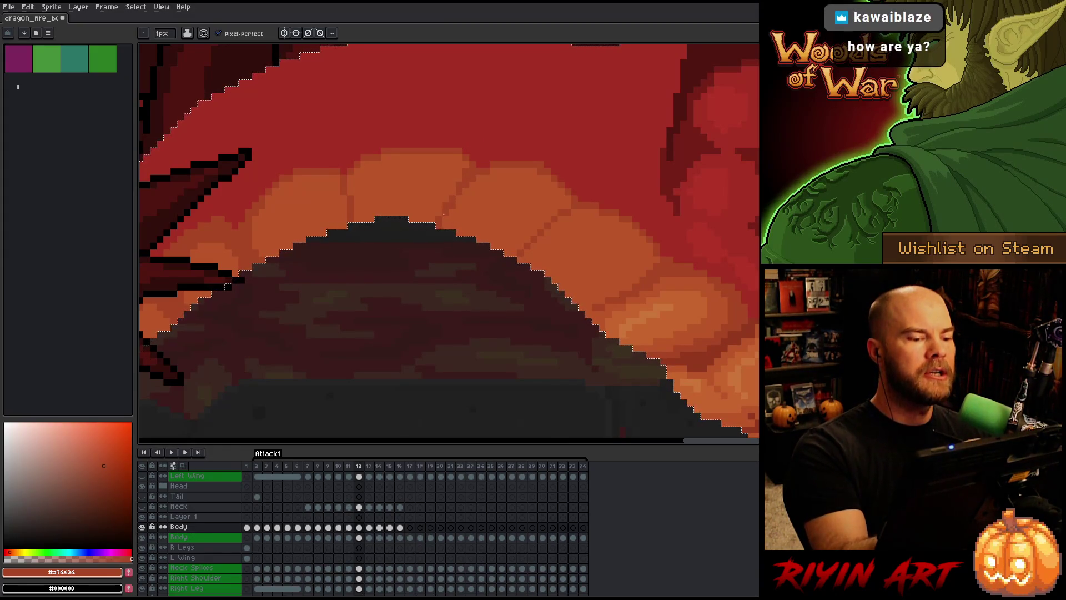
Refine the upper and lower belly segments with orange highlights and darker seams.
left_click(443, 198, "alt")
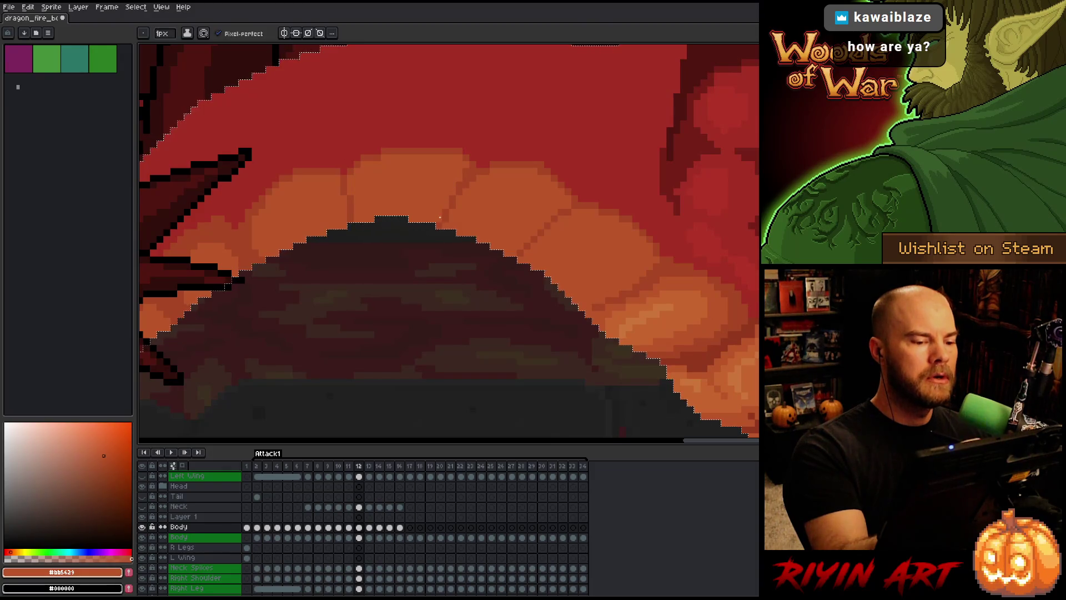
left_click(445, 215, "alt")
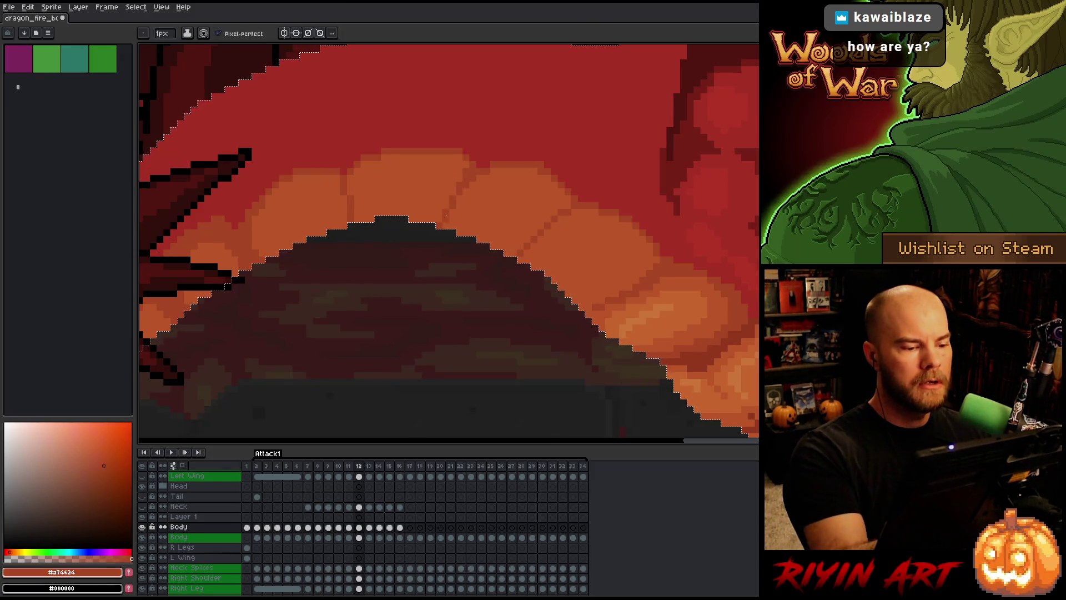
left_click(448, 199, "alt")
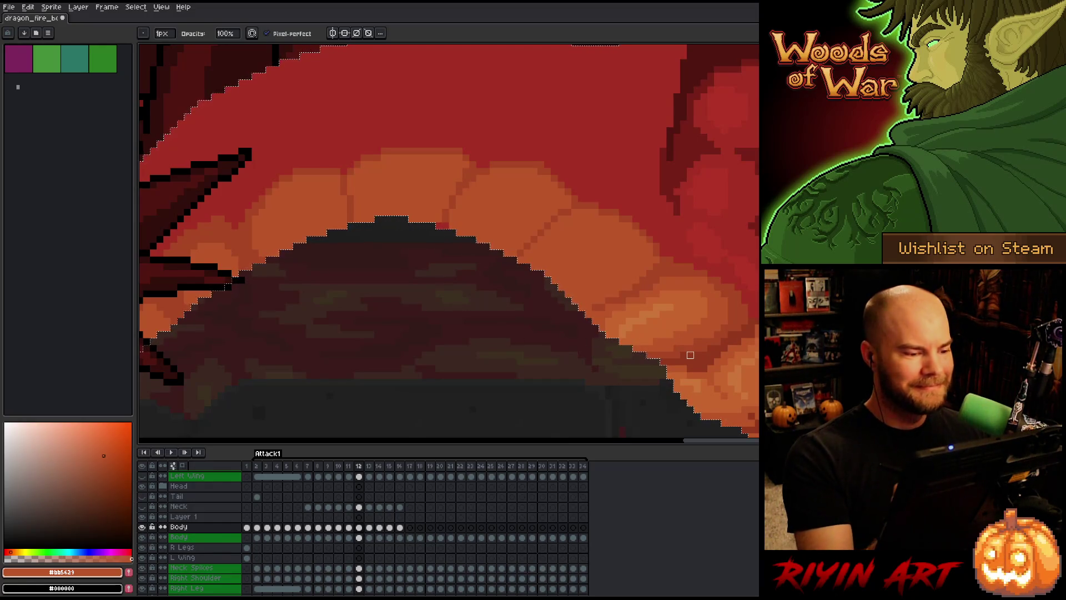
left_click_drag(690, 361, 673, 302)
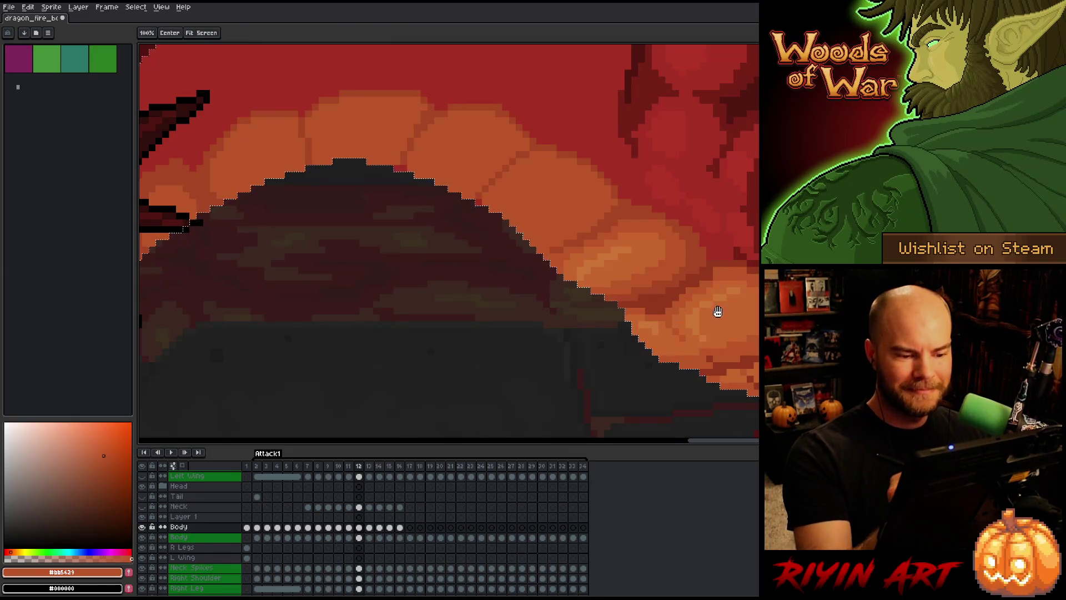
left_click_drag(716, 310, 652, 299)
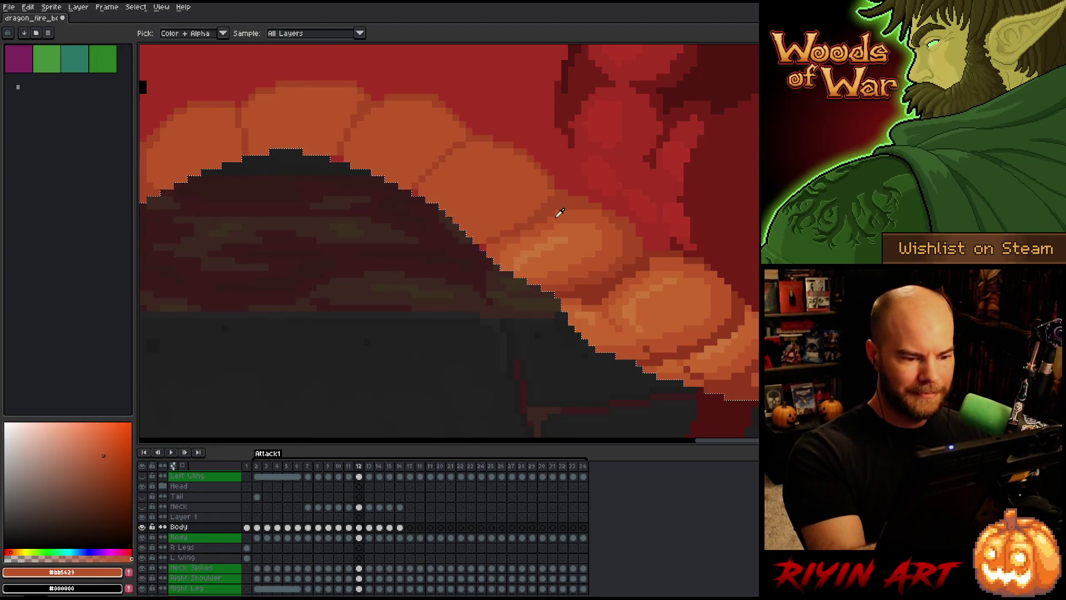
Save the dragon animation file with Ctrl+S.
key("ctrl+s")
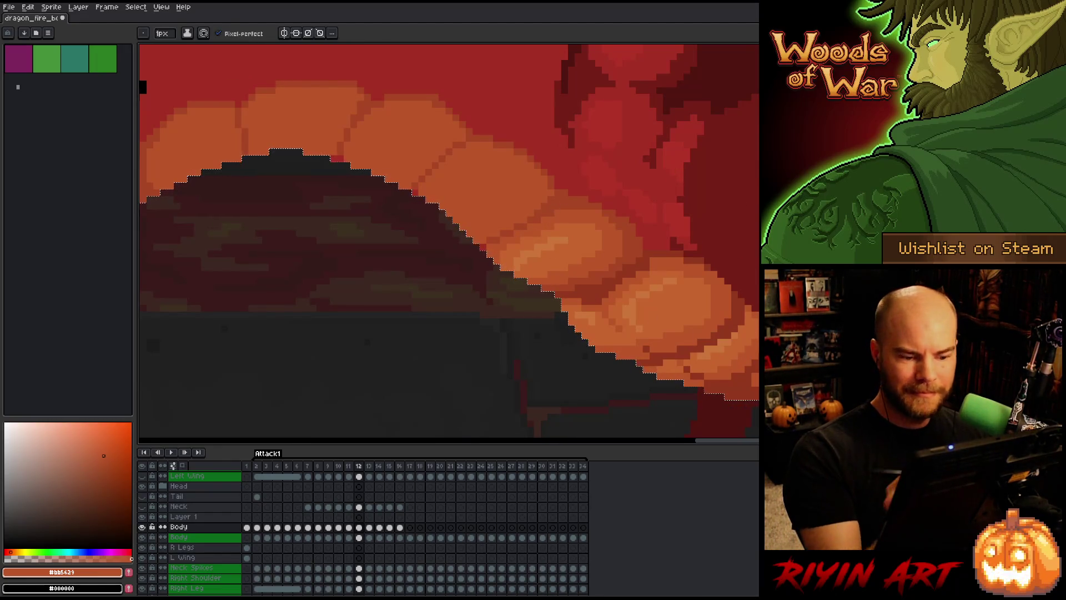
scroll(733, 295, "down", 2)
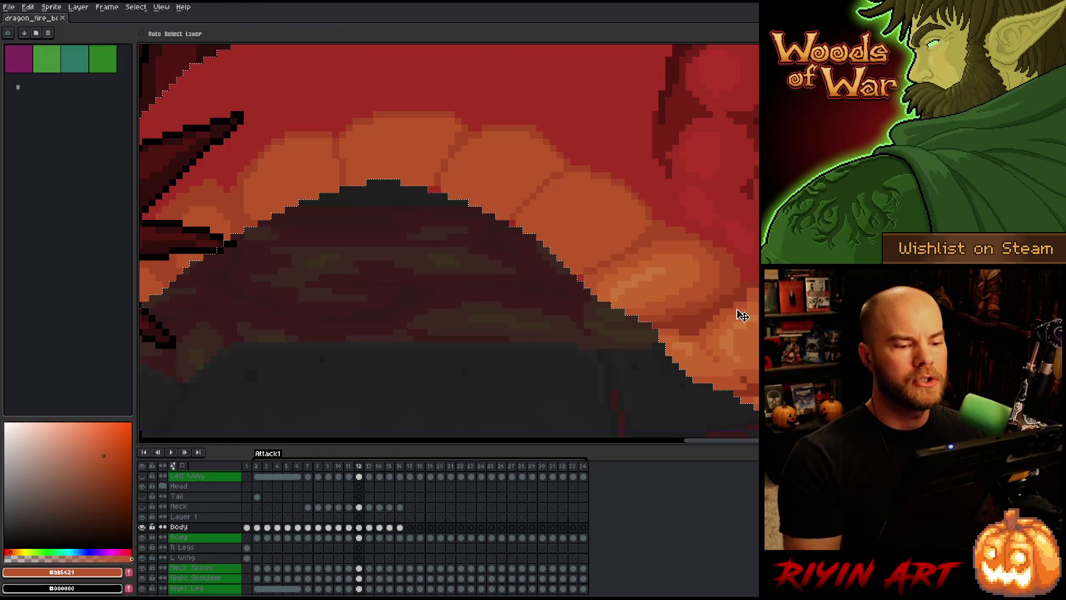
scroll(733, 294, "down", 2)
scroll(729, 271, "up", 2)
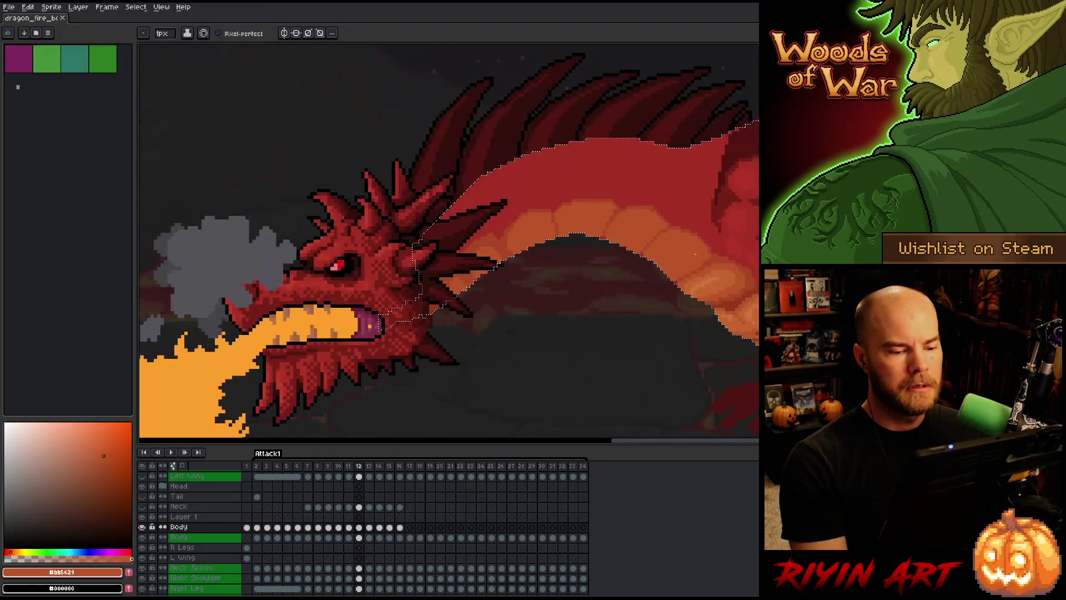
Draw a deep red line along the upper body and flood-fill the band above it.
left_click(728, 191, "alt")
mouse_move(716, 183)
left_mouse_down()
mouse_move(636, 142)
mouse_move(567, 142)
mouse_move(445, 188)
left_mouse_up()
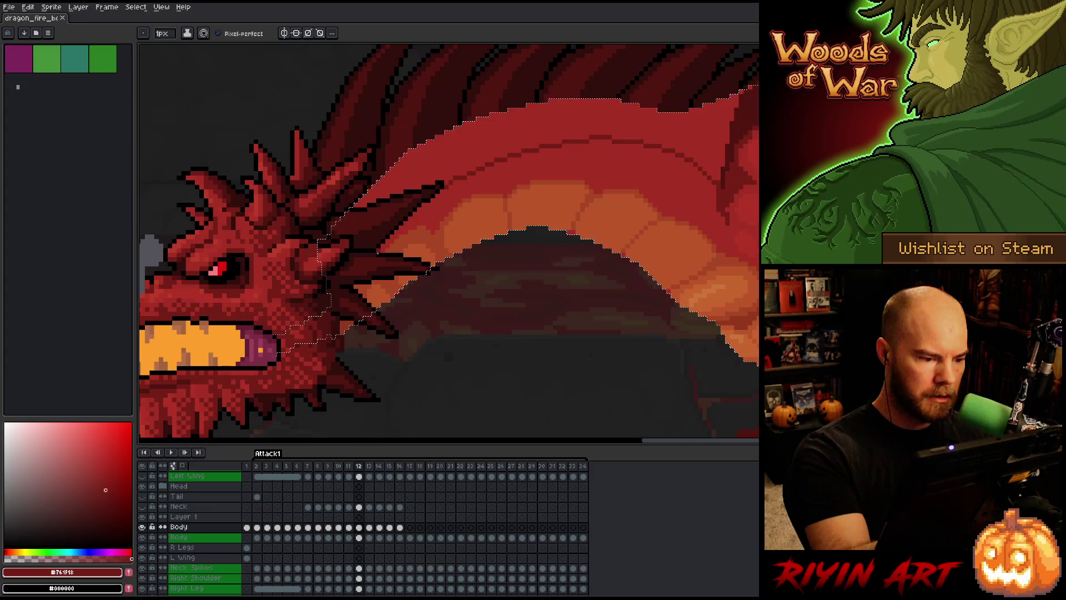
key("g")
left_click(471, 137)
Add a thin, deeper red line along the top of the upper body band.
key("b")
left_click(461, 119, "alt")
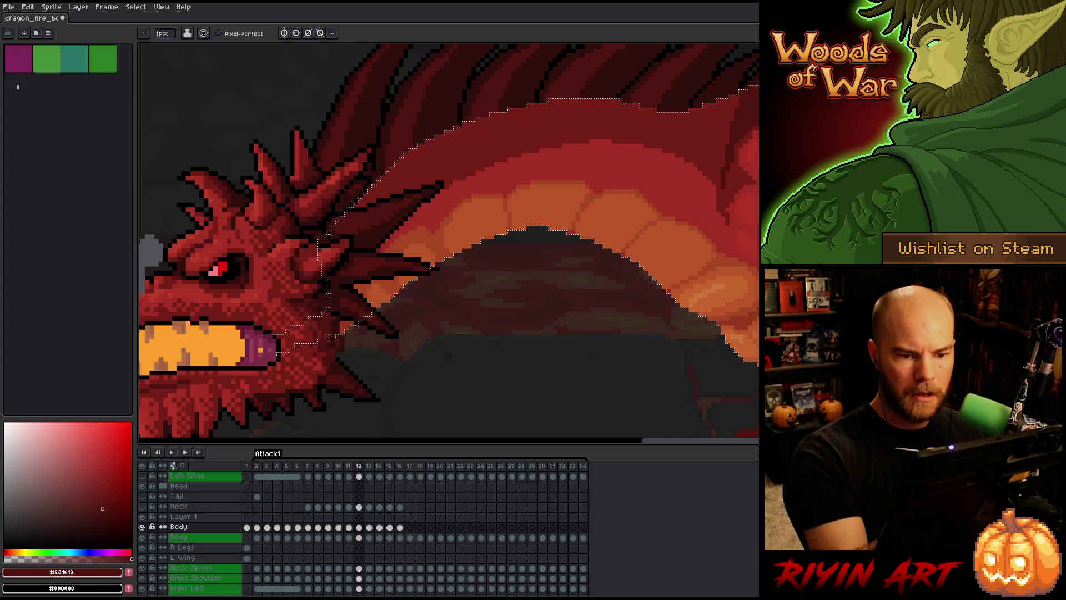
left_click_drag(444, 238, 533, 294)
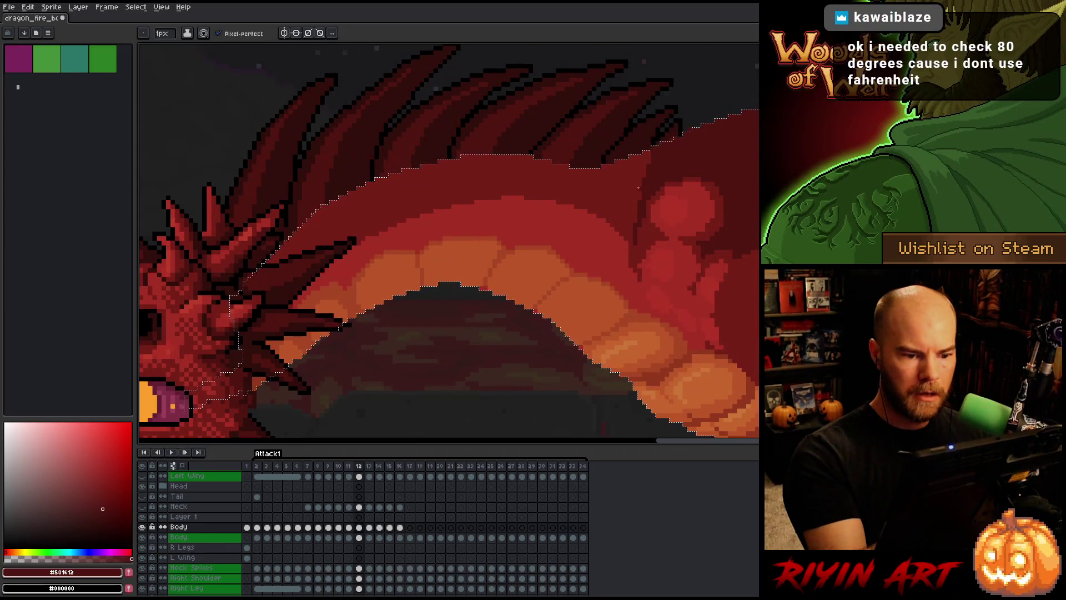
left_click_drag(605, 167, 493, 165)
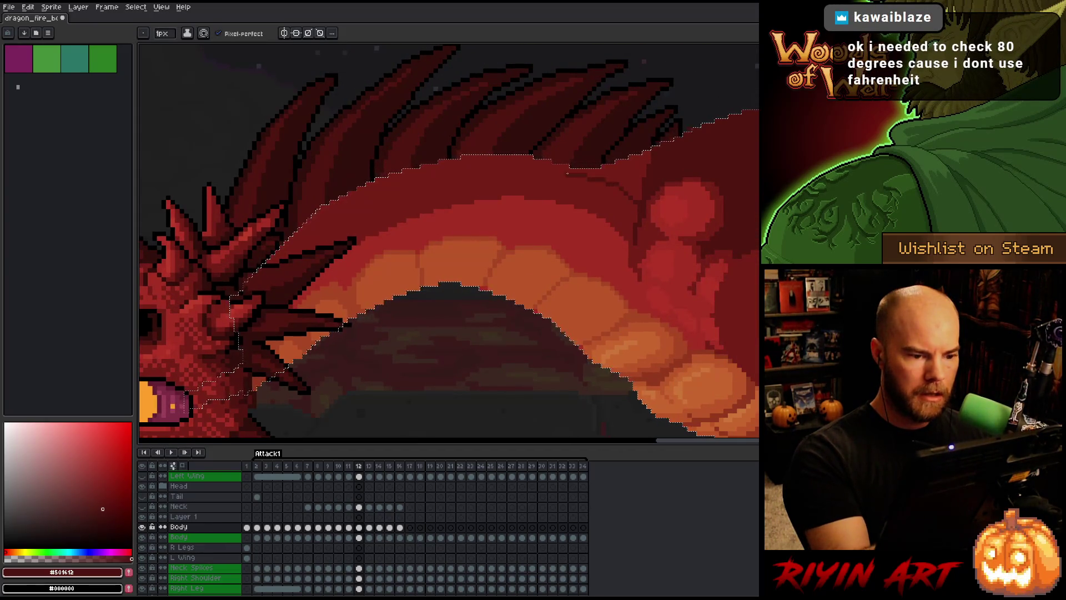
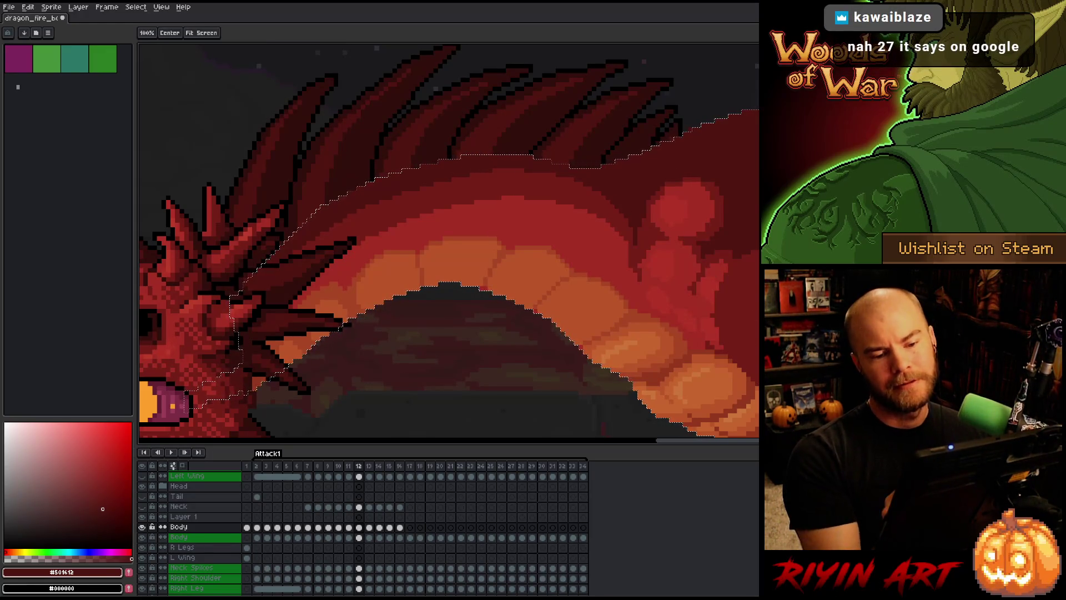
Sample the darker red from the body and paint a shading stroke beside the round bumps.
left_click_drag(732, 400, 707, 350)
key("space")
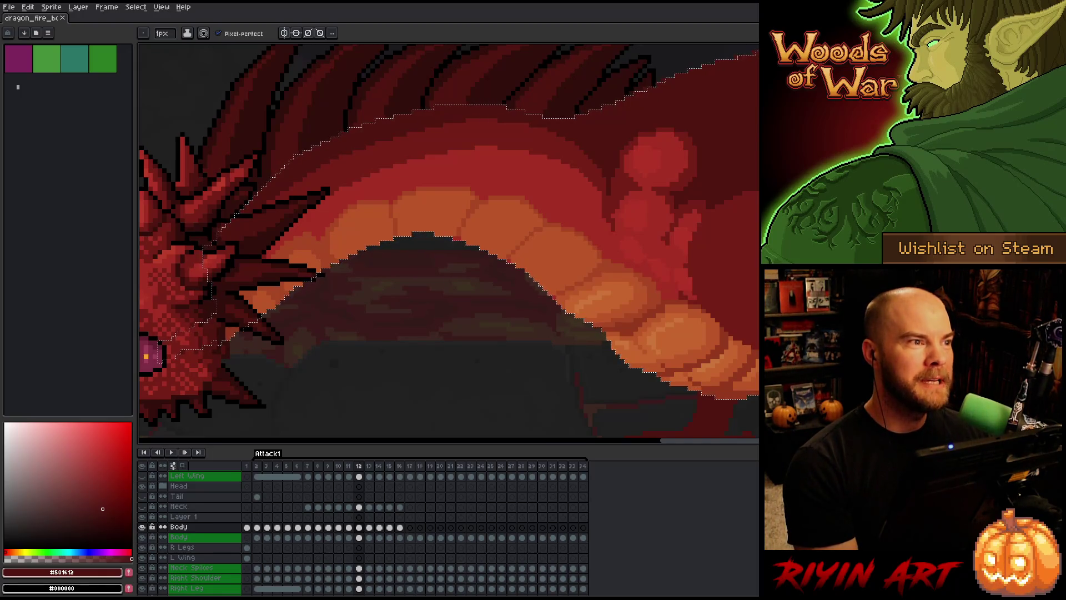
left_click(488, 134, "alt")
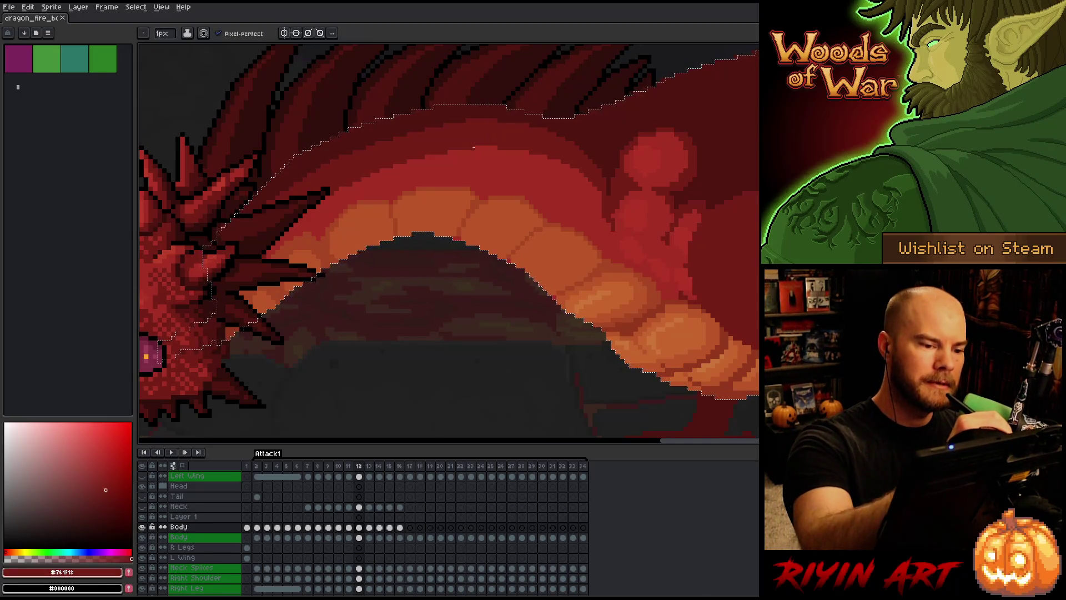
left_click_drag(535, 161, 600, 202)
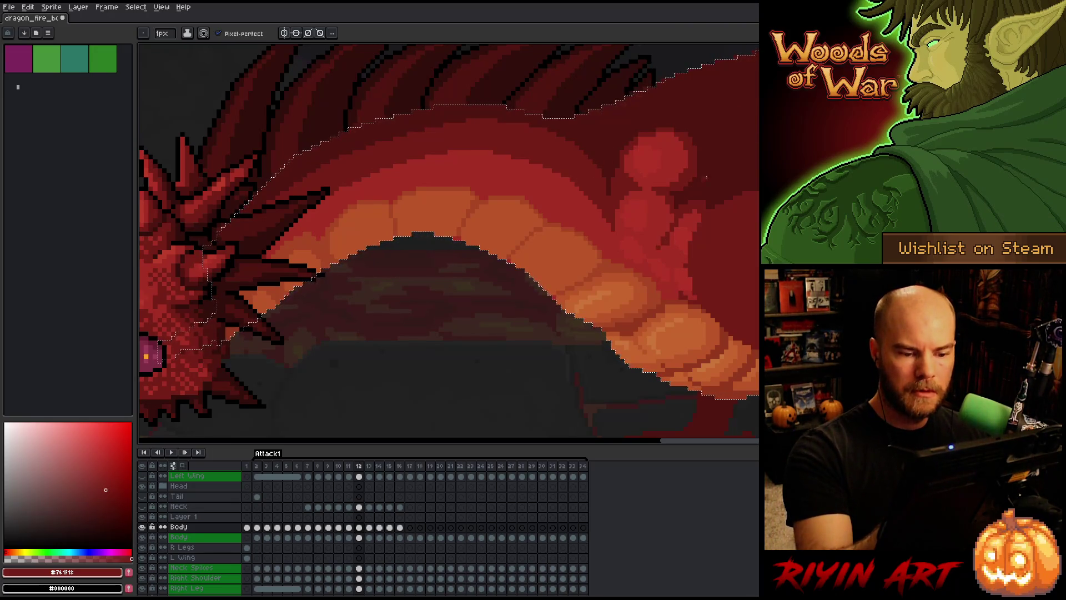
key("i")
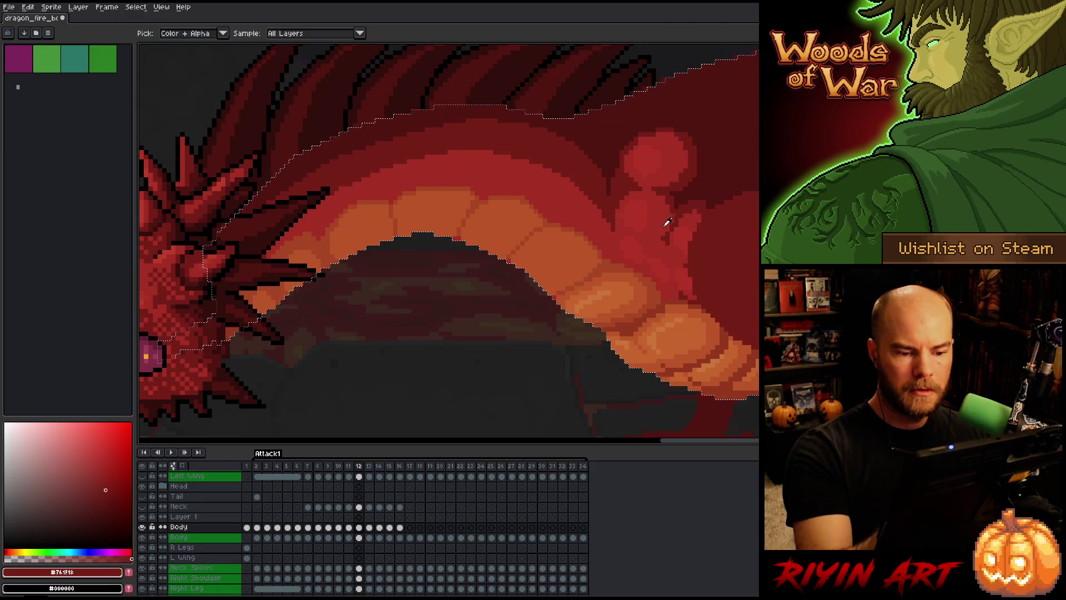
key("b")
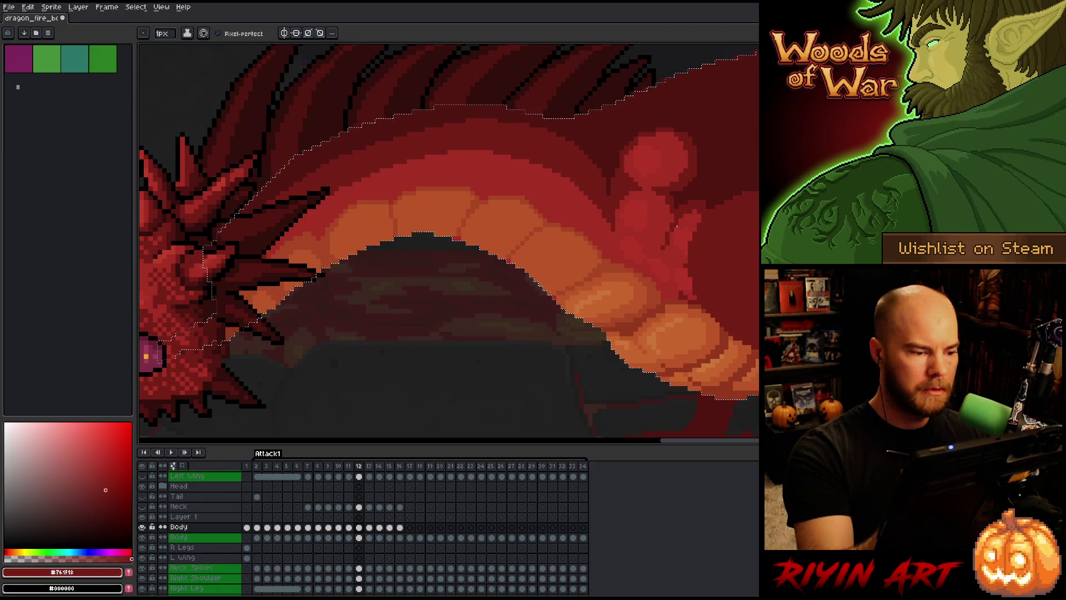
scroll(631, 298, "left", 3)
Pan the canvas over to show the dragon's head.
key("i")
key("b")
key("g")
key("h")
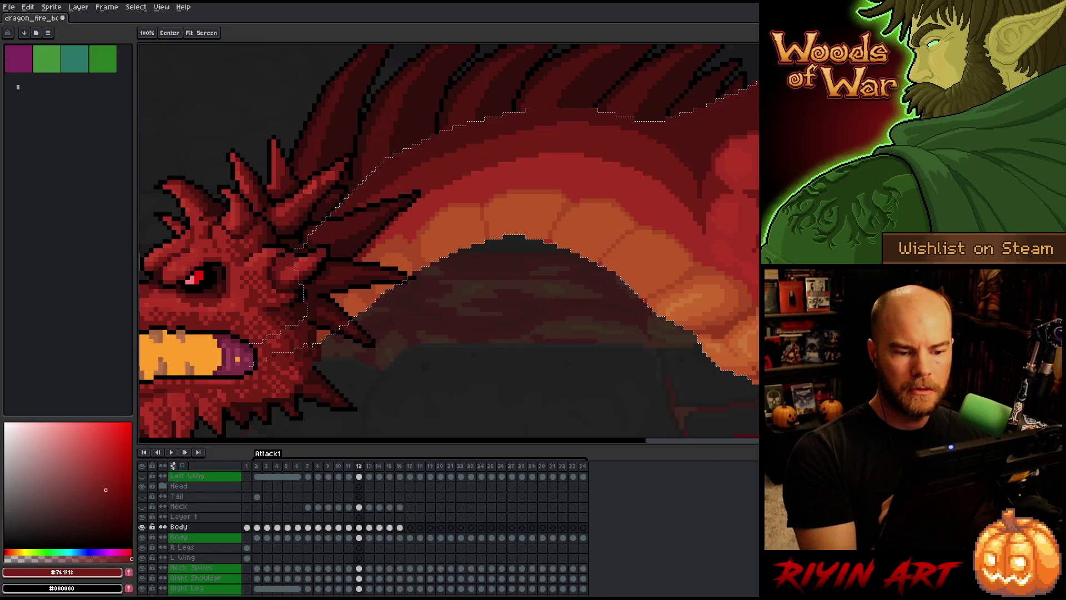
left_click_drag(755, 341, 630, 326)
key("g")
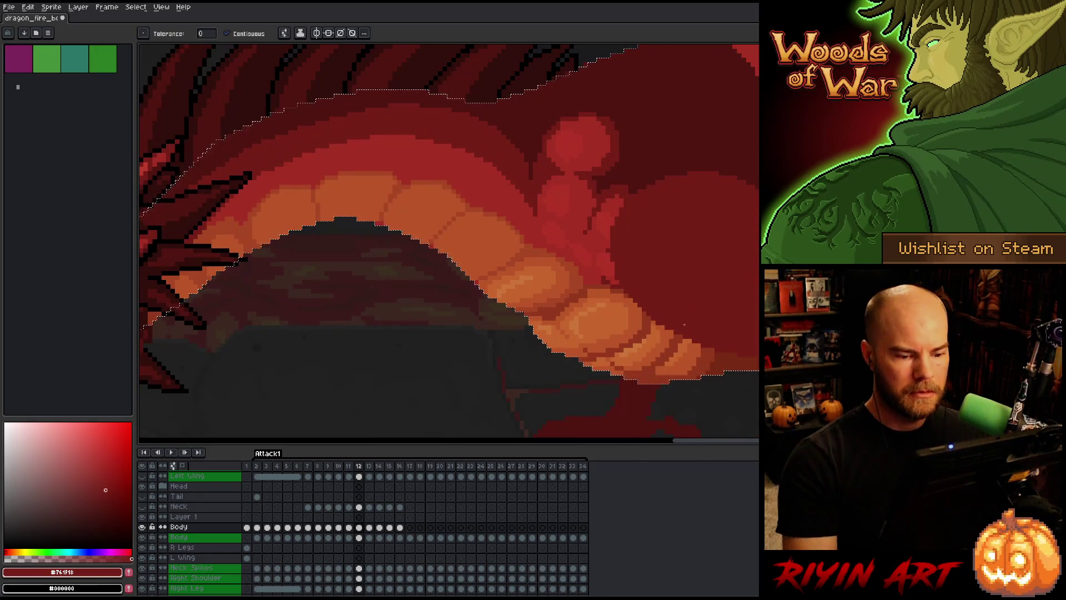
scroll(667, 311, "down", 3)
scroll(529, 316, "up", 5)
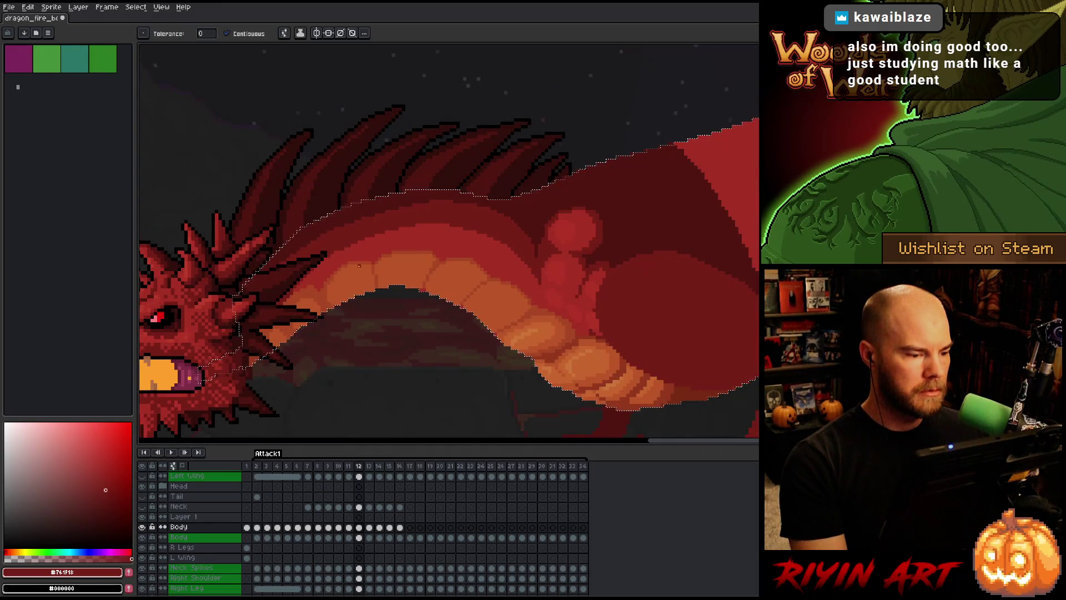
scroll(299, 254, "down", 1)
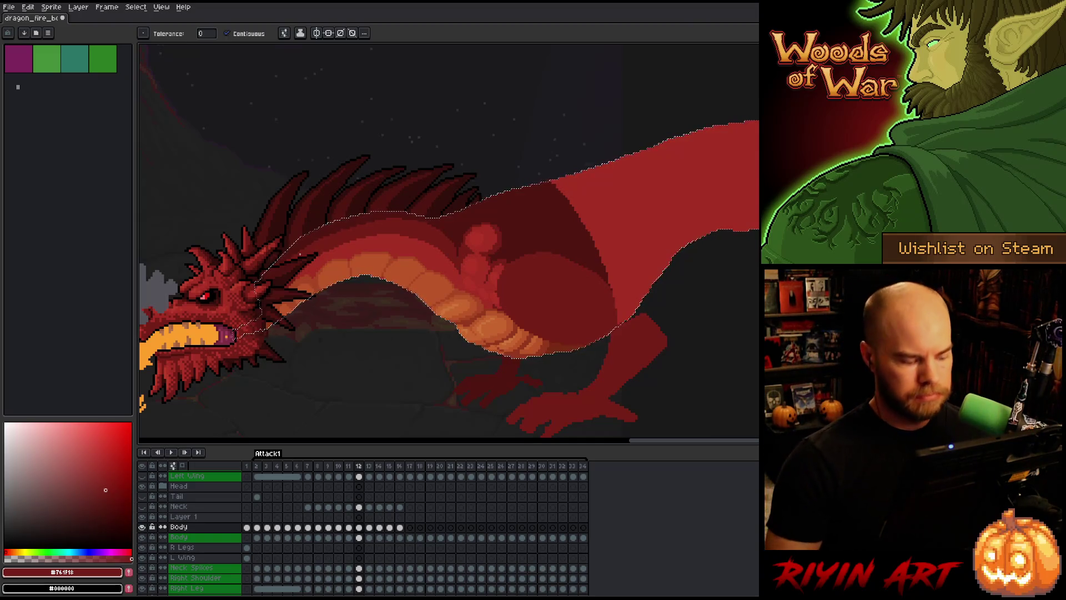
Save the file, compare frames 11 and 12, and settle on frame 10.
key("ctrl+s")
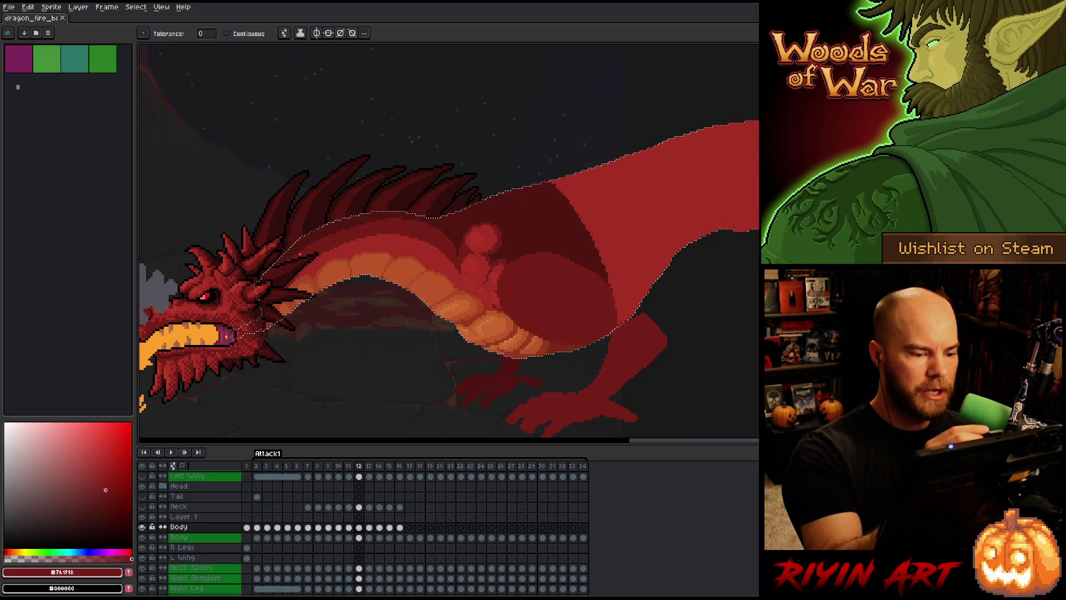
key("b")
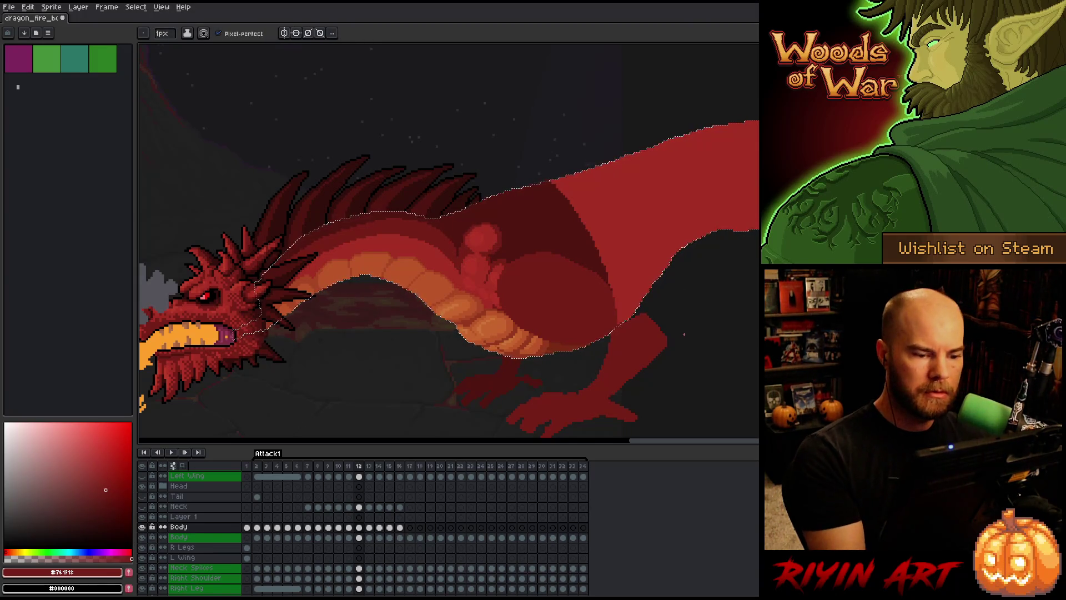
scroll(596, 354, "down", 2)
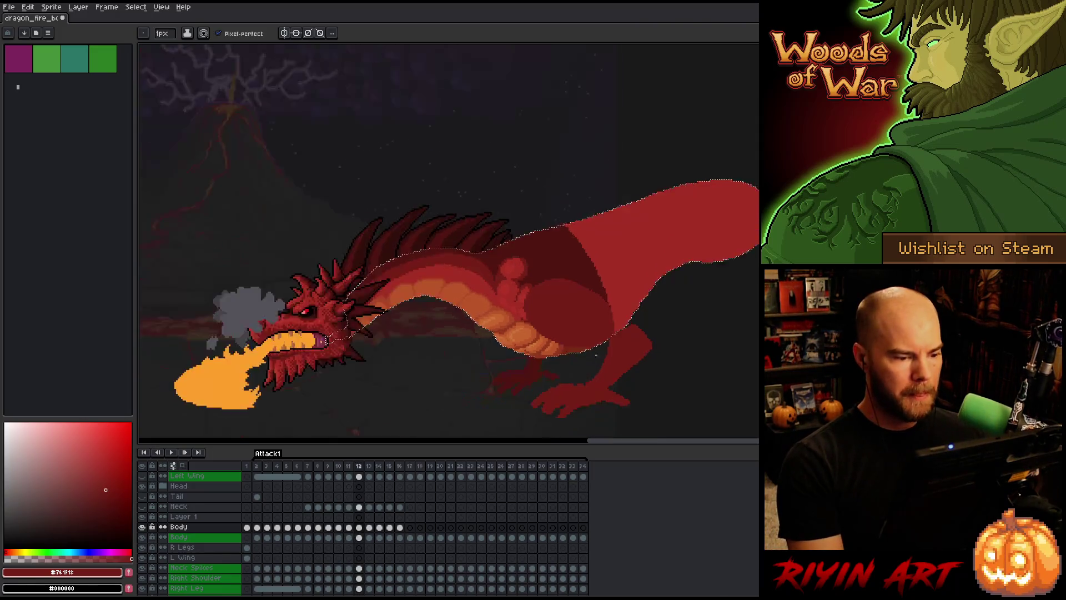
scroll(596, 354, "down", 1)
key("comma")
key("period")
key("comma")
key("period")
key("comma")
key("period")
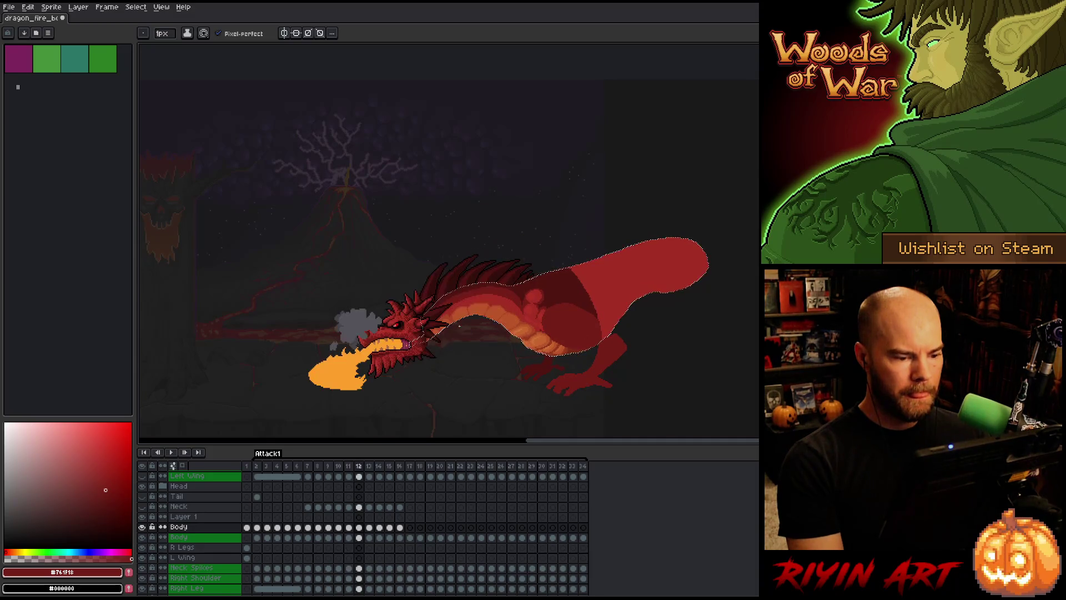
key("comma")
key("comma")
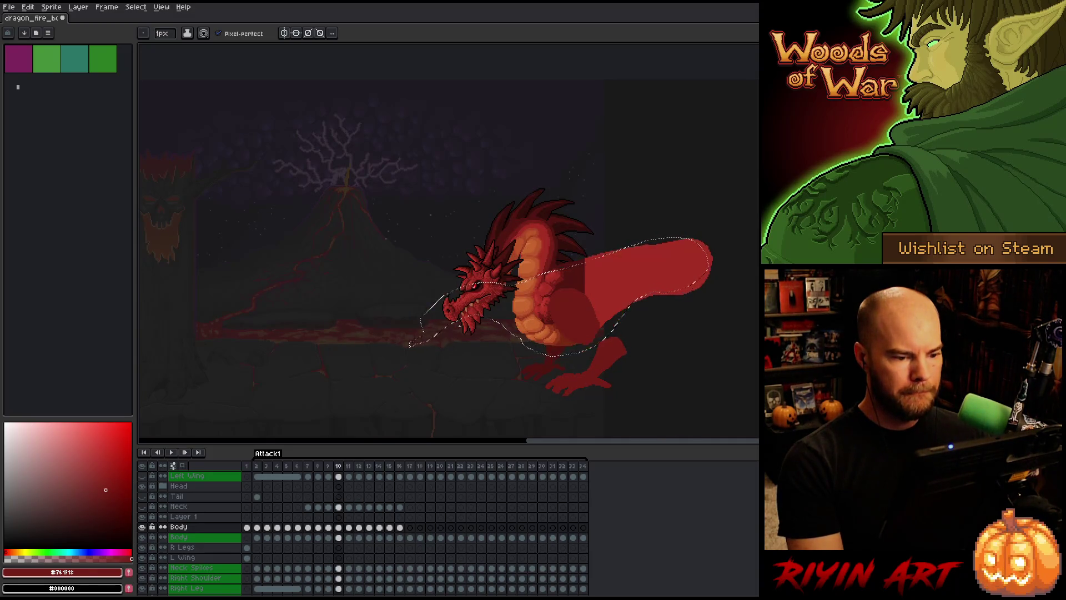
On frame 11, sample an orange from the dragon's neck and save the file.
key("period")
scroll(529, 216, "up", 4)
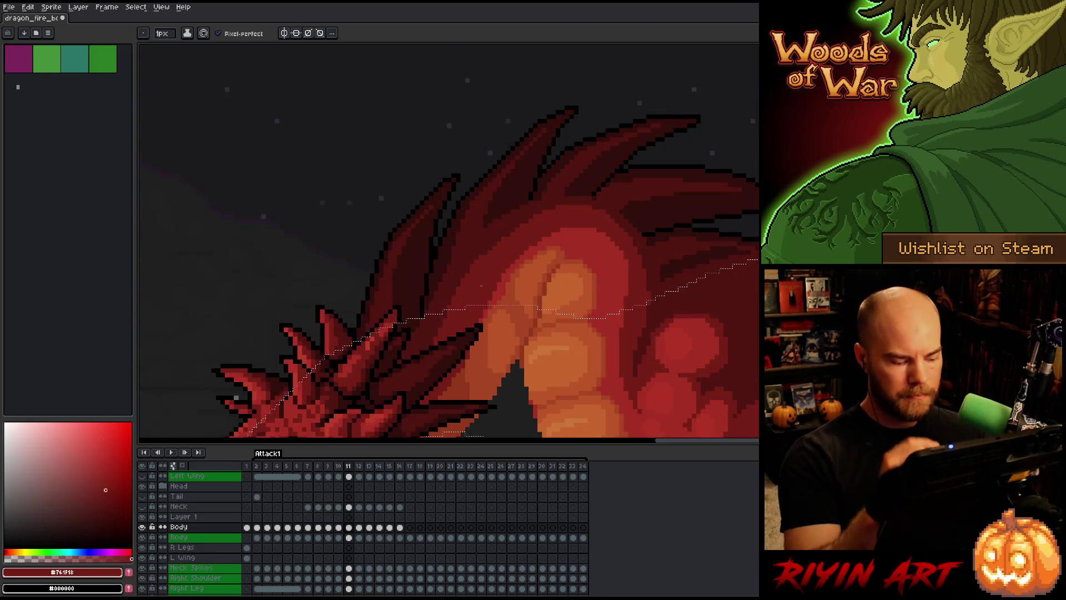
left_click(554, 257, "alt")
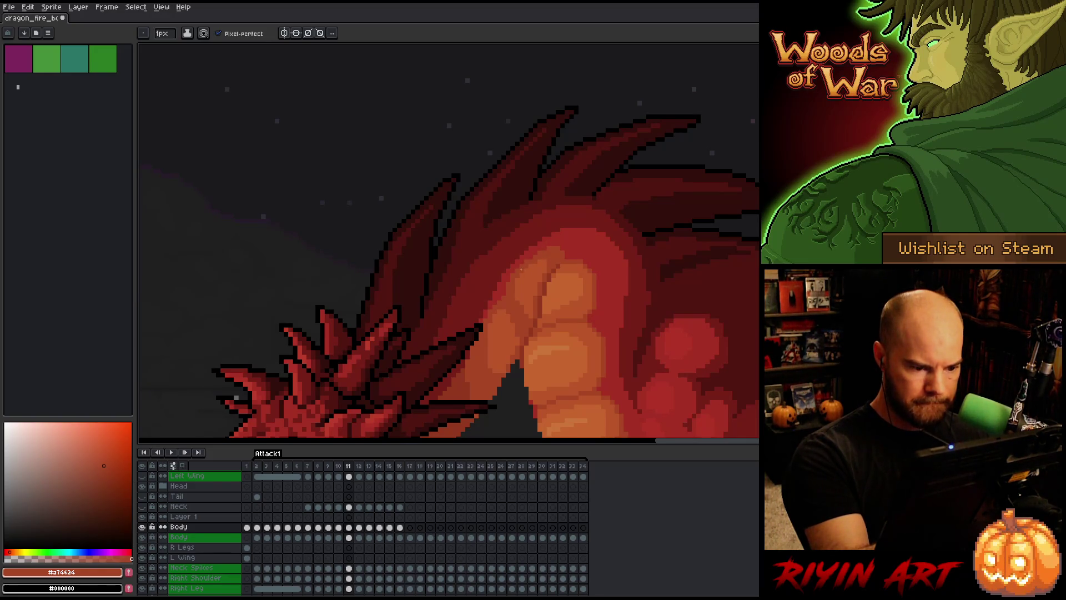
key("ctrl+s")
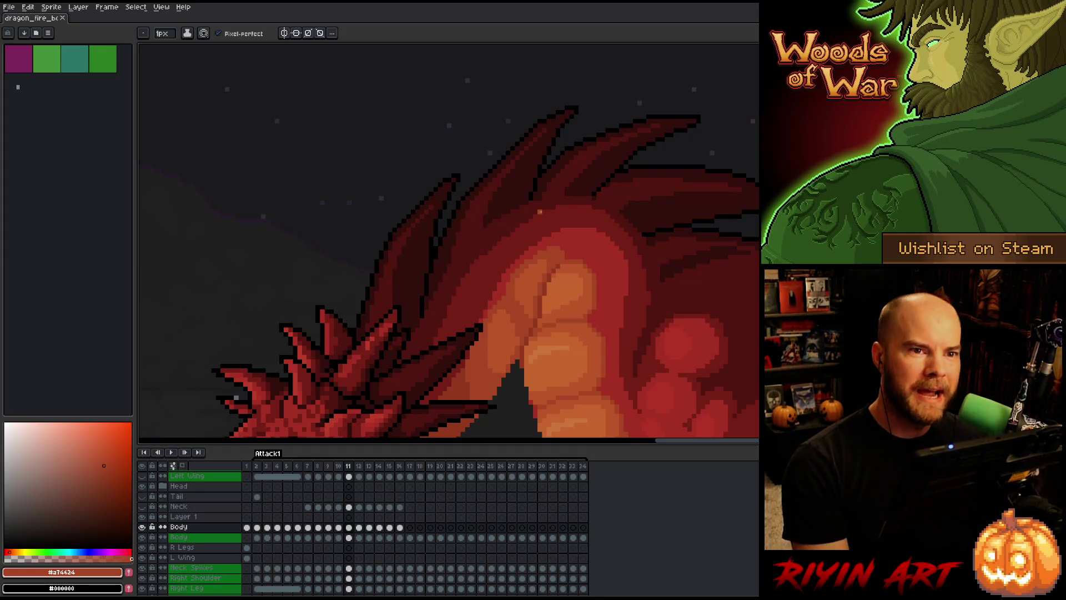
Pan and zoom across the whole dragon scene with the pencil ready.
scroll(530, 340, "down", 4)
left_click_drag(542, 349, 524, 344)
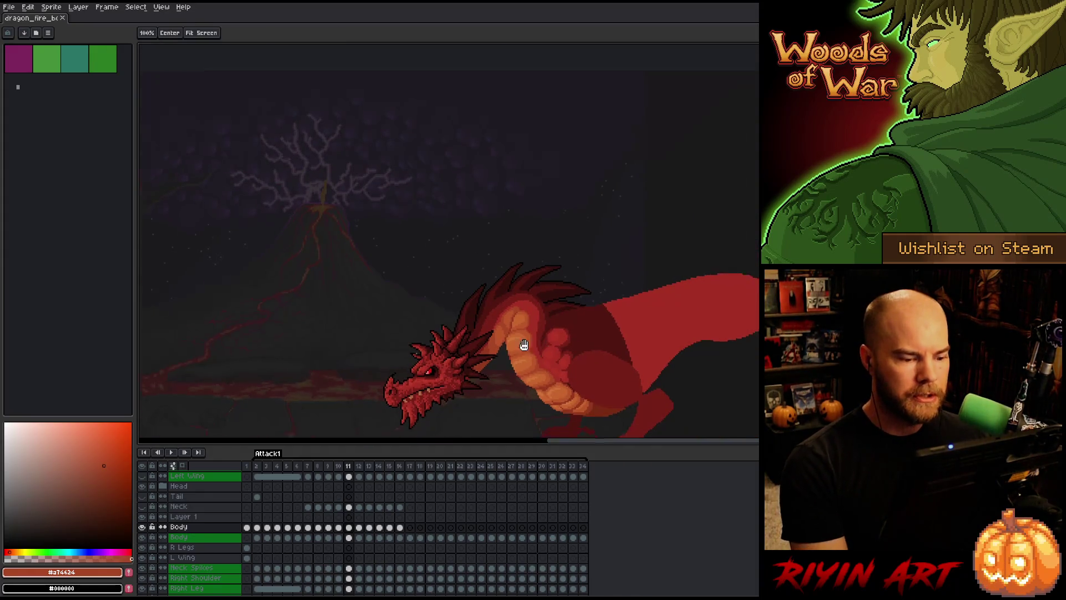
scroll(524, 345, "up", 2)
scroll(389, 328, "up", 1)
key("b")
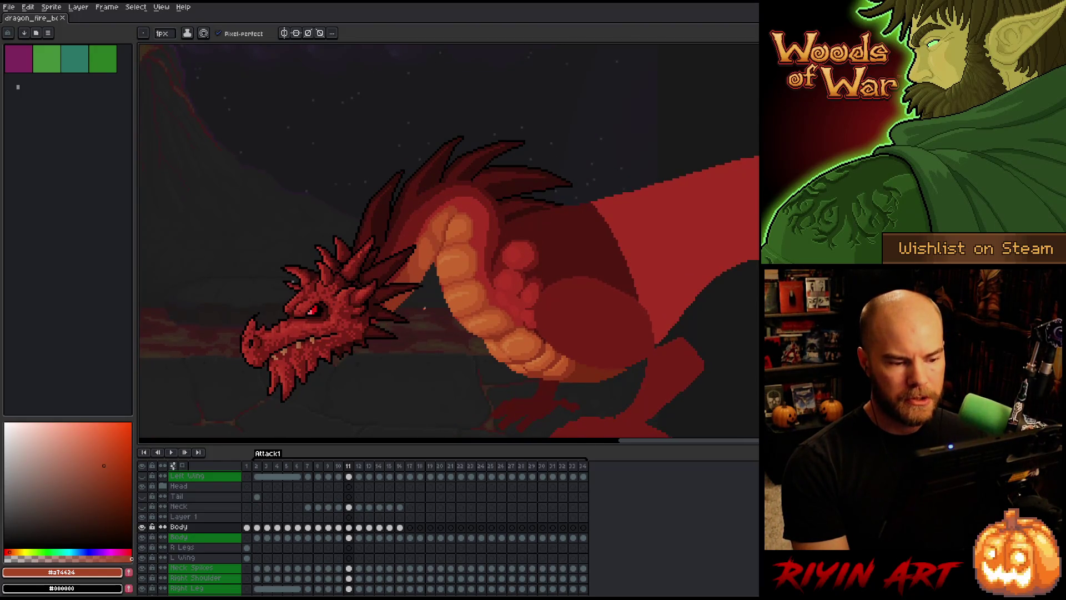
scroll(424, 307, "down", 1)
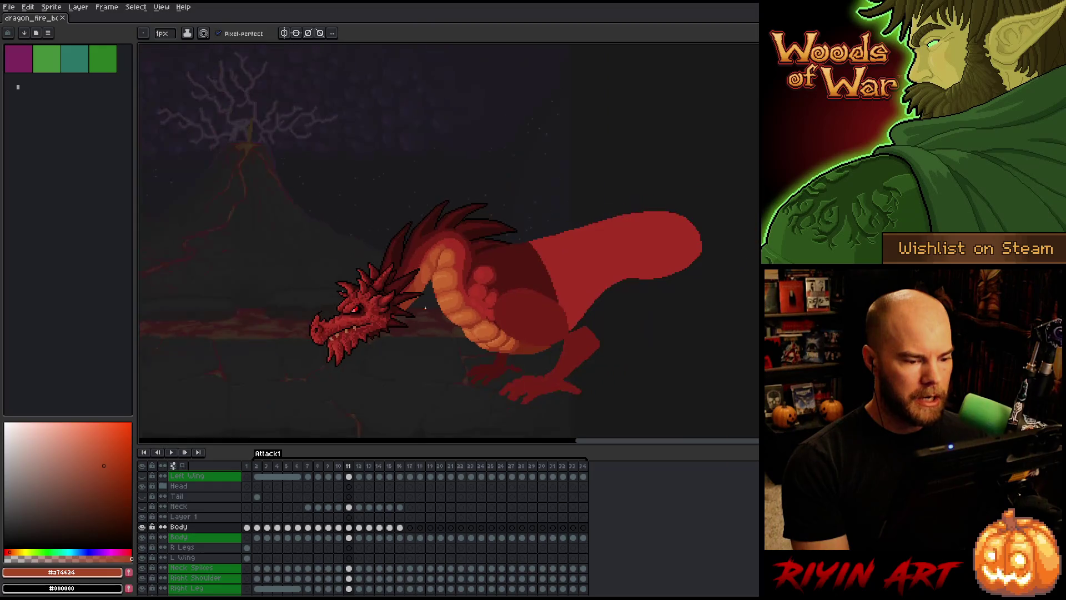
scroll(439, 309, "up", 2)
scroll(440, 311, "down", 2)
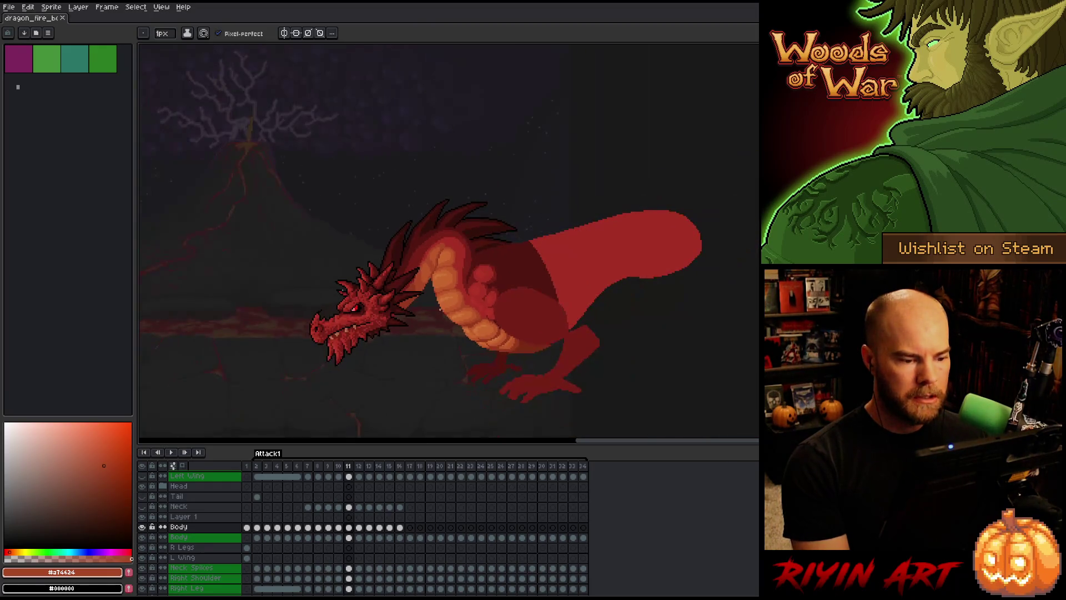
scroll(436, 315, "up", 1)
scroll(430, 309, "up", 1)
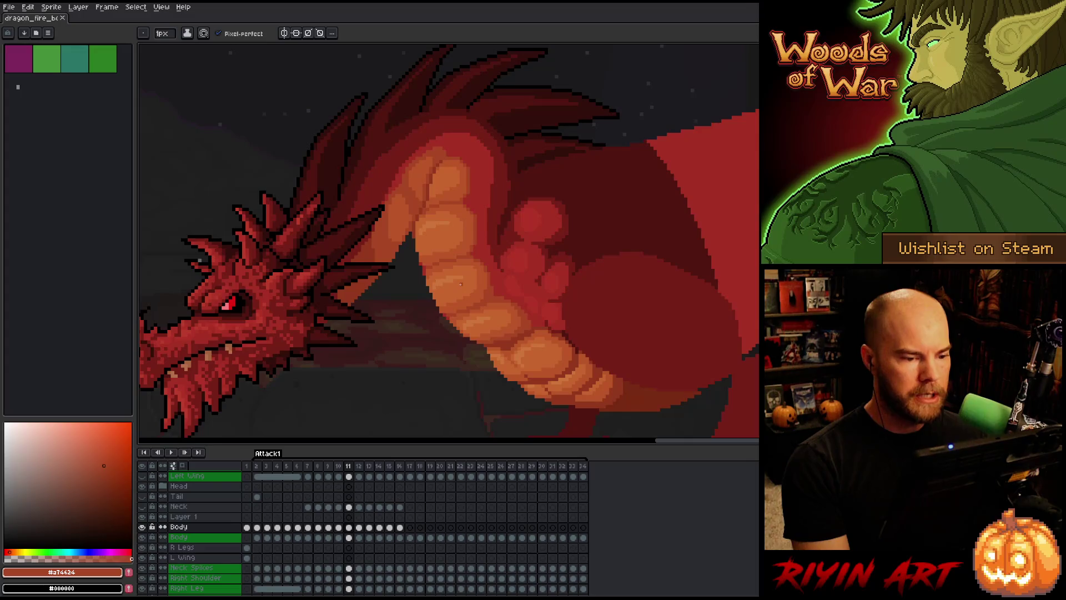
scroll(461, 284, "down", 2)
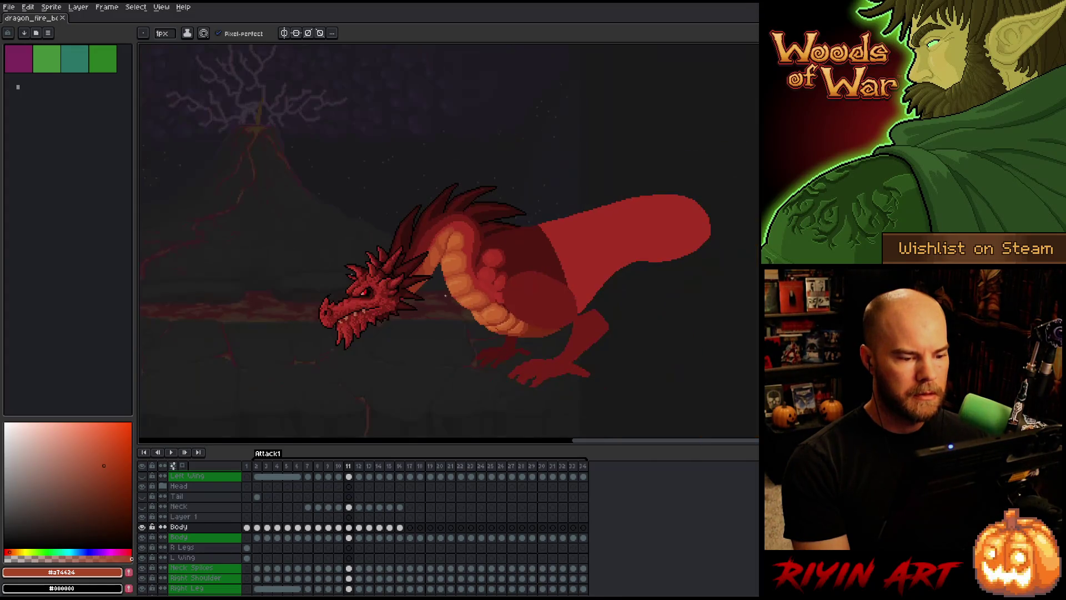
scroll(433, 311, "up", 1)
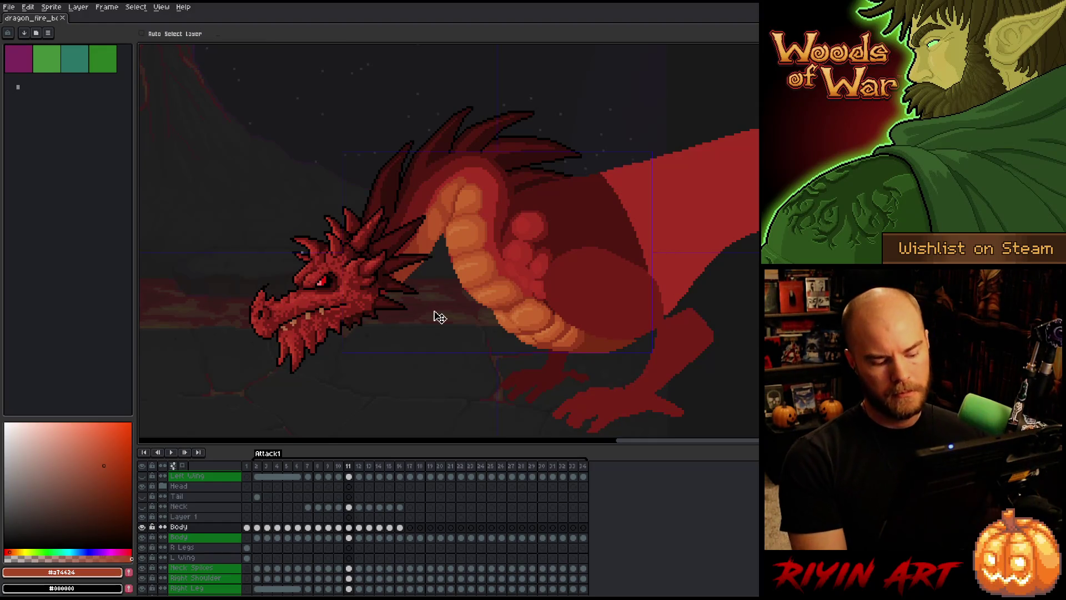
Preview the fire-breath frame, sample the lighter belly-plate orange, and move to frame 12.
key("Right")
key("Left")
scroll(447, 285, "up", 1)
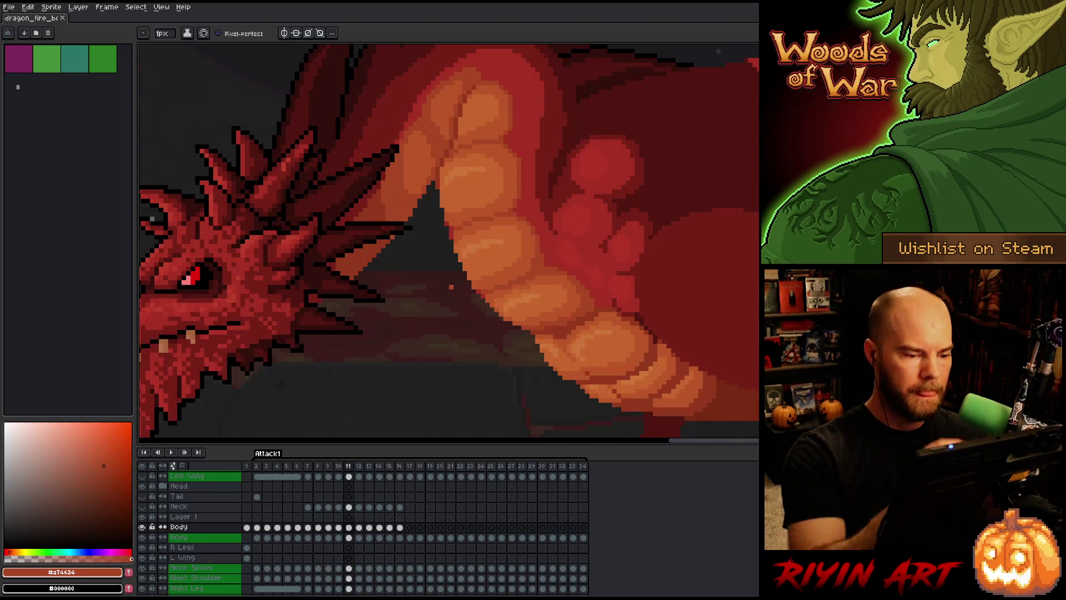
left_click(500, 218, "alt")
key("Right")
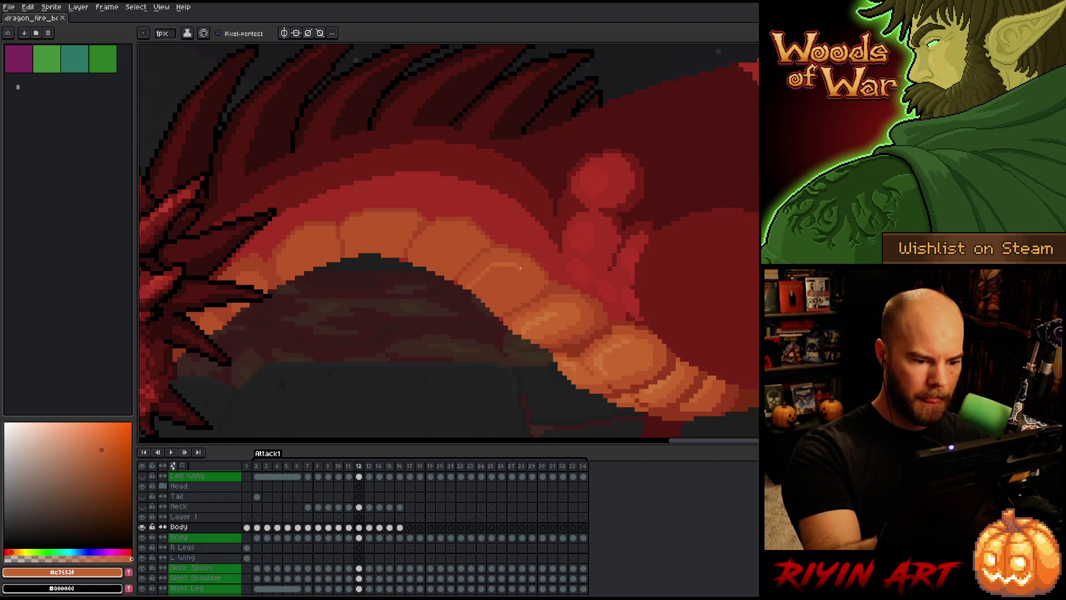
Paint orange pixels along the belly plates' lower edge and compare against frame 11.
left_click_drag(491, 306, 472, 272)
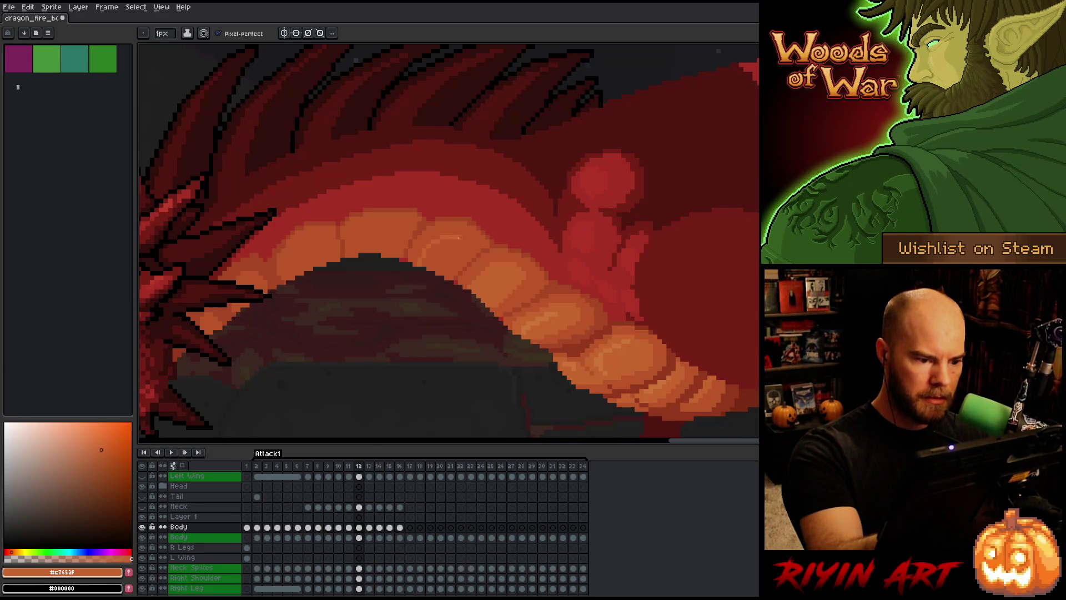
key("g")
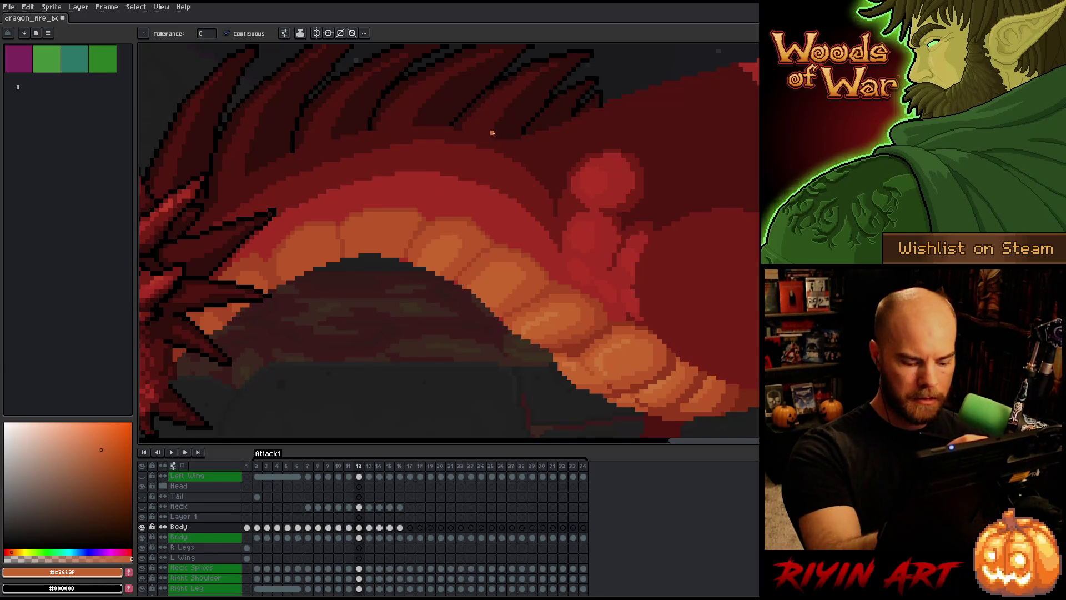
key("b")
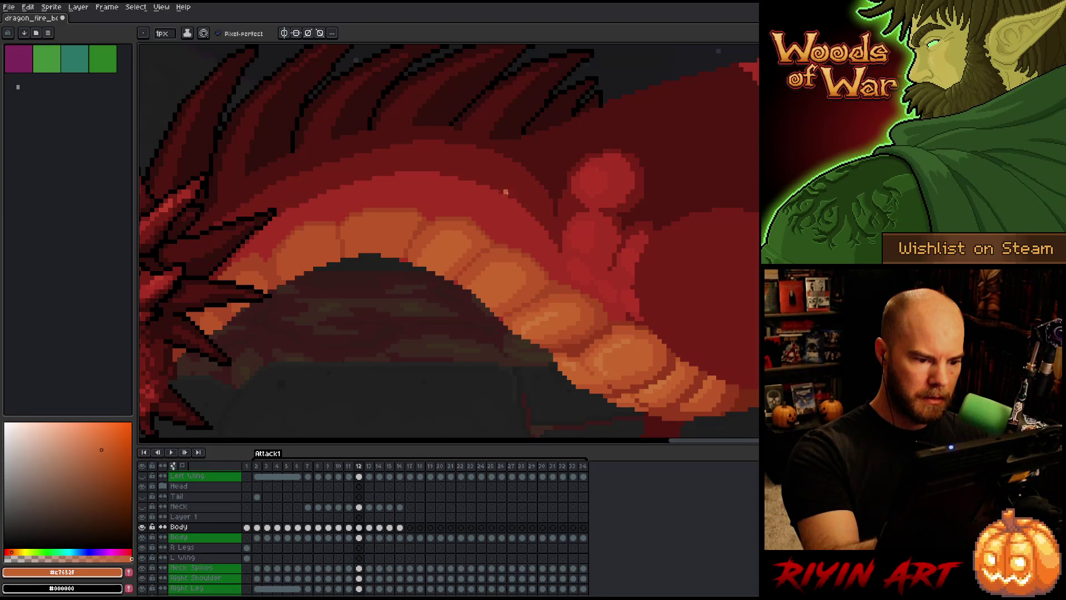
key("comma")
key("period")
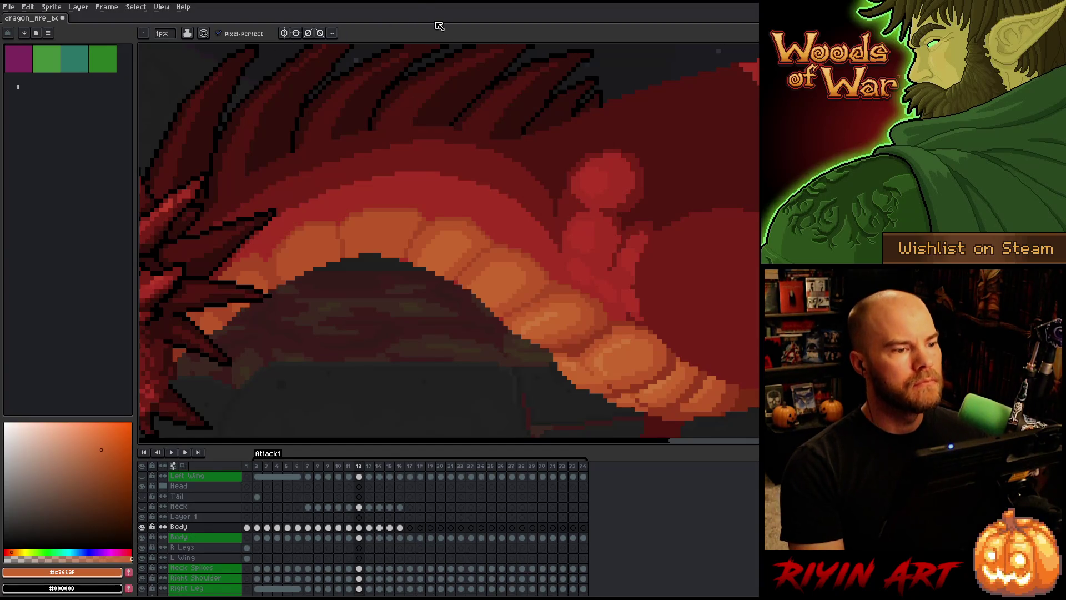
Save, then draw a dark red shading line down the neck.
key("ctrl+s")
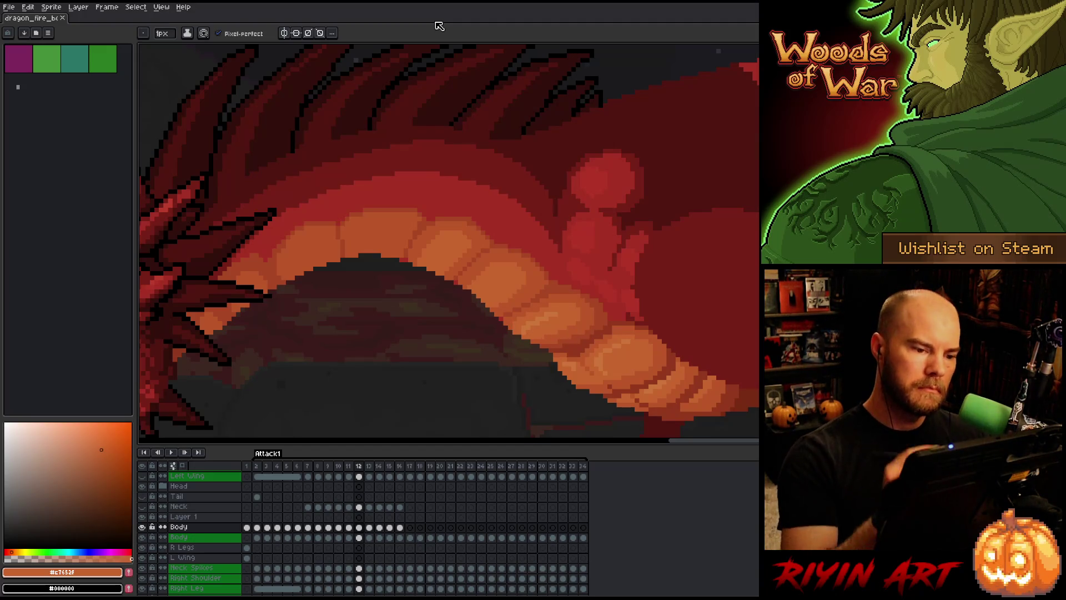
left_click(483, 147, "alt")
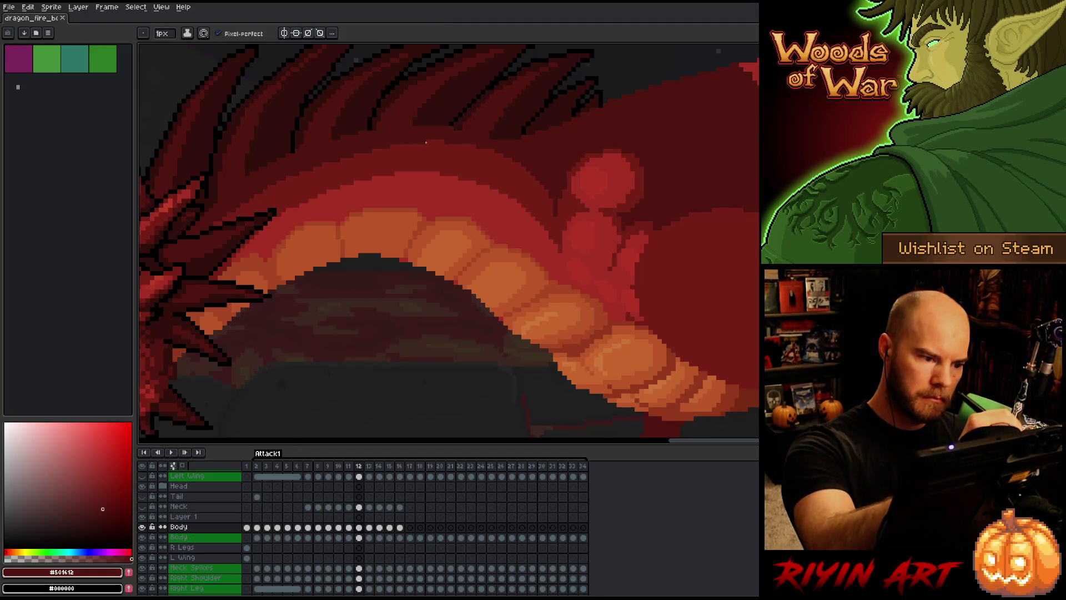
left_click_drag(519, 169, 551, 198)
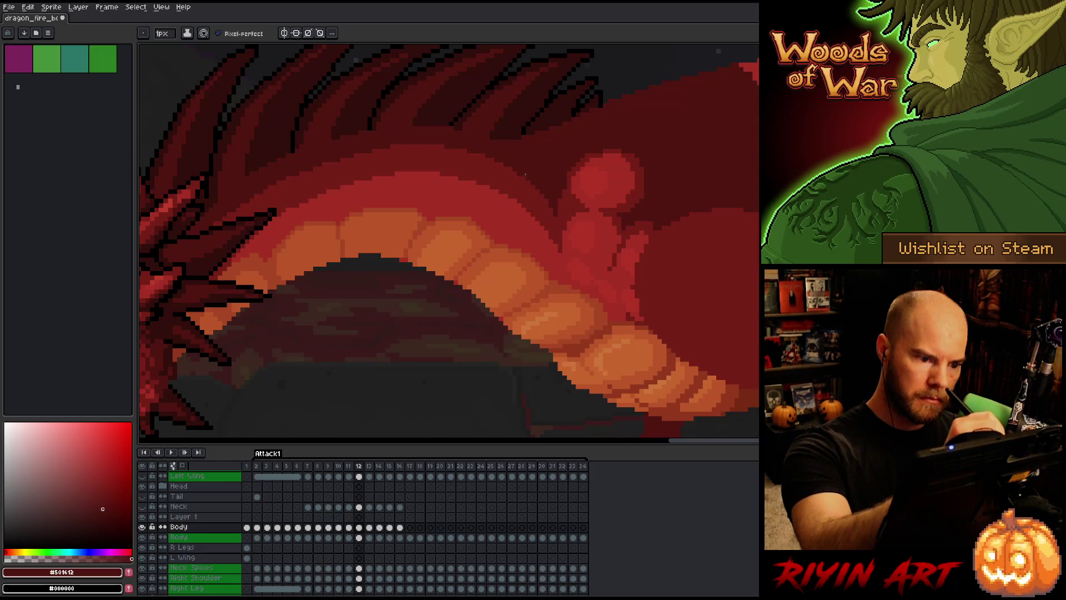
left_click(518, 175, "alt")
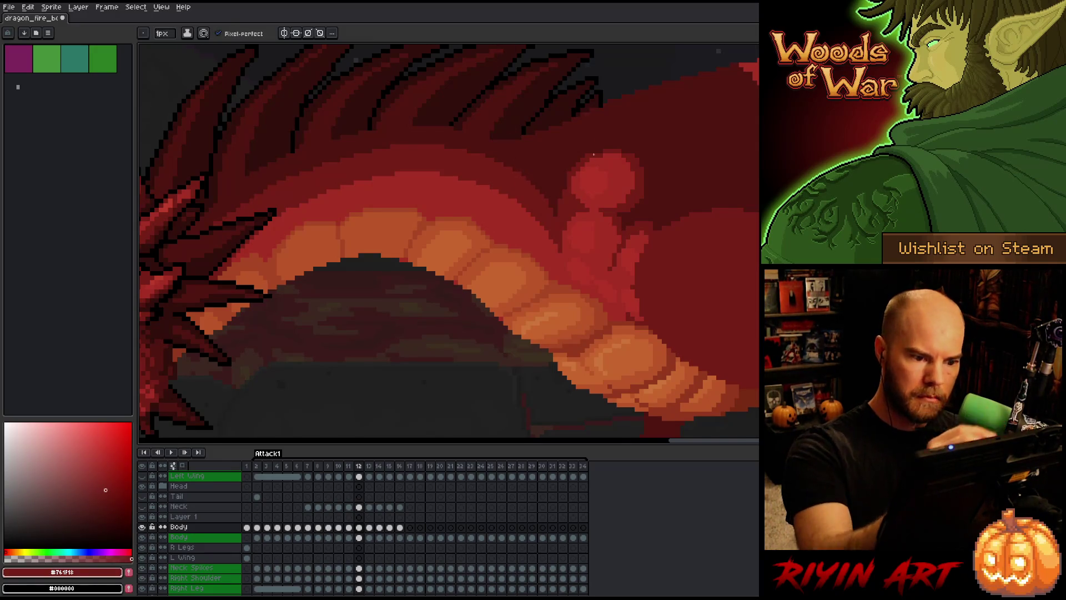
left_click(596, 218, "alt")
Lasso the central belly plate, fill it with orange, and brighten its middle.
scroll(597, 218, "left", 2)
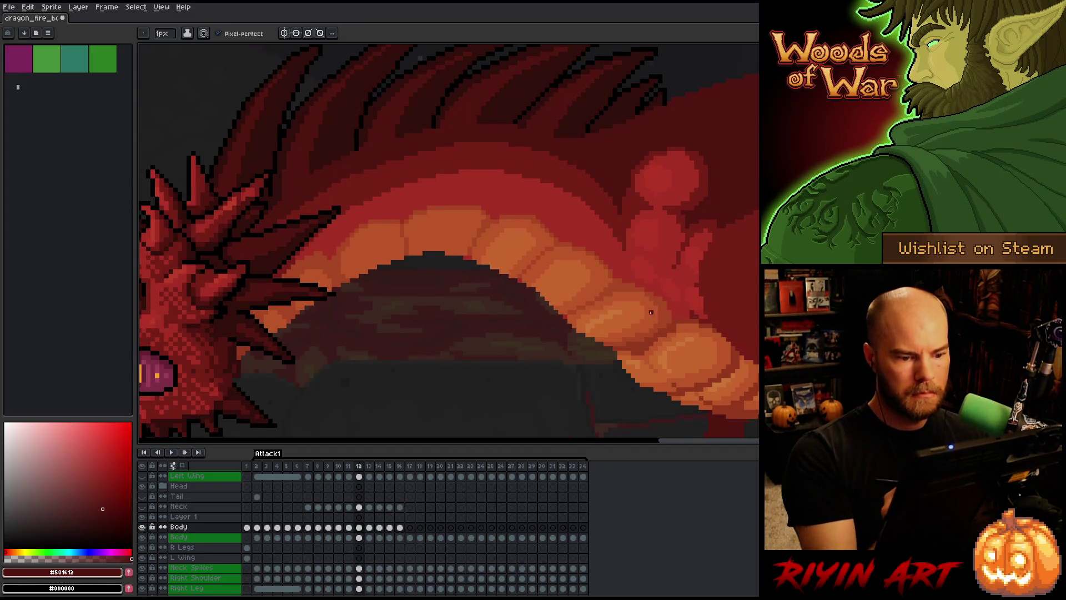
left_click(600, 295, "alt")
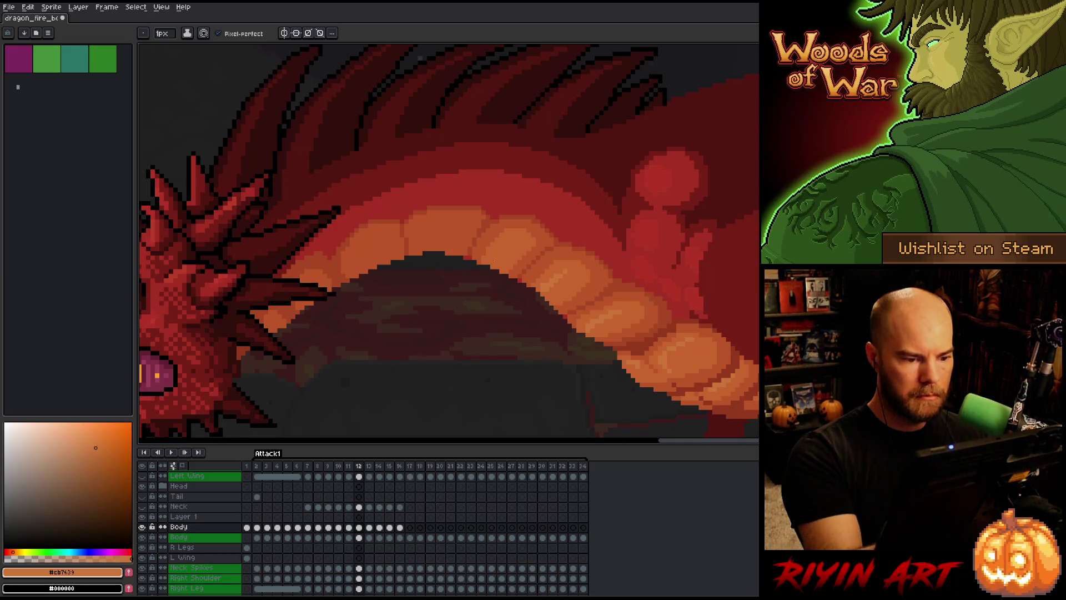
left_click(488, 220, "alt")
left_click(514, 224, "alt")
left_click_drag(423, 243, 413, 255)
key("f")
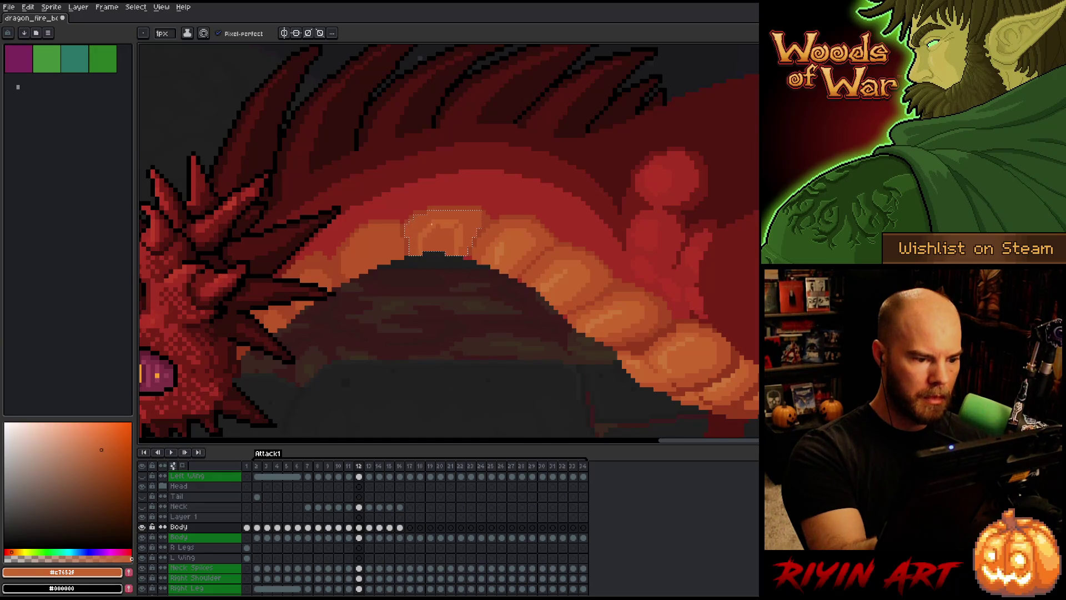
left_click_drag(433, 234, 453, 247)
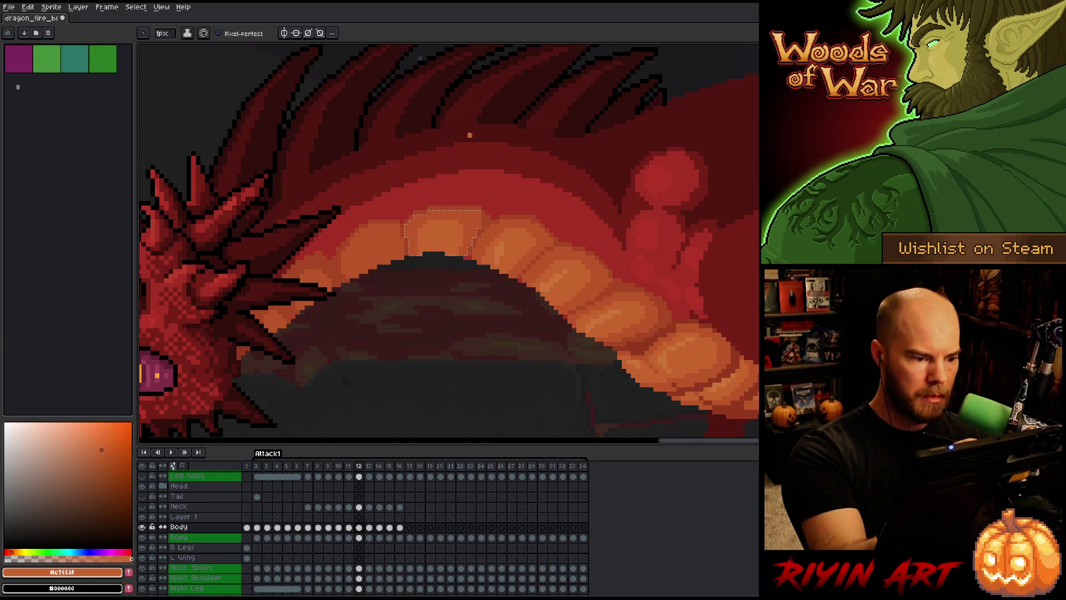
Compare with frame 11, then fill the next plate to the left with light orange.
key("comma")
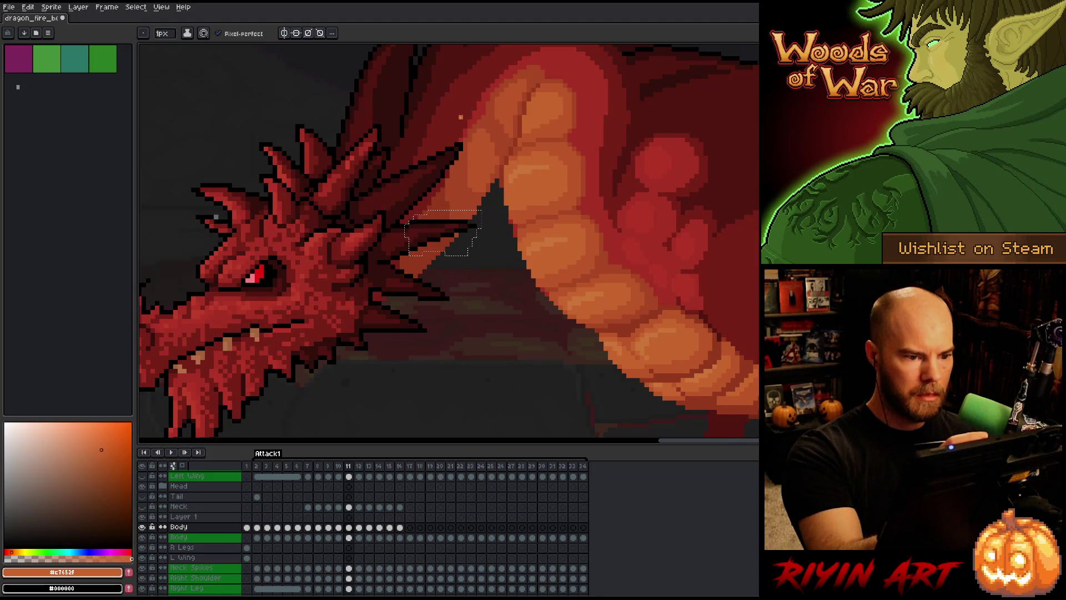
key("period")
key("comma")
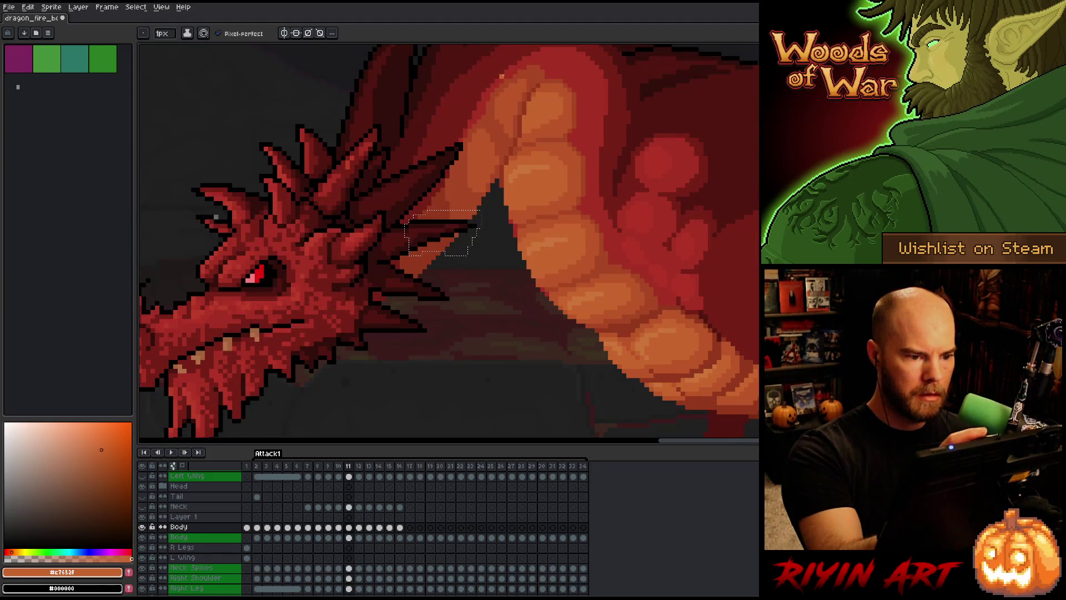
key("period")
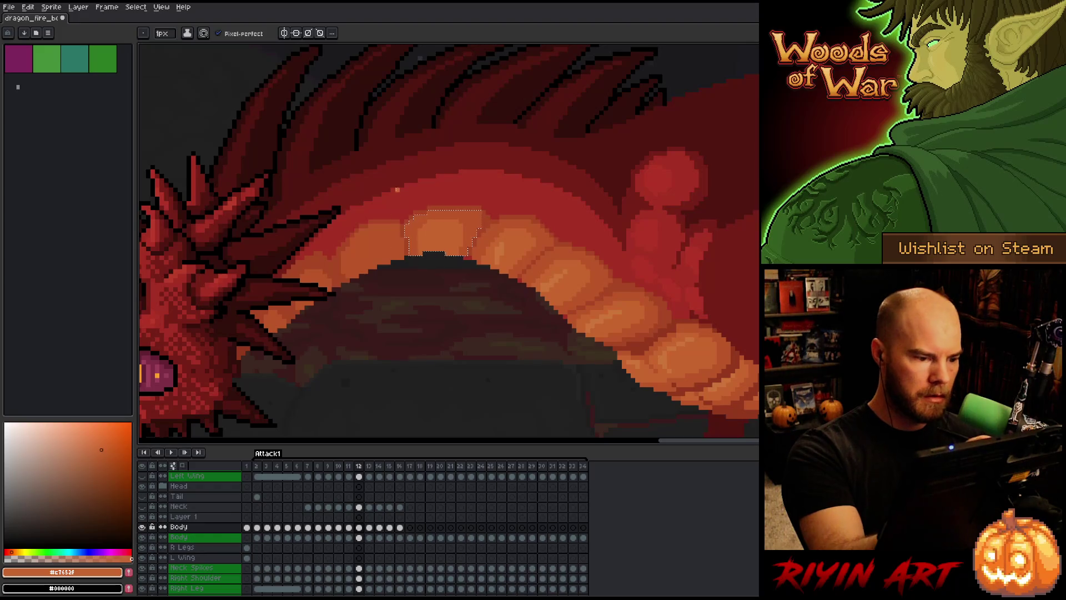
left_click_drag(358, 229, 395, 251)
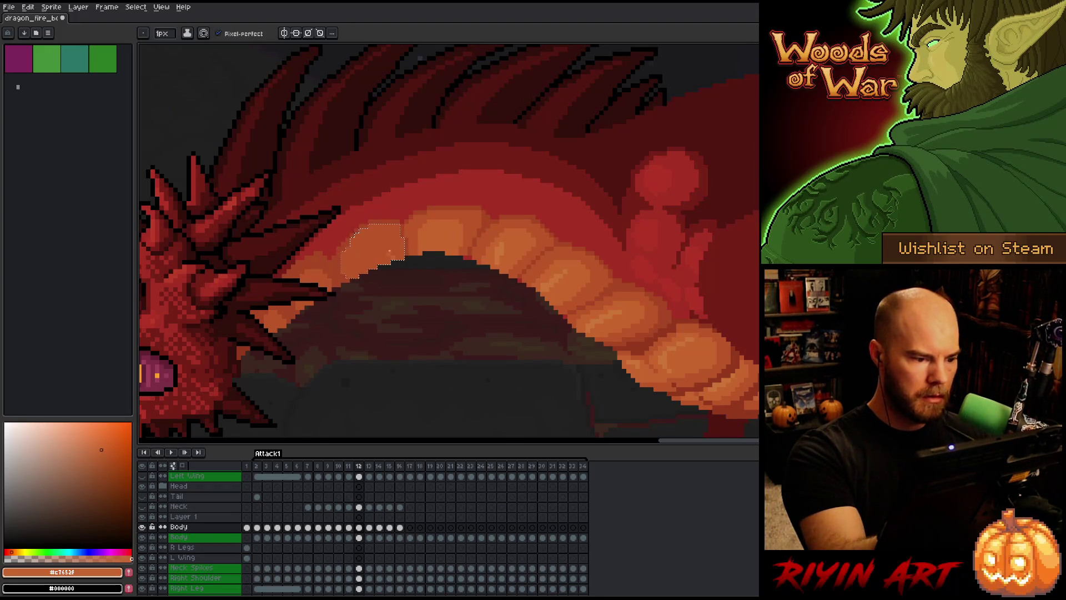
key("g")
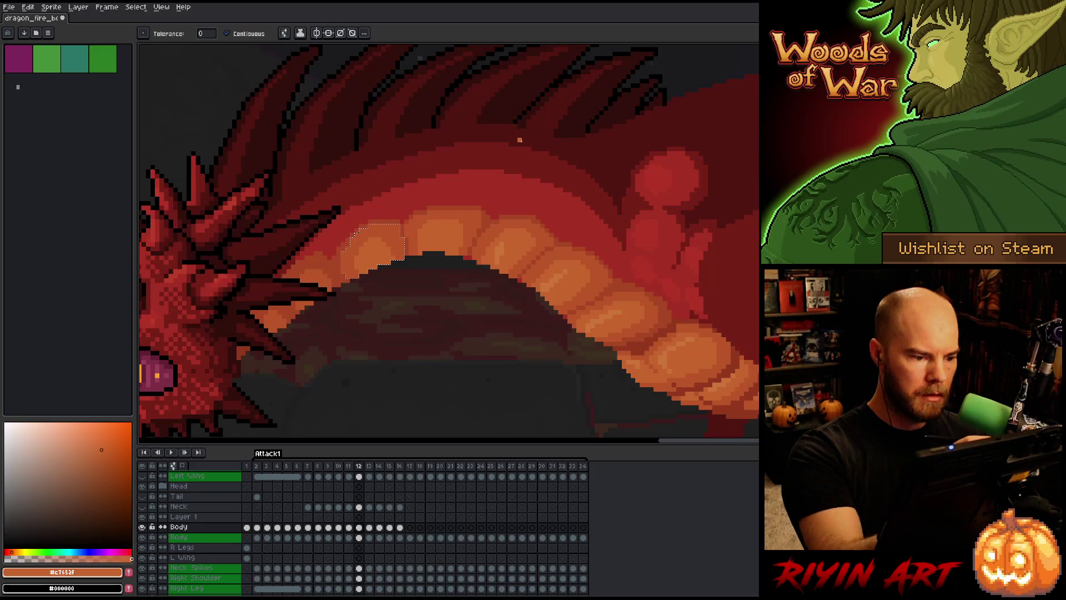
scroll(573, 266, "down", 3)
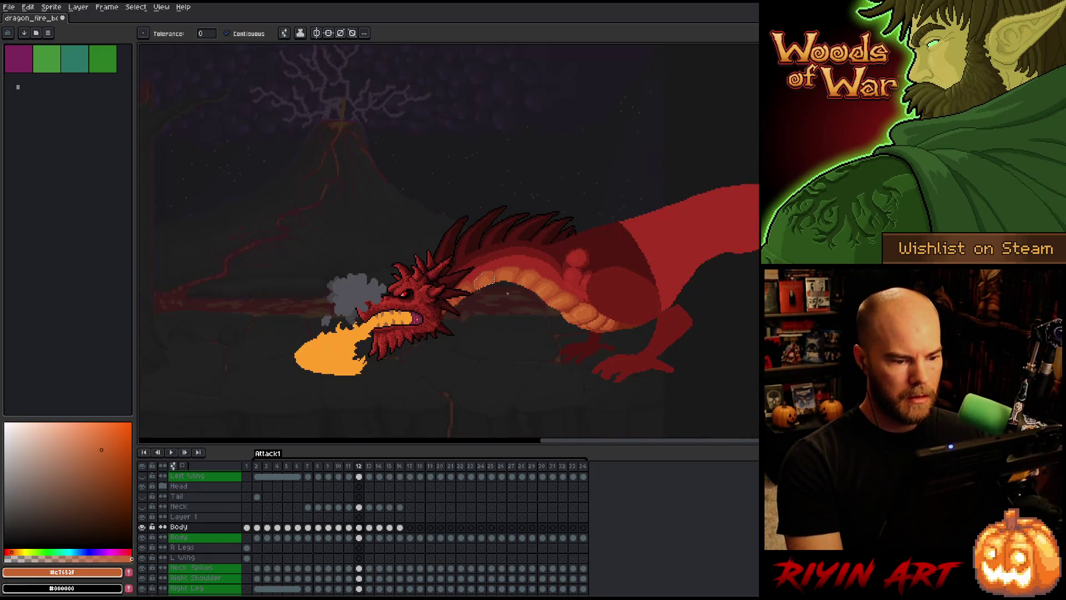
scroll(508, 292, "up", 3)
left_click(554, 257, "alt")
key("ctrl+d")
key("b")
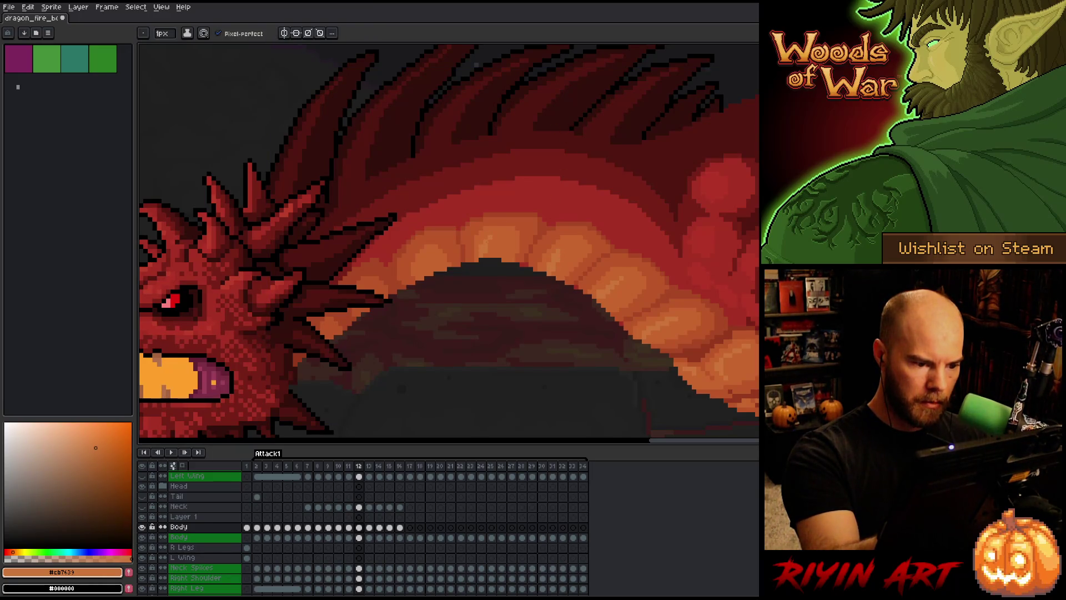
Resample the darker and lighter belly oranges, then flip back to the previous frame.
scroll(610, 322, "down", 2)
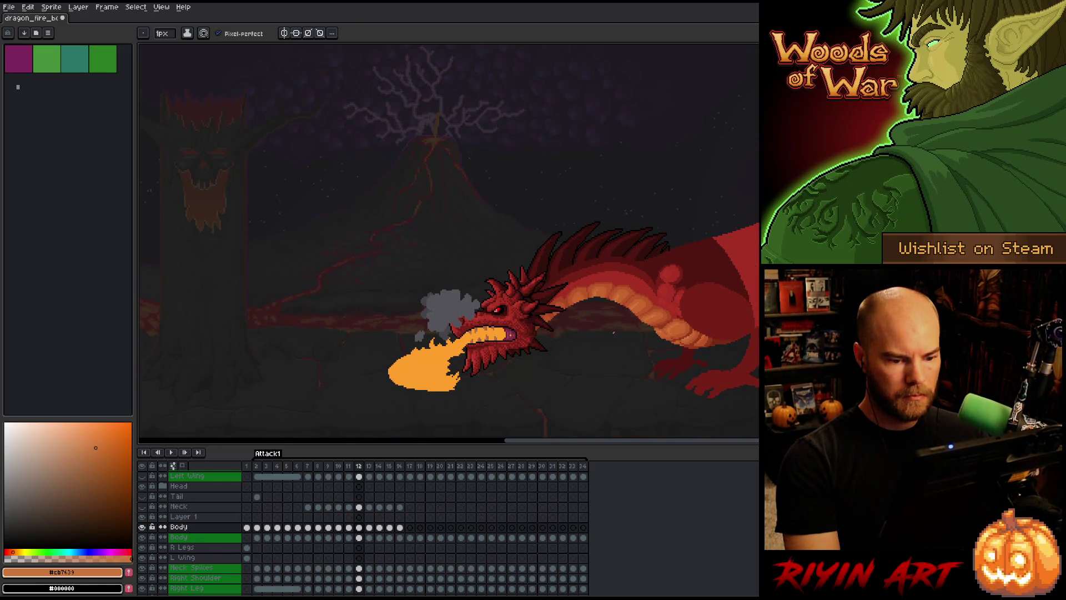
scroll(613, 319, "up", 2)
left_click(700, 286, "alt")
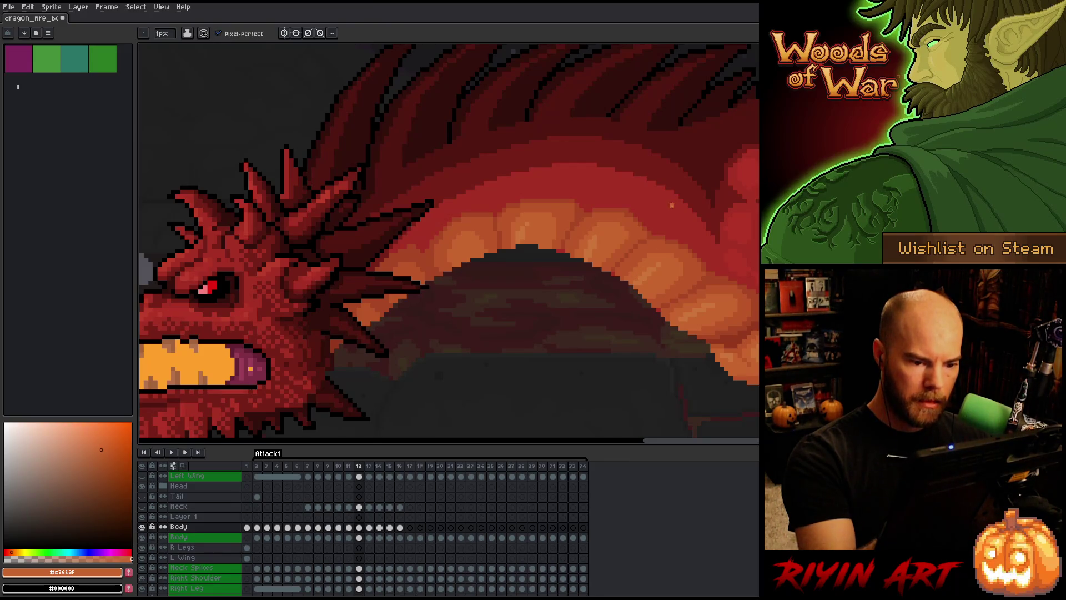
left_click(655, 250, "alt")
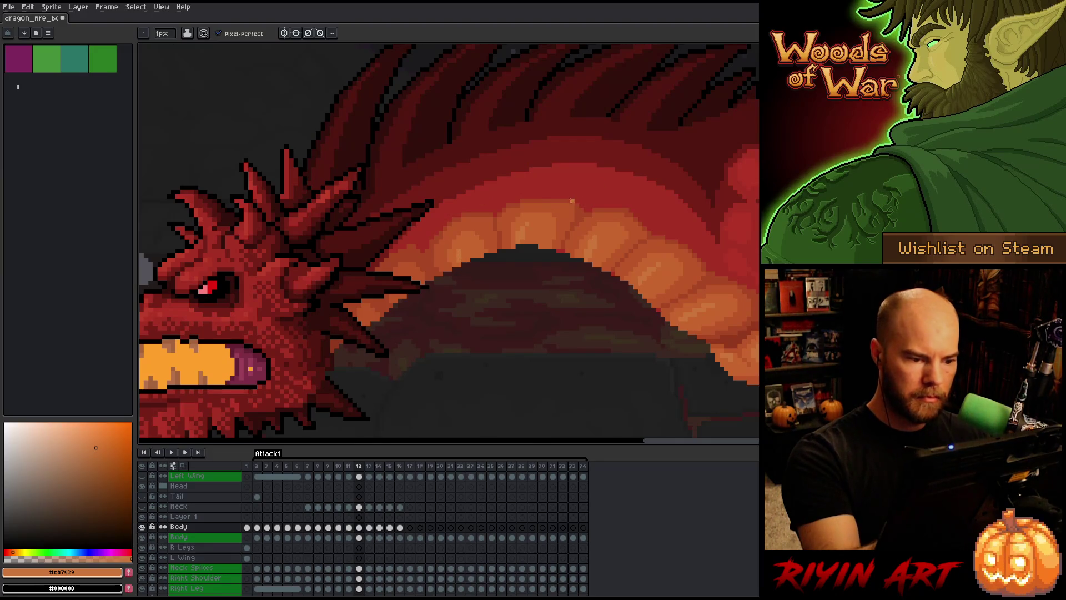
scroll(549, 318, "down", 3)
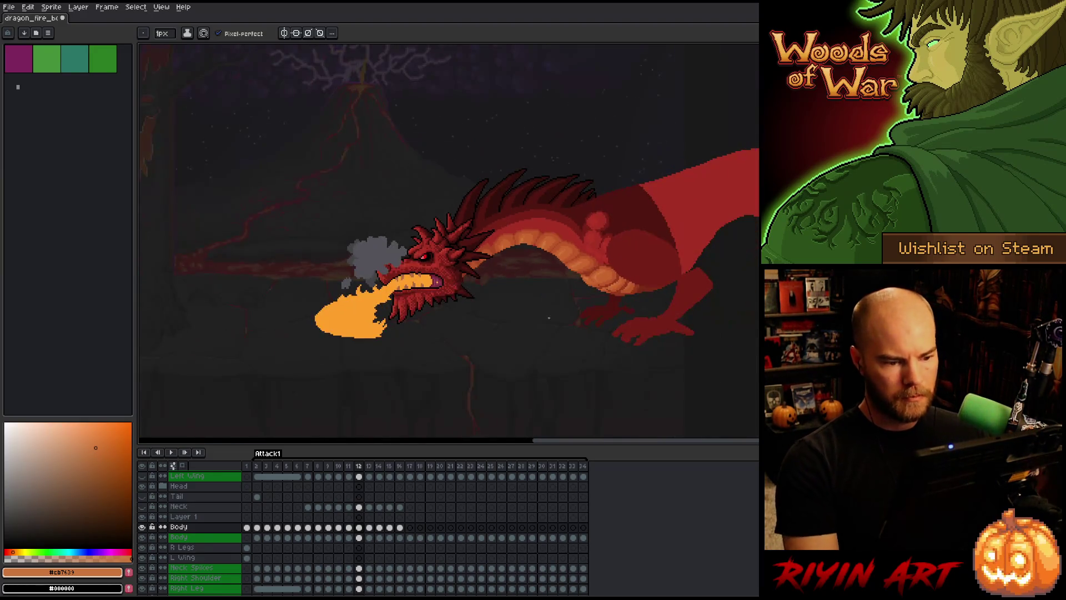
scroll(518, 281, "up", 3)
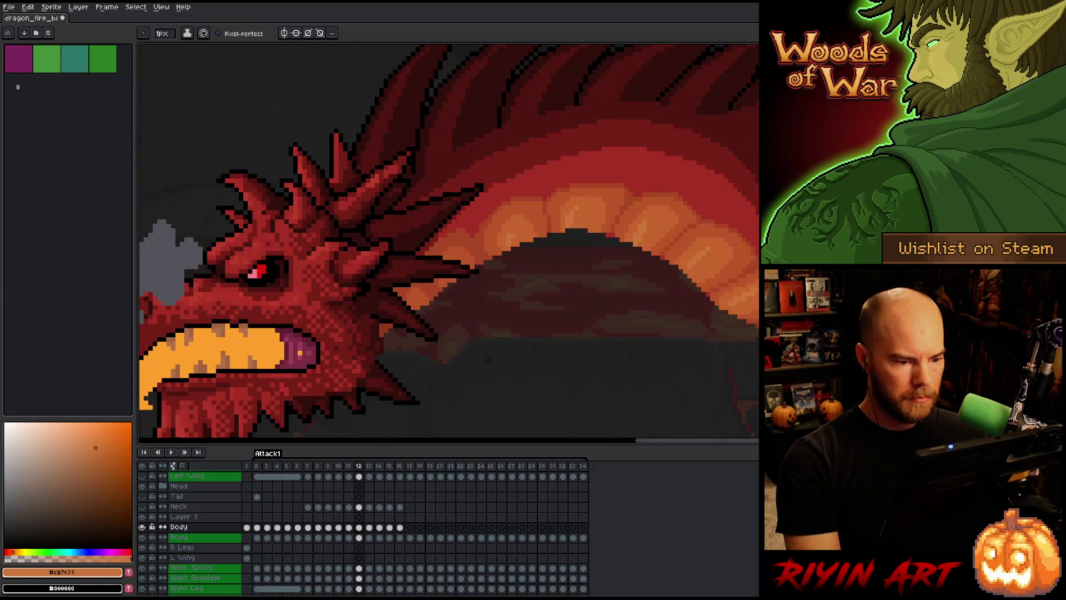
scroll(526, 253, "up", 3)
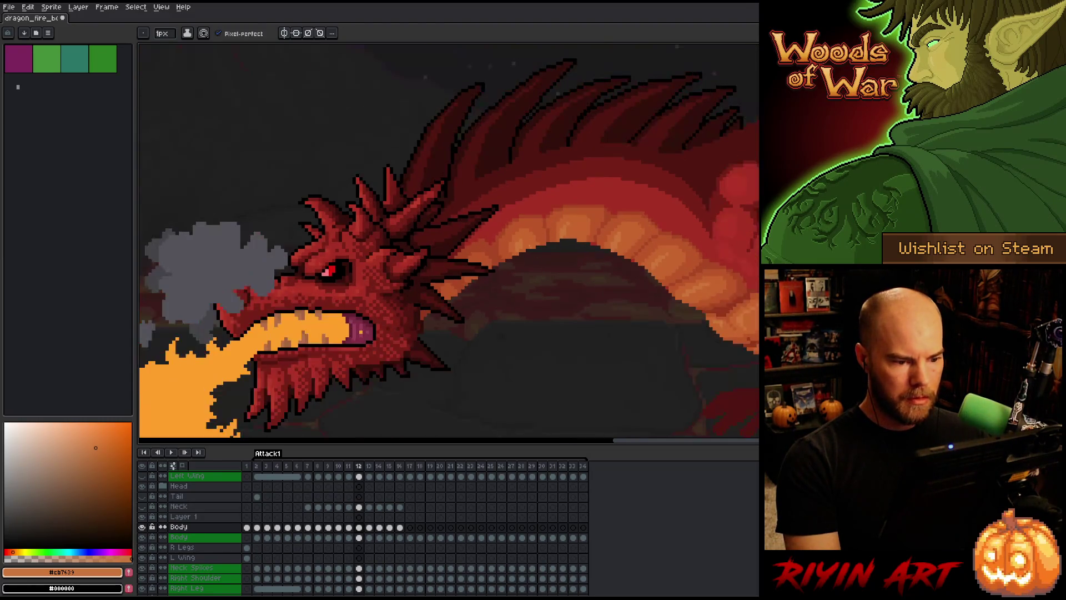
left_click(509, 232, "alt")
left_click(508, 251, "alt")
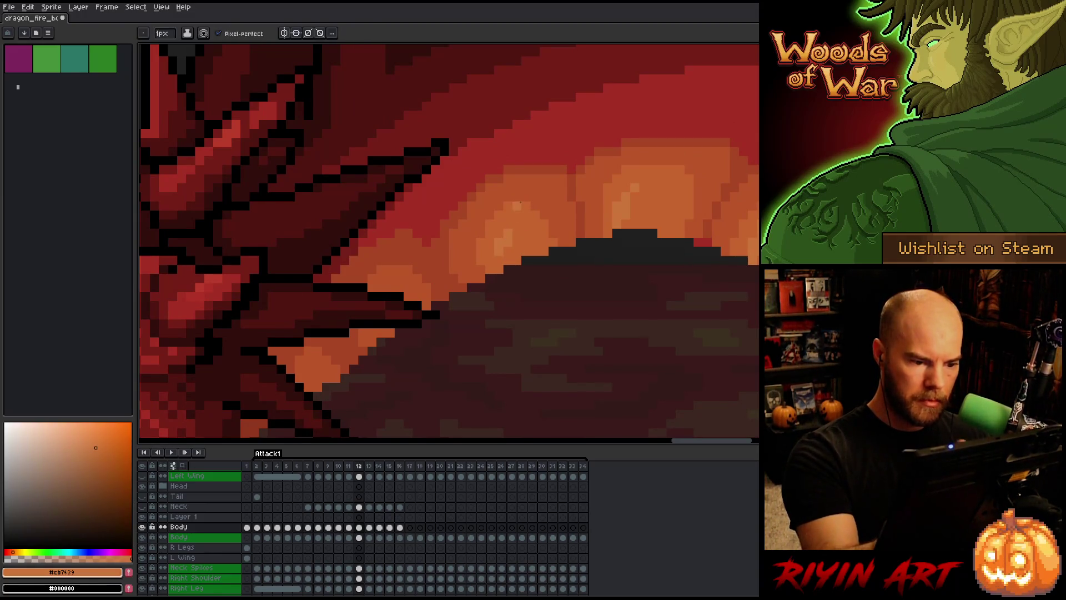
right_click(520, 202)
key("Escape")
scroll(500, 245, "down", 3)
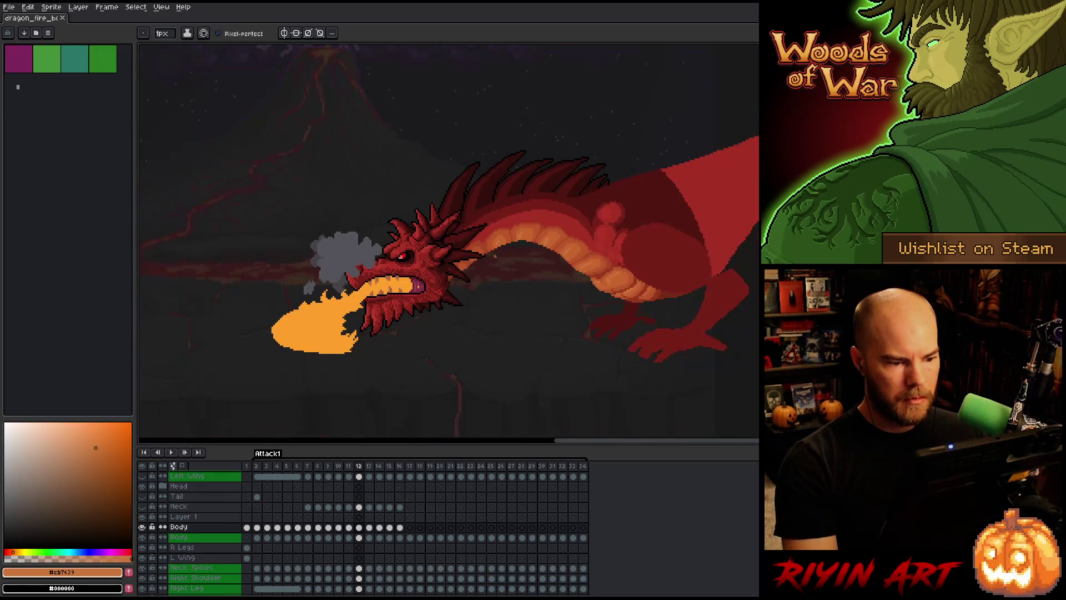
key("Left")
Compare frames 10–12, then sample the belly orange and the dark red #761f18 from the neck.
key("Right")
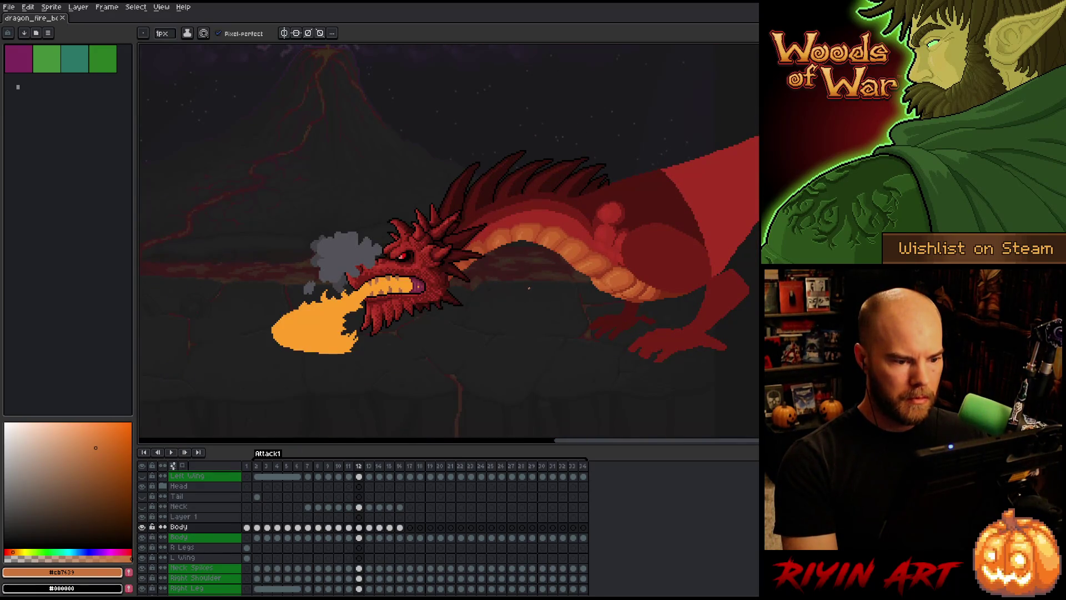
key("Left")
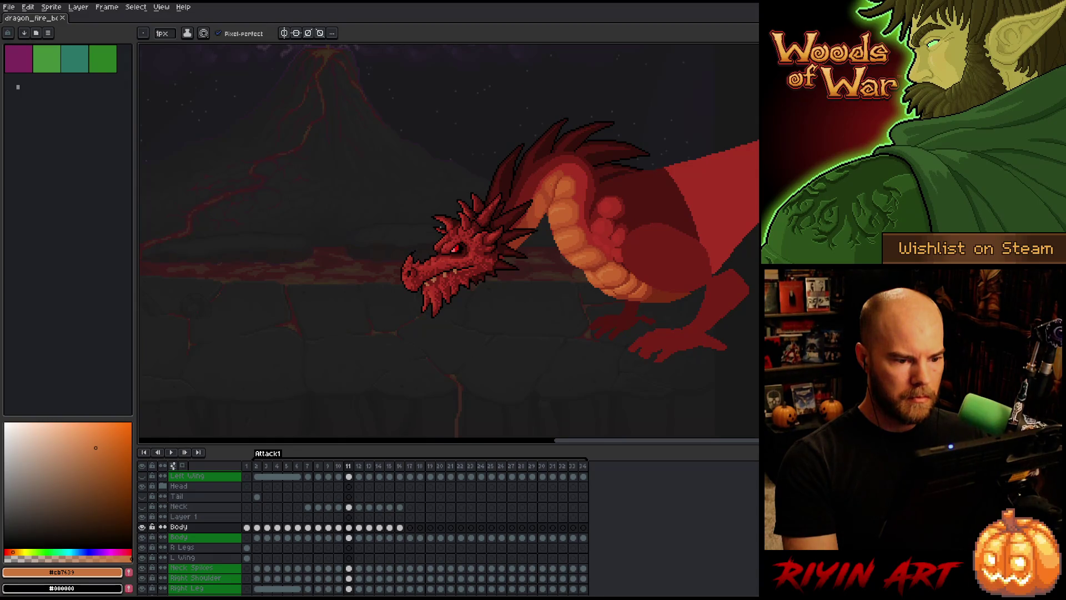
scroll(448, 245, "up", 3)
key("Left")
scroll(448, 244, "down", 4)
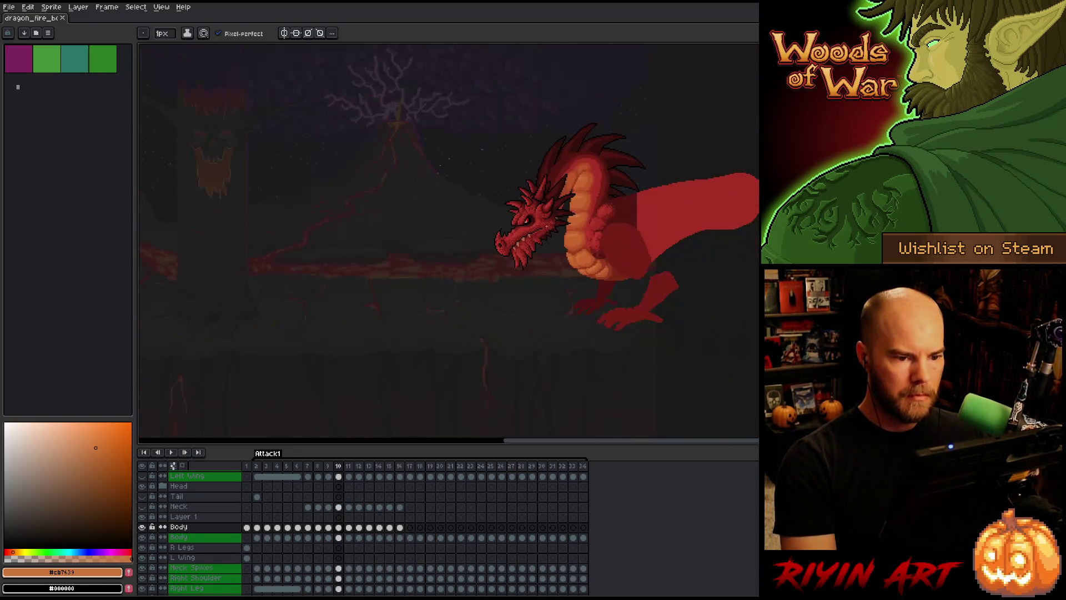
key("Right")
key("Right")
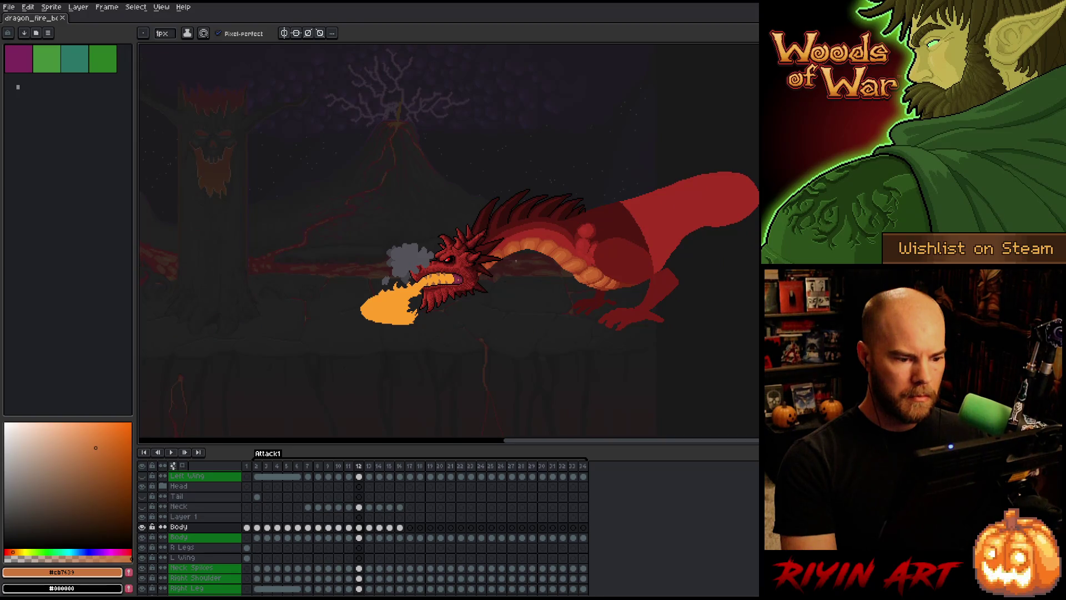
scroll(515, 260, "up", 3)
left_click(540, 238, "alt")
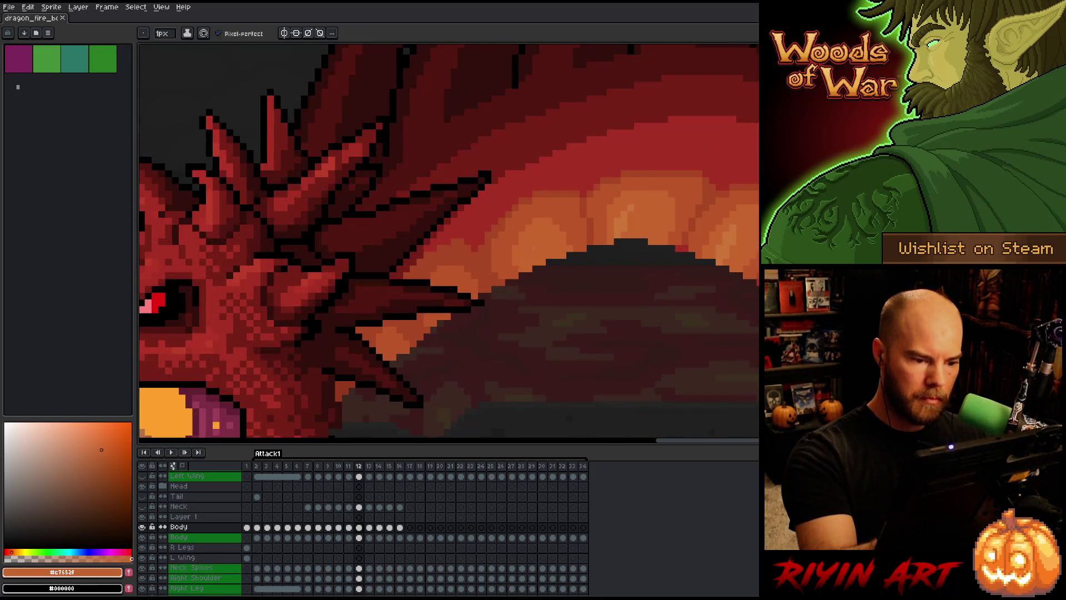
scroll(563, 291, "down", 3)
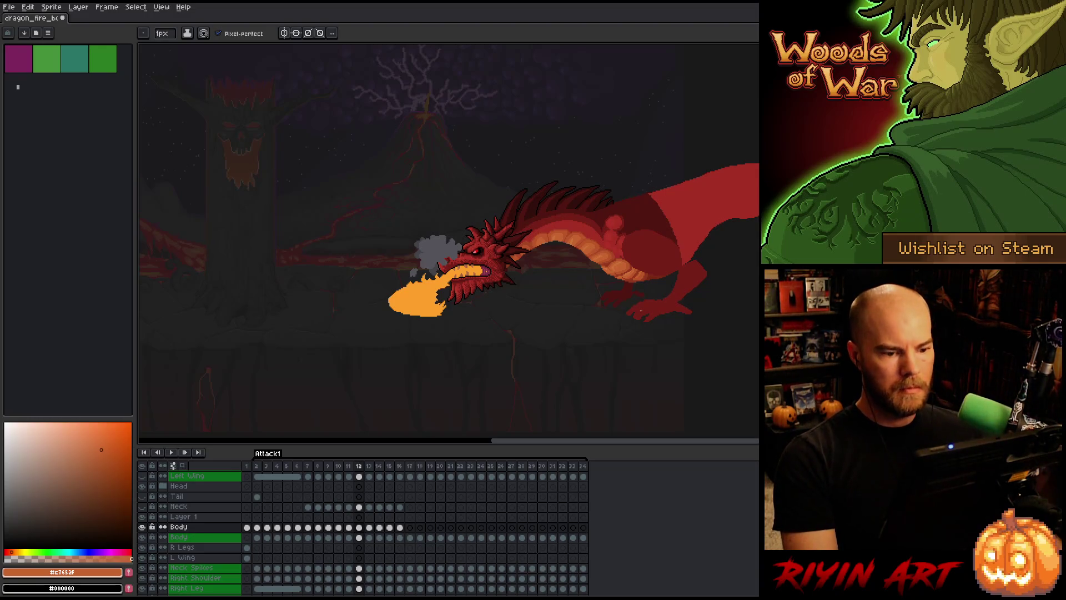
scroll(560, 246, "up", 3)
left_click(506, 176, "alt")
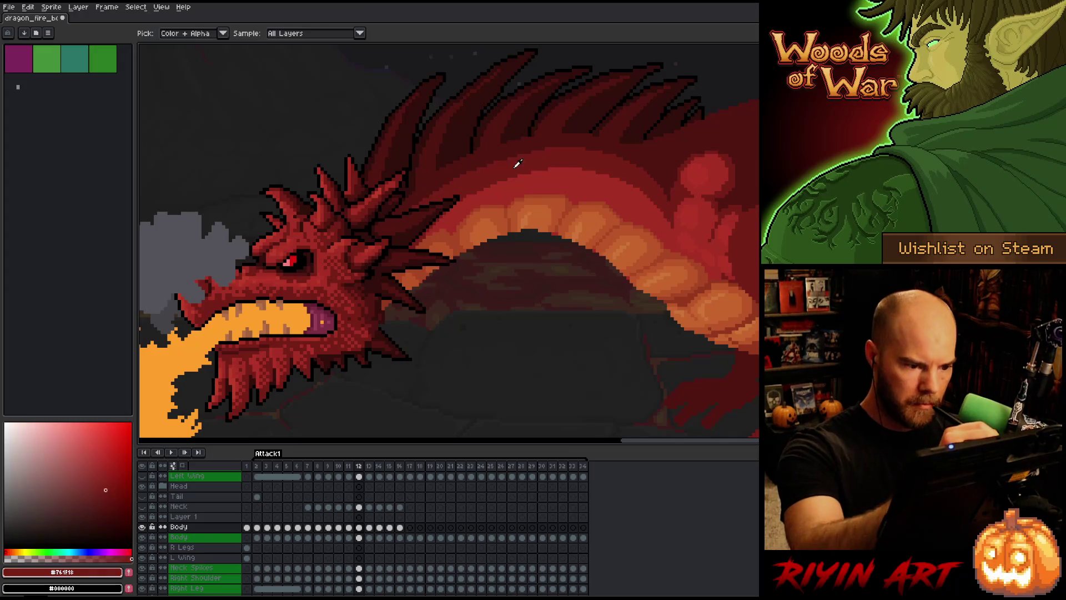
Shade the neck top below the spines in dark red, then deepen it with #501612.
mouse_move(514, 176)
left_mouse_down()
mouse_move(566, 176)
mouse_move(656, 207)
left_mouse_up()
key("ctrl+z")
left_click_drag(532, 172, 632, 187)
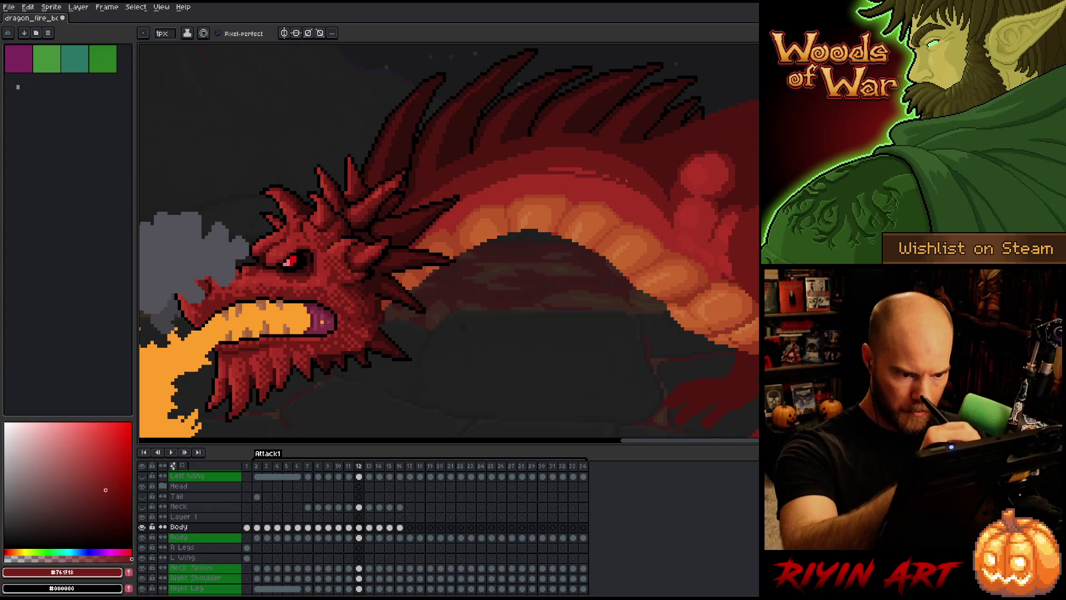
left_click(602, 157, "alt")
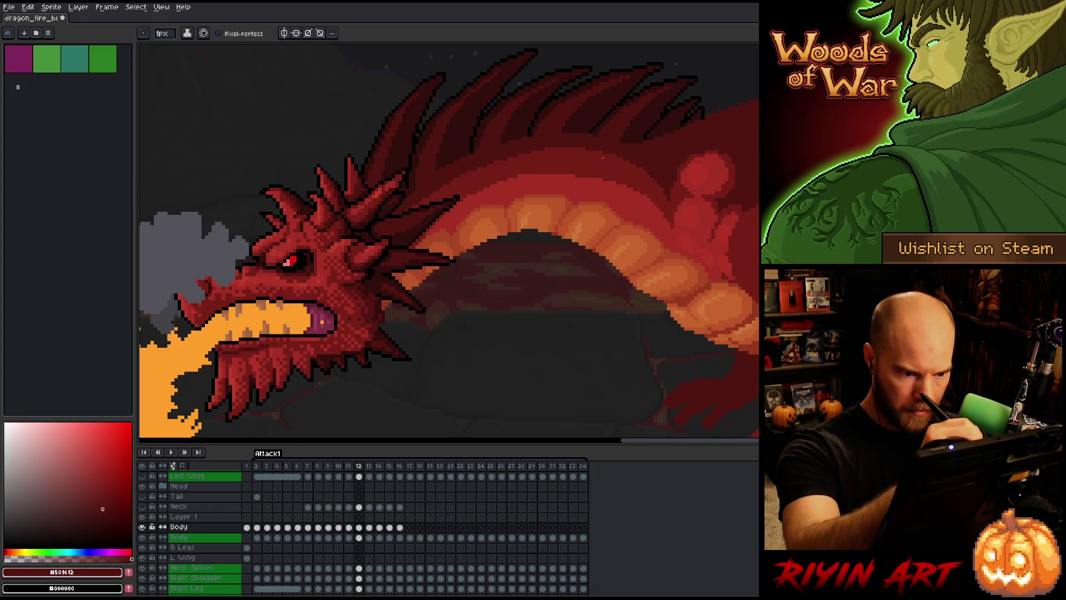
left_click_drag(528, 157, 627, 164)
left_click_drag(533, 157, 630, 161)
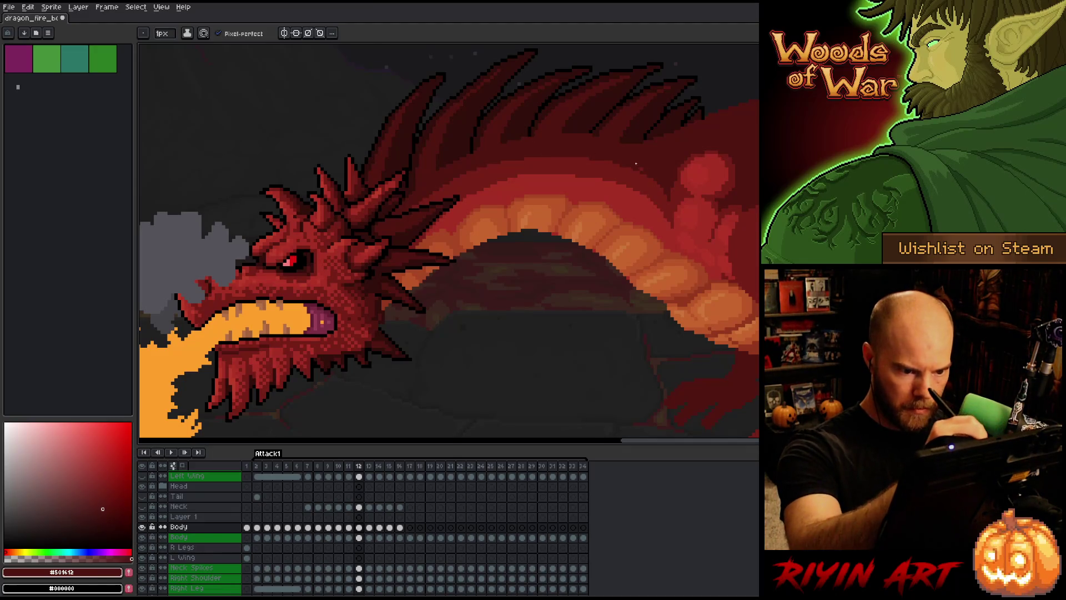
scroll(349, 276, "down", 3)
scroll(349, 276, "up", 1)
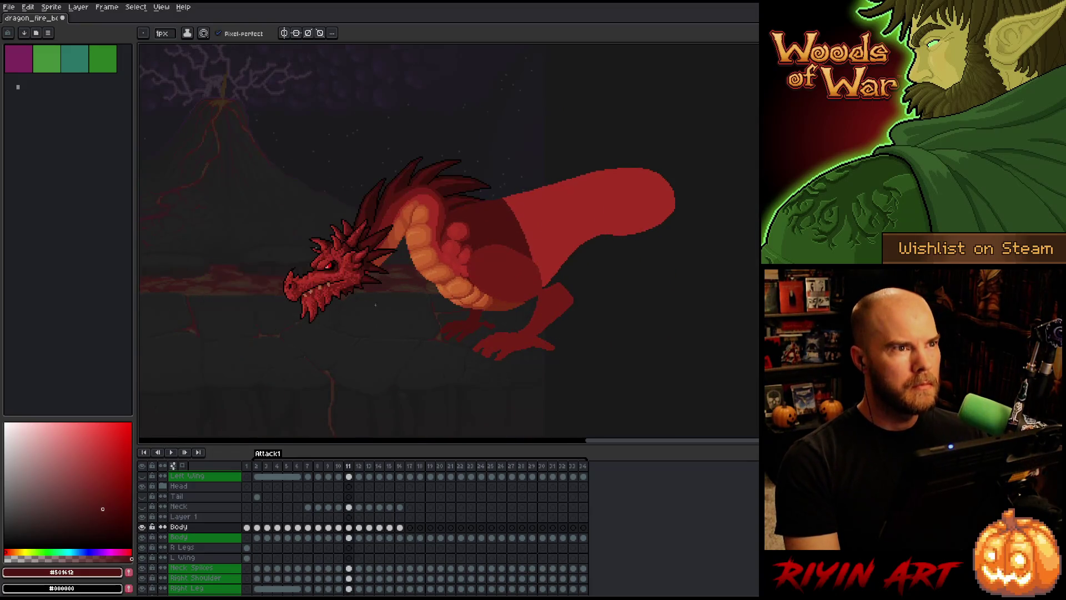
key("Right")
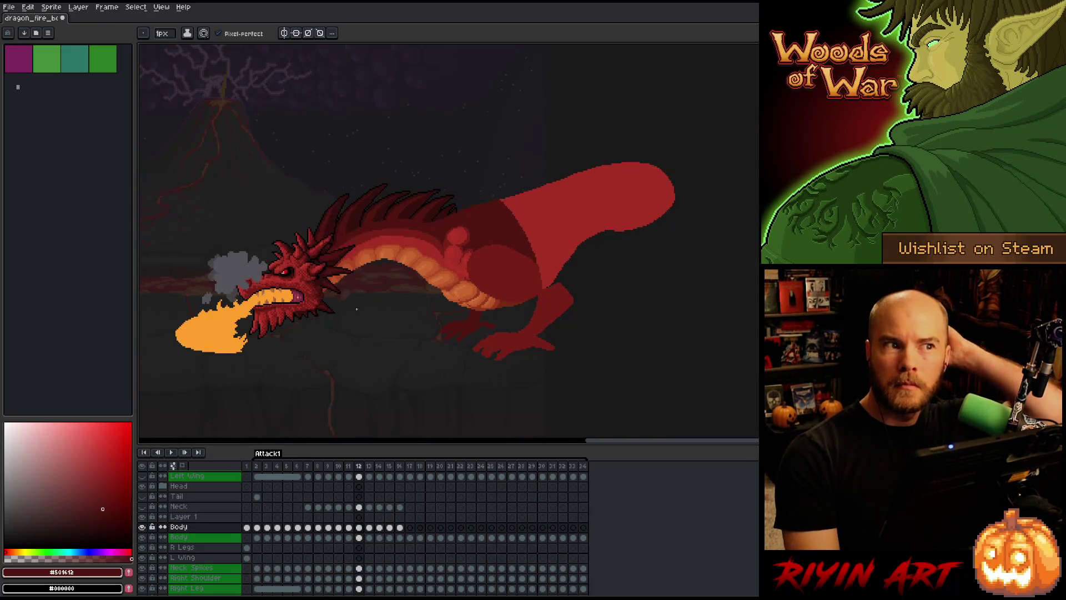
key("Left")
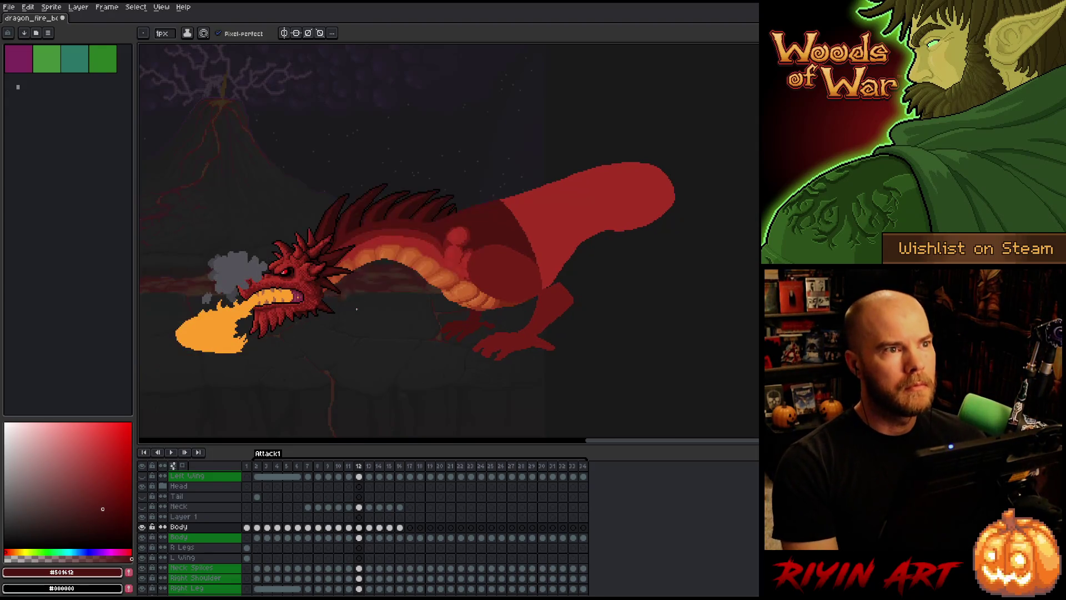
key("Right")
scroll(424, 319, "up", 2)
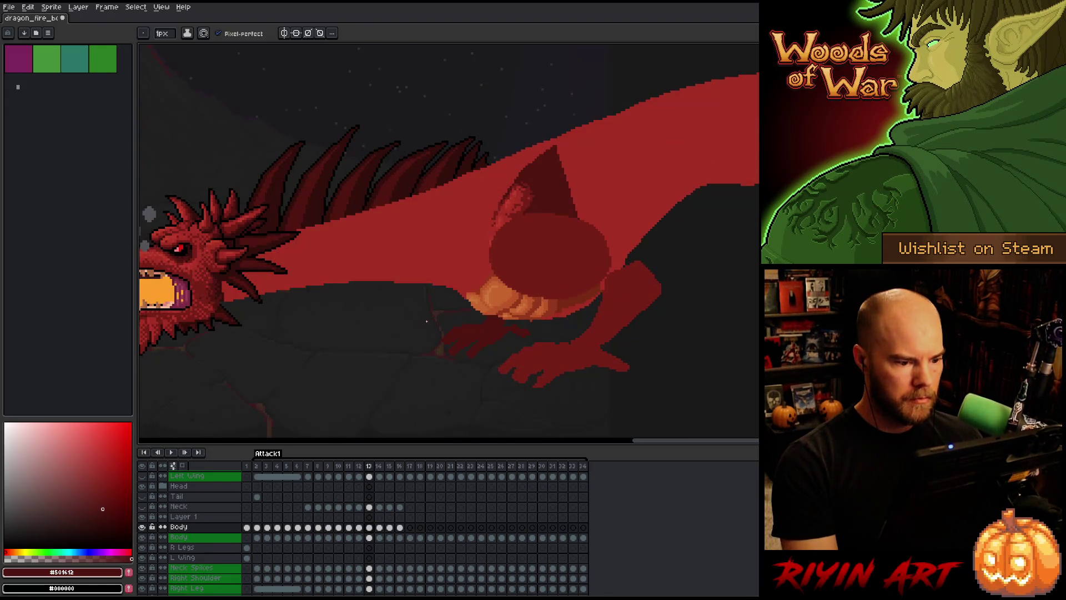
scroll(426, 321, "down", 2)
key("Left")
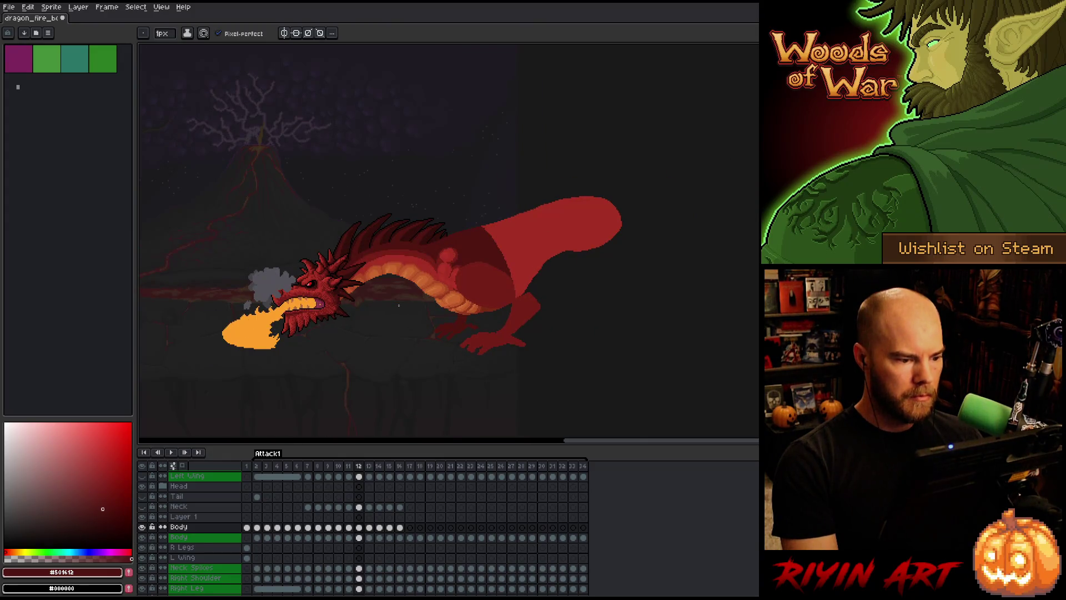
key("Right")
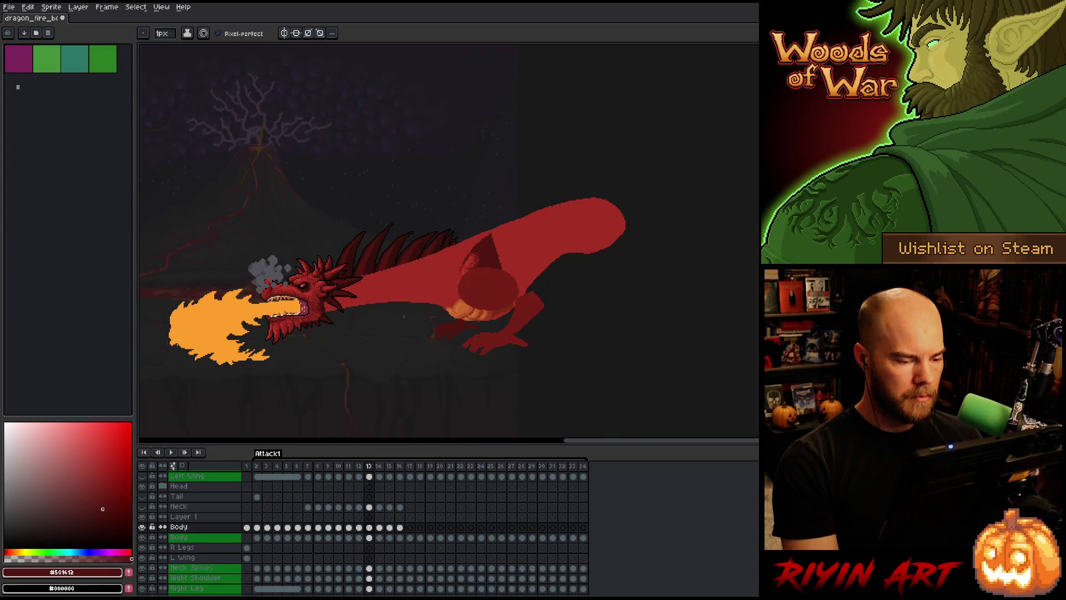
key("Left")
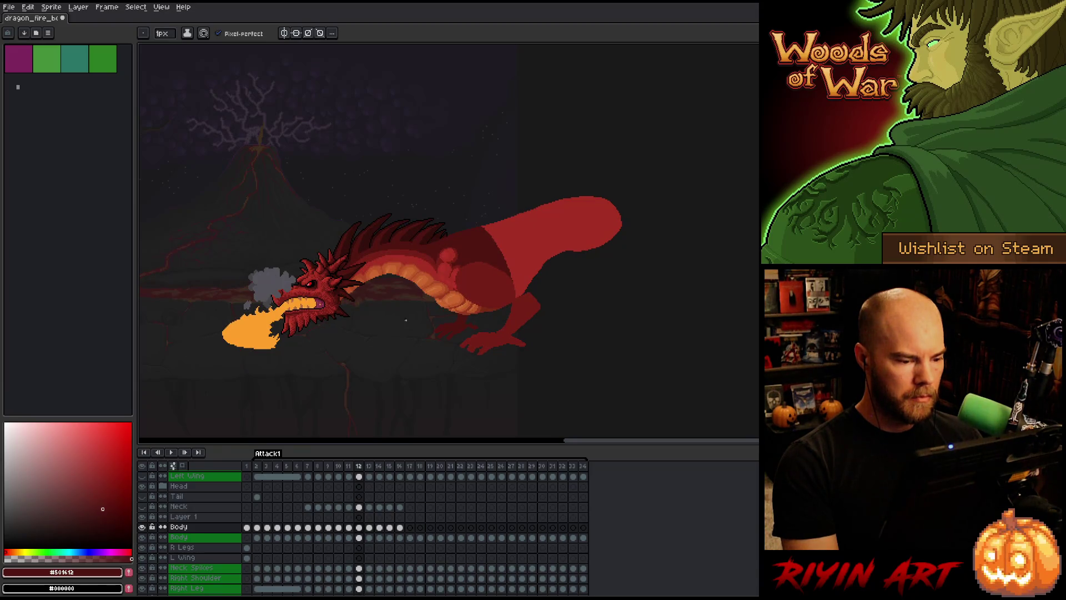
key("Right")
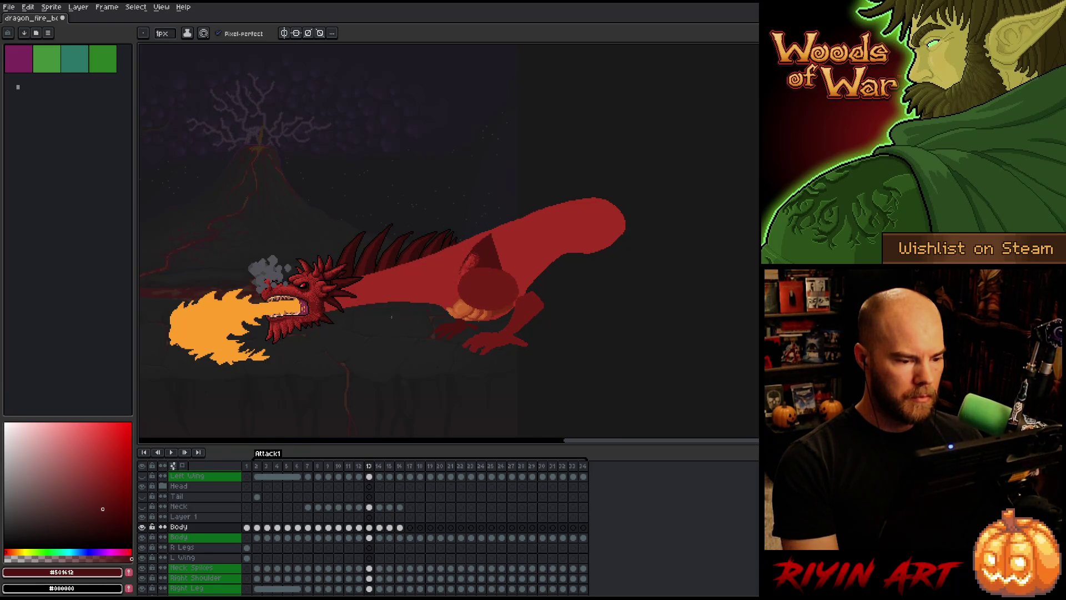
key("Left")
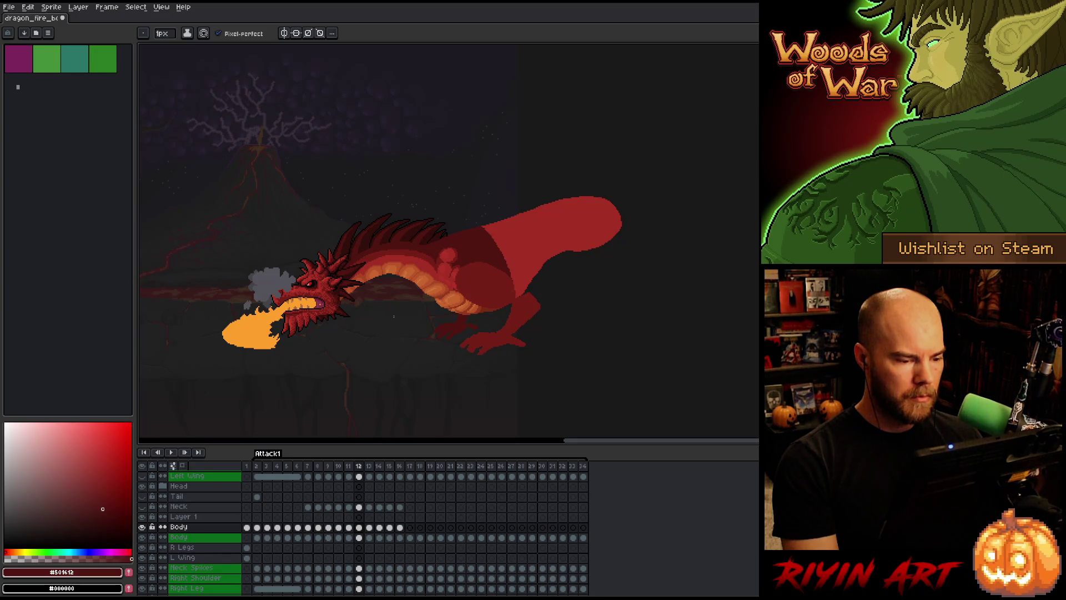
left_click(373, 517)
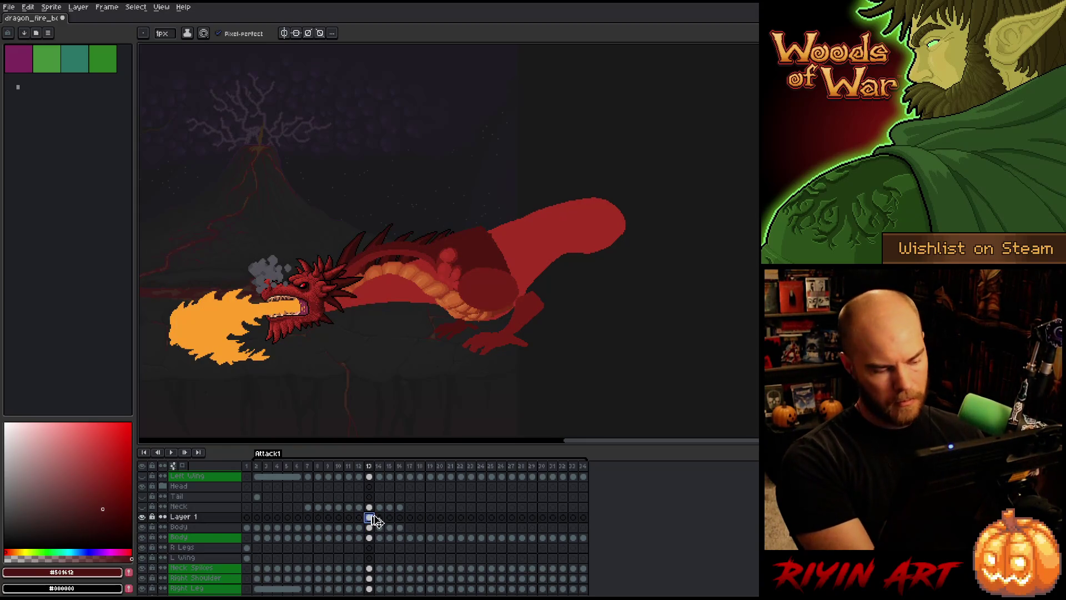
Paste the shaded neck into frame 13, tilt it 3.9° and nudge it into place.
key("ctrl+v")
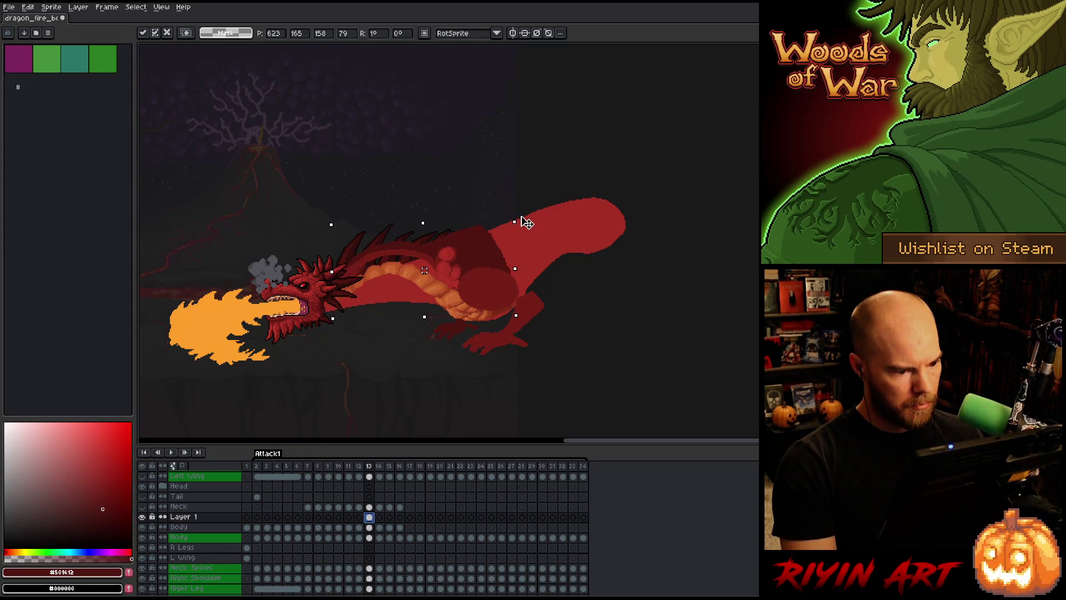
mouse_move(519, 219)
left_mouse_down()
mouse_move(464, 245)
mouse_move(471, 260)
left_mouse_up()
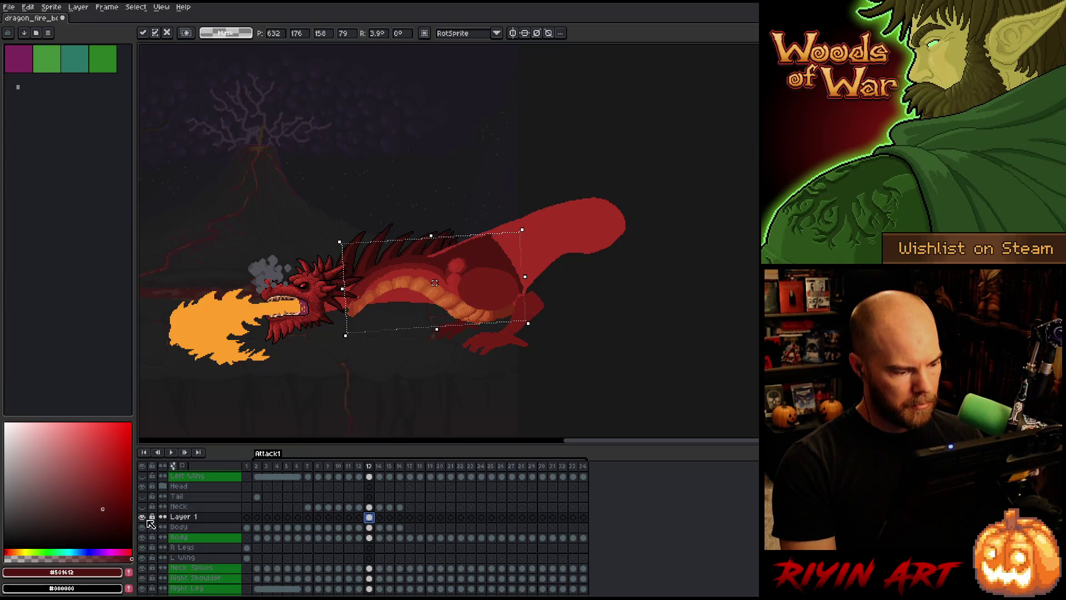
key("Return")
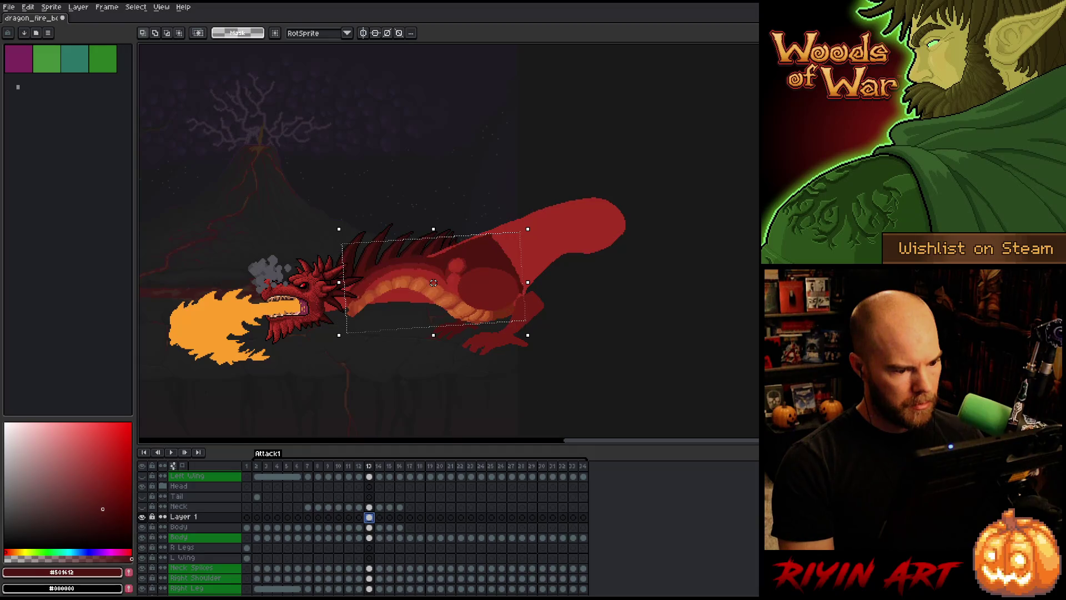
left_click_drag(433, 283, 431, 281)
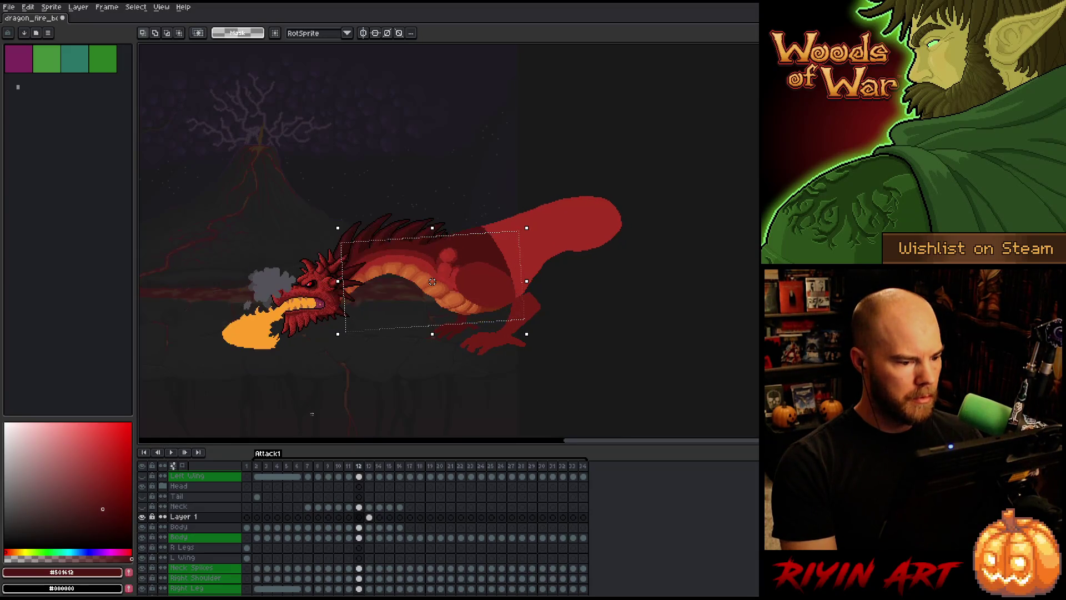
Lasso around the pasted neck and delete it, leaving the flat red sketch neck.
scroll(400, 381, "up", 1)
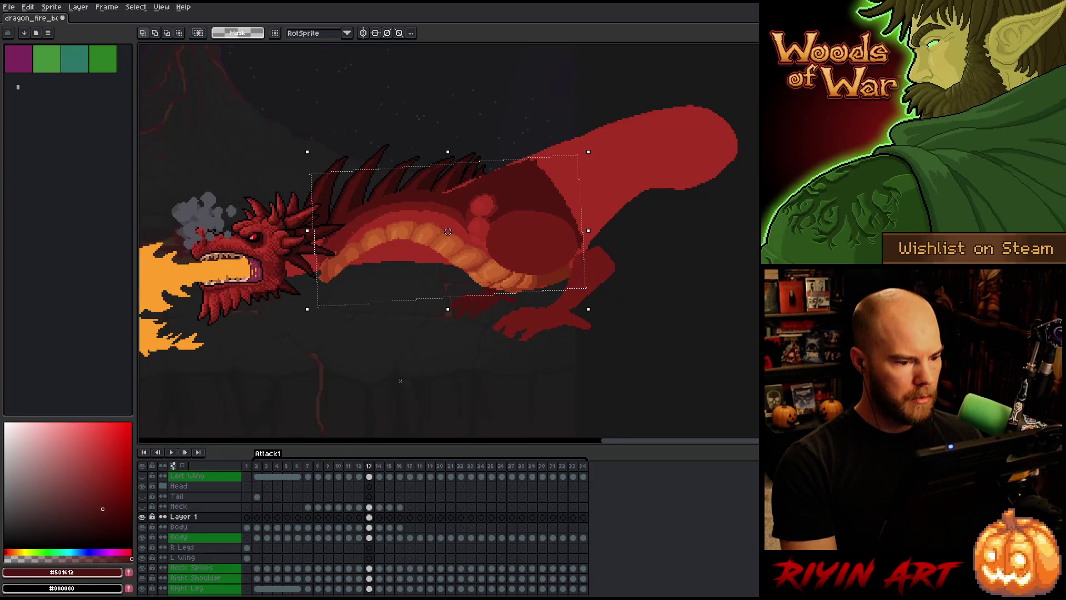
key("b")
mouse_move(543, 116)
left_mouse_down()
mouse_move(481, 143)
mouse_move(467, 188)
left_mouse_up()
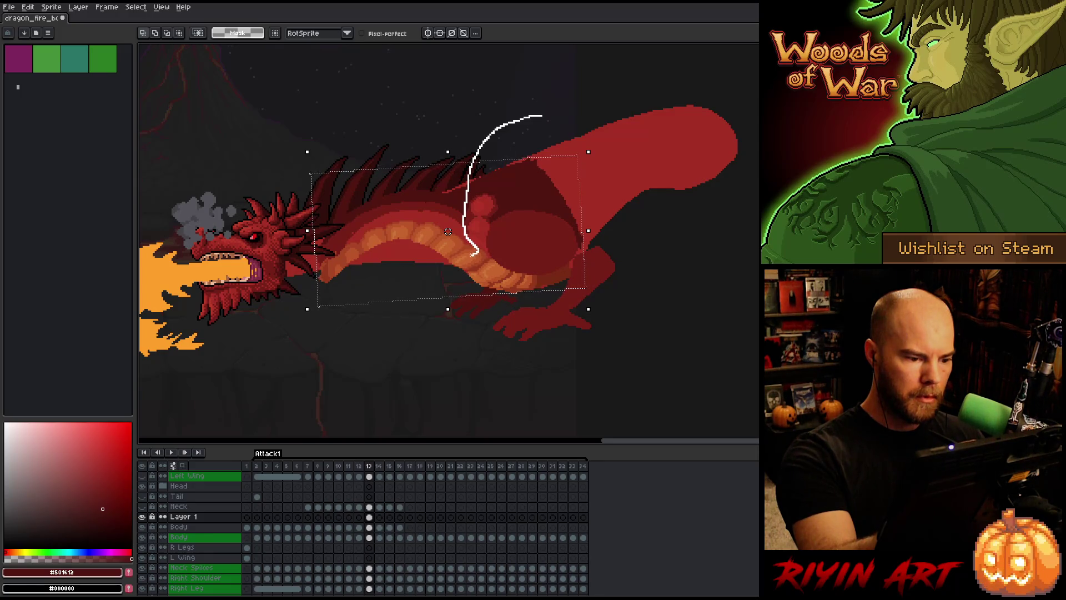
mouse_move(453, 273)
left_mouse_down()
mouse_move(295, 335)
mouse_move(413, 88)
mouse_move(558, 77)
mouse_move(561, 109)
left_mouse_up()
key("Delete")
key("ctrl+d")
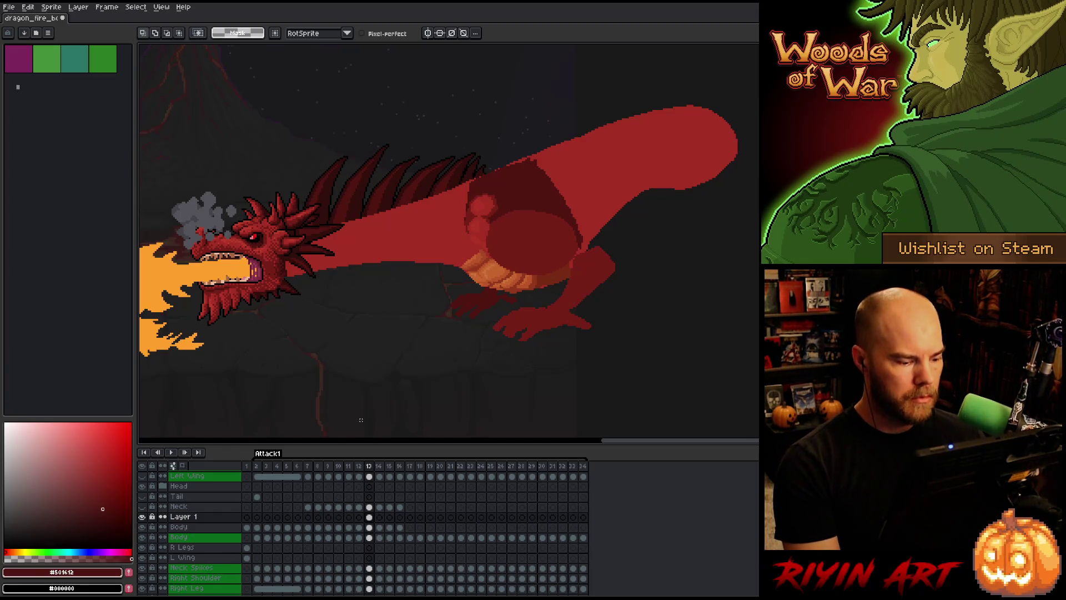
Select the Body cel on frame 13 and toggle Layer 1's visibility repeatedly, leaving it shown.
left_click(371, 527)
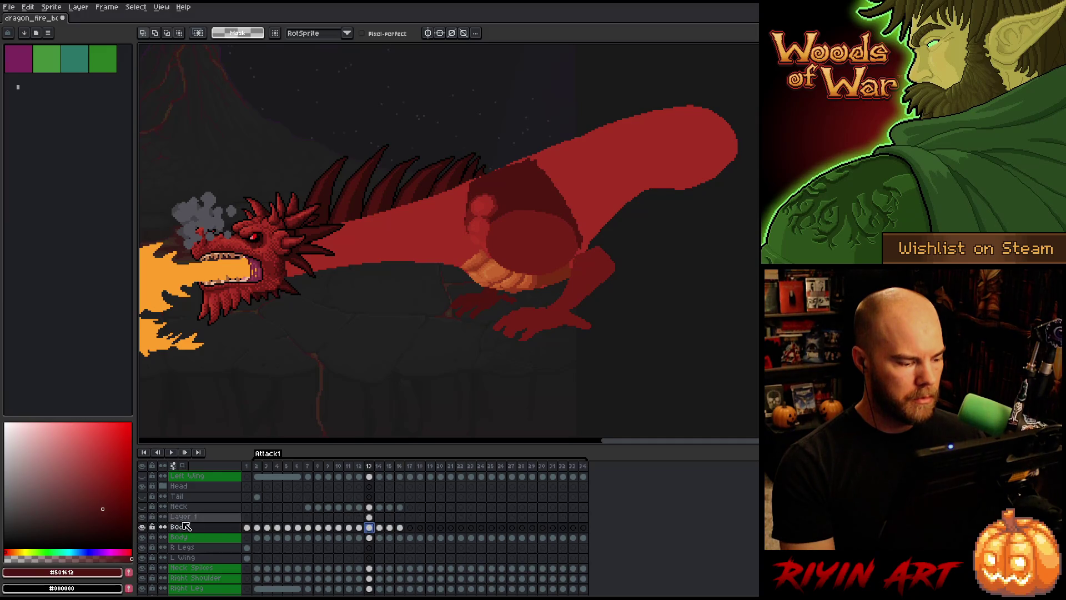
left_click(143, 517)
left_click(143, 517)
left_click(143, 517)
left_click(143, 517)
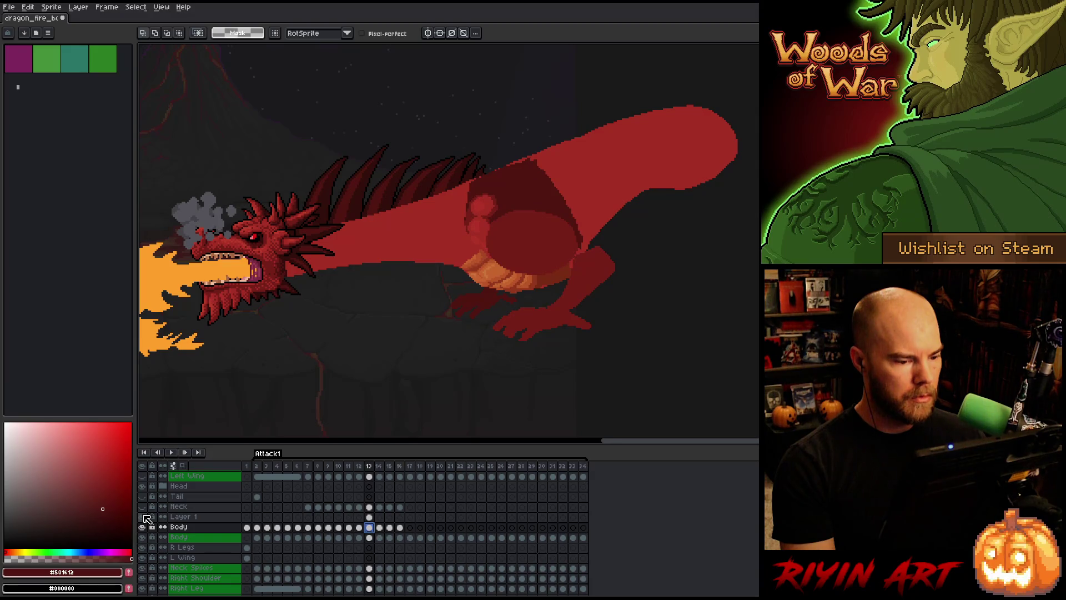
left_click(143, 517)
left_click(143, 517)
left_click(143, 517)
left_click(143, 517)
left_click(144, 517)
left_click(143, 517)
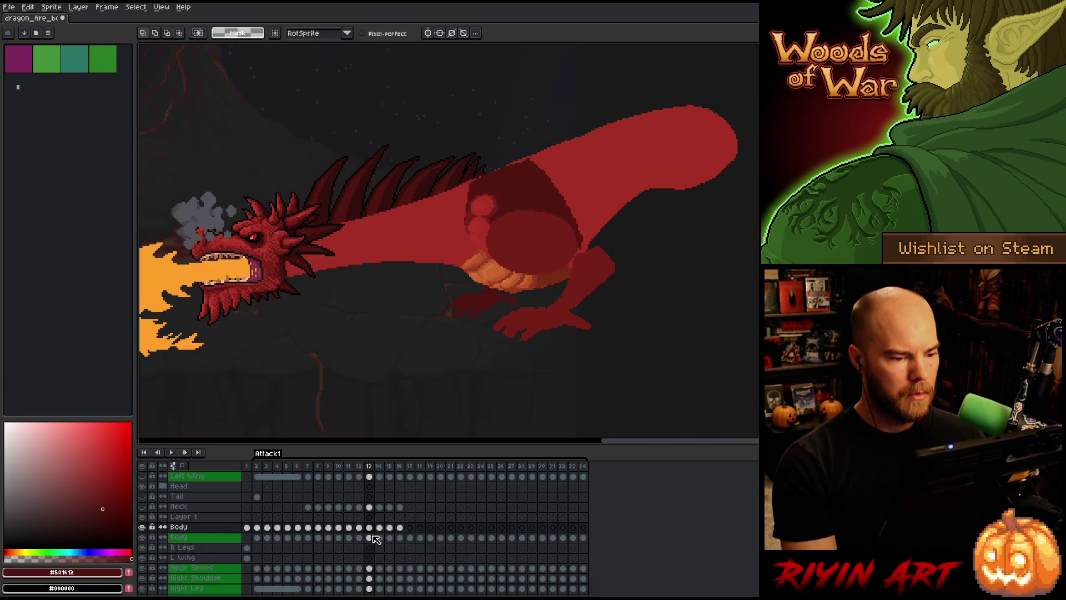
scroll(390, 368, "down", 3)
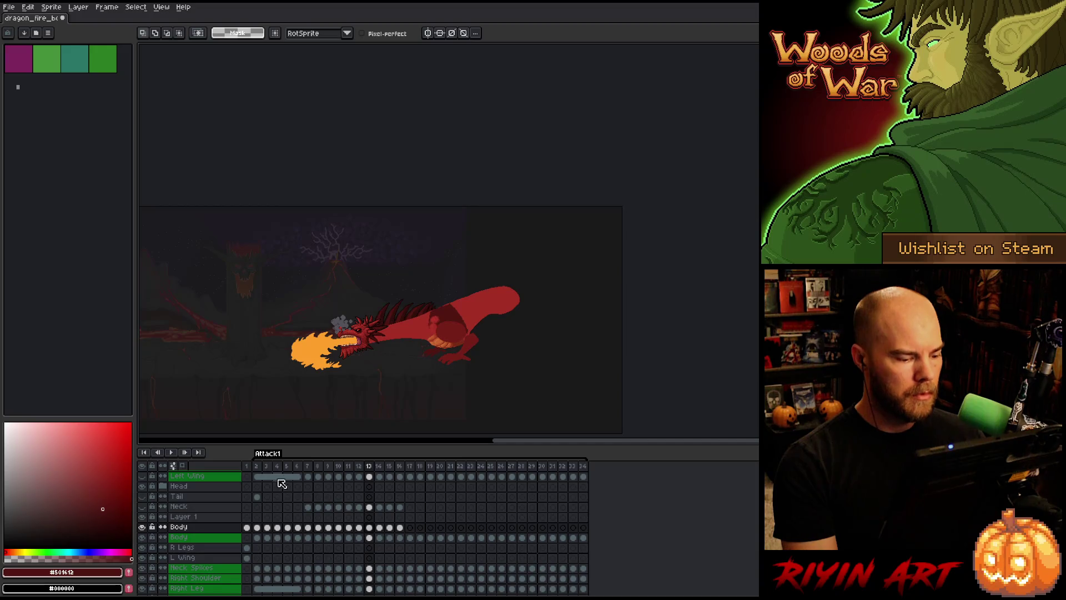
Play and stop the fire-breathing preview, then select frames 4 through 13 in the timeline.
key("Return")
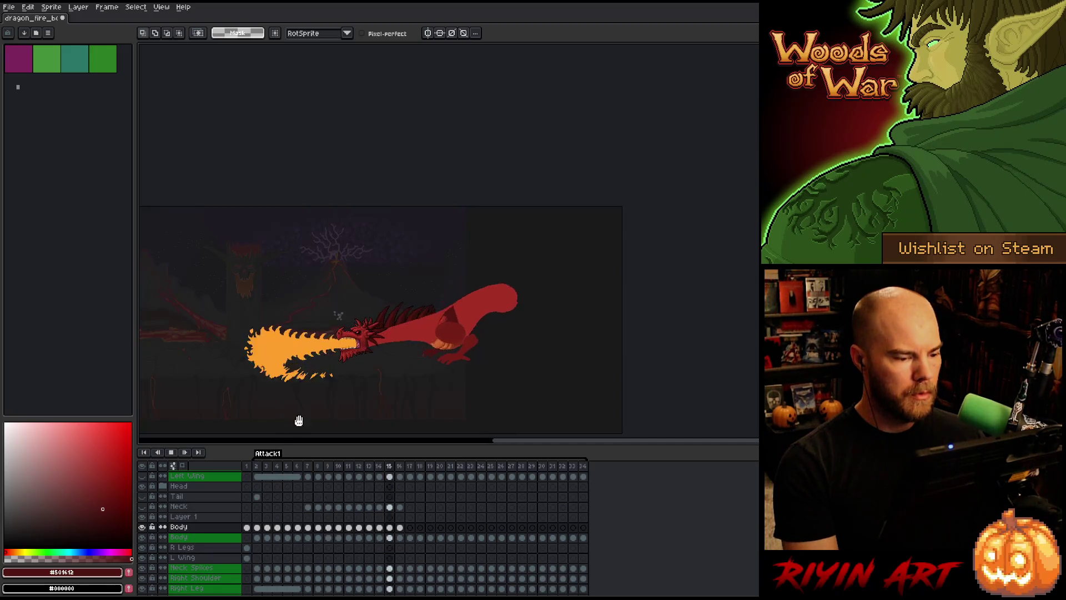
scroll(378, 387, "up", 3)
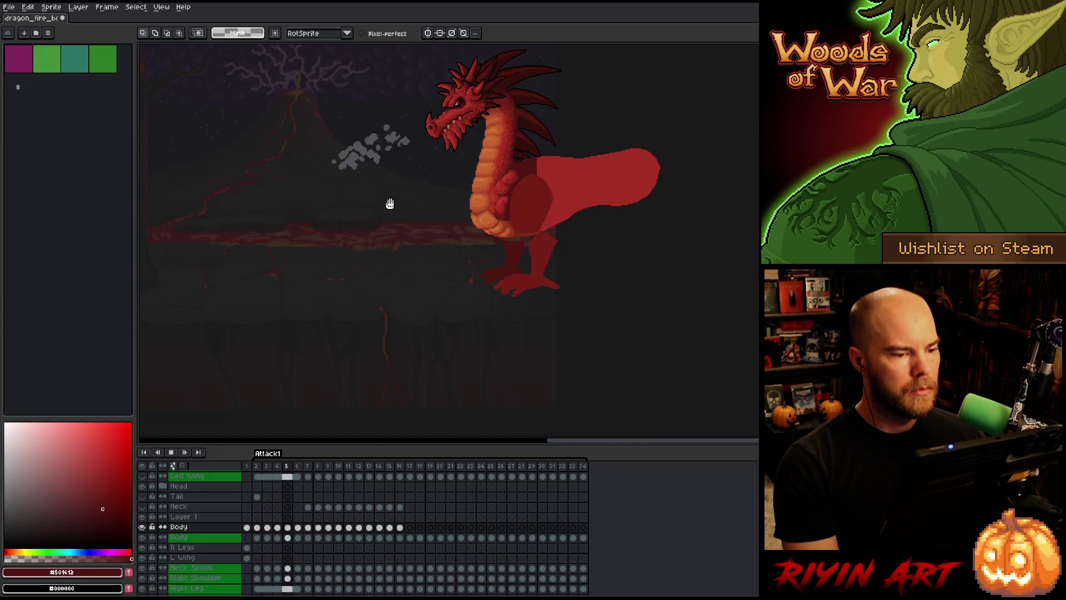
key("Return")
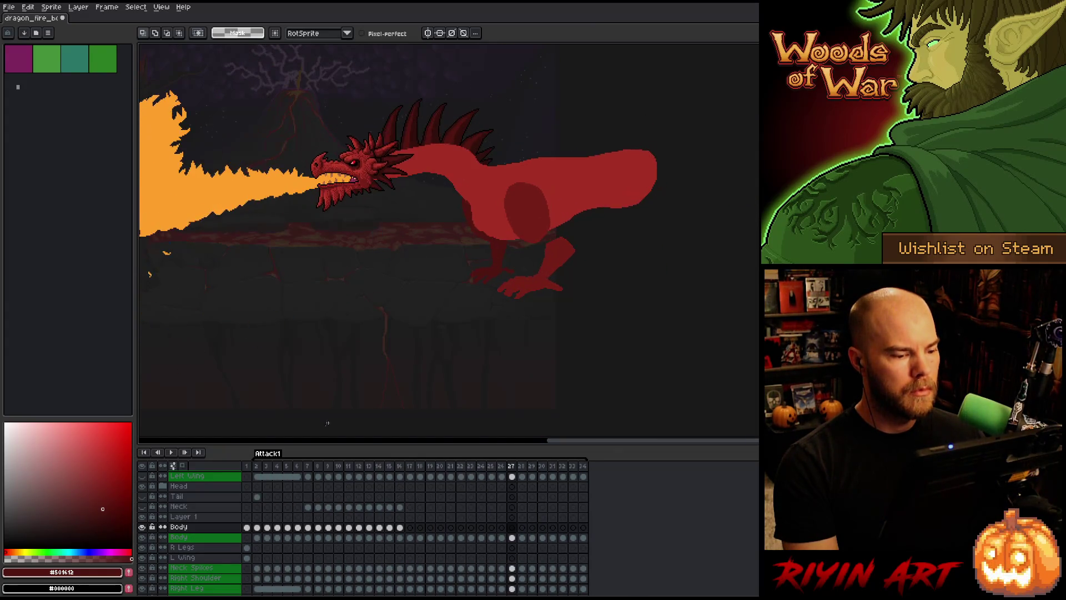
mouse_move(269, 471)
left_mouse_down()
mouse_move(371, 471)
mouse_move(308, 470)
mouse_move(377, 468)
mouse_move(314, 470)
mouse_move(371, 470)
mouse_move(349, 457)
mouse_move(372, 447)
left_mouse_up()
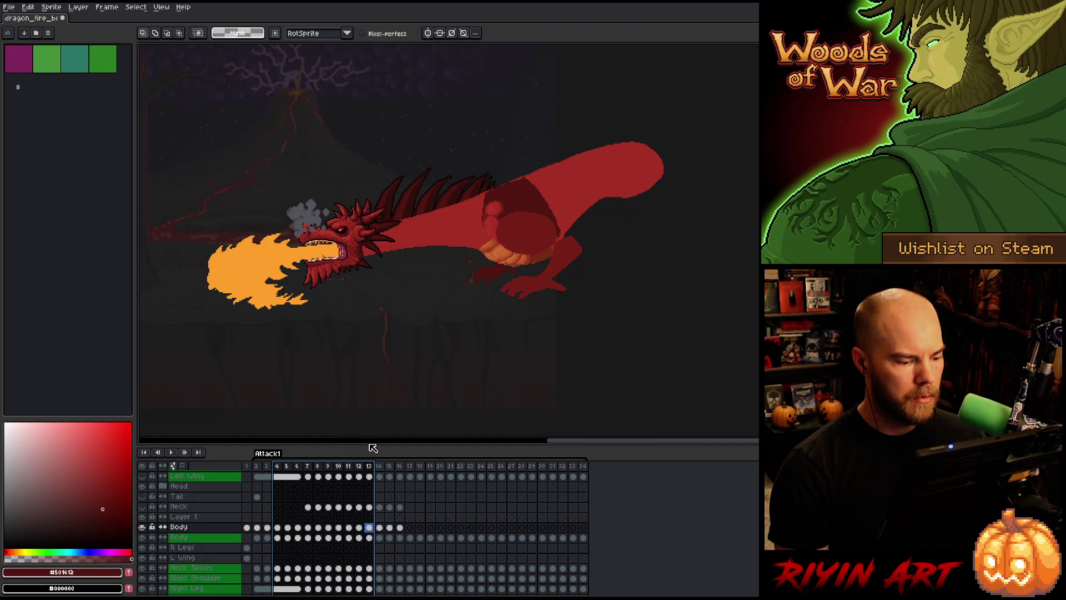
Switch between frames 12 and 13 and zoom in on the dragon's neck and belly.
left_click(370, 527)
left_click(360, 528)
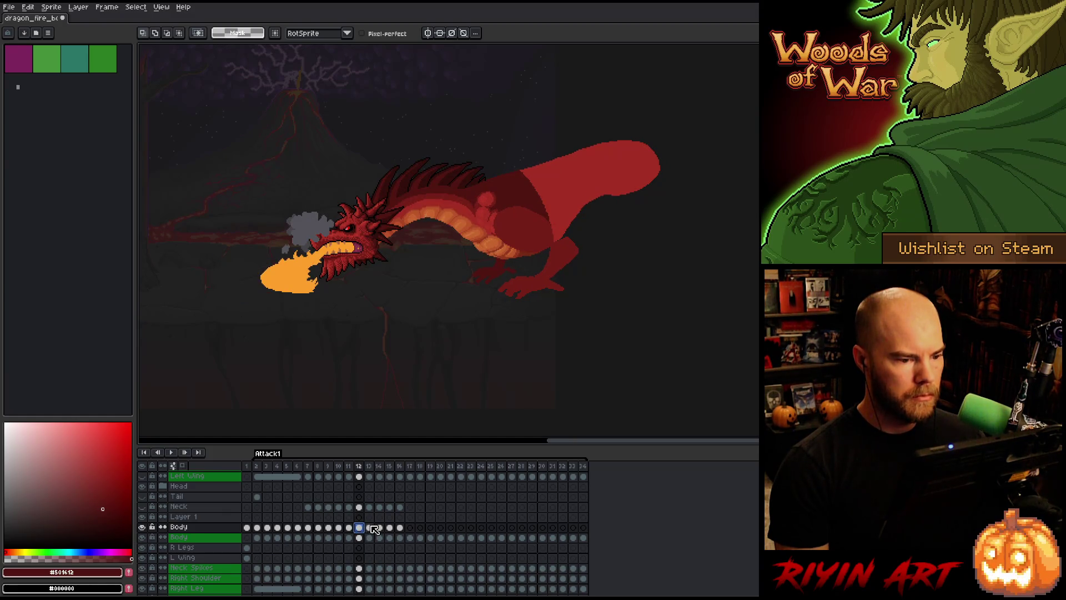
left_click(371, 527)
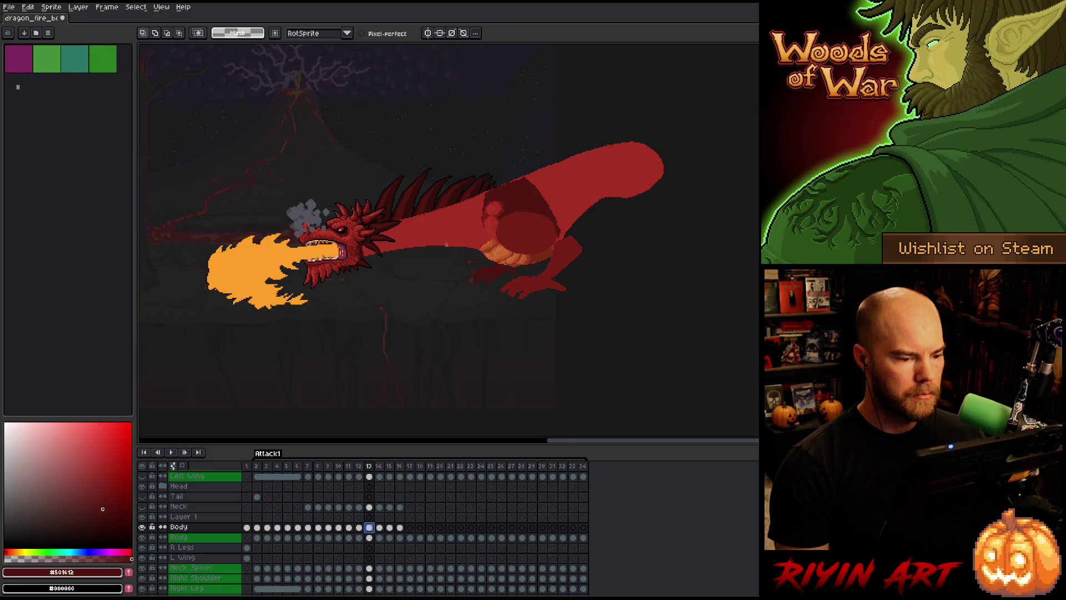
scroll(446, 244, "up", 2)
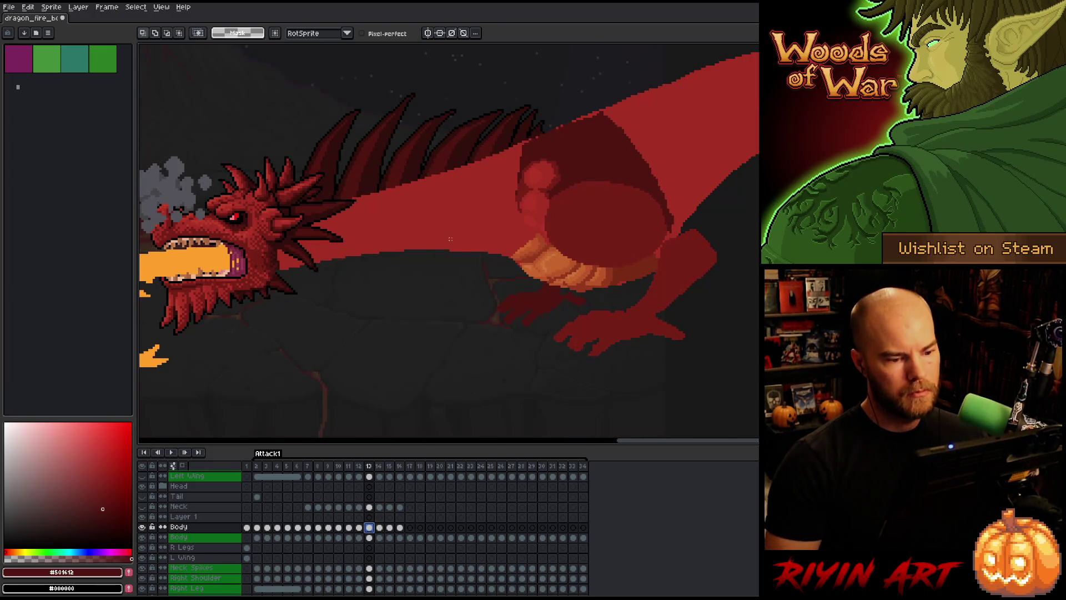
Sample the belly's orange #a74624 for the pencil and select the Body cel's pixels on frame 12.
left_click(536, 252, "alt")
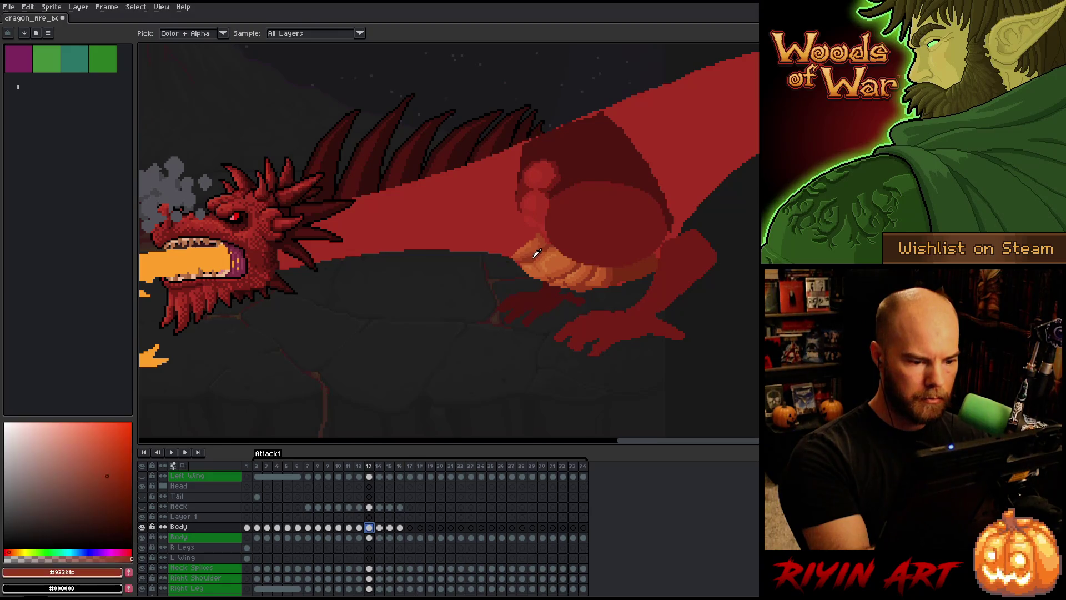
left_click(546, 240, "alt")
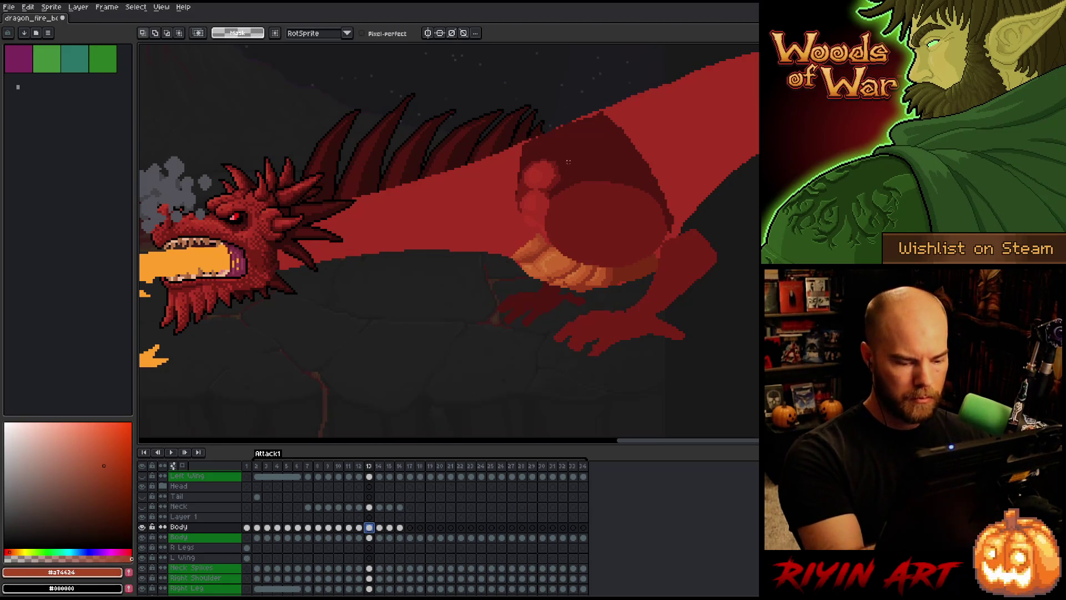
key("comma")
key("period")
key("b")
key("comma")
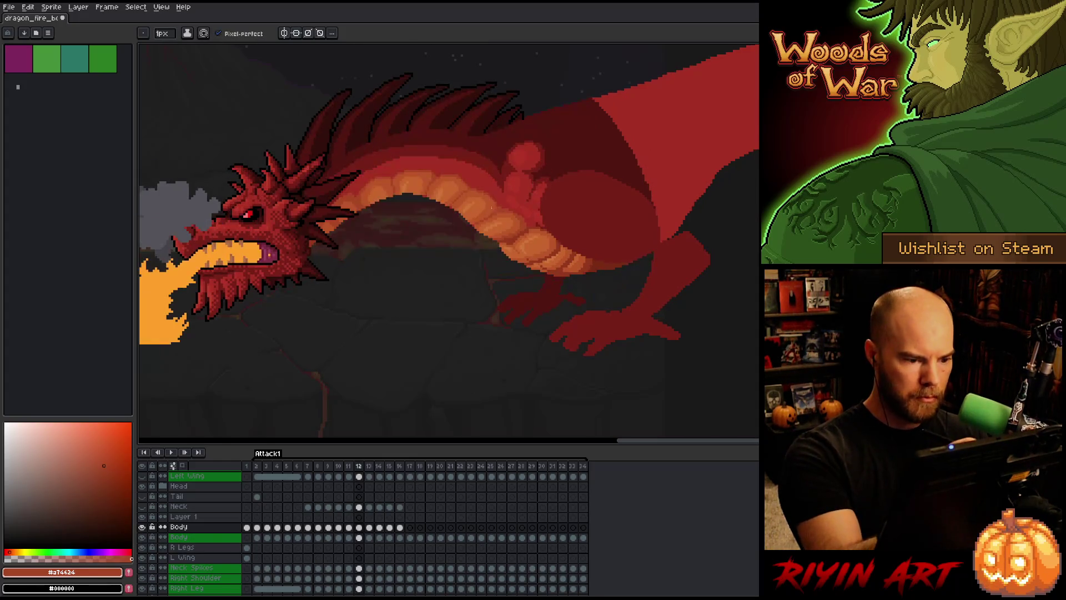
left_click(361, 537, "ctrl")
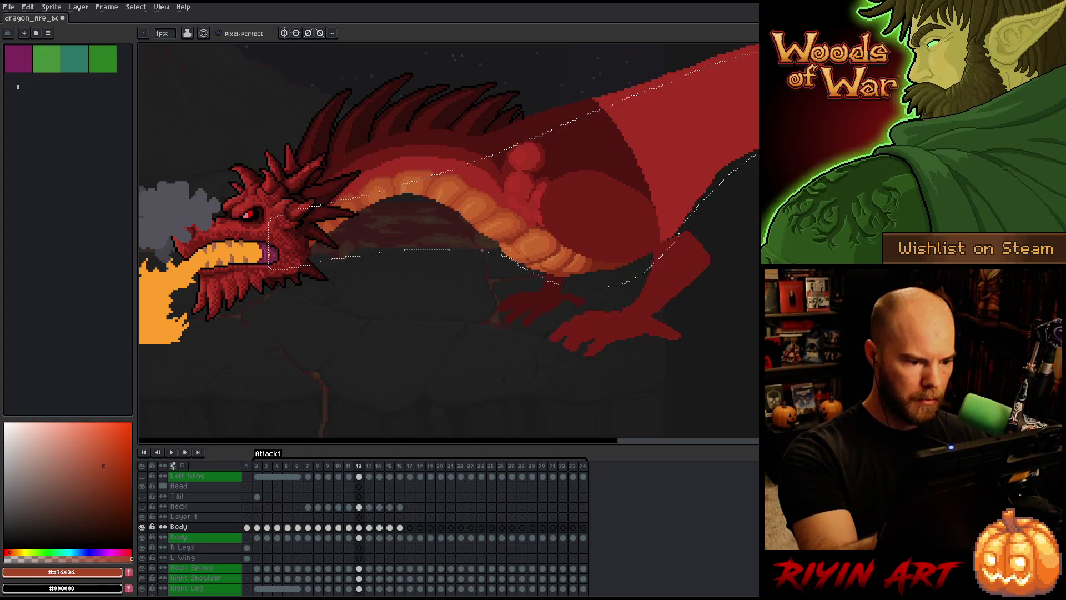
Flip between frames 11, 12 and 13 to compare the dragon's body poses.
key("period")
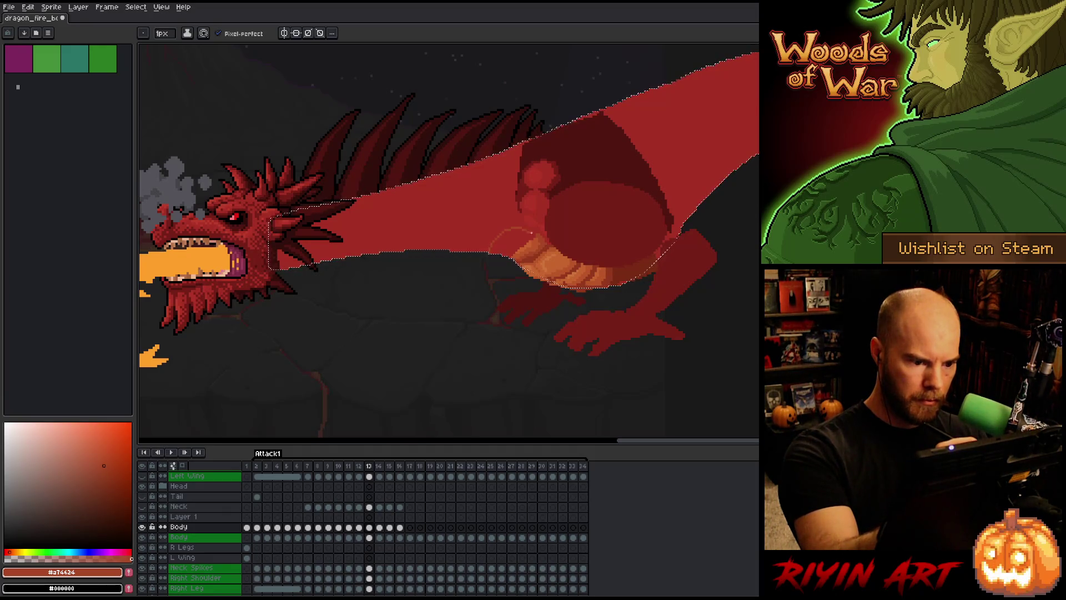
key("comma")
key("period")
key("comma")
key("period")
key("comma")
key("period")
key("comma")
key("period")
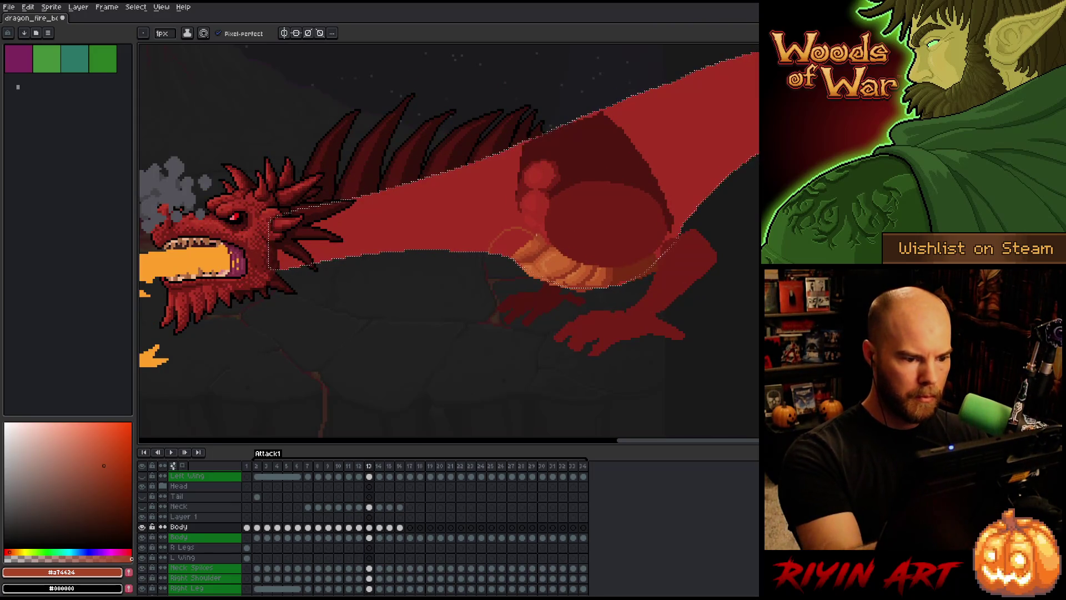
key("comma")
key("period")
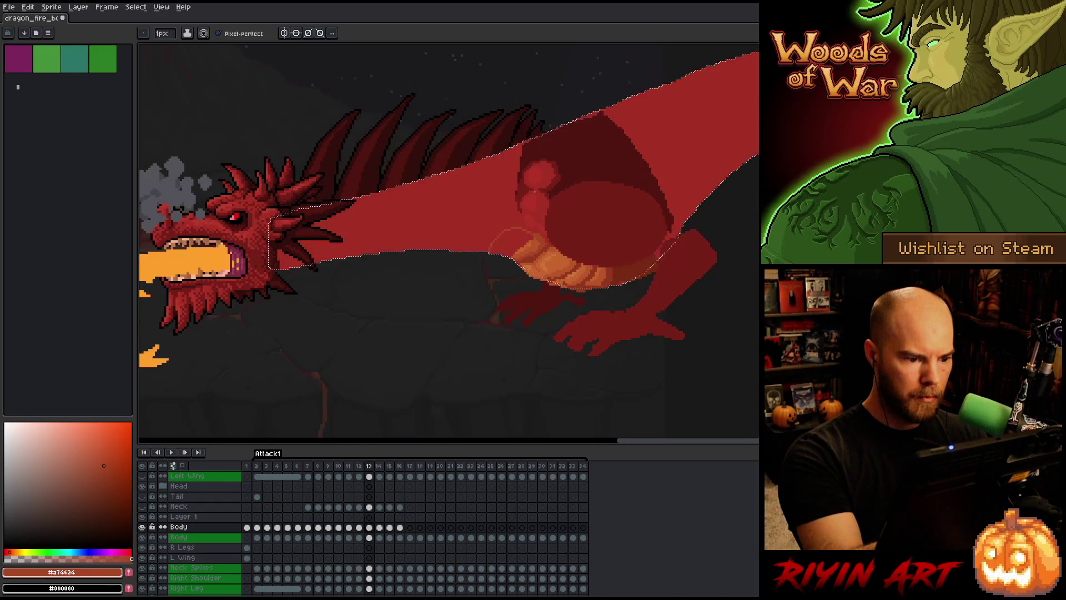
key("comma")
key("comma")
key("period")
key("comma")
key("period")
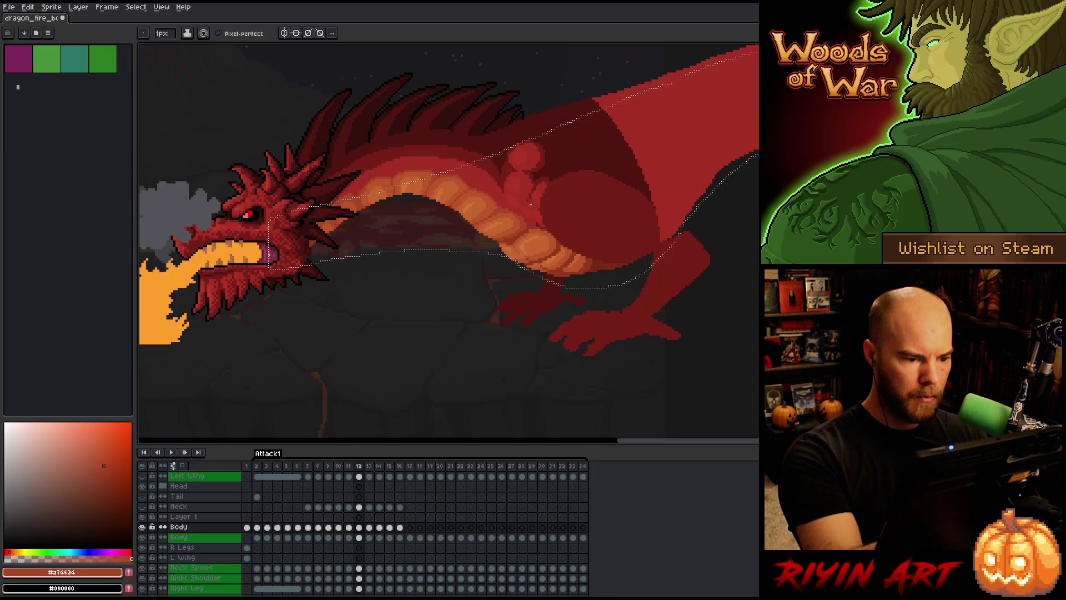
key("period")
key("comma")
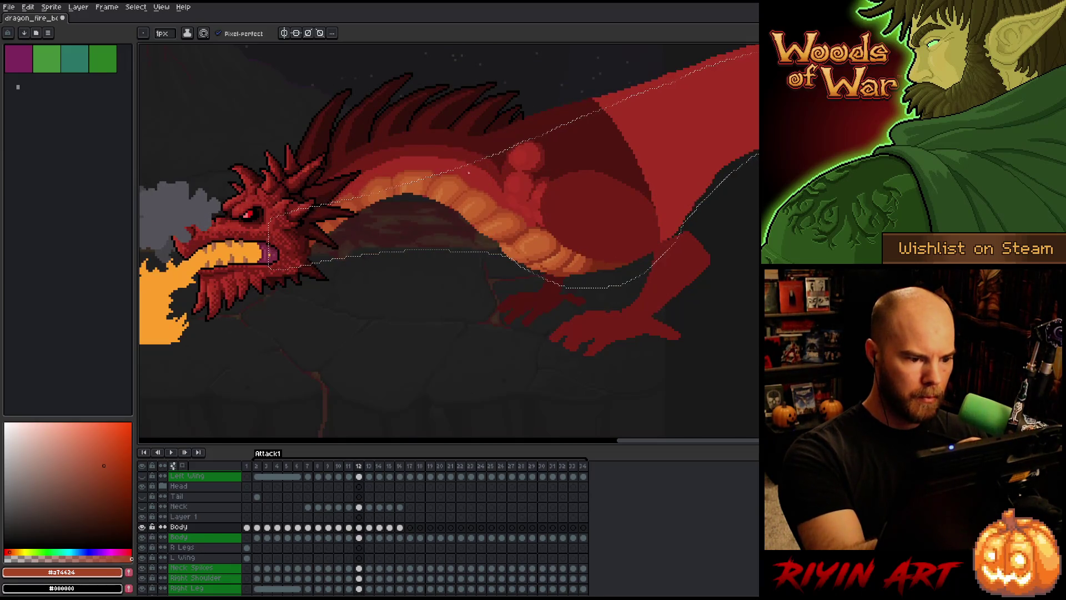
key("period")
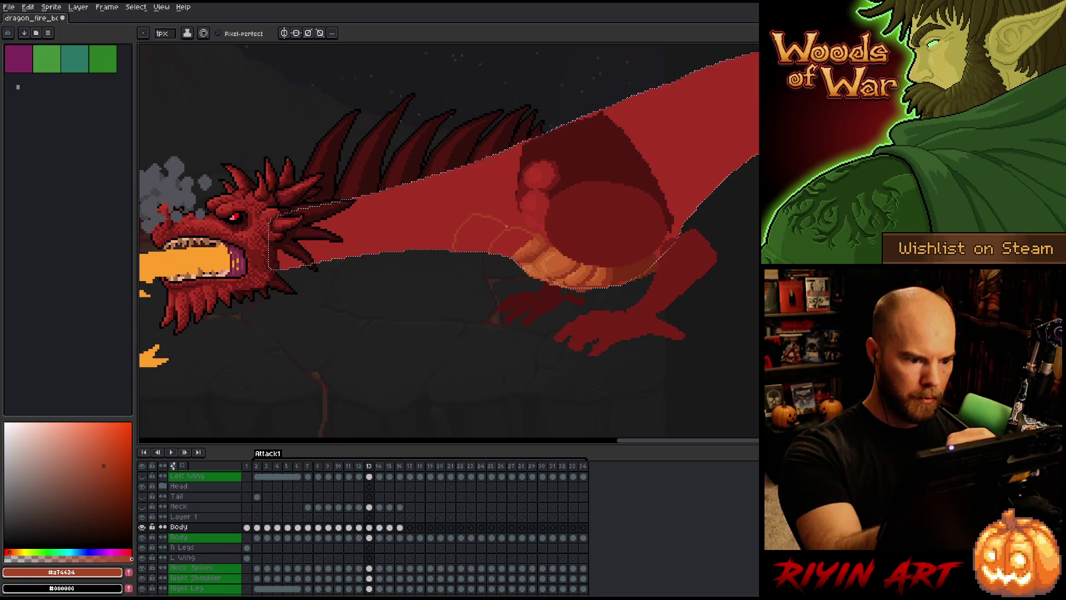
Drag the selected dragon body a few pixels left on frame 13, then return to the pencil.
key("ctrl")
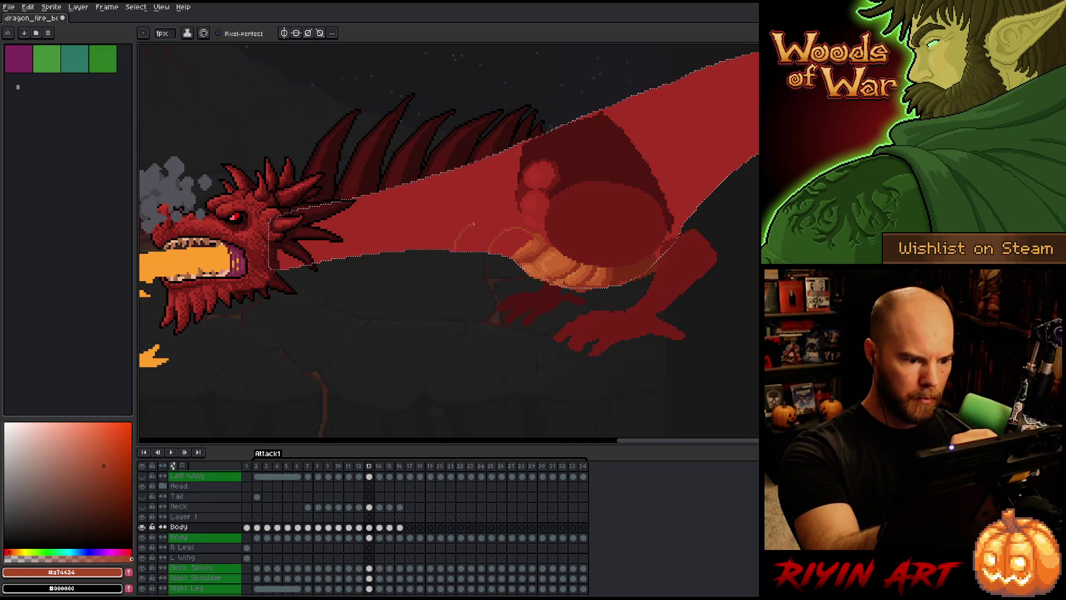
left_click_drag(464, 250, 500, 229)
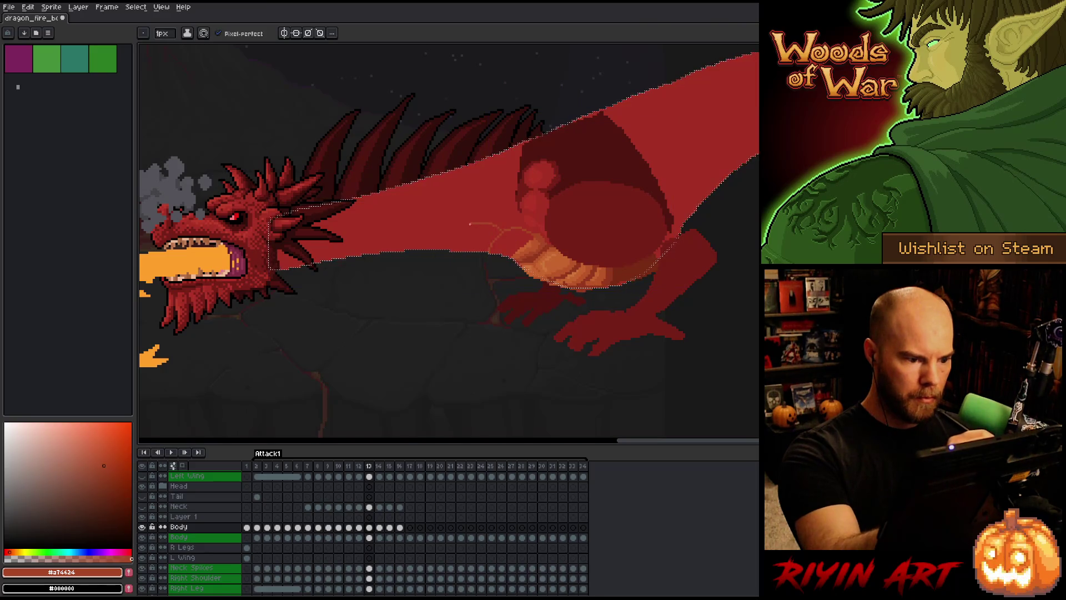
left_click_drag(511, 234, 507, 234)
key("b")
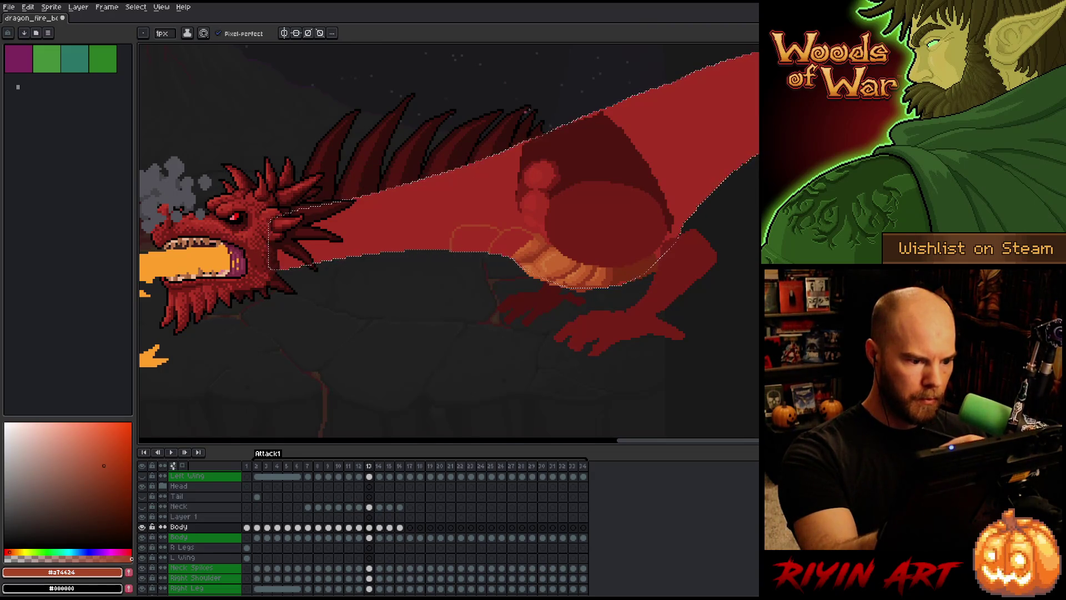
Flip between frames 12 and 13 to confirm the body now lines up.
key("Left")
key("Right")
key("Left")
key("Right")
key("Left")
key("Right")
key("Left")
key("Right")
key("Left")
key("Right")
key("Left")
key("Right")
key("Left")
key("Right")
key("e")
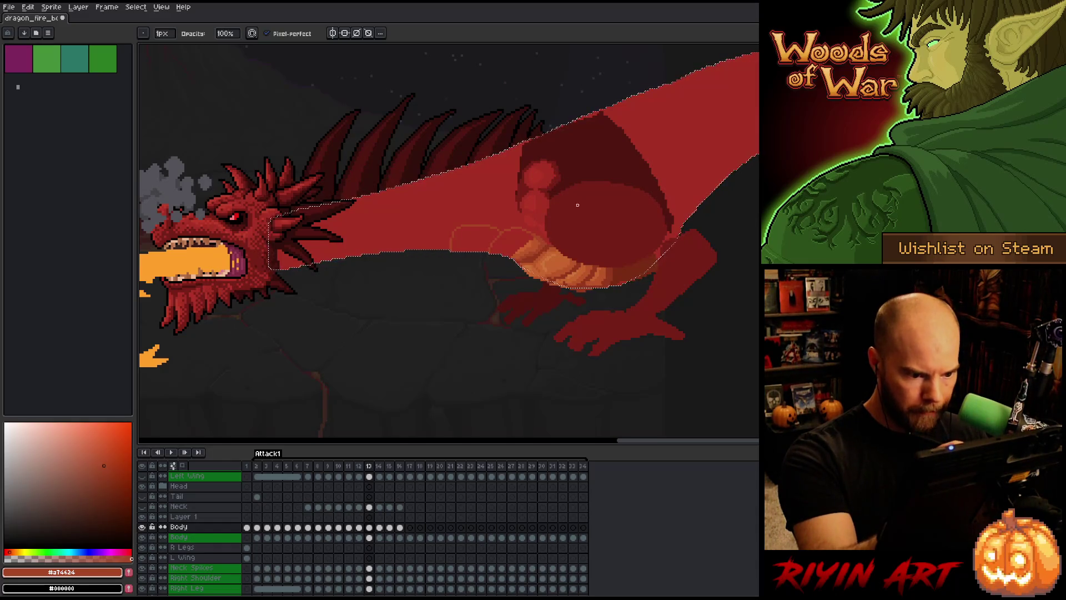
Compare frame 13's neck against frame 12 and erase stray pixels.
key("Left")
key("Right")
key("Left")
key("Right")
key("Left")
key("Right")
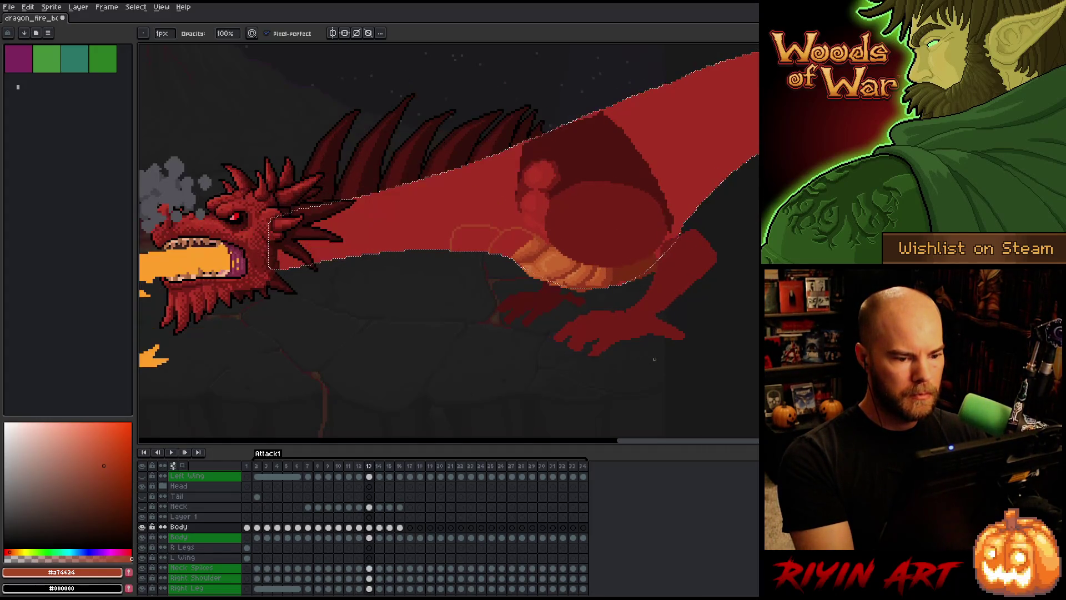
key("Left")
key("Right")
key("Left")
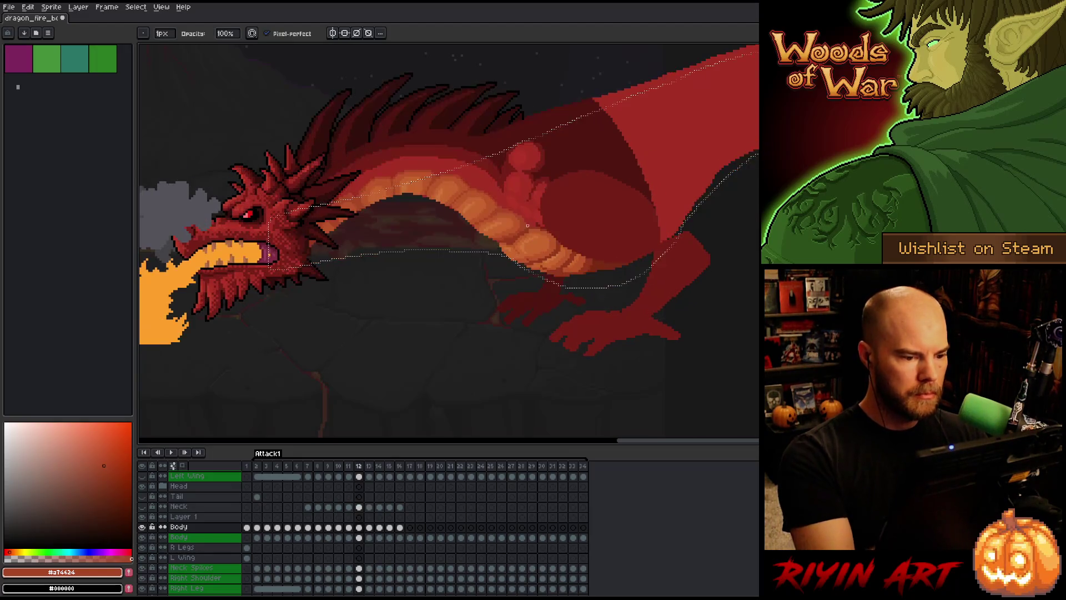
key("Right")
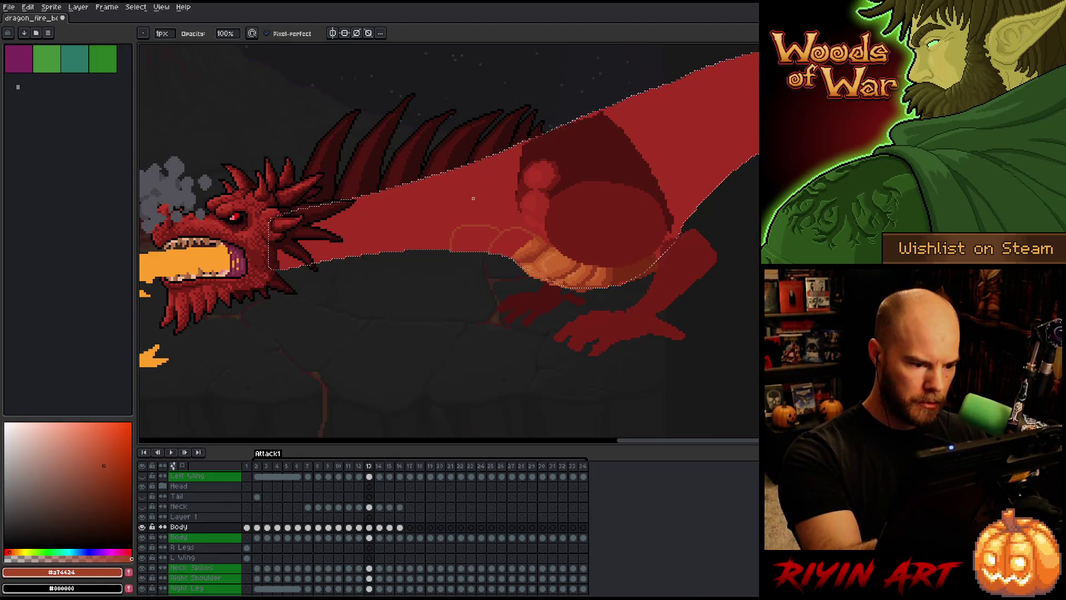
key("e")
key("Left")
key("Right")
key("Left")
key("Right")
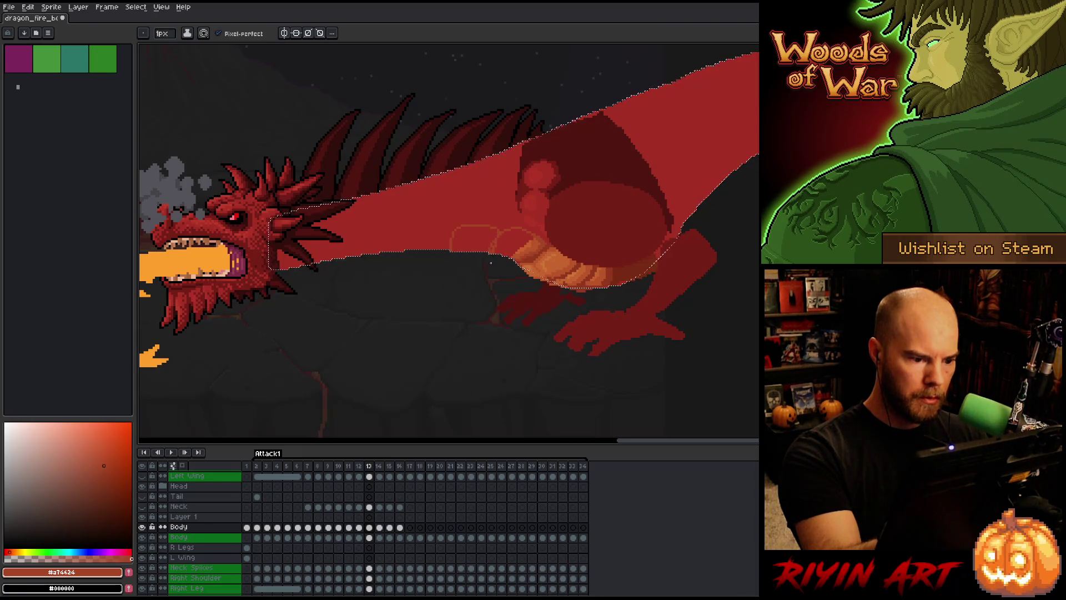
key("b")
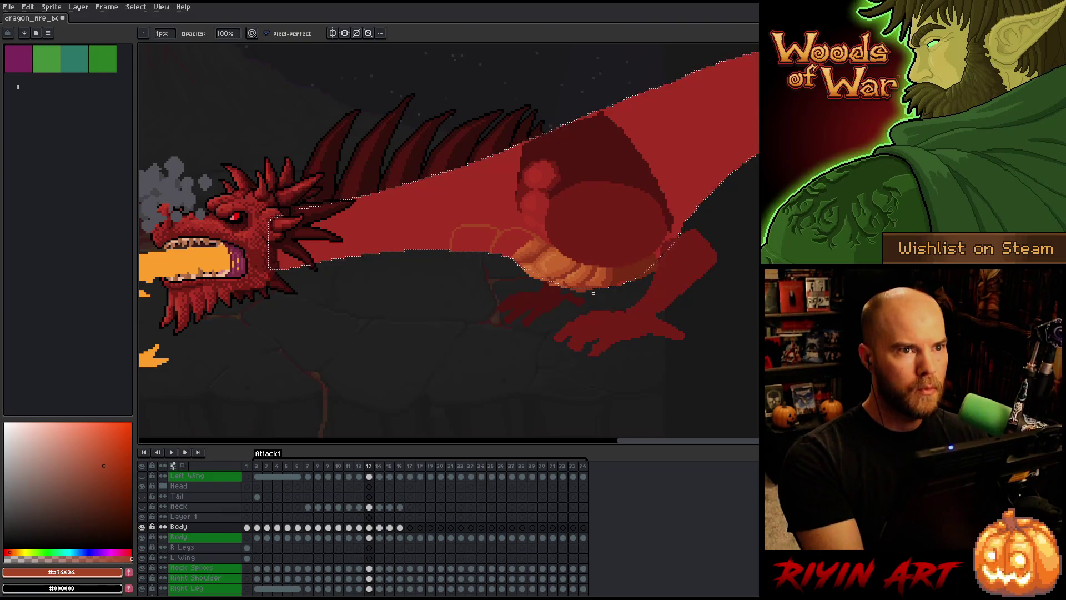
Keep checking frames 12 and 13, alternating eraser and pencil to adjust the neck.
key("Right")
key("Left")
key("Right")
key("Left")
key("Left")
key("Right")
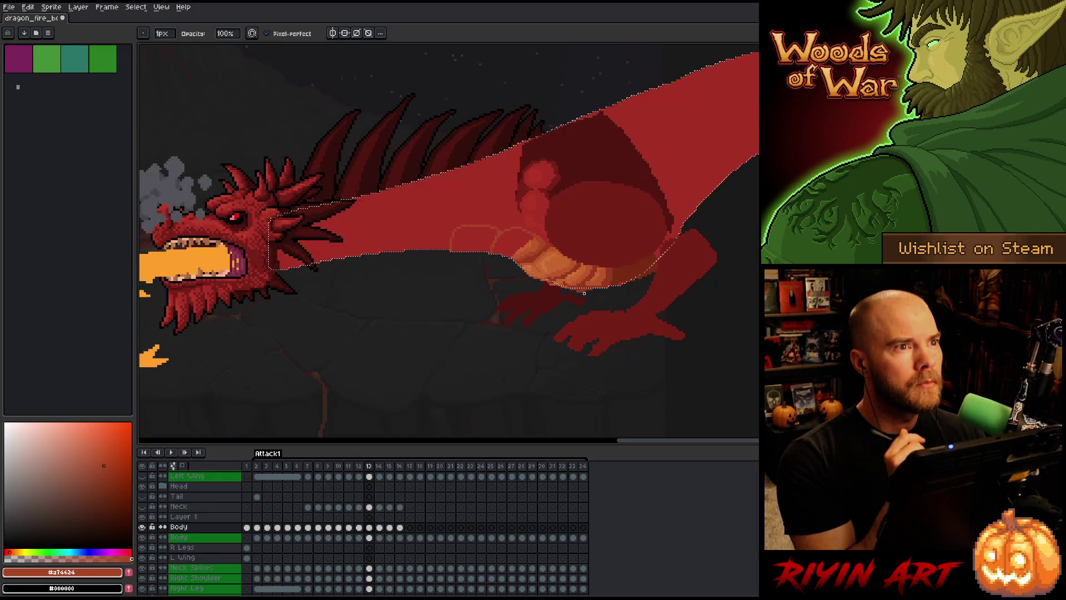
key("Left")
key("Right")
key("Left")
key("Right")
key("Left")
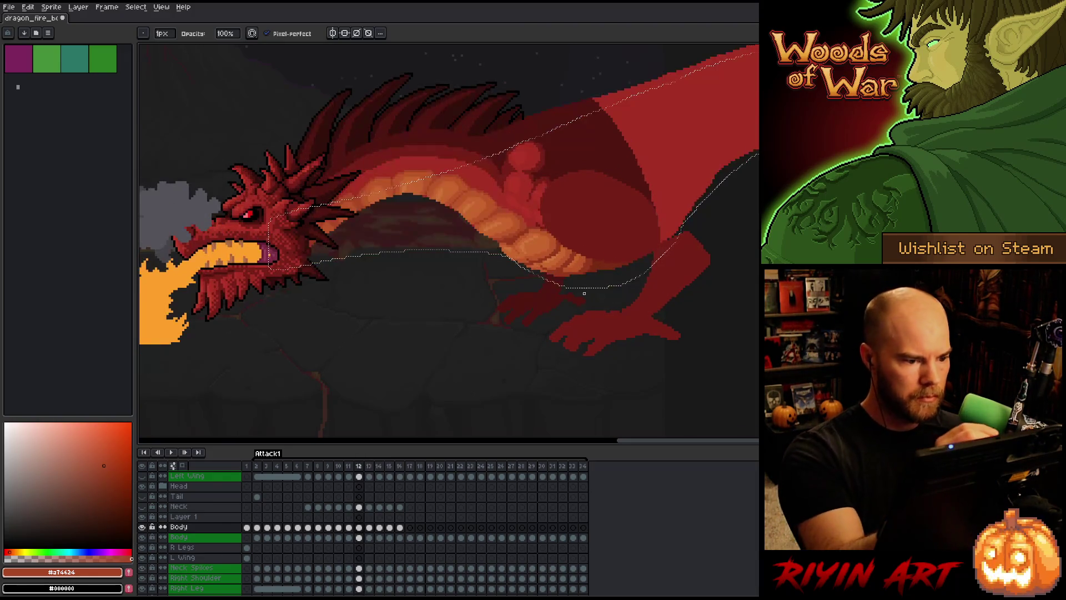
key("e")
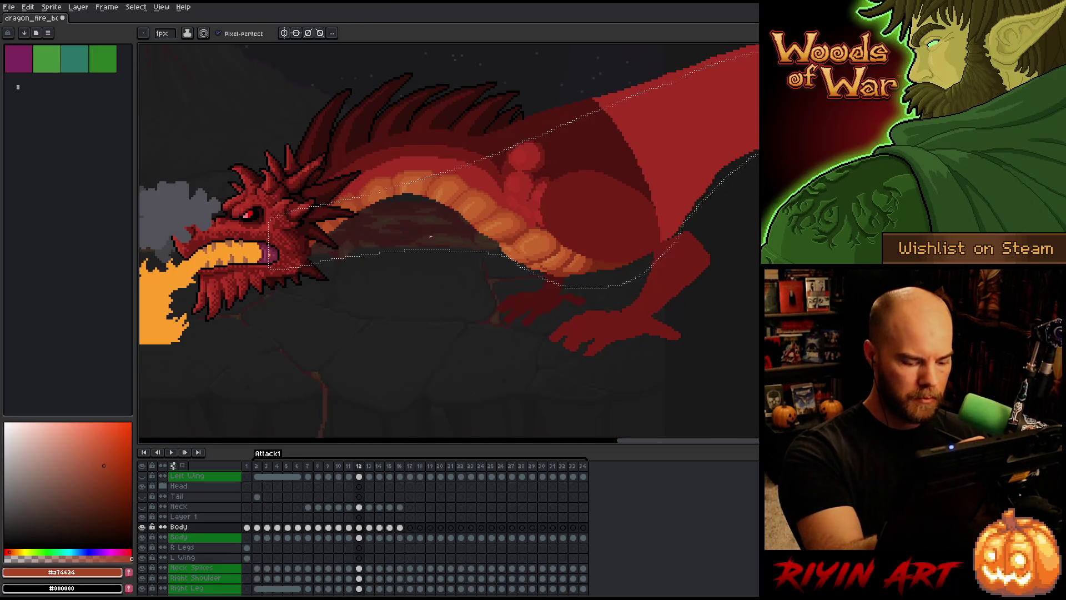
key("Right")
key("Left")
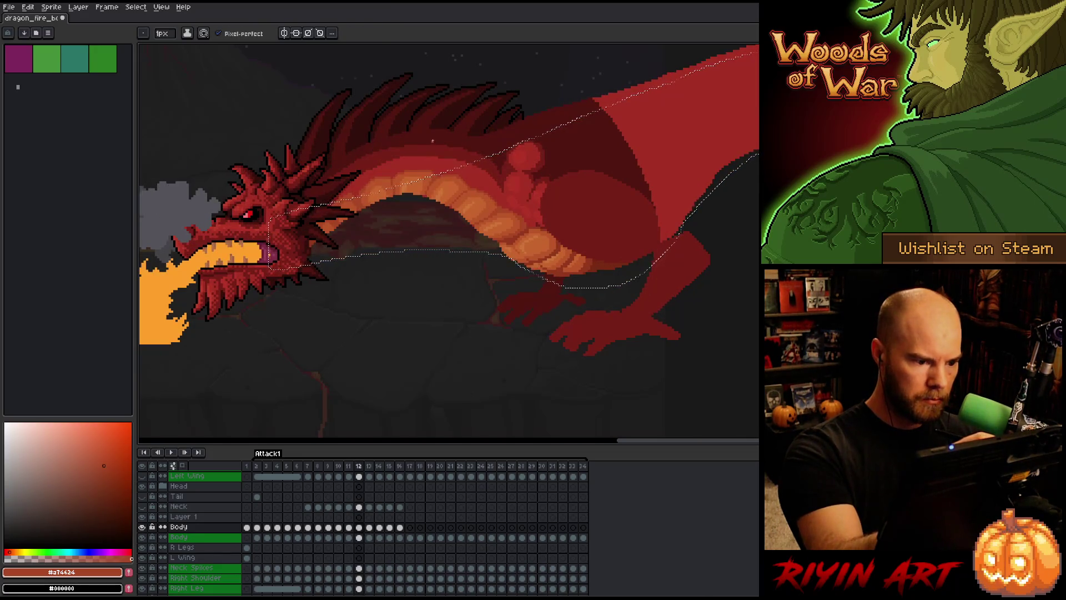
key("Right")
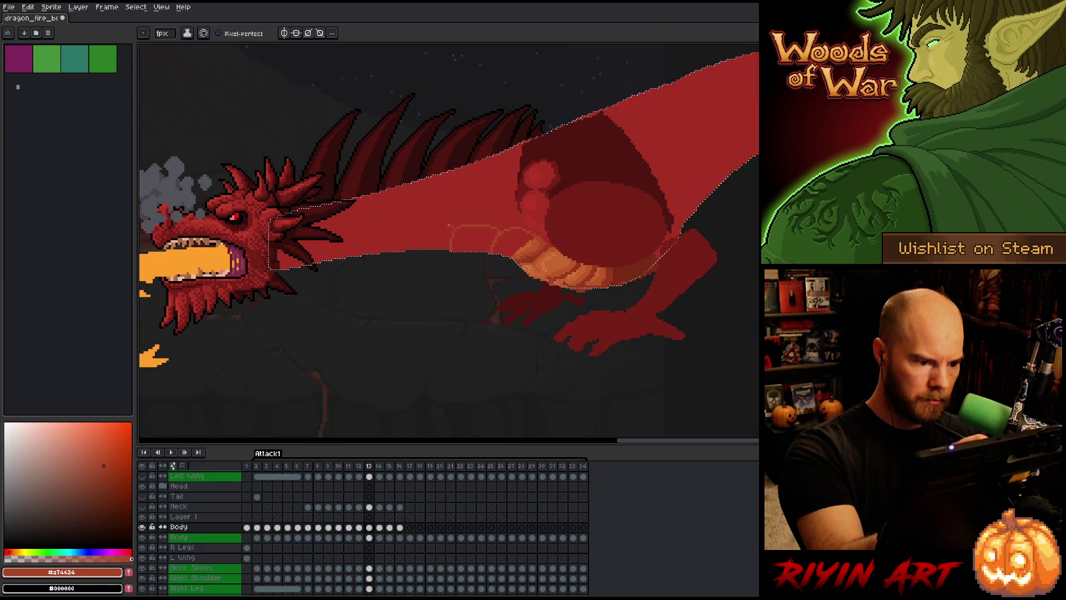
key("Left")
key("Right")
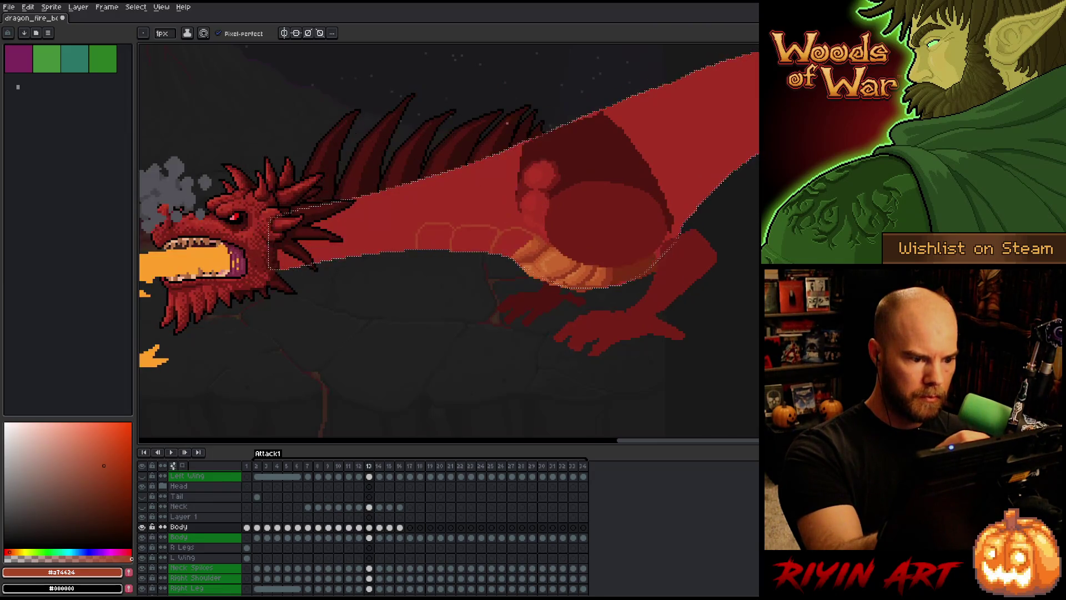
key("b")
key("e")
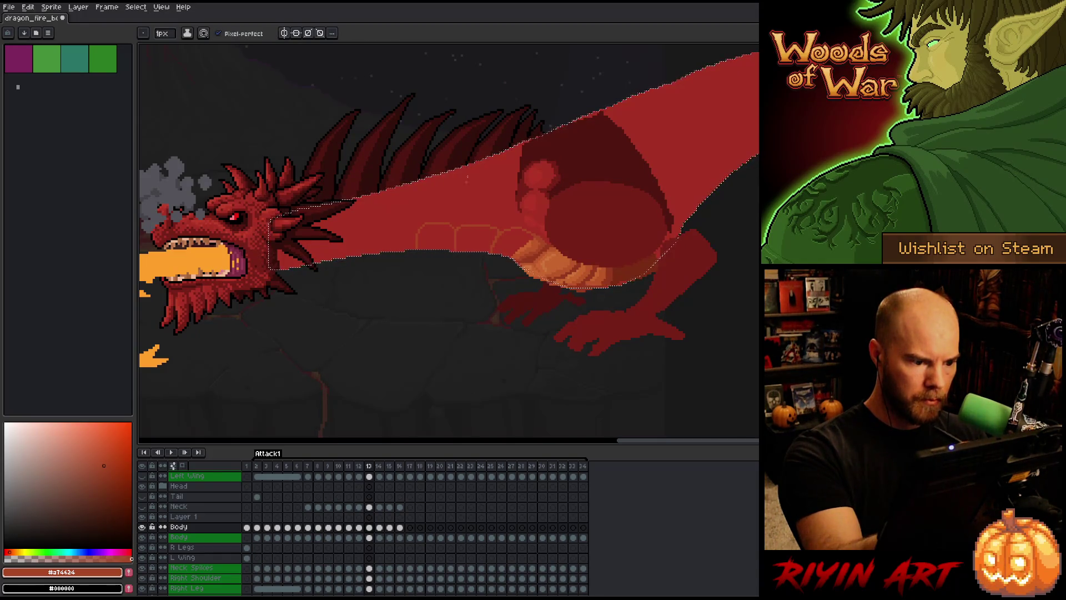
key("b")
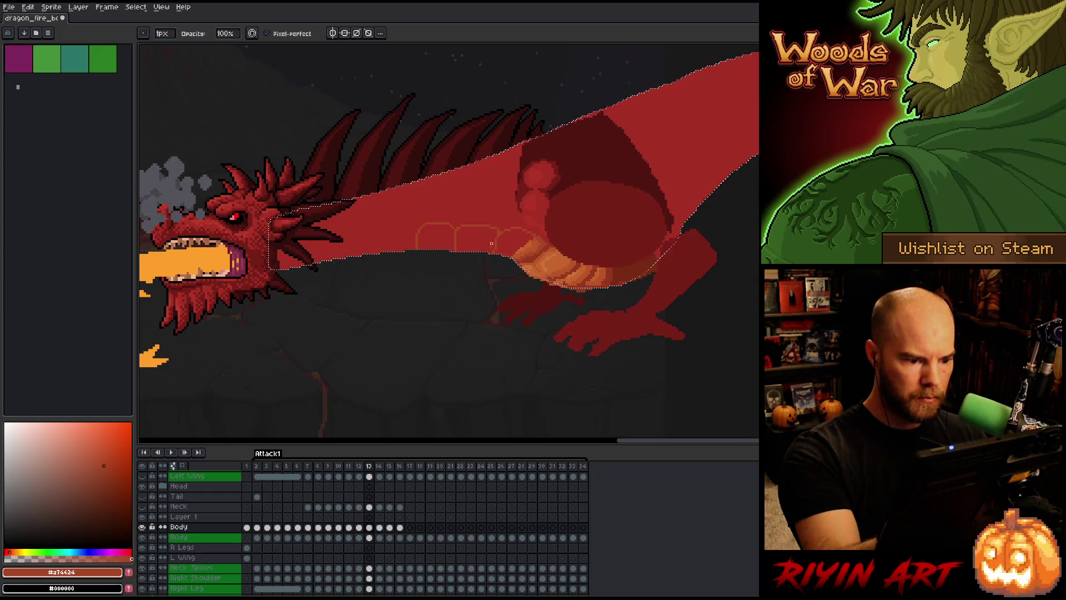
key("Left")
key("Right")
key("Left")
key("Right")
key("Left")
key("Right")
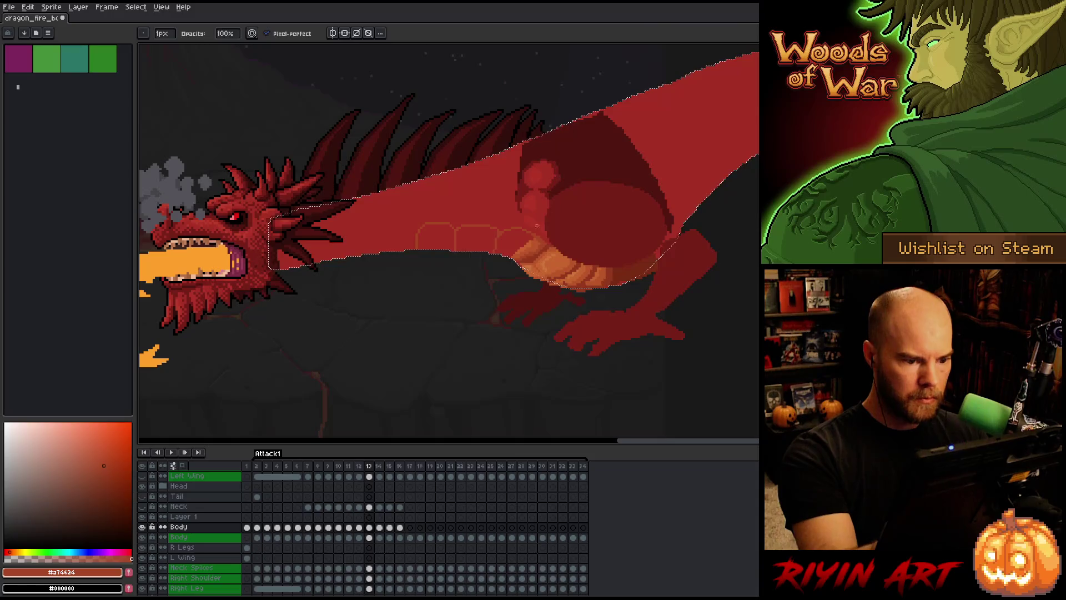
Sample reds #92381c and #a74624, and extend the orange #bb5629 belly band slightly left.
left_click(537, 226, "alt")
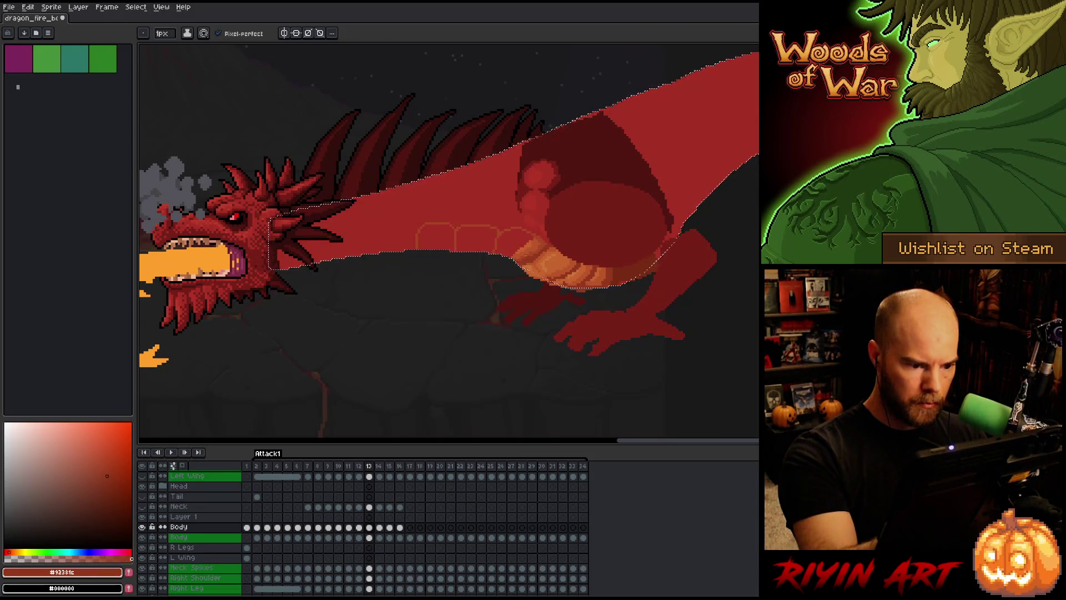
left_click(536, 251, "alt")
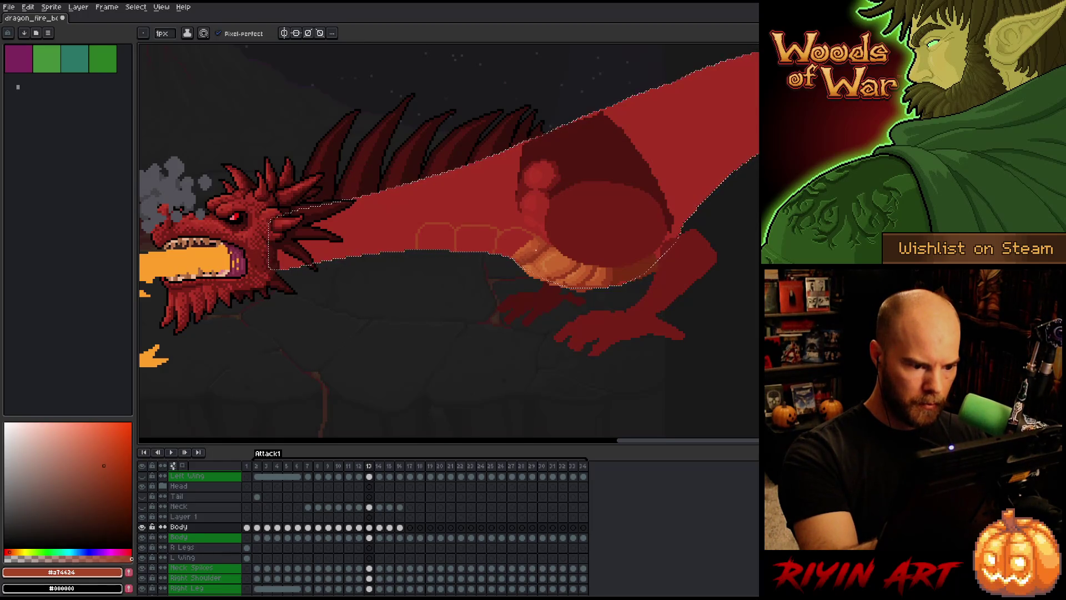
left_click(542, 227, "alt")
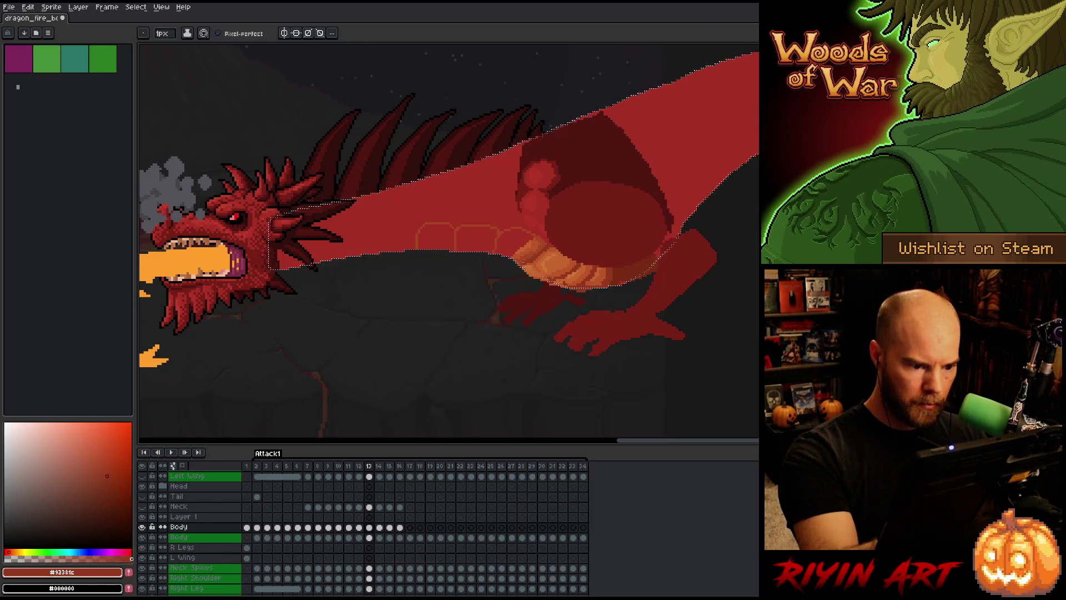
left_click(537, 249, "alt")
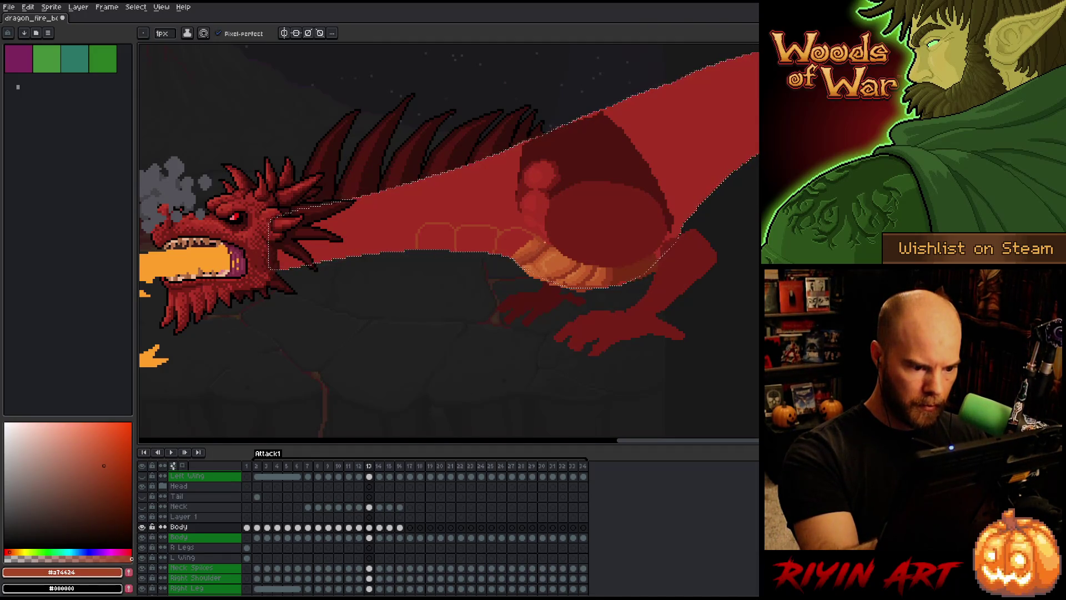
key("alt")
left_click(537, 243, "alt")
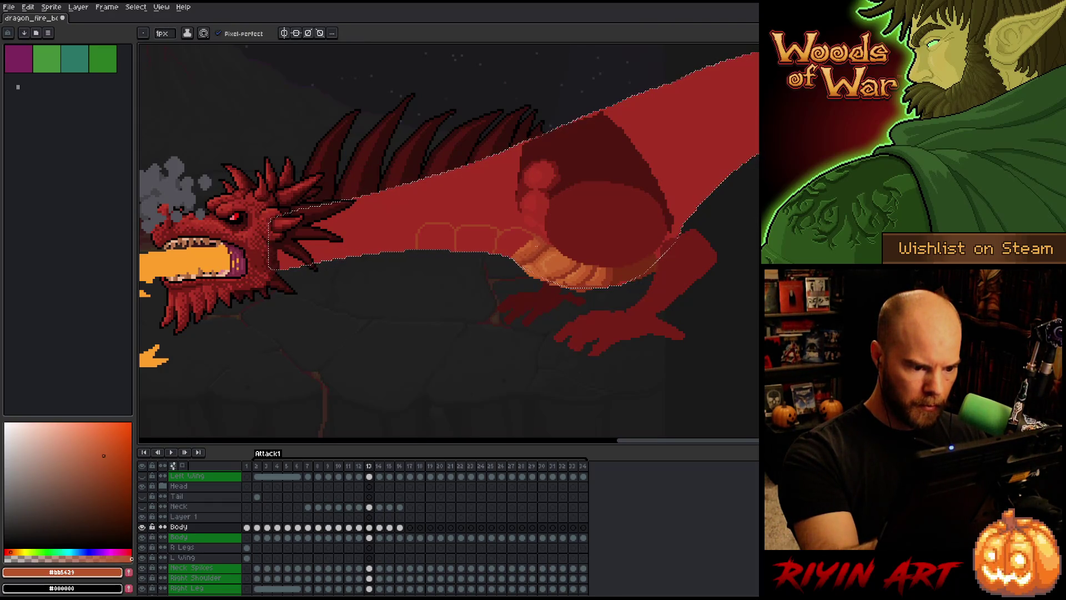
left_click_drag(528, 253, 536, 238)
left_click(539, 243, "alt")
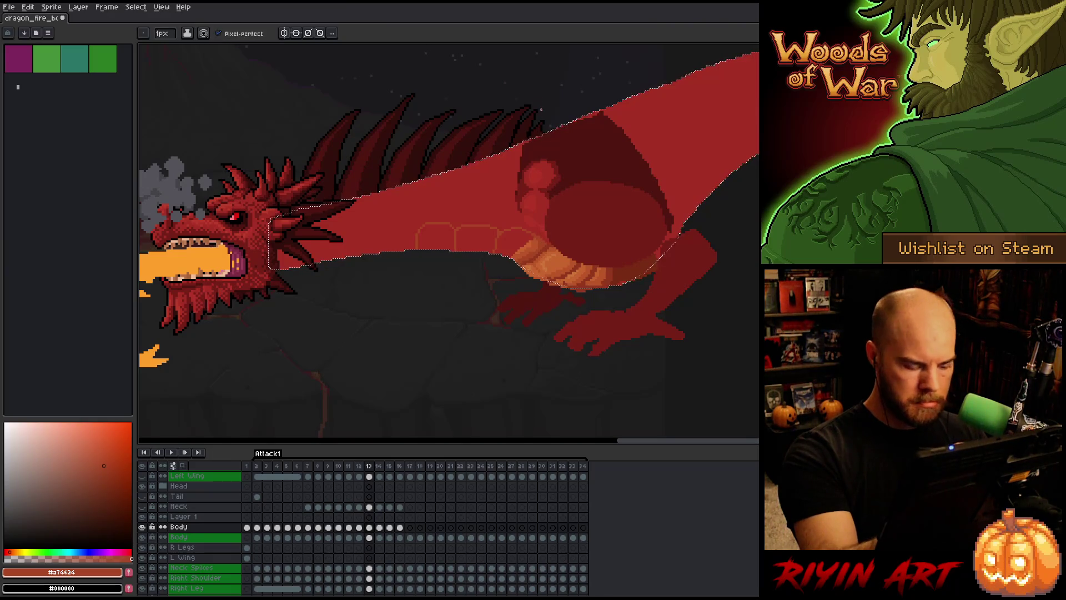
Save the file and compare frames 12 and 13 again.
key("ctrl+s")
key("Left")
key("Right")
key("Left")
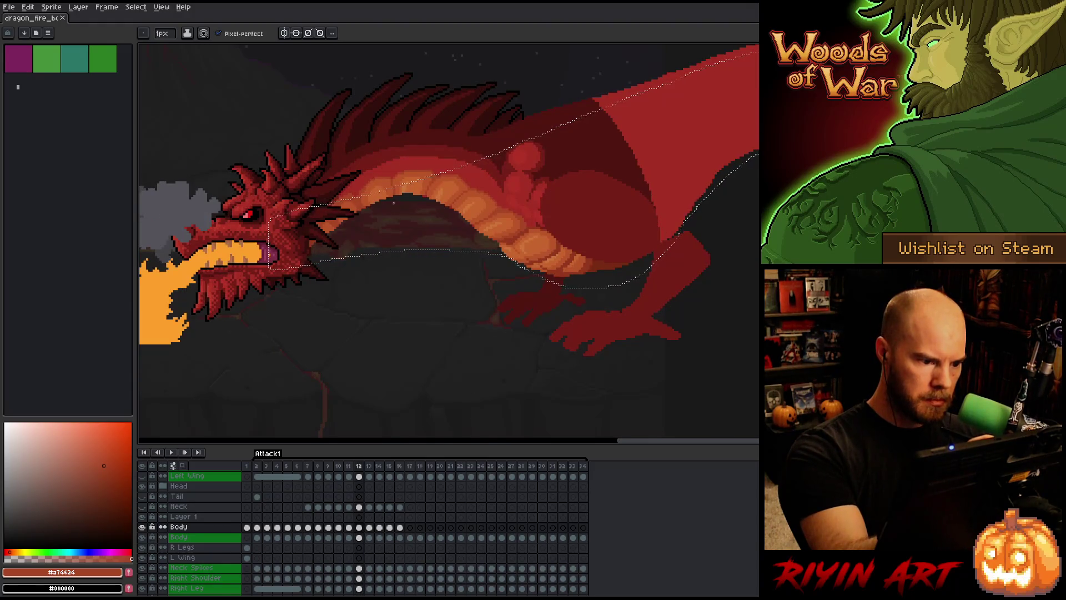
key("Right")
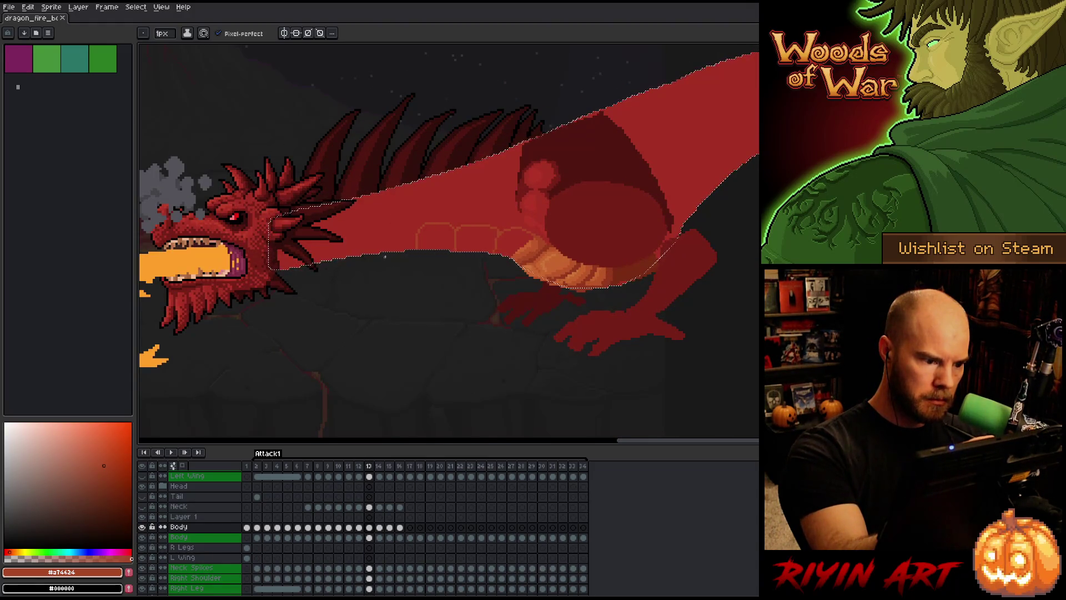
Draw belly-plate outline arcs along the neck's underside, cleaning up with the eraser.
left_click_drag(385, 248, 415, 224)
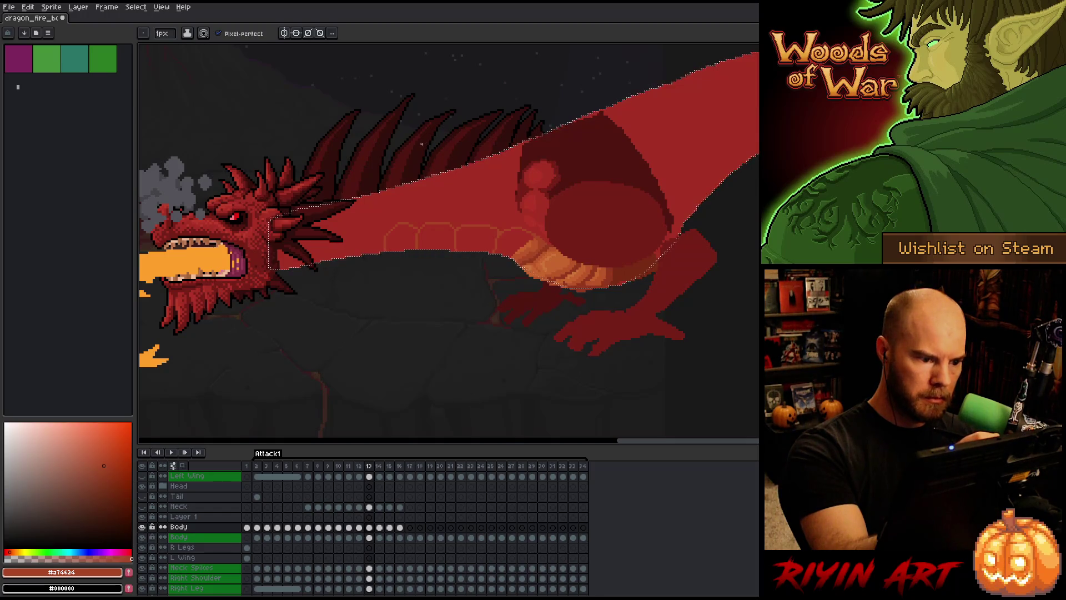
key("Left")
key("Right")
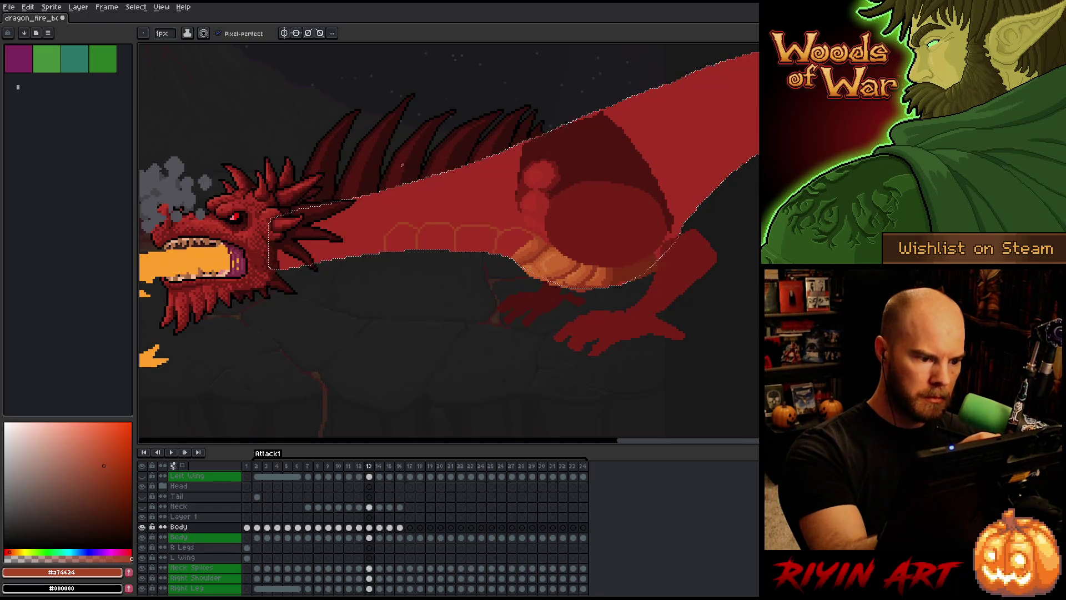
left_click_drag(379, 248, 416, 226)
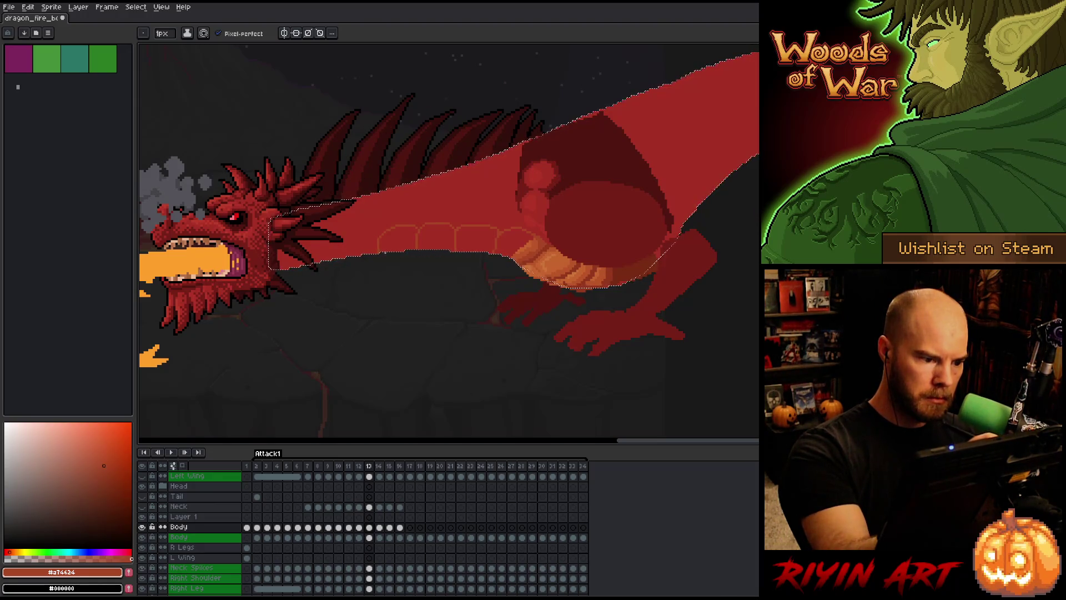
key("b")
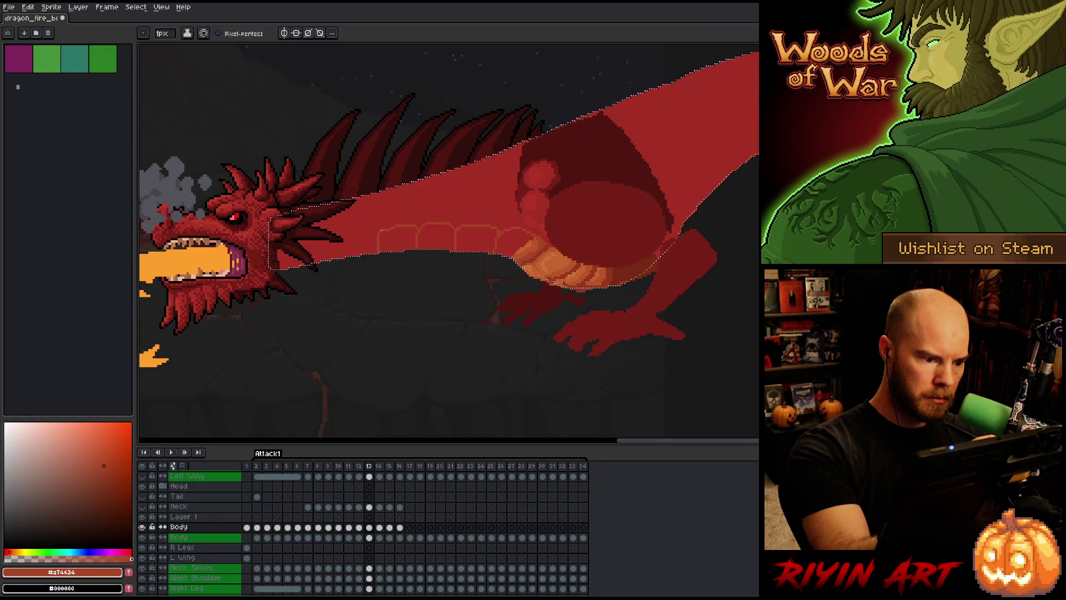
key("e")
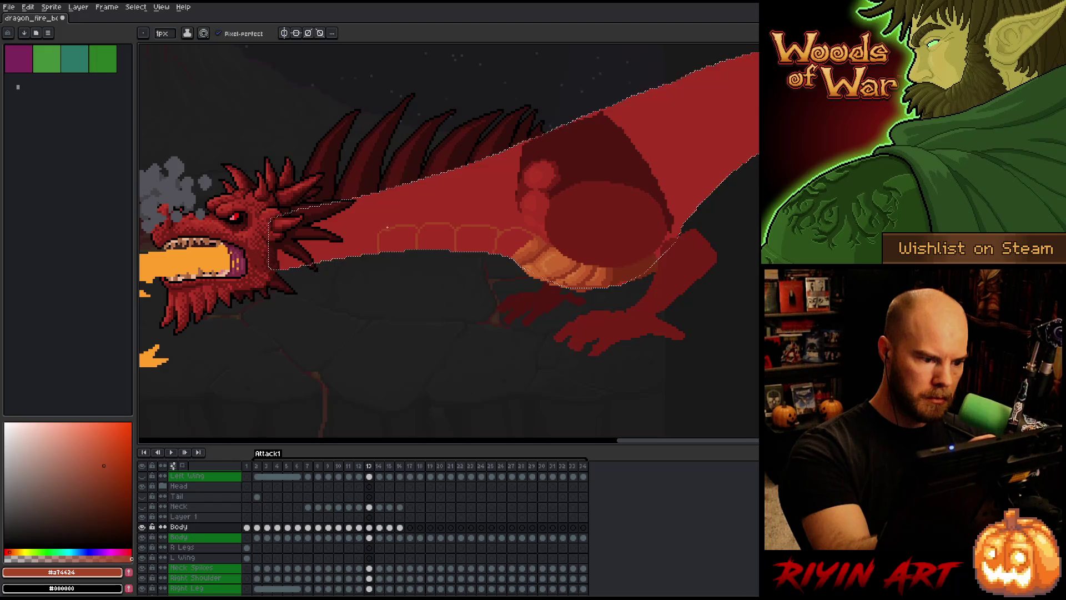
key("b")
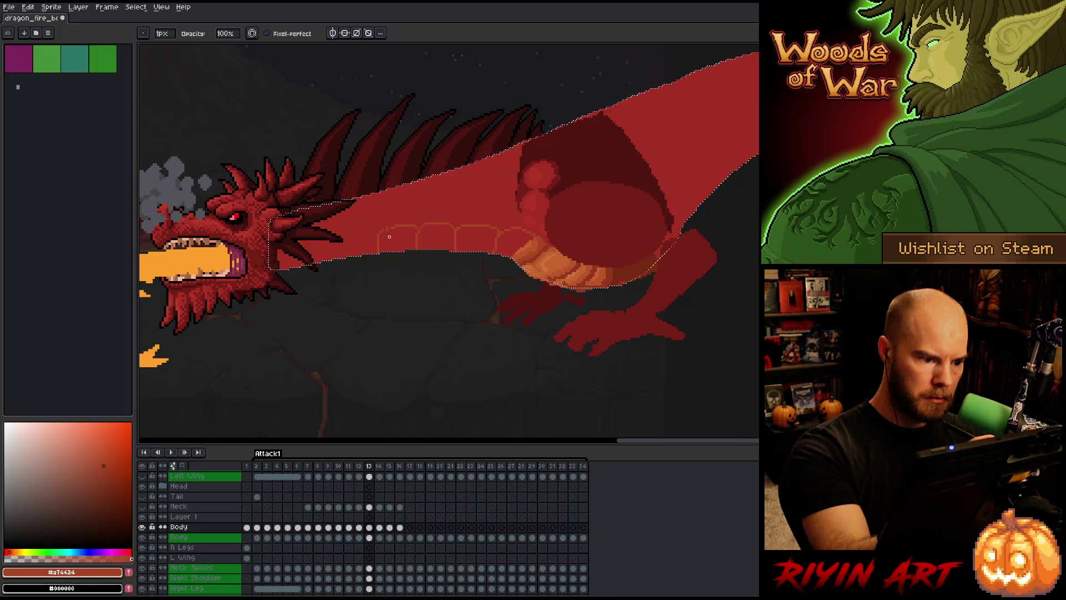
key("e")
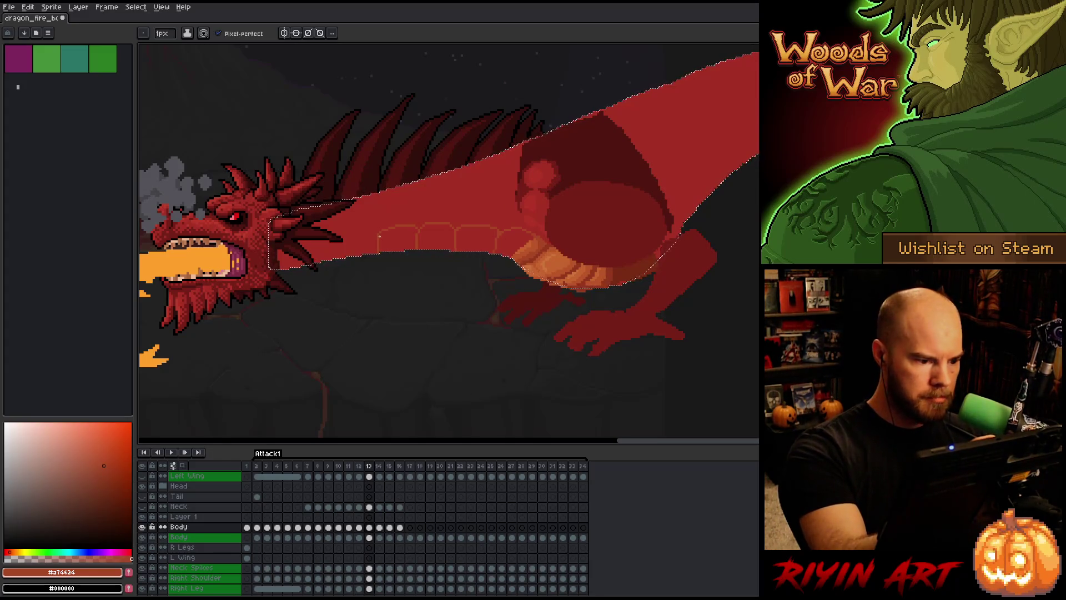
key("e")
key("b")
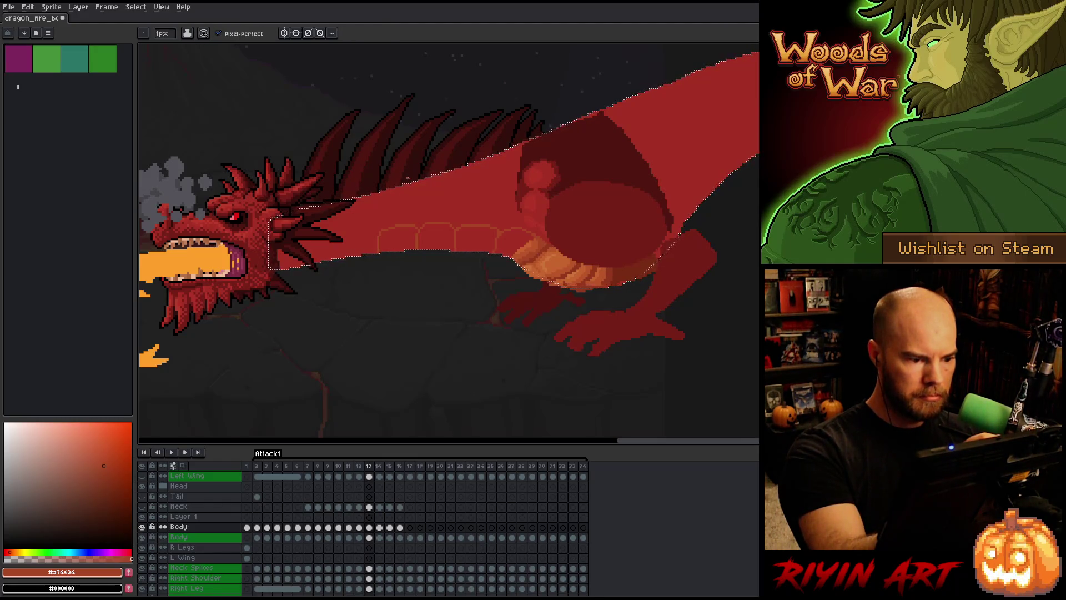
Compare the outlined neck with frame 12's shaded neck.
key("Left")
key("Right")
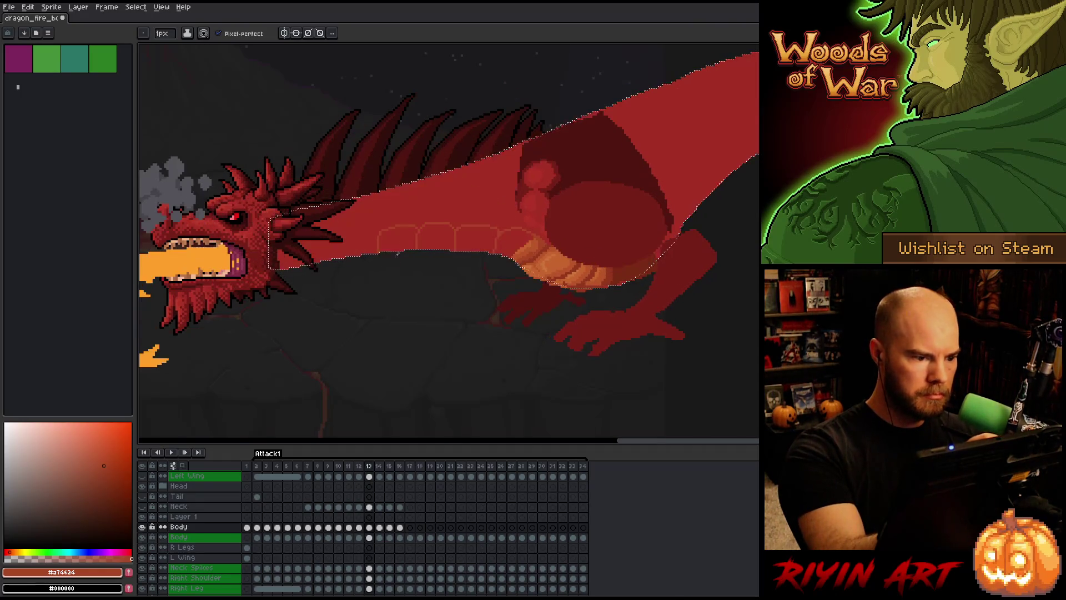
key("Left")
key("Right")
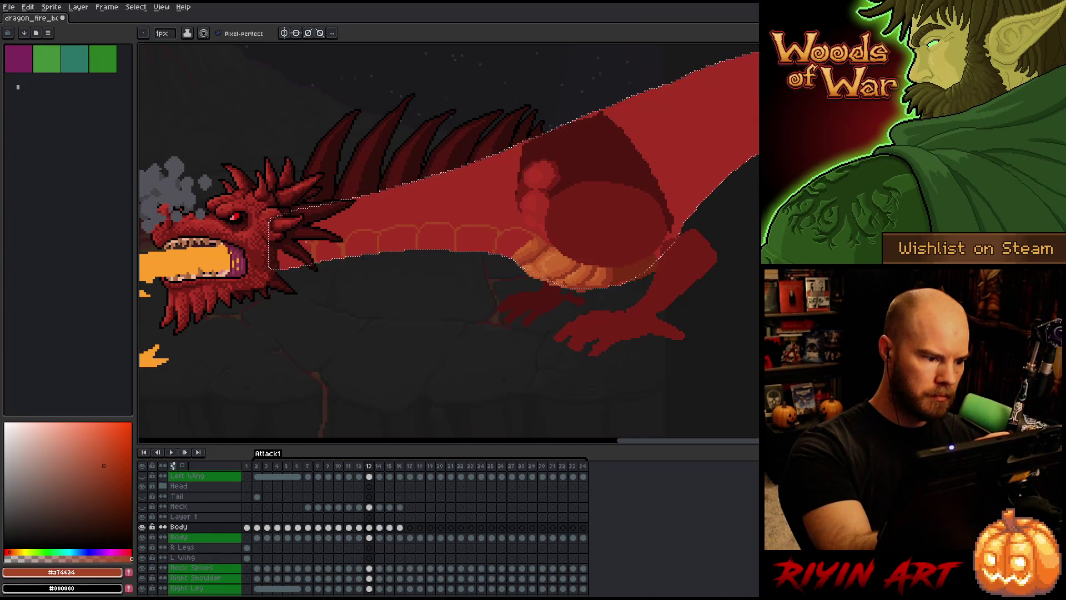
Fill the neck's belly plates with the orange #bb5629 using the paint bucket.
key("g")
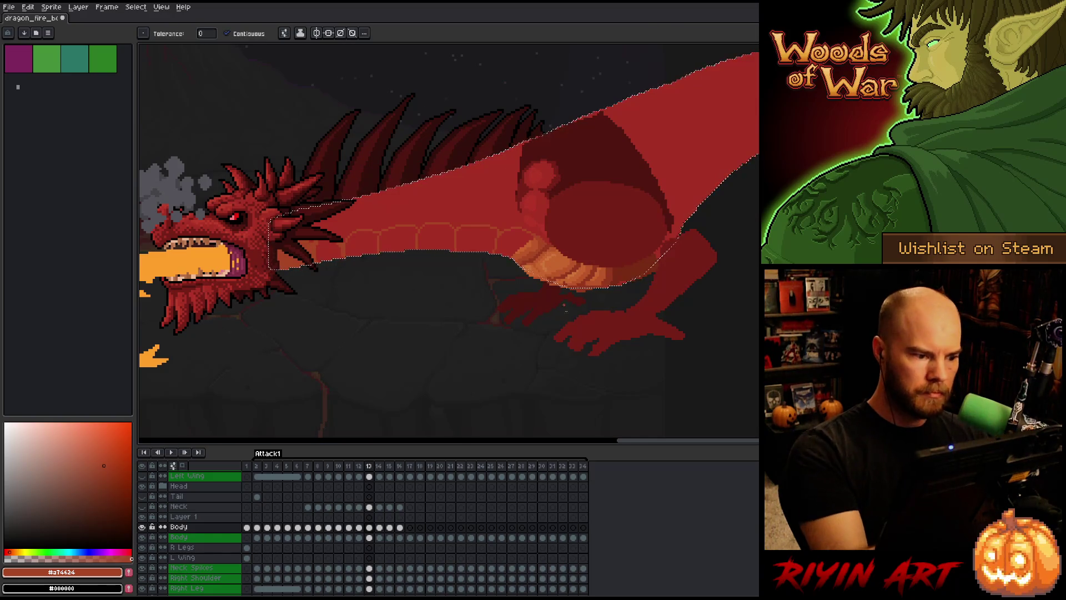
key("i")
left_click(535, 244)
key("b")
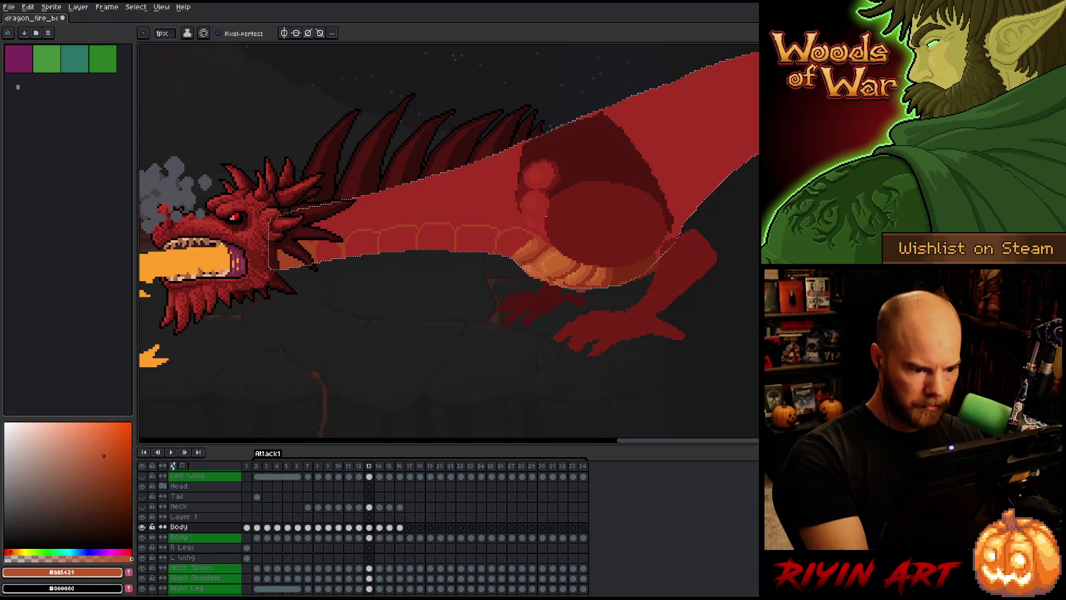
key("g")
left_click(393, 231)
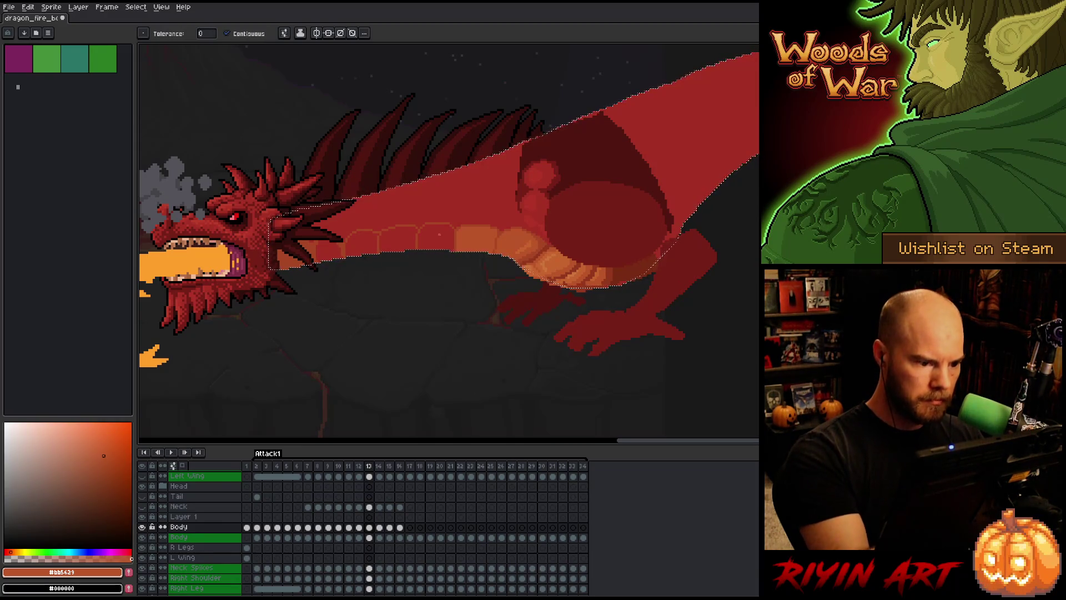
left_click(393, 231)
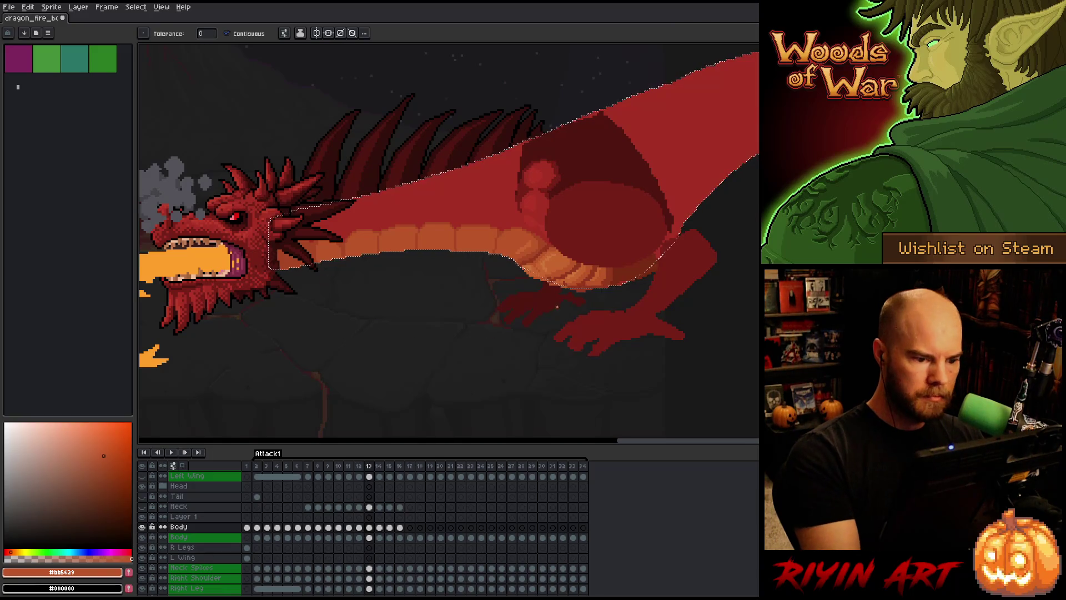
Pick the lighter orange #c7652f for highlights and check frames 12 and 13.
key("i")
left_click(528, 238)
key("b")
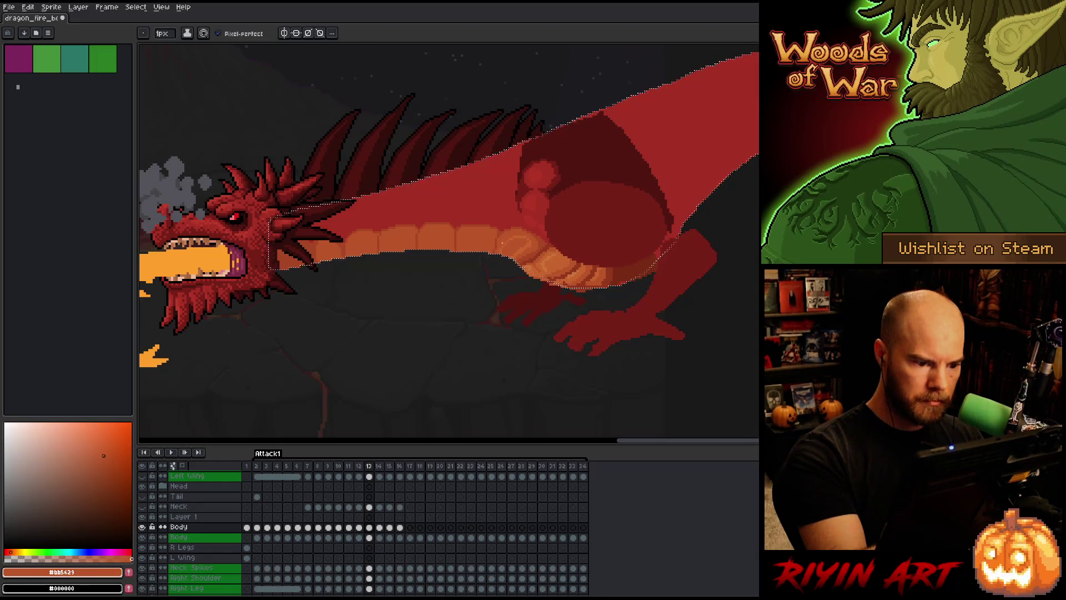
key("i")
key("b")
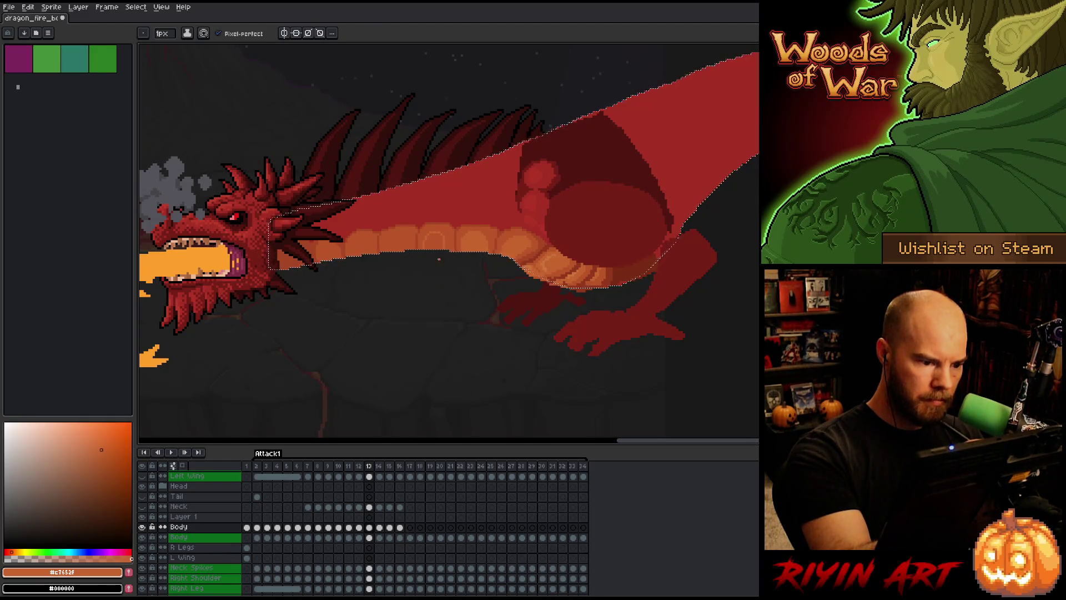
key("g")
key("b")
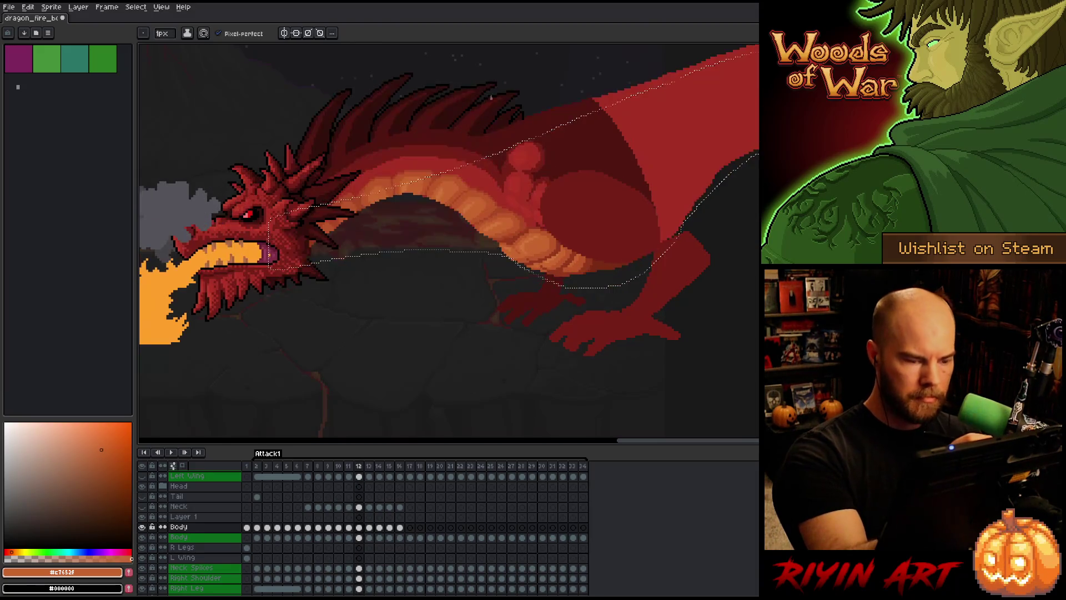
key("Left")
key("Left")
key("Right")
key("Right")
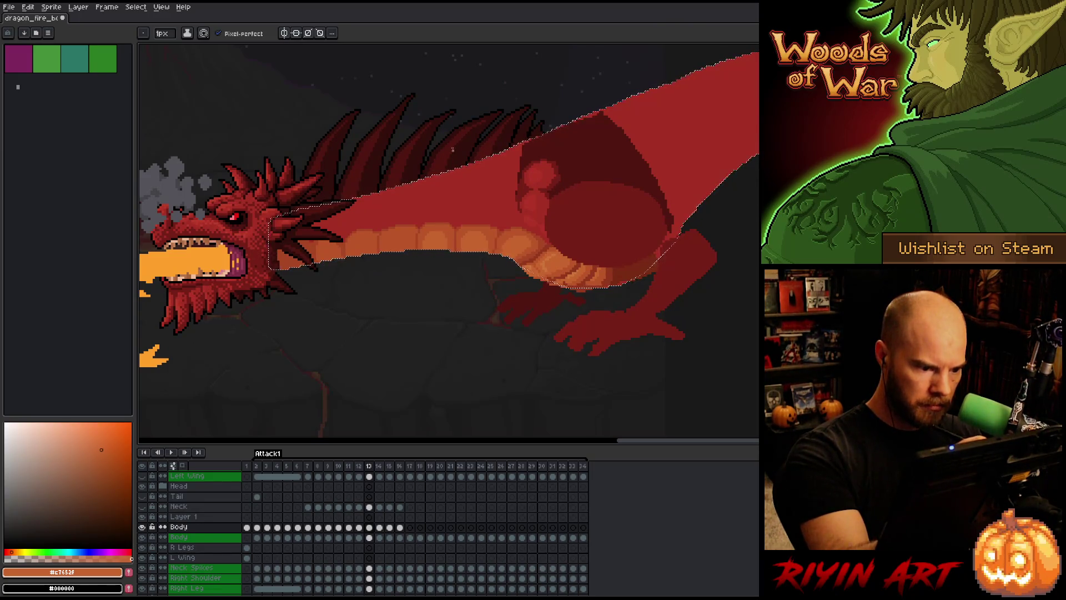
Sample the belly plates' darker, lighter and deep-shadow oranges for shading.
key("alt")
left_click(491, 234, "alt")
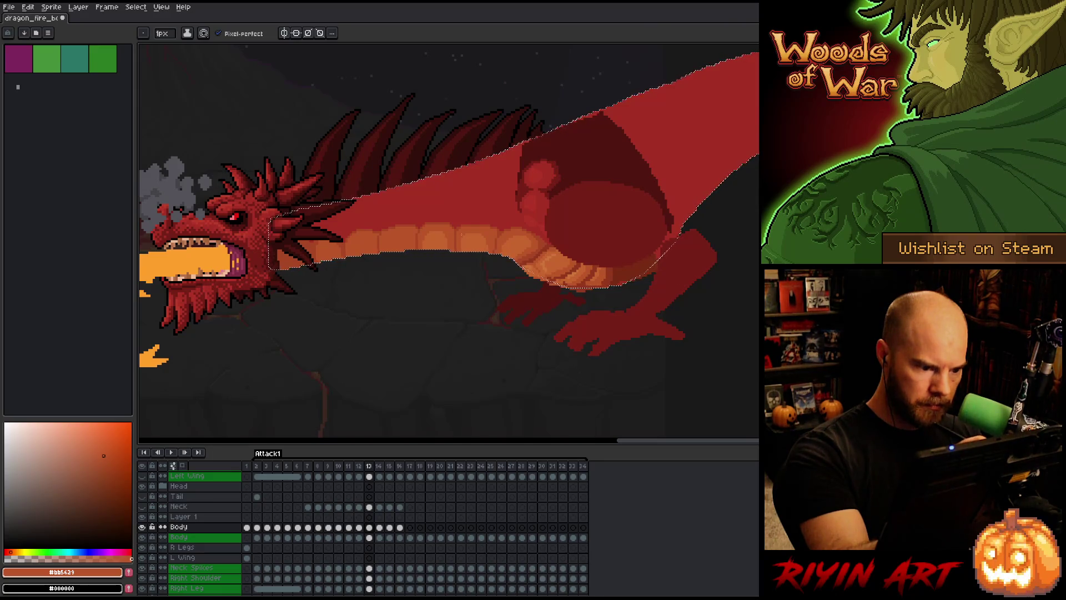
left_click(414, 261, "alt")
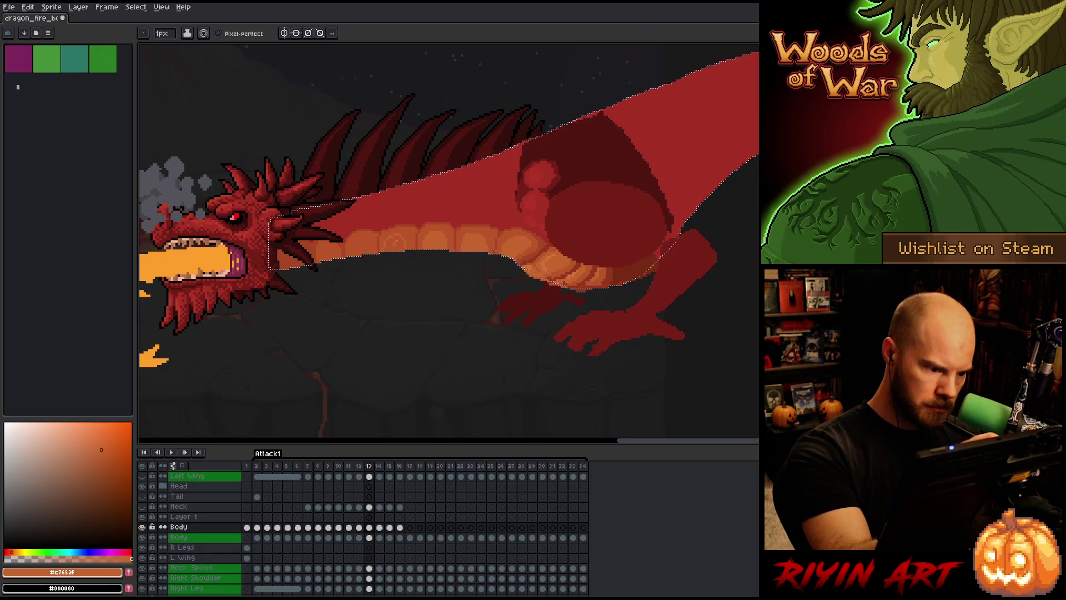
left_click(382, 254, "alt")
left_click(392, 226, "alt")
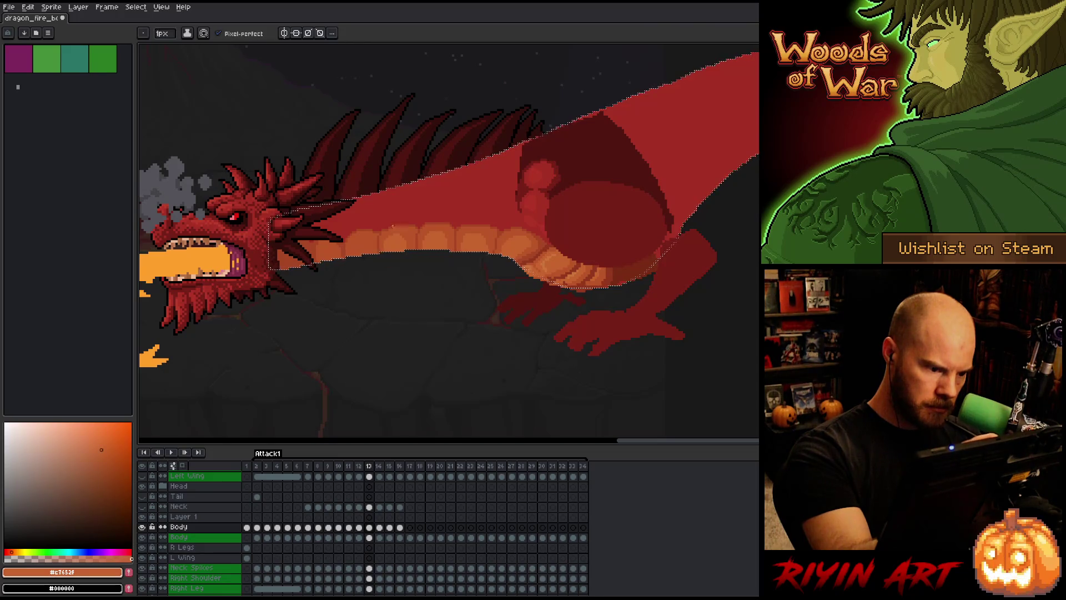
left_click(378, 244, "alt")
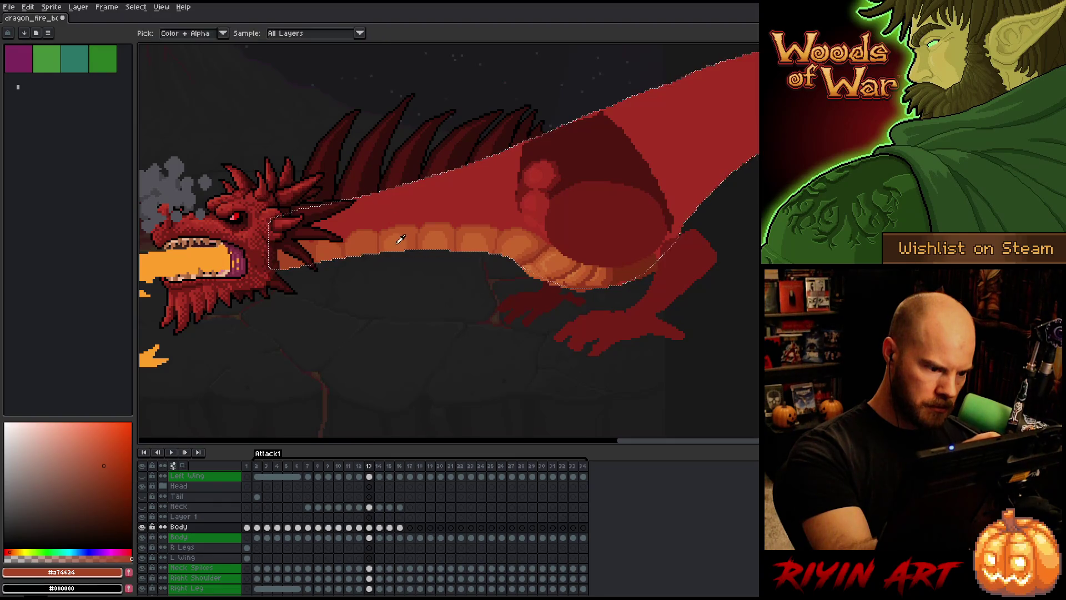
Sample the lighter belly-plate orange and compare frame 13 against frame 12.
left_click(371, 258, "alt")
key("g")
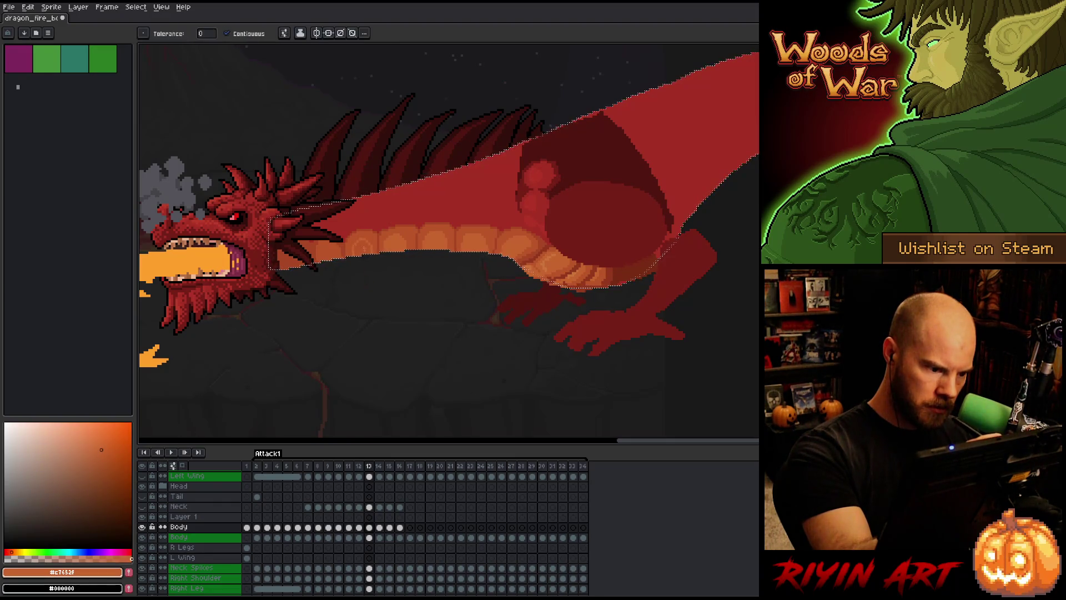
key("b")
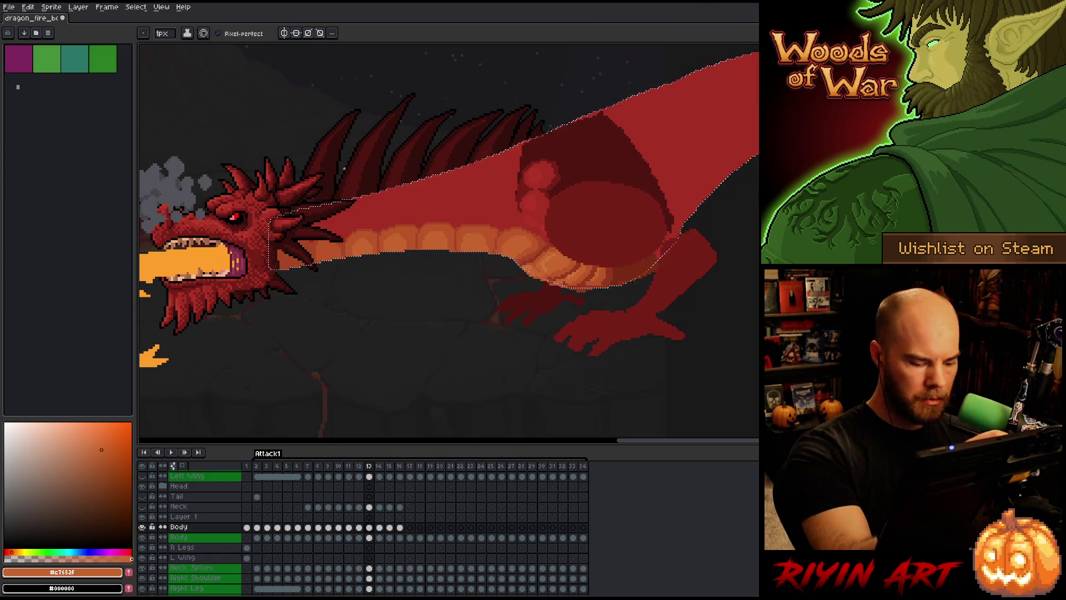
key("Left")
key("Right")
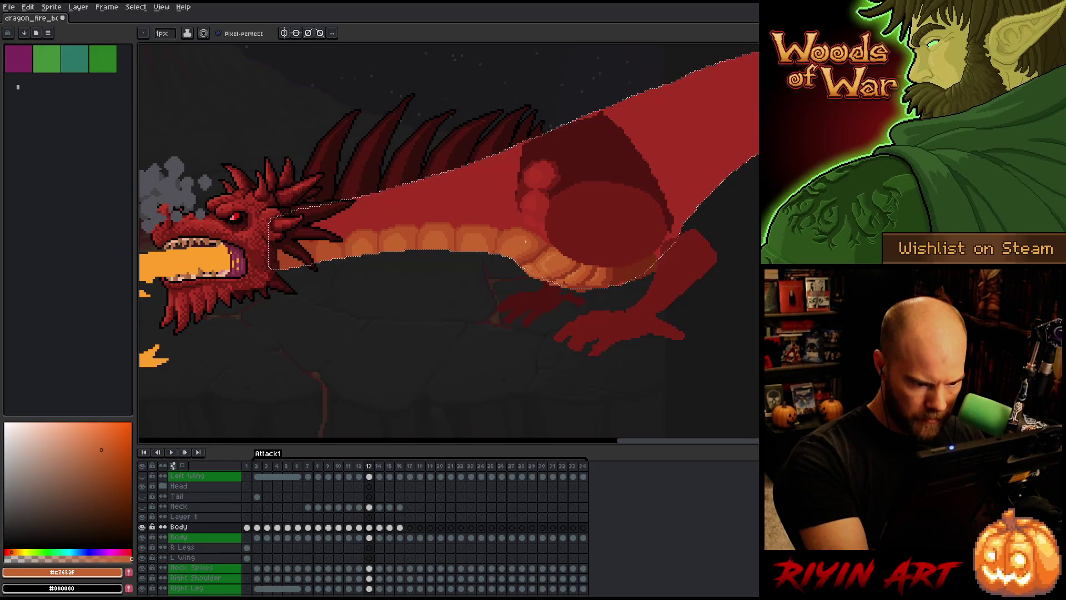
Repaint frame 13's belly plates with darker, mid and deep shadow oranges, erasing stray pixels.
left_click(103, 455)
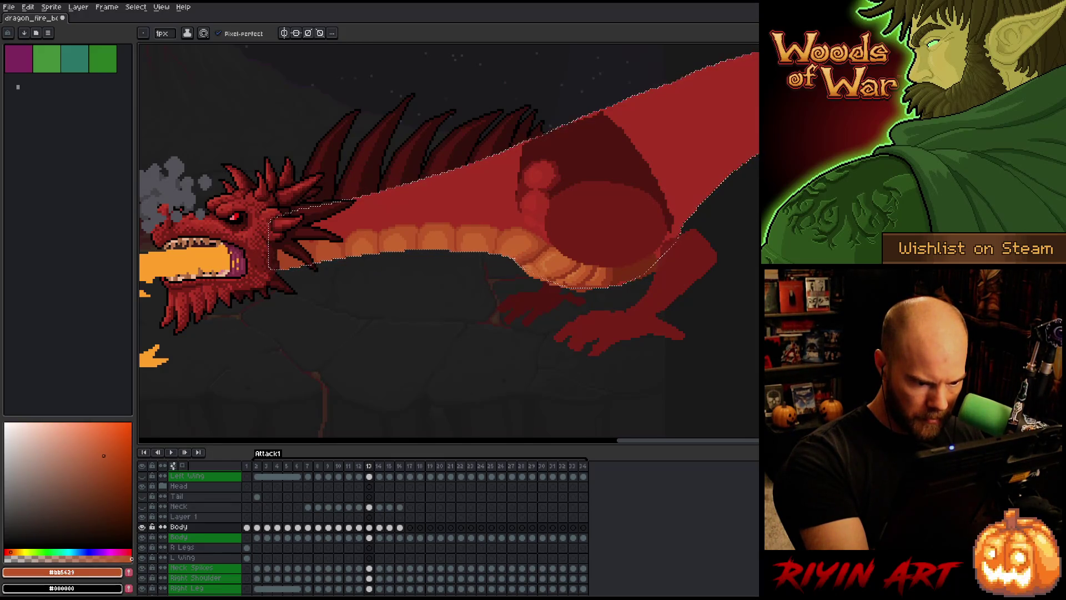
left_click(516, 239, "alt")
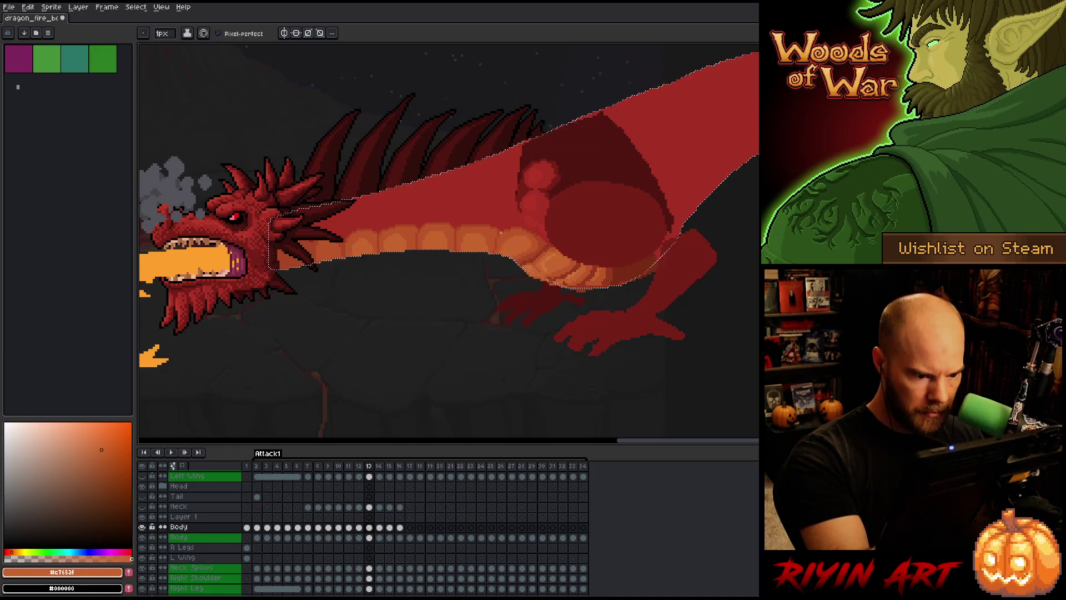
left_click(499, 230, "alt")
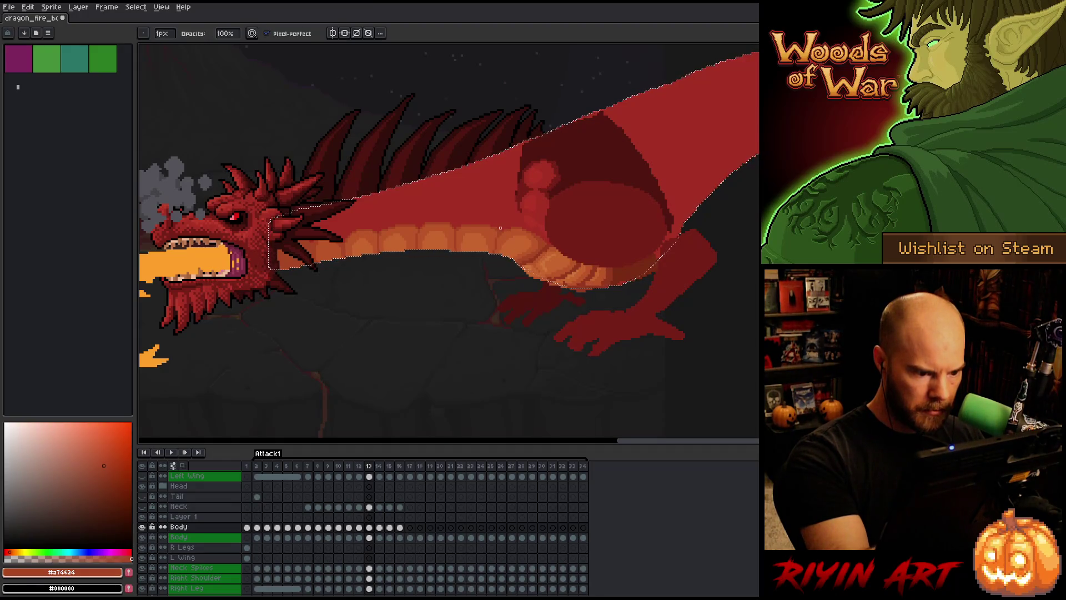
key("e")
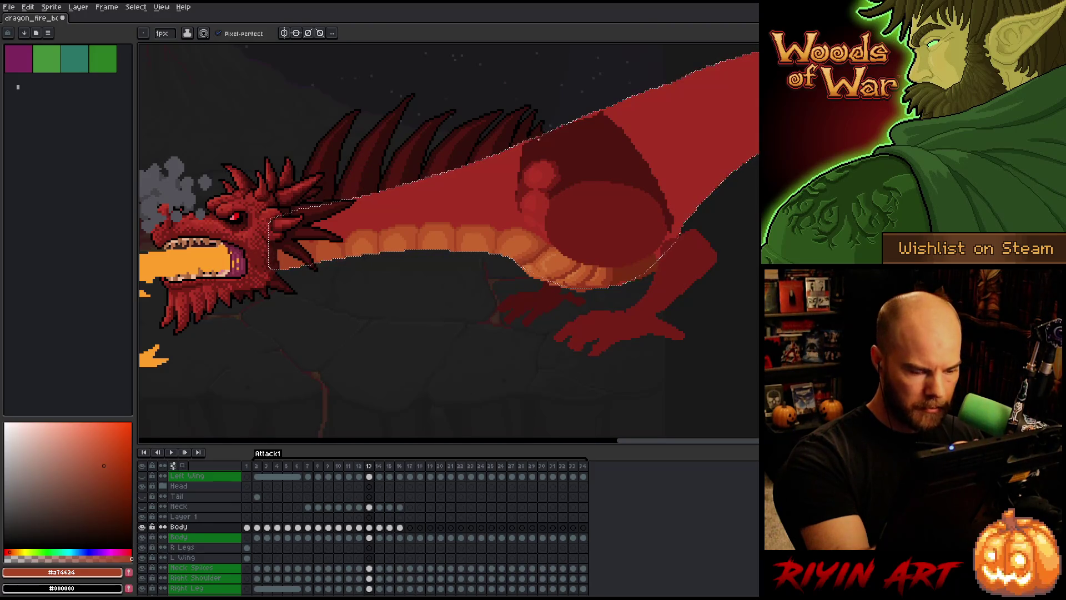
key("b")
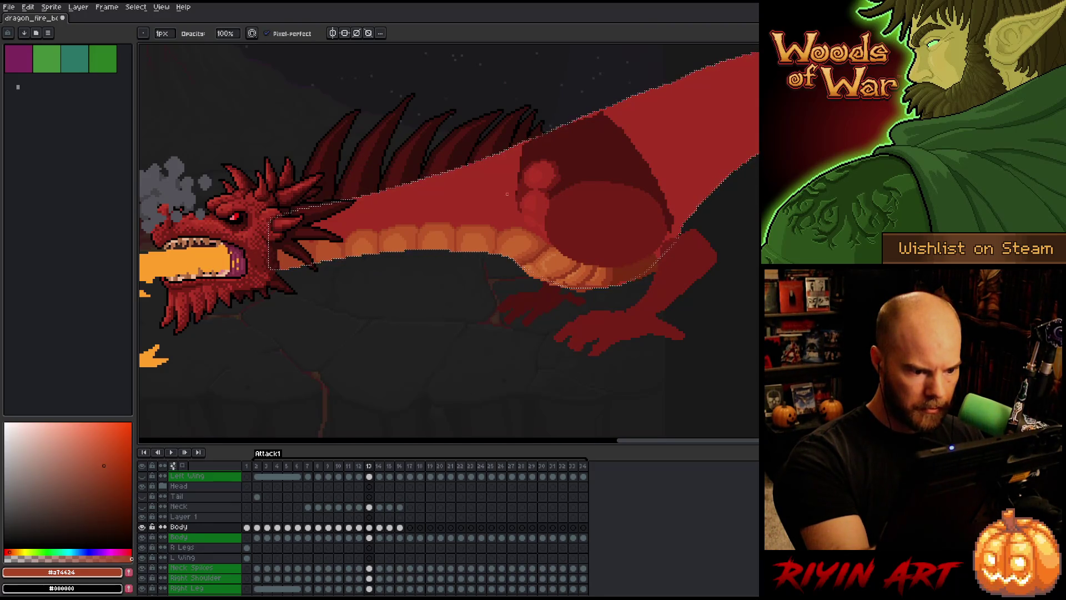
Flip between frames 12 and 13 and erase mismatched belly-plate pixels.
key("Left")
key("Right")
key("Left")
key("e")
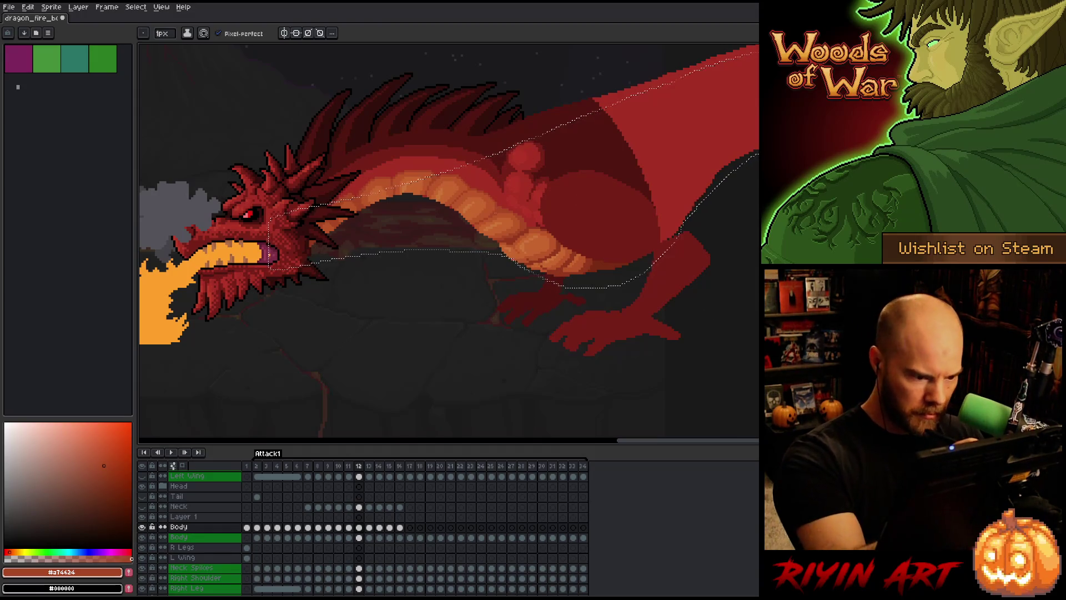
key("Right")
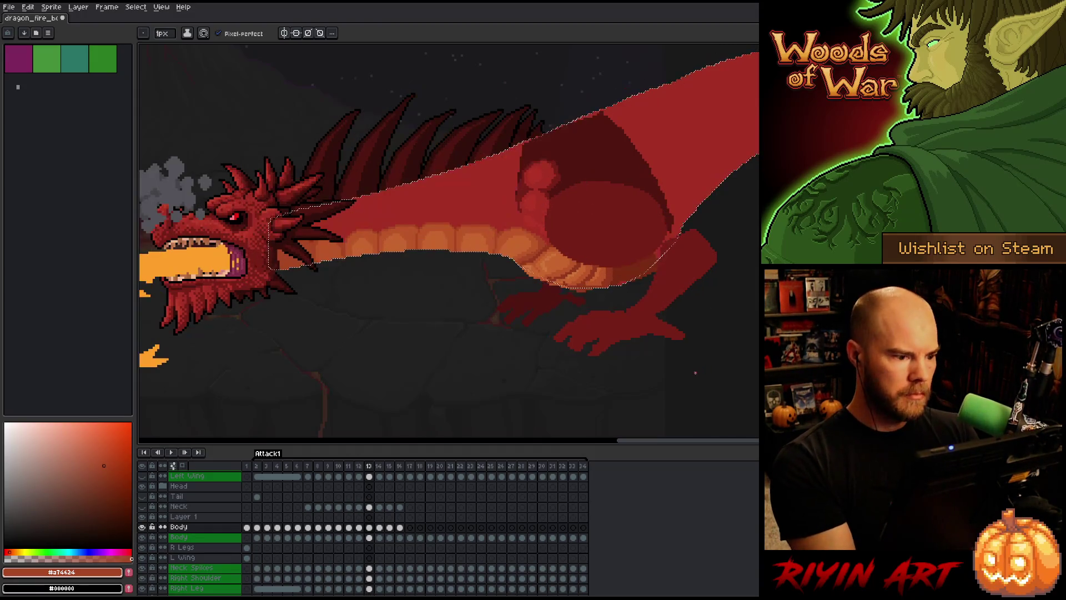
key("Left")
key("Right")
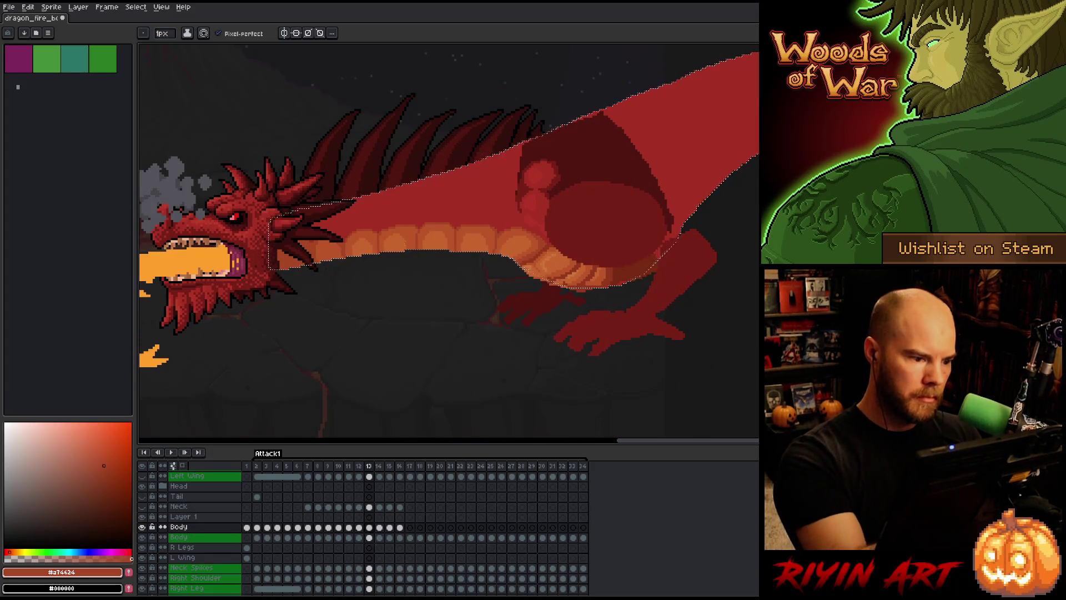
Retouch frame 13's plates with pencil and eraser, then sample the mid orange.
key("i")
key("b")
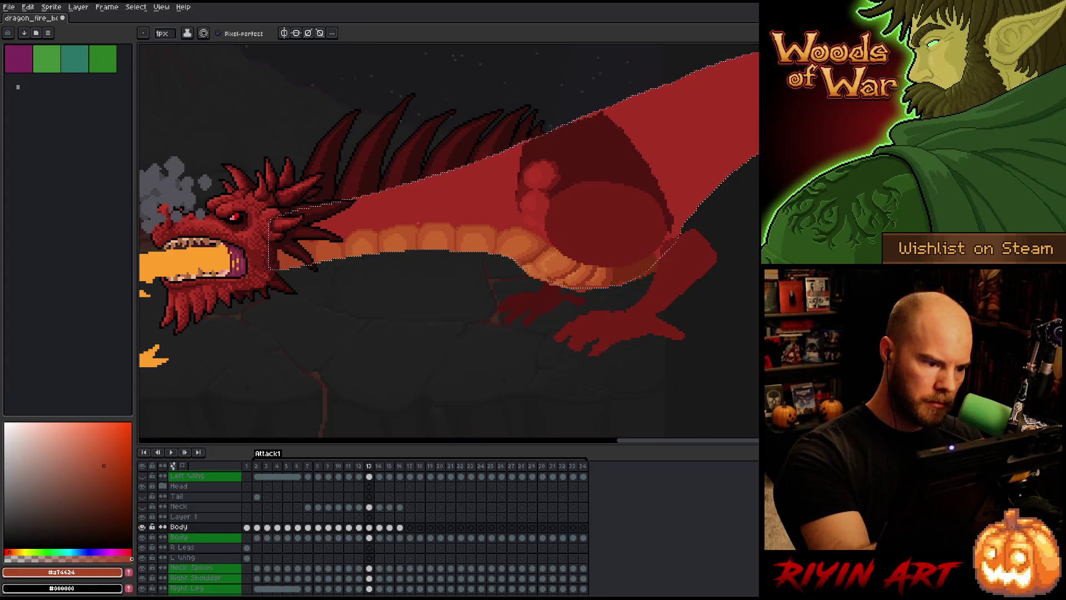
key("e")
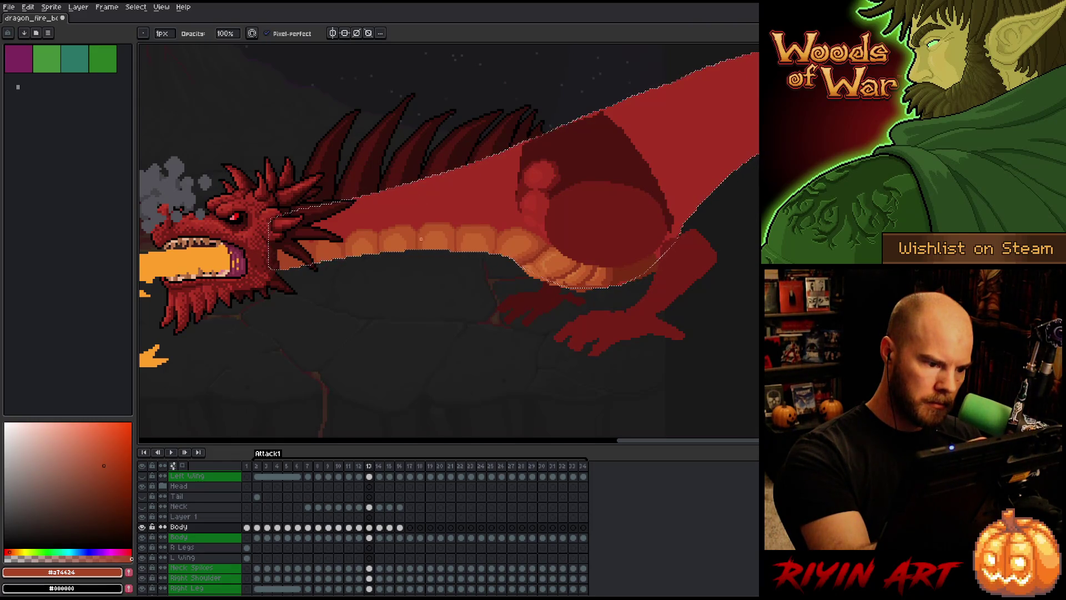
key("i")
key("b")
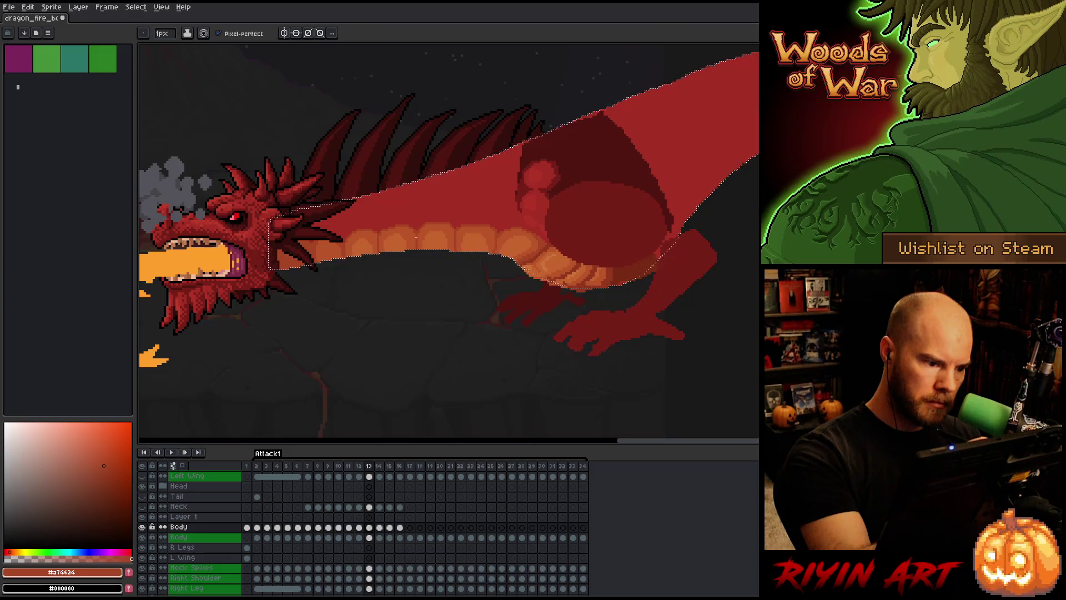
left_click(404, 236, "alt")
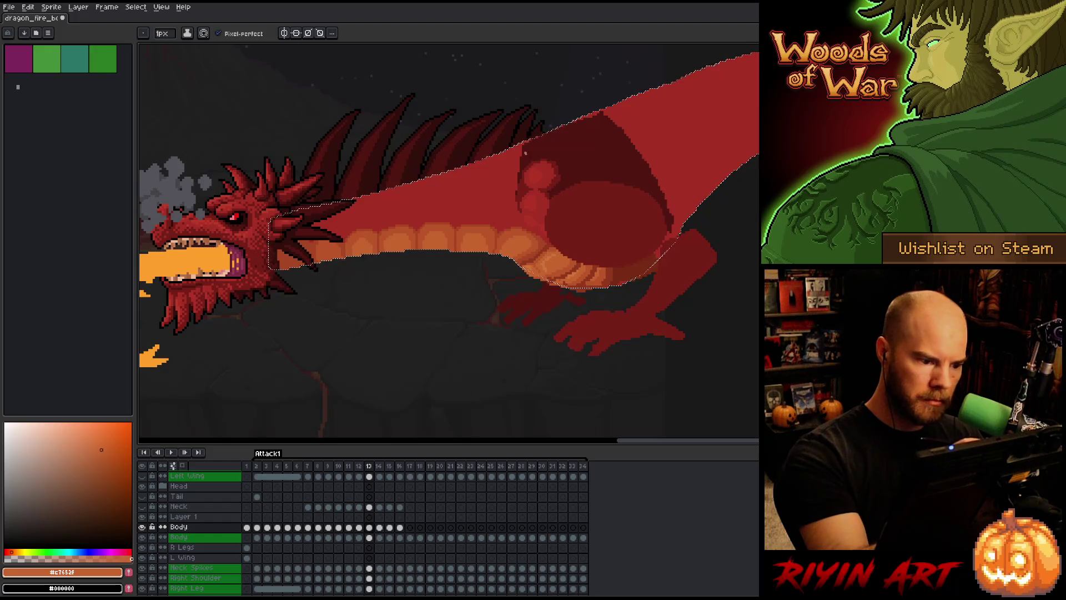
Flip repeatedly between frames 12 and 13 to check the belly-plate shading matches.
key("Left")
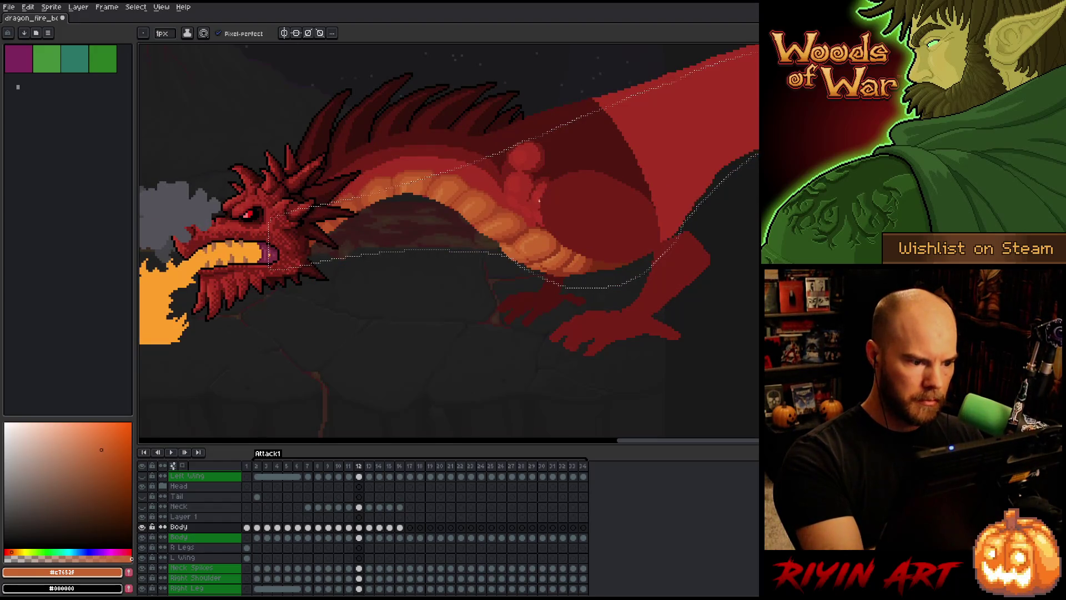
key("Right")
key("Left")
key("Right")
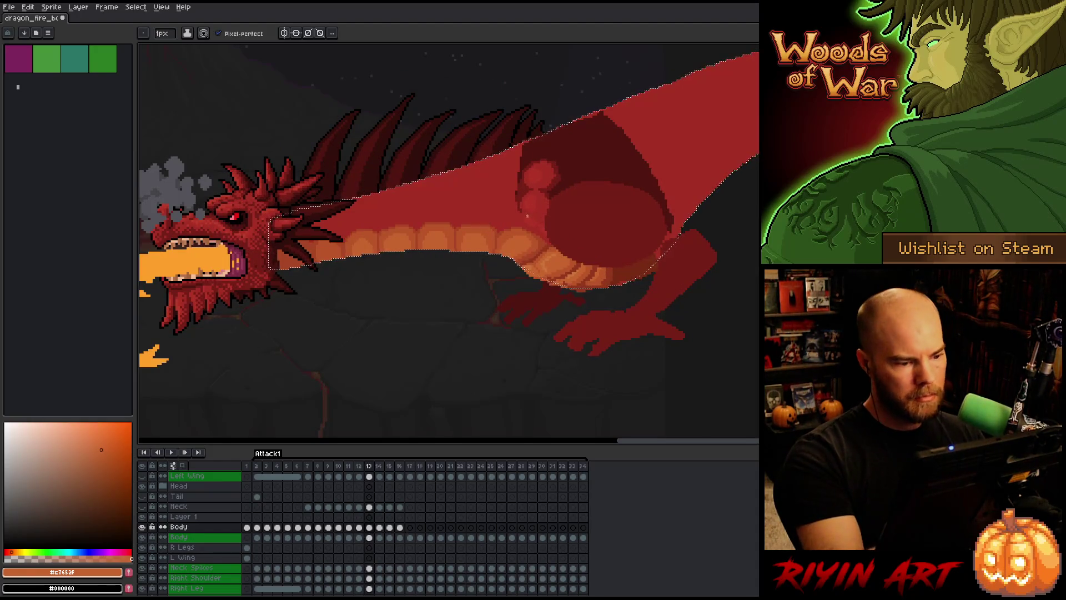
key("Left")
key("Right")
key("Left")
key("Right")
key("Left")
key("Right")
key("Left")
key("Right")
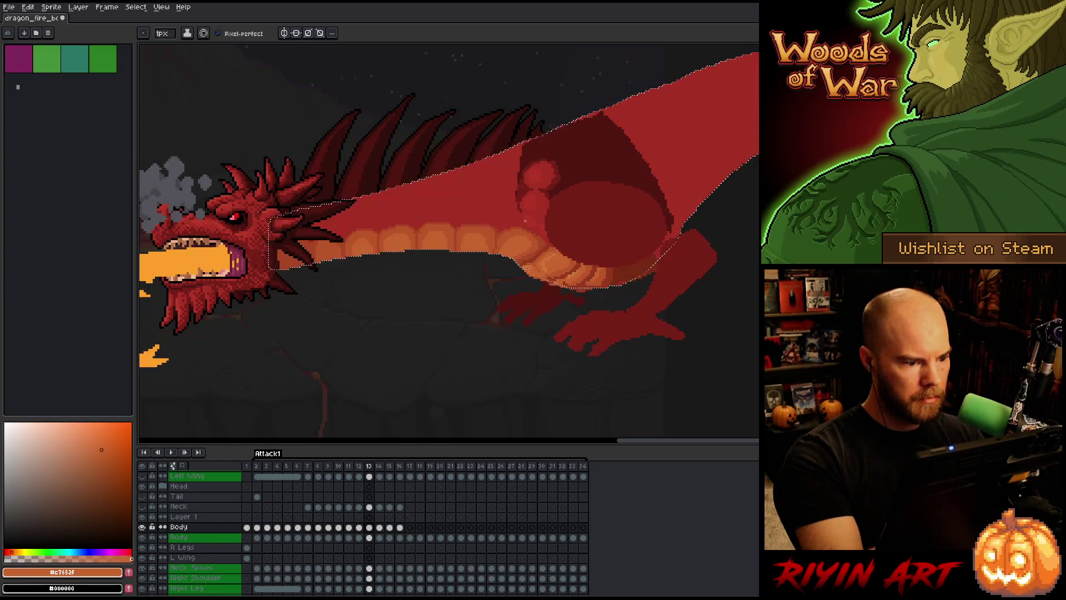
Add deep shadow and darker orange pixels to the plates, saving with Ctrl+S.
left_click(345, 239, "alt")
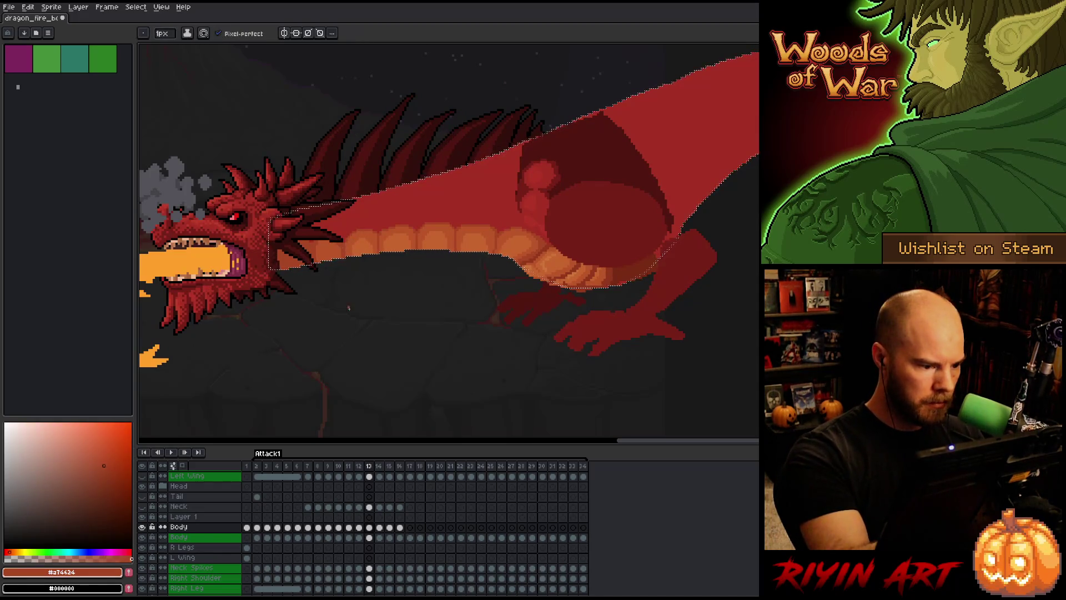
left_click(345, 240, "alt")
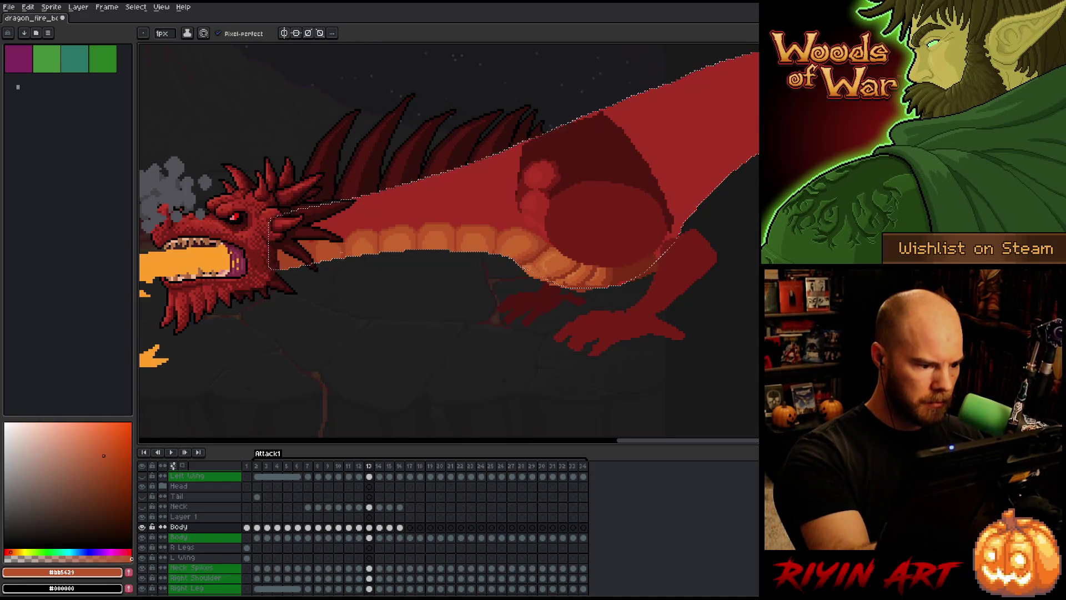
key("ctrl+s")
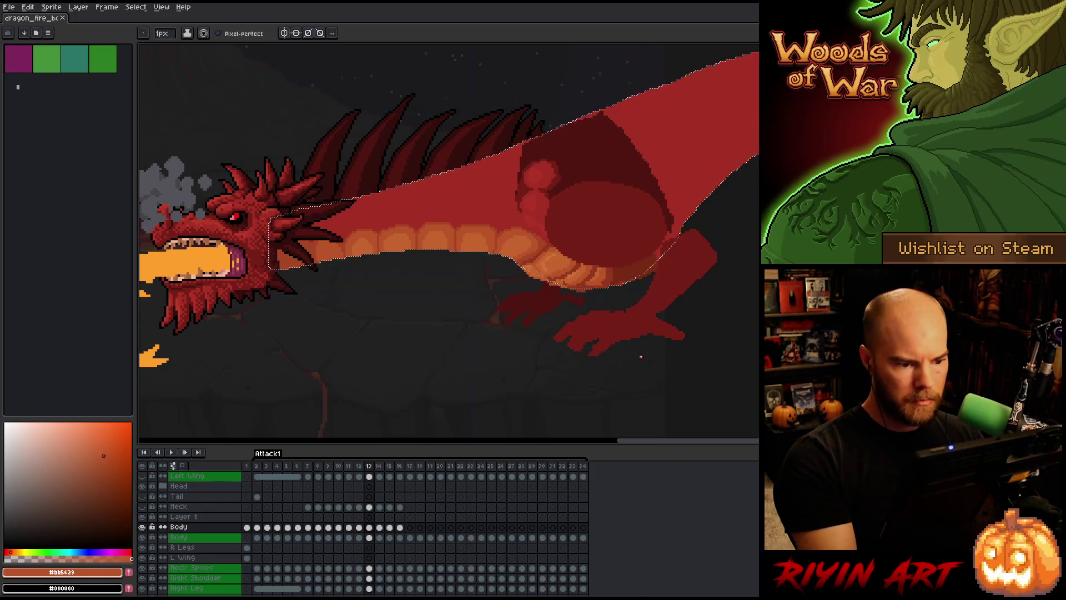
left_click(496, 256, "alt")
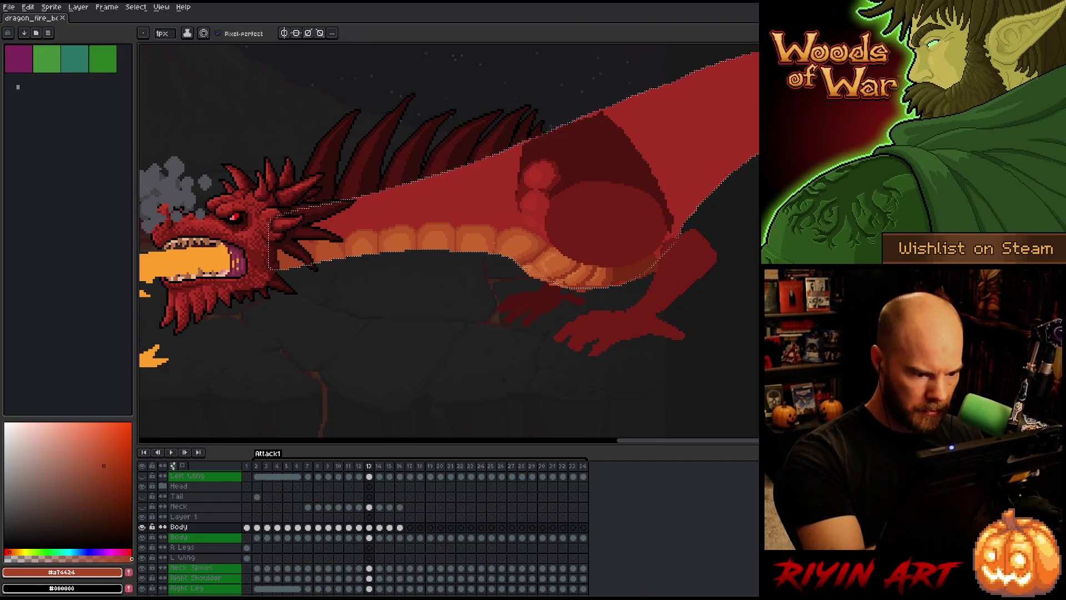
left_click(496, 245, "alt")
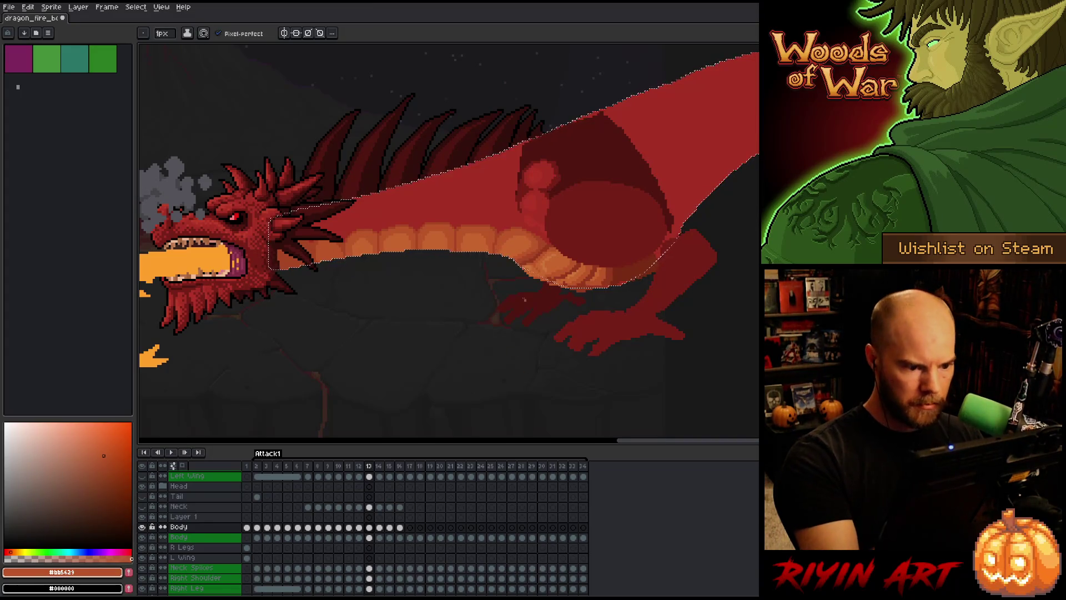
key("ctrl+s")
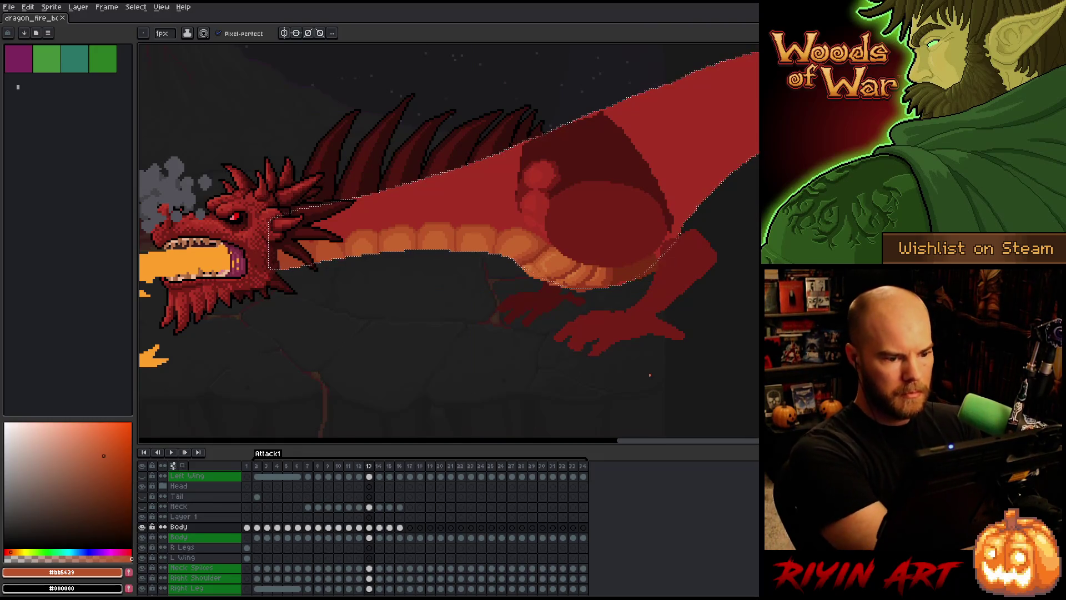
left_click(547, 242)
Save the sprite, then shade the belly plates alternating lighter and darker oranges.
key("ctrl+s")
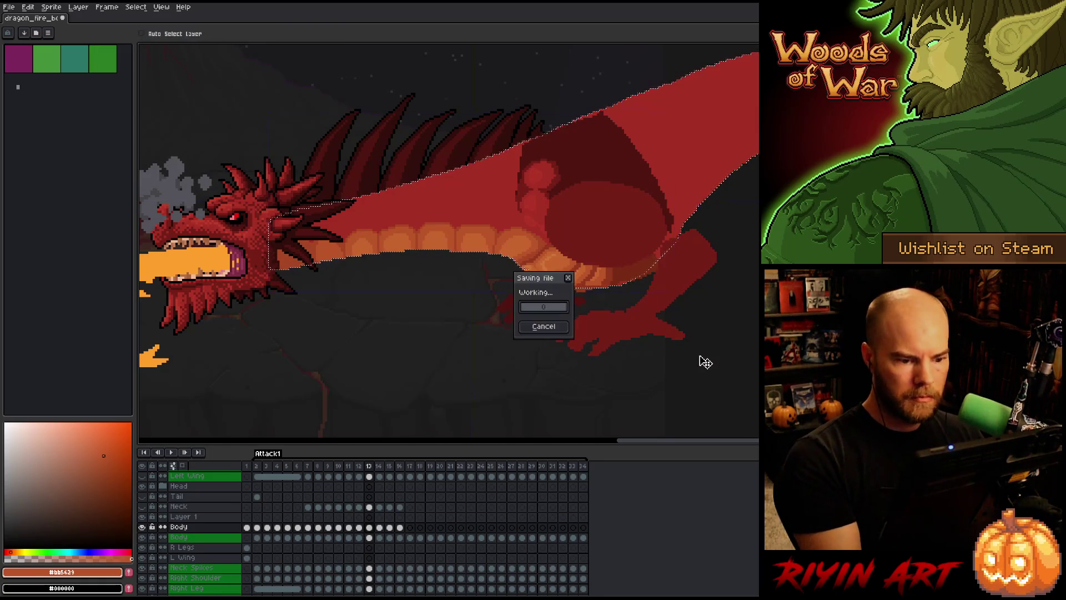
left_click(532, 261, "alt")
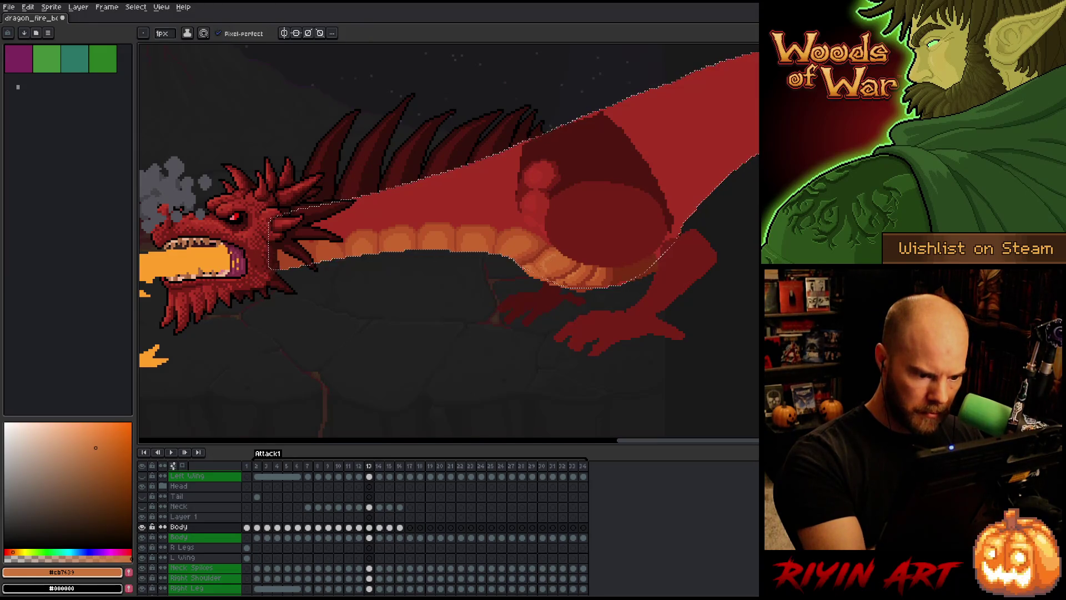
left_click(544, 269, "alt")
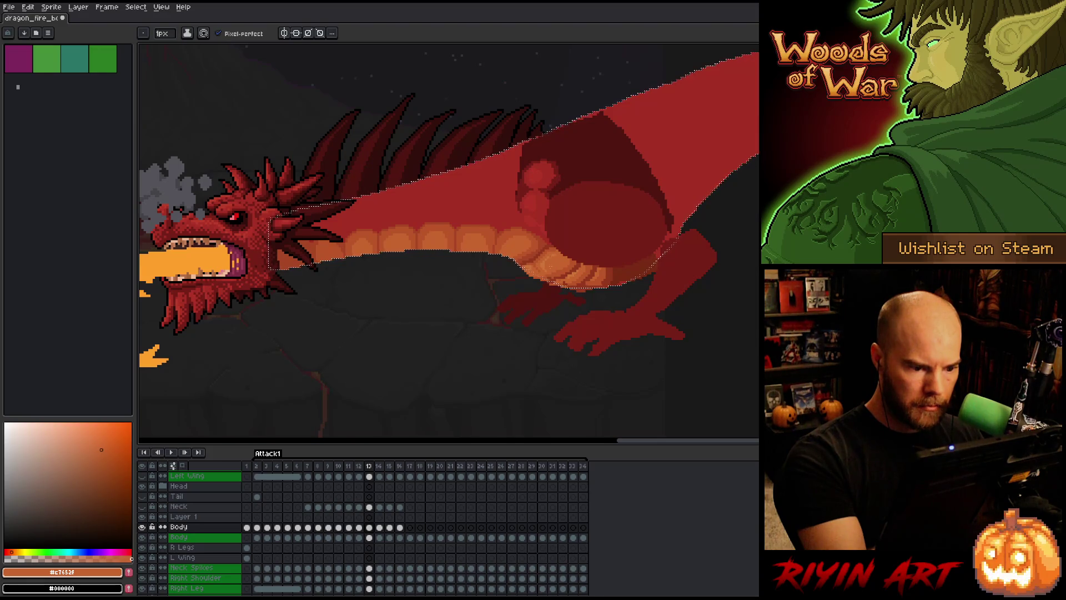
left_click(533, 244, "alt")
left_click(553, 254, "alt")
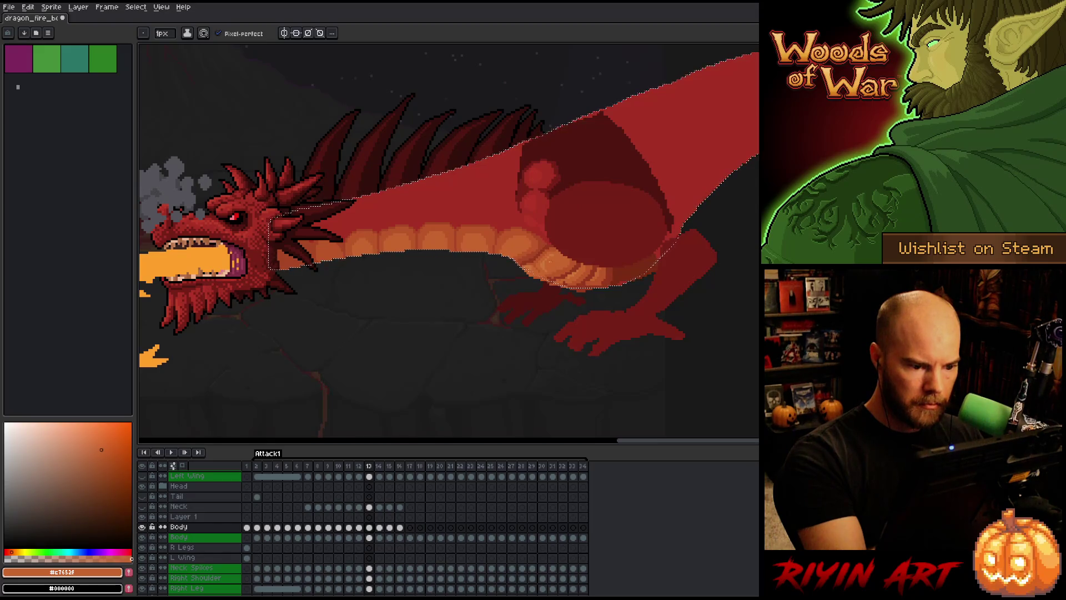
Sample oranges from the belly plates with the eyedropper and continue pencilling their shading.
left_click(534, 254, "alt")
left_click(543, 247, "alt")
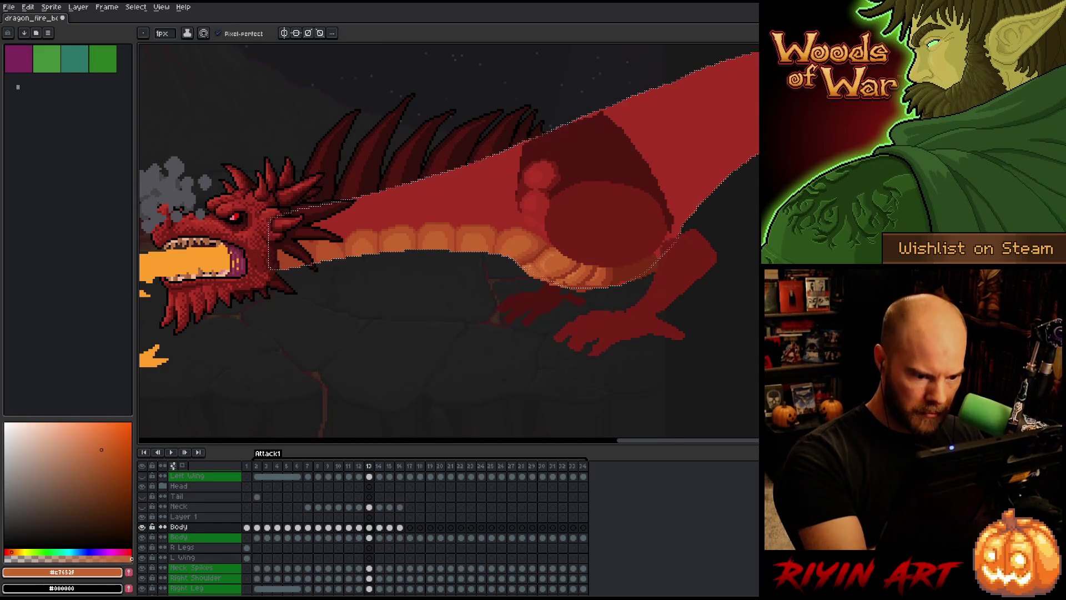
left_click(549, 262, "alt")
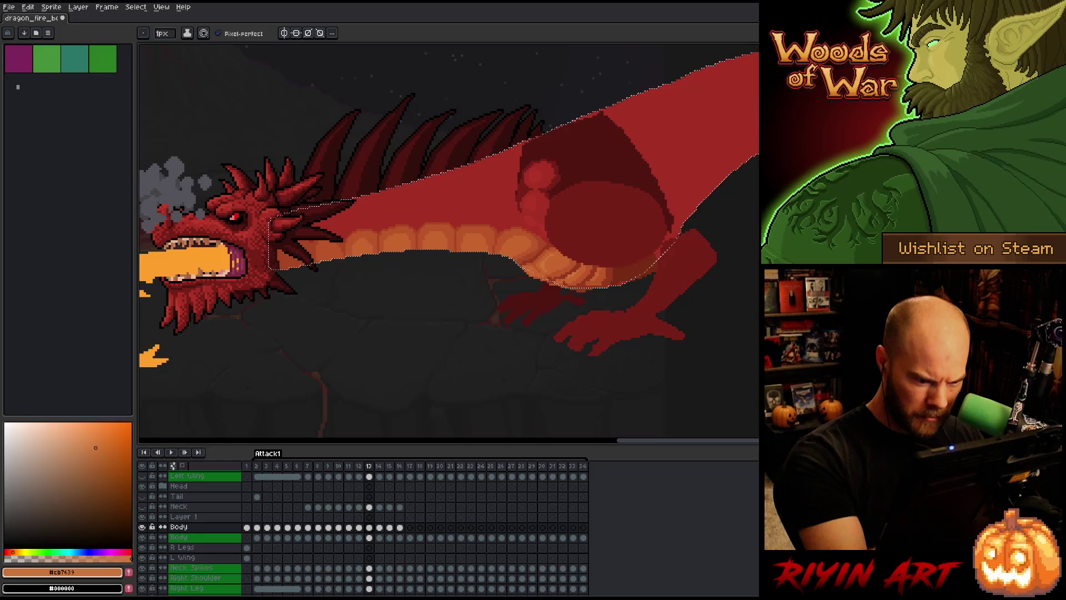
key("alt")
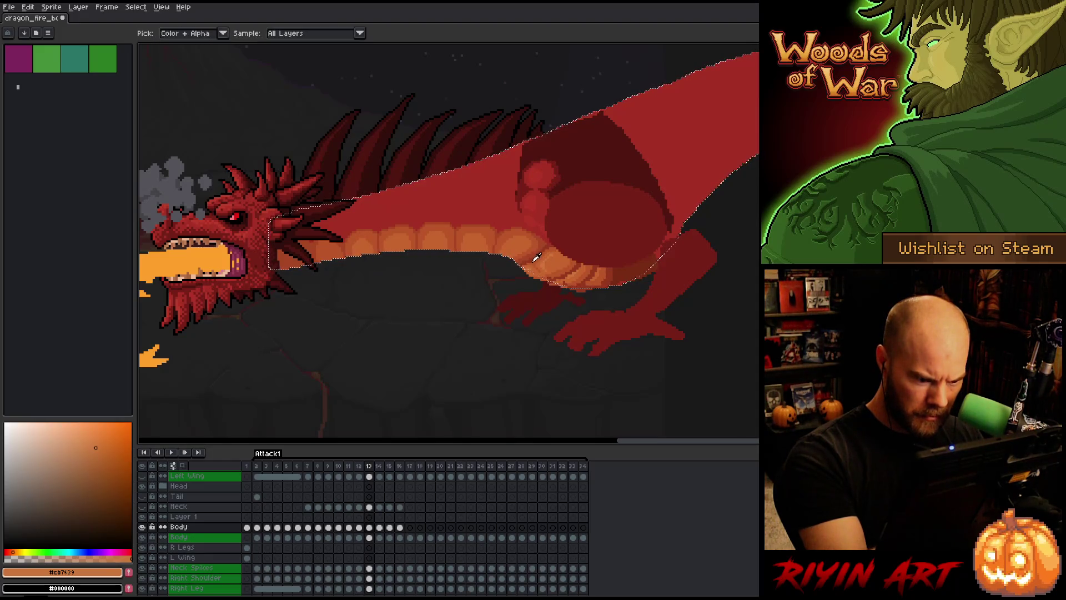
left_click(537, 257, "alt")
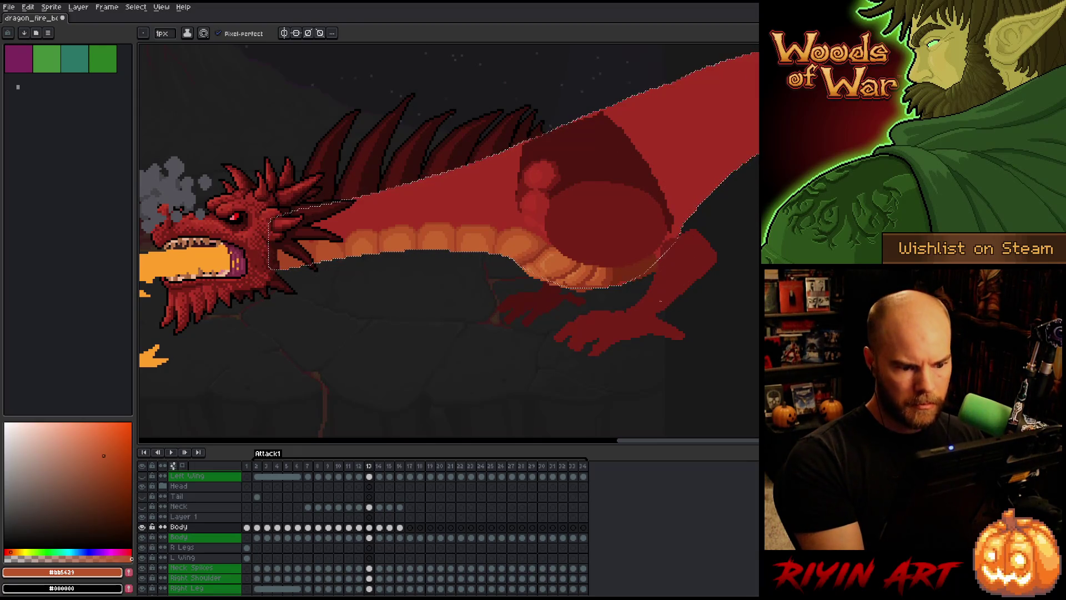
key("e")
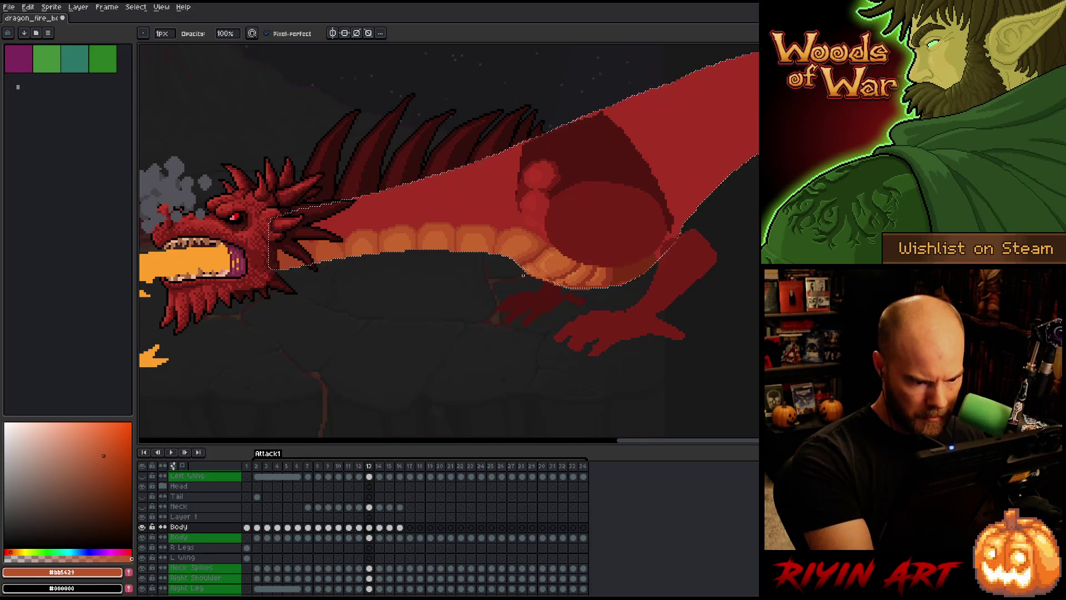
Clear the neck-and-wing selection and shade the belly using sampled mid and darker oranges.
key("ctrl+d")
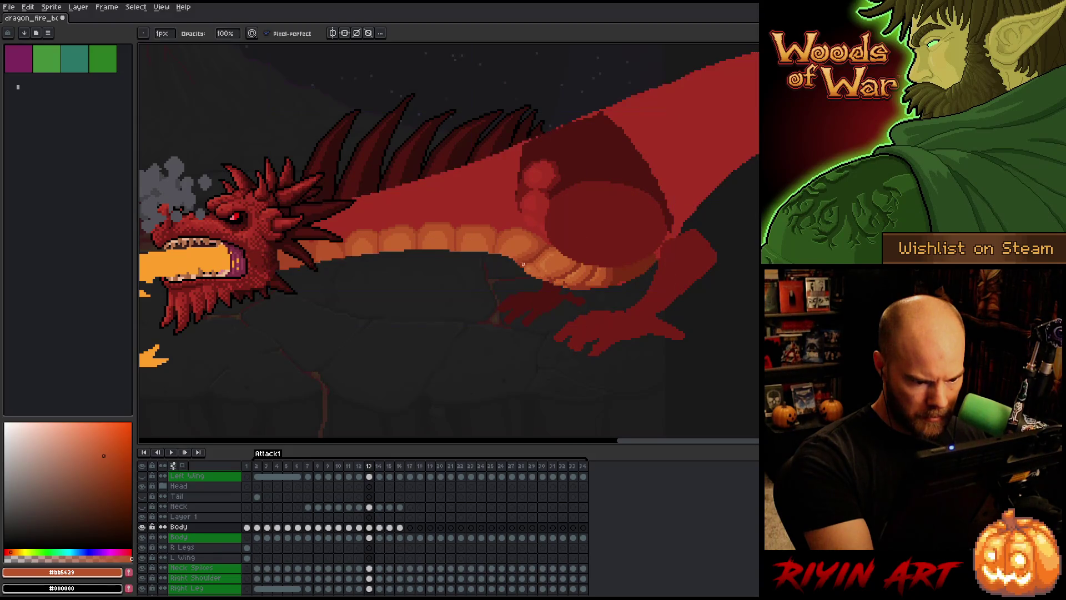
left_click(529, 282, "alt")
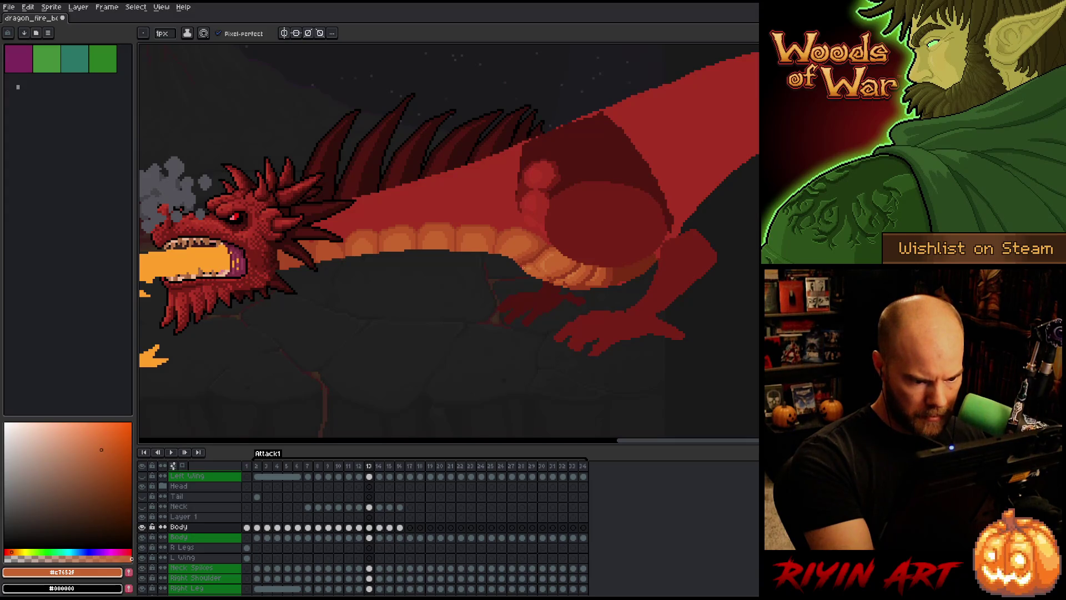
left_click(522, 269, "alt")
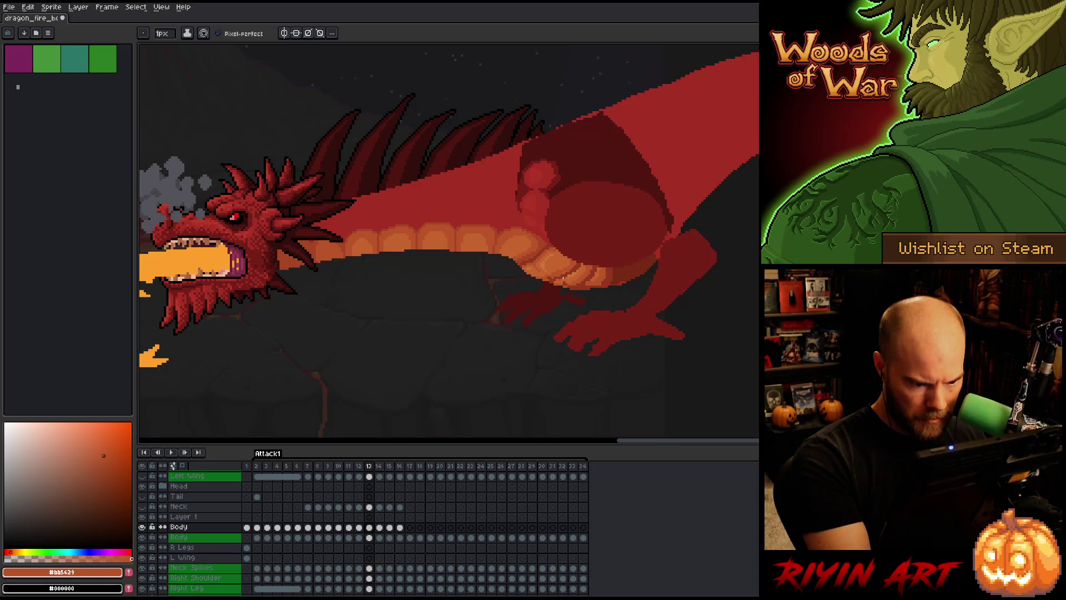
key("alt")
key("alt")
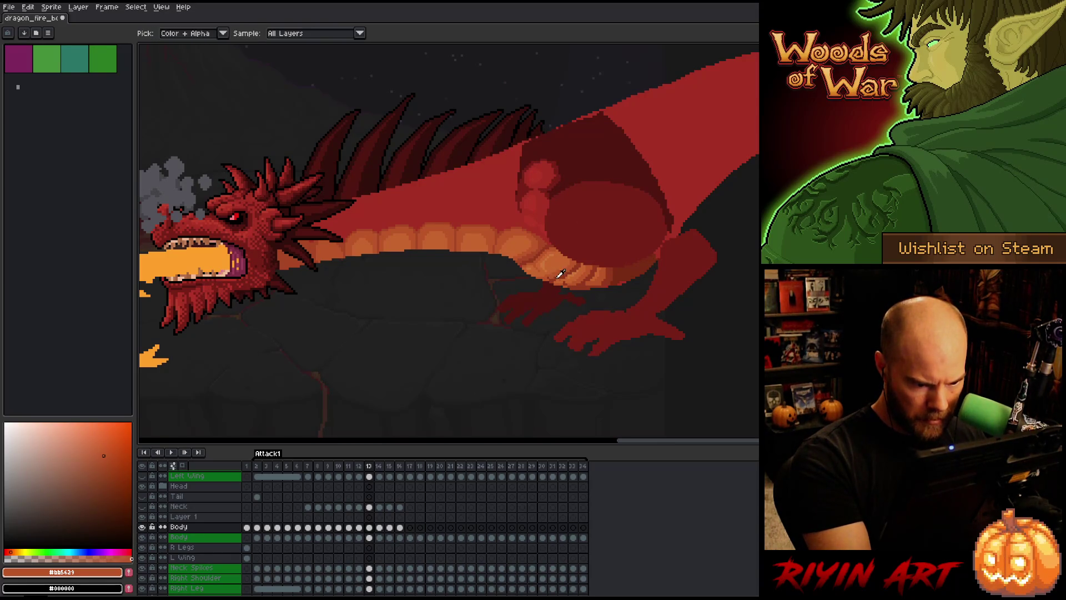
left_click(564, 274, "alt")
key("alt")
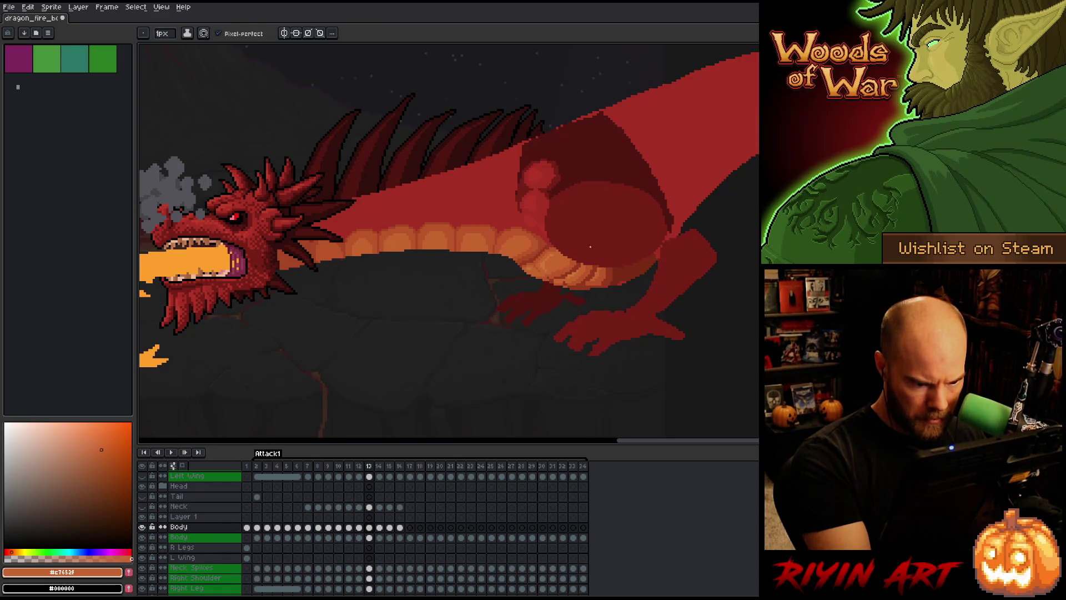
left_click(562, 272, "alt")
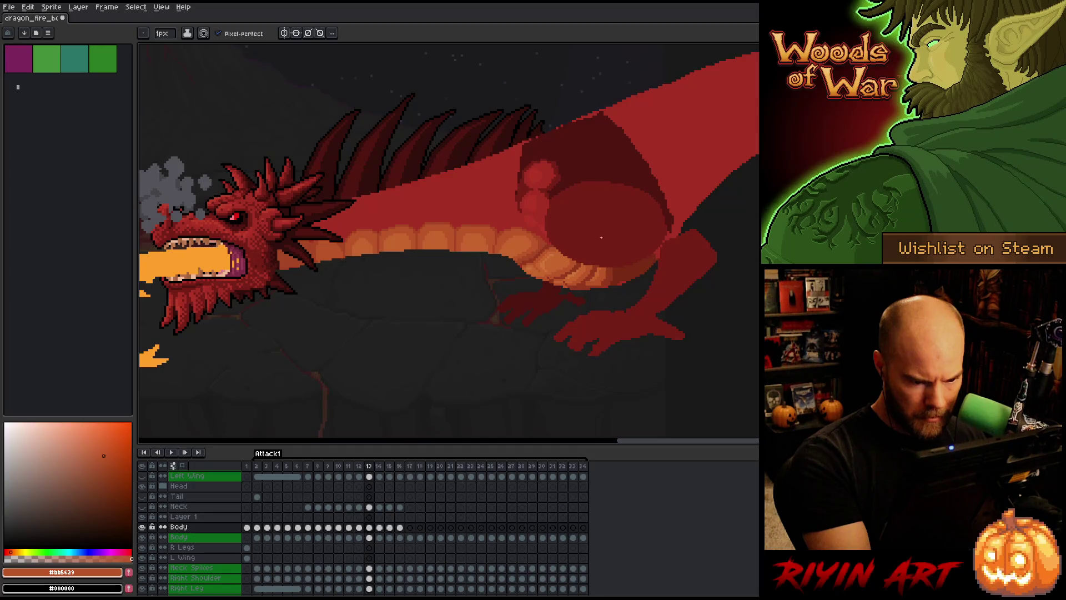
Continue shading the lower belly plates with mid and darker orange.
left_click(575, 257, "alt")
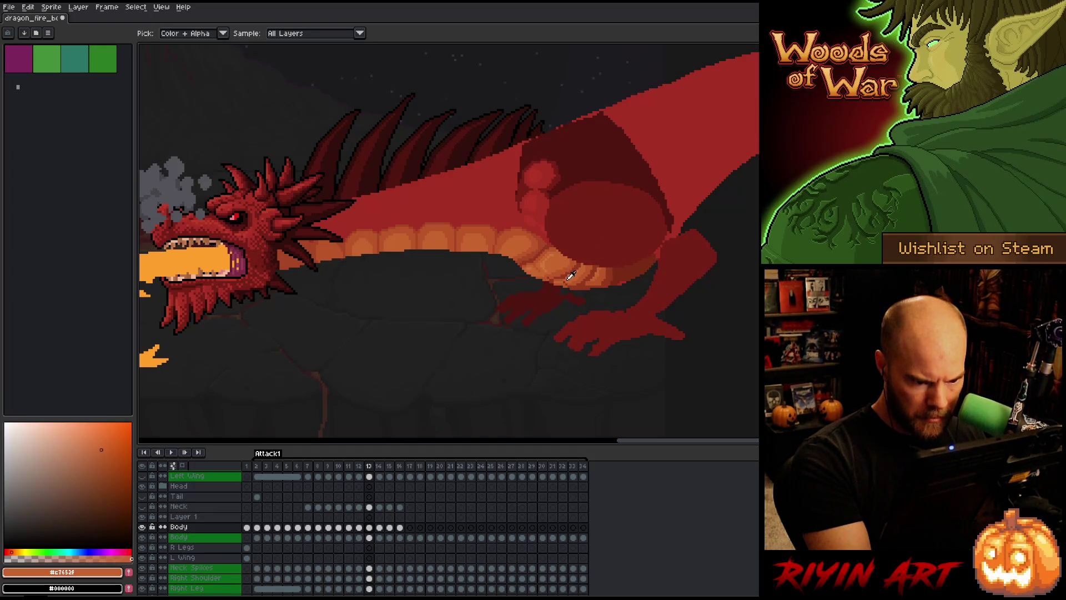
left_click(558, 281, "alt")
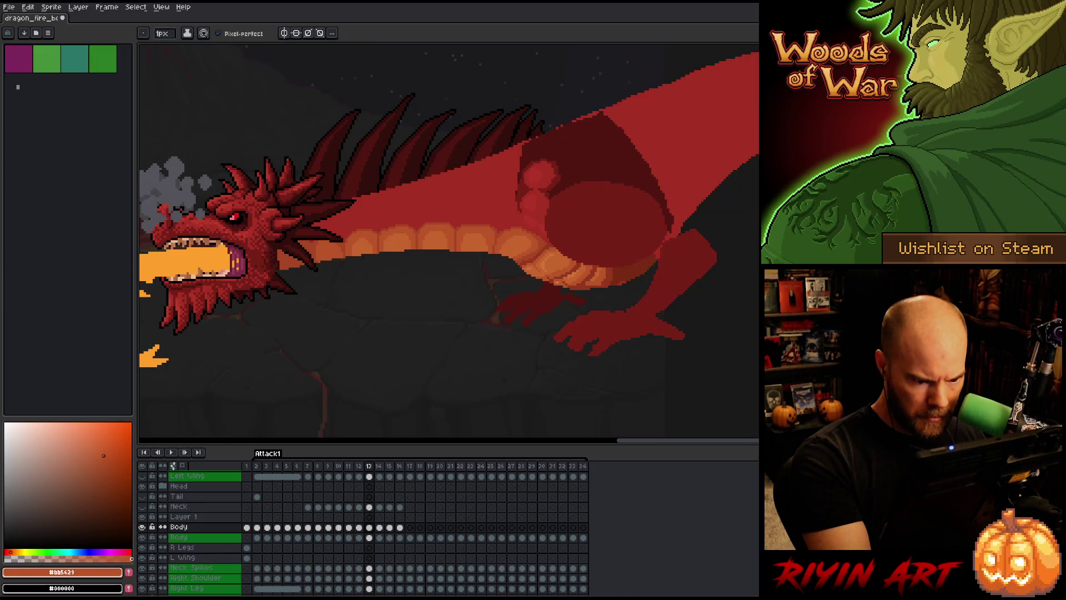
left_click(555, 282, "alt")
left_click(553, 284, "alt")
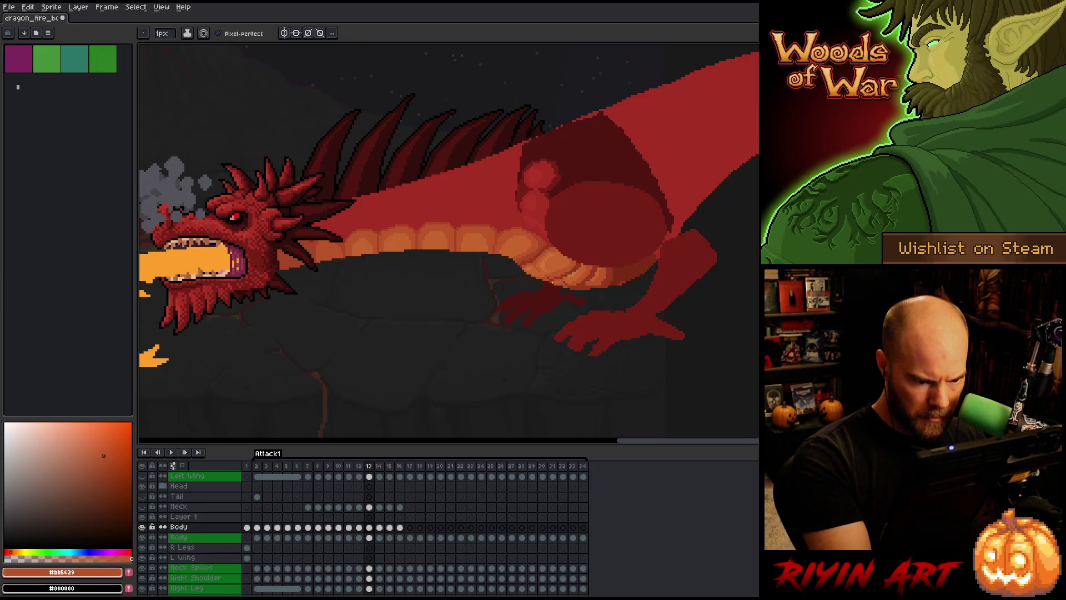
left_click(554, 282, "alt")
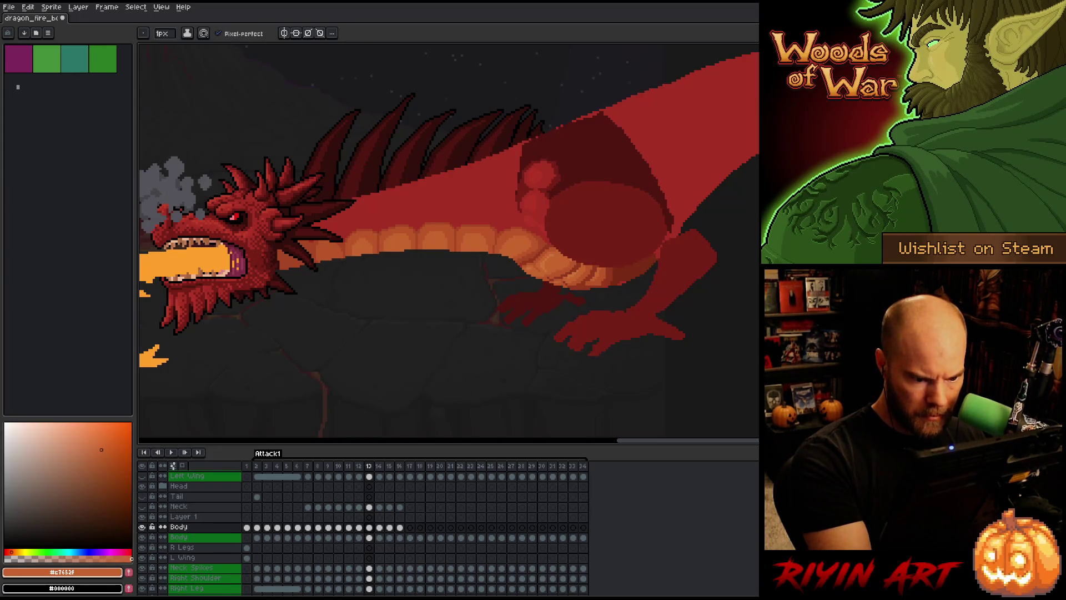
left_click(572, 284, "alt")
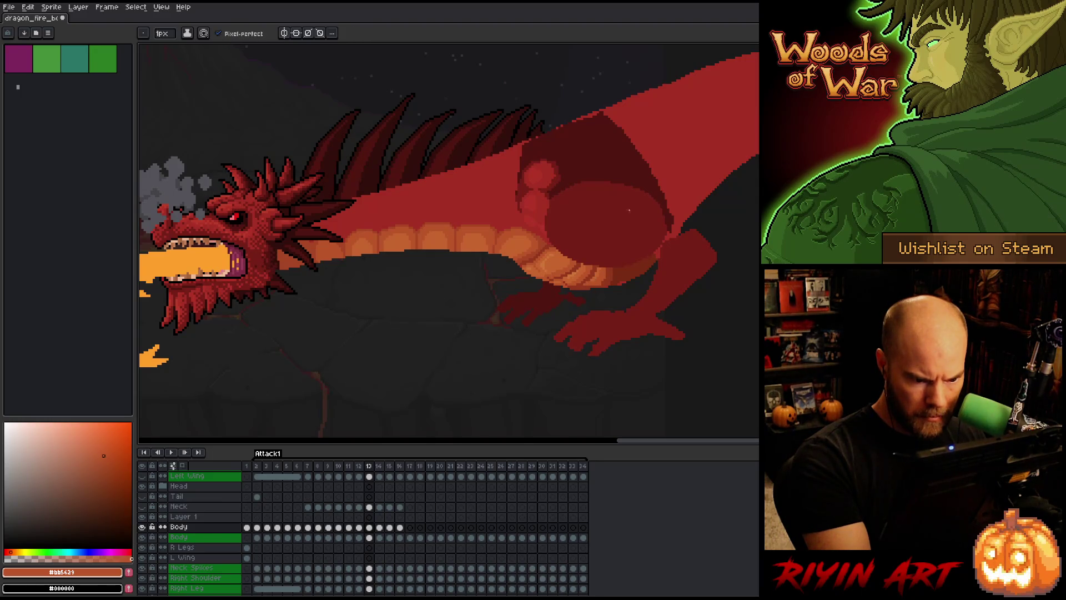
Add darker shading with deep red-brown shades, down to the darkest red-brown.
left_click(610, 279, "alt")
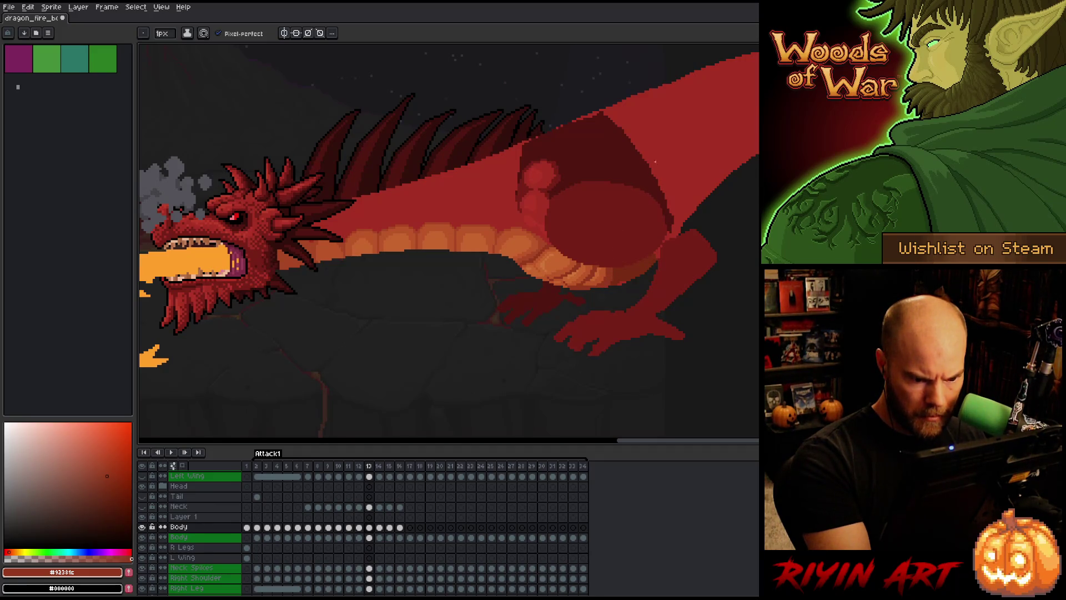
left_click(623, 283, "alt")
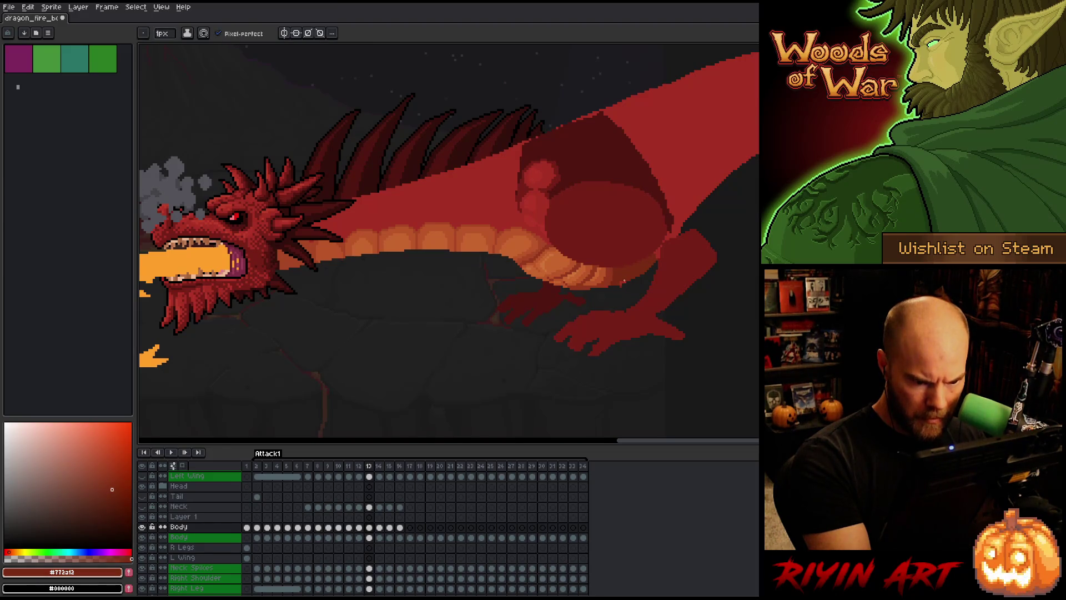
left_click(612, 276, "alt")
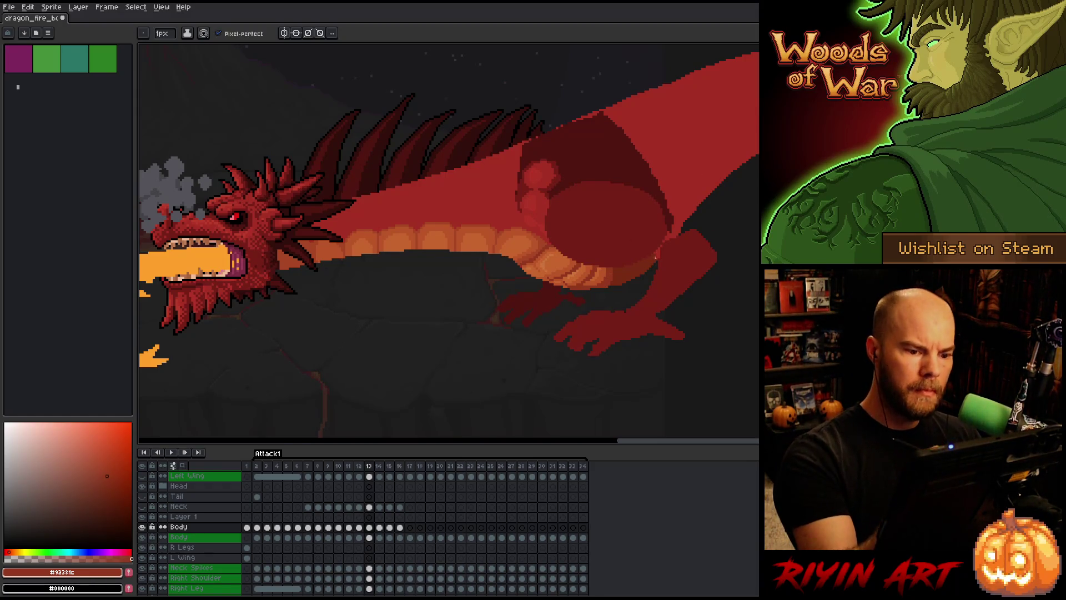
left_click(573, 123, "alt")
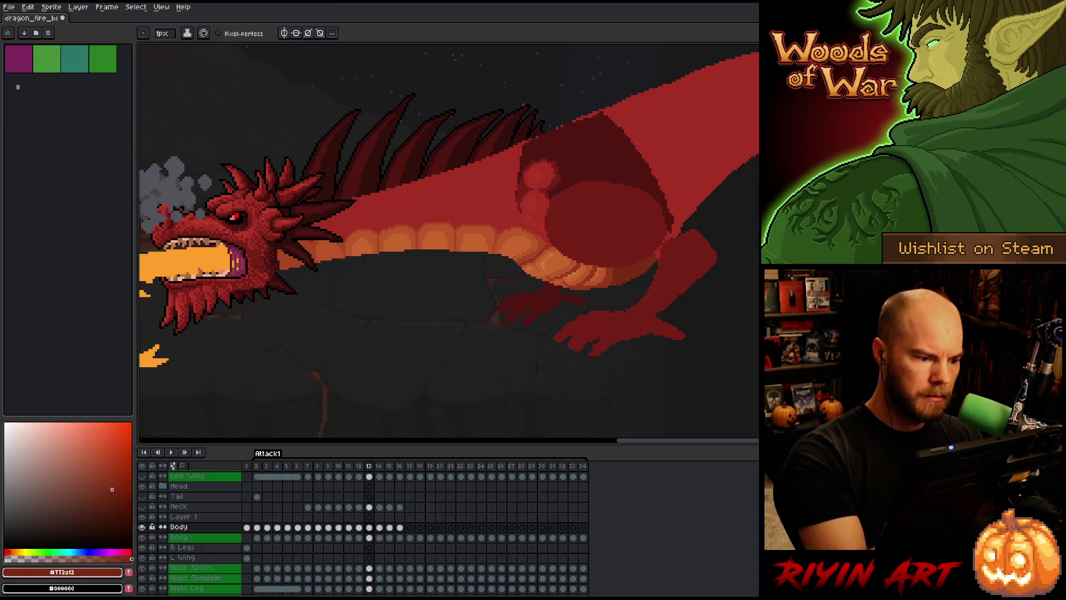
Flip between frames 12 and 13 to compare, then sample a mid red from the body.
key("Left")
key("Right")
key("Left")
key("Right")
key("Left")
key("Right")
key("Left")
key("Right")
key("Left")
key("Right")
left_click(489, 228, "alt")
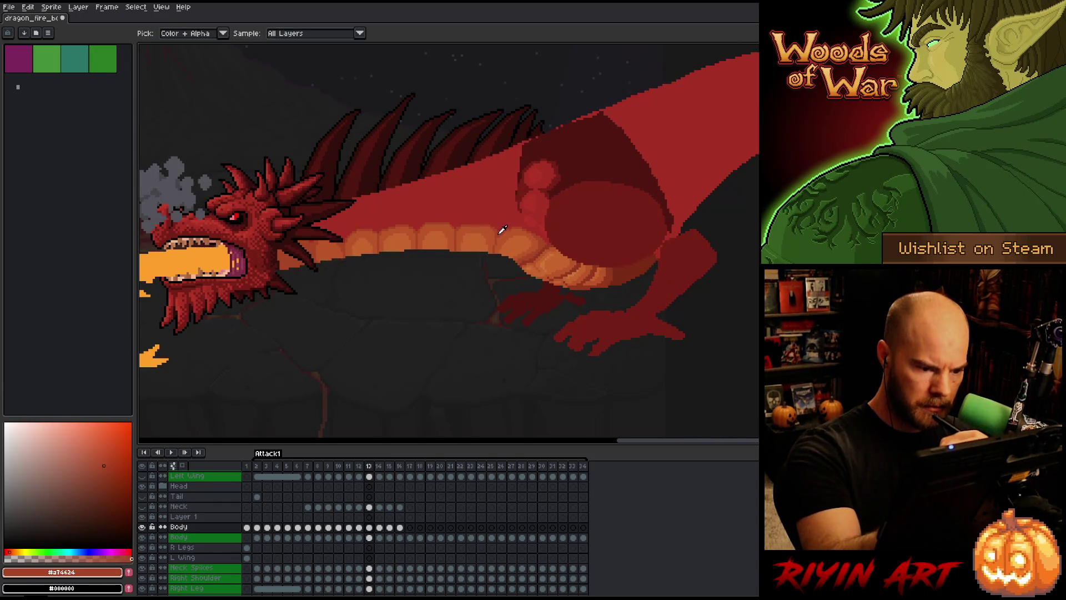